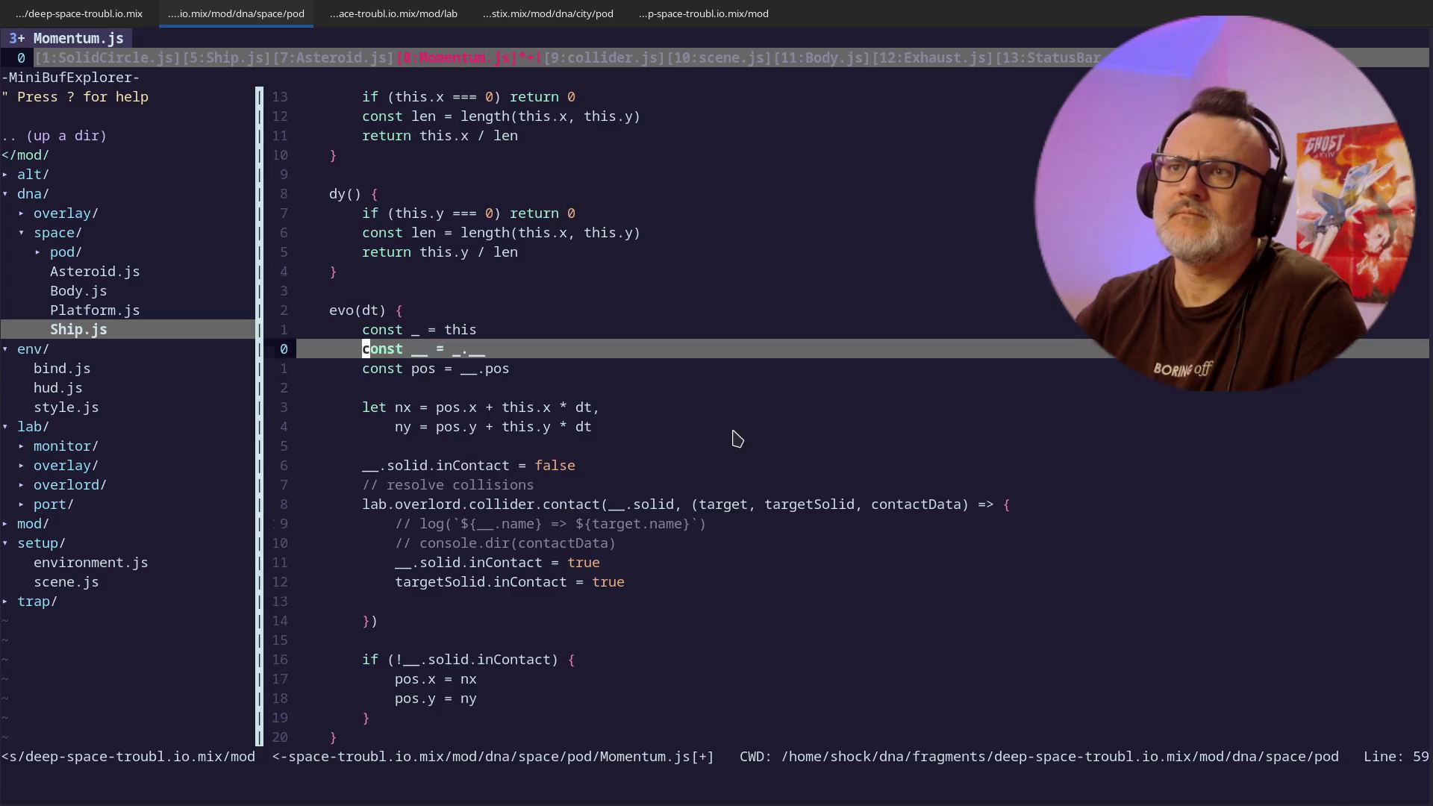
# - Compute nx and ny from _.x and _.y instead of this.x and this.y
pyautogui.press('w')
pyautogui.press('w')
pyautogui.write('wk')
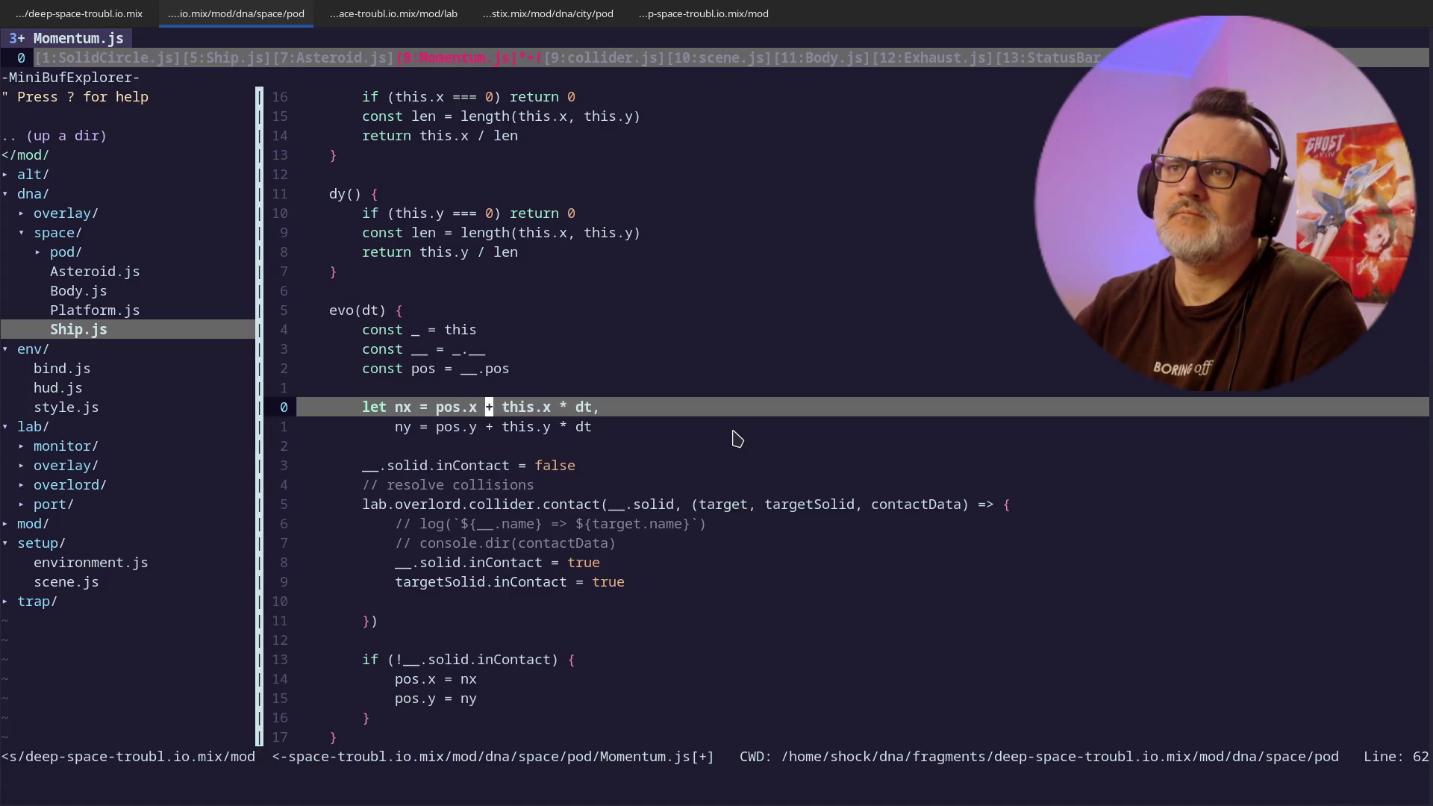
pyautogui.write('_')
pyautogui.press('Escape')
pyautogui.press('j')
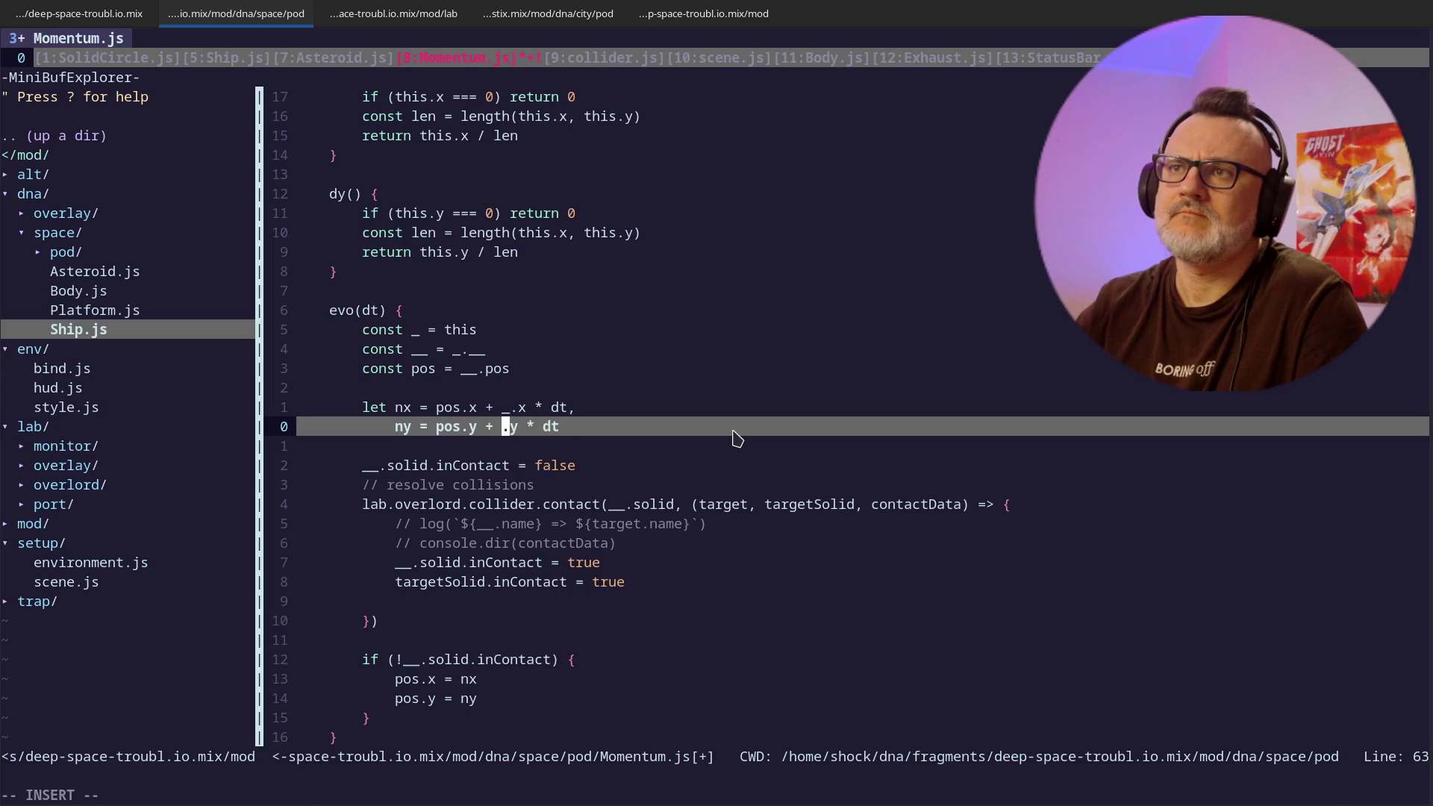
pyautogui.press('Escape')
pyautogui.press('j')
# - Add _.x = 0 and _.y = 0 inside the contact callback and save Momentum.js
pyautogui.press('k')
pyautogui.press('k')
pyautogui.press('j')
pyautogui.press('j')
pyautogui.press('j')
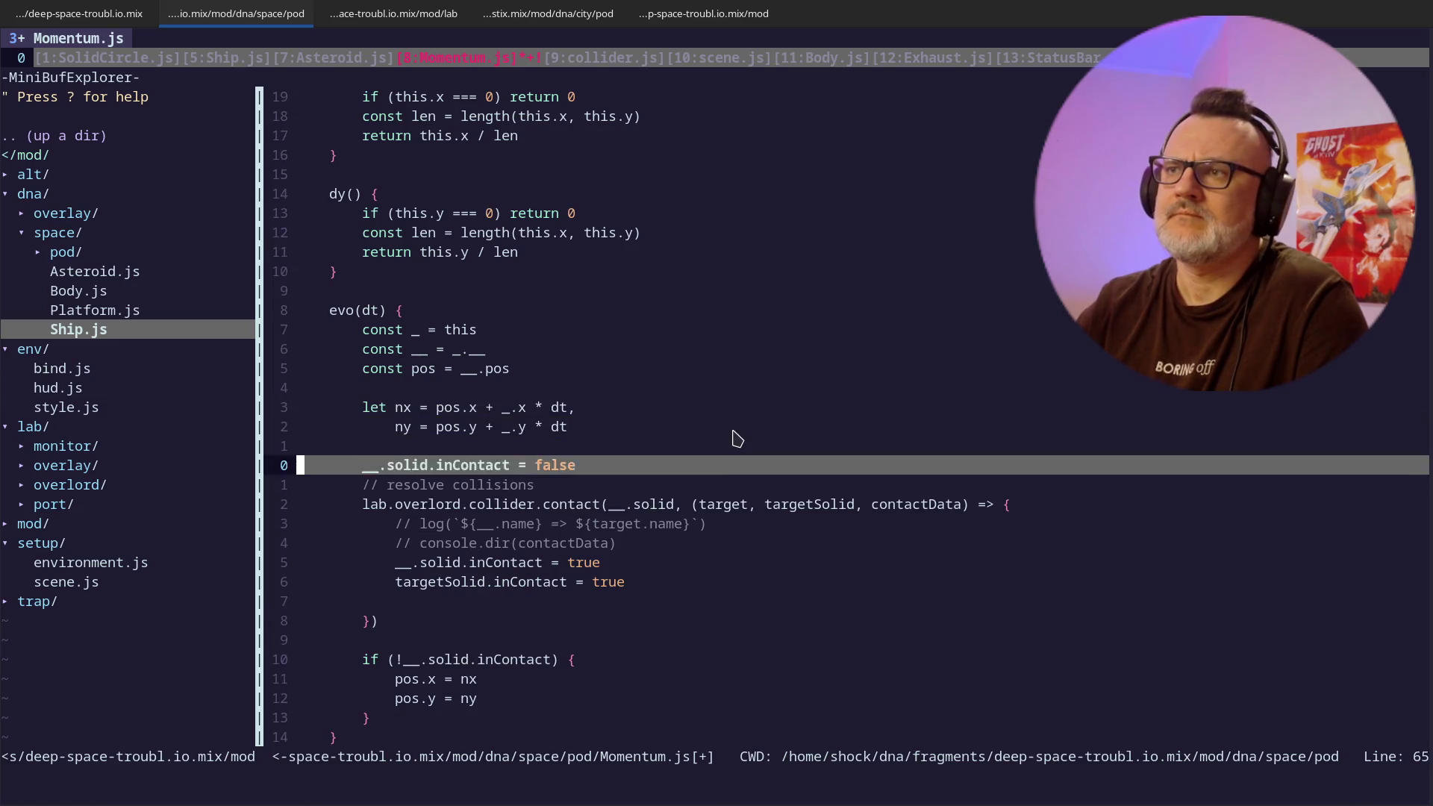
pyautogui.press('j')
pyautogui.press('j')
pyautogui.press('j')
pyautogui.press('j')
pyautogui.press('j')
pyautogui.press('j')
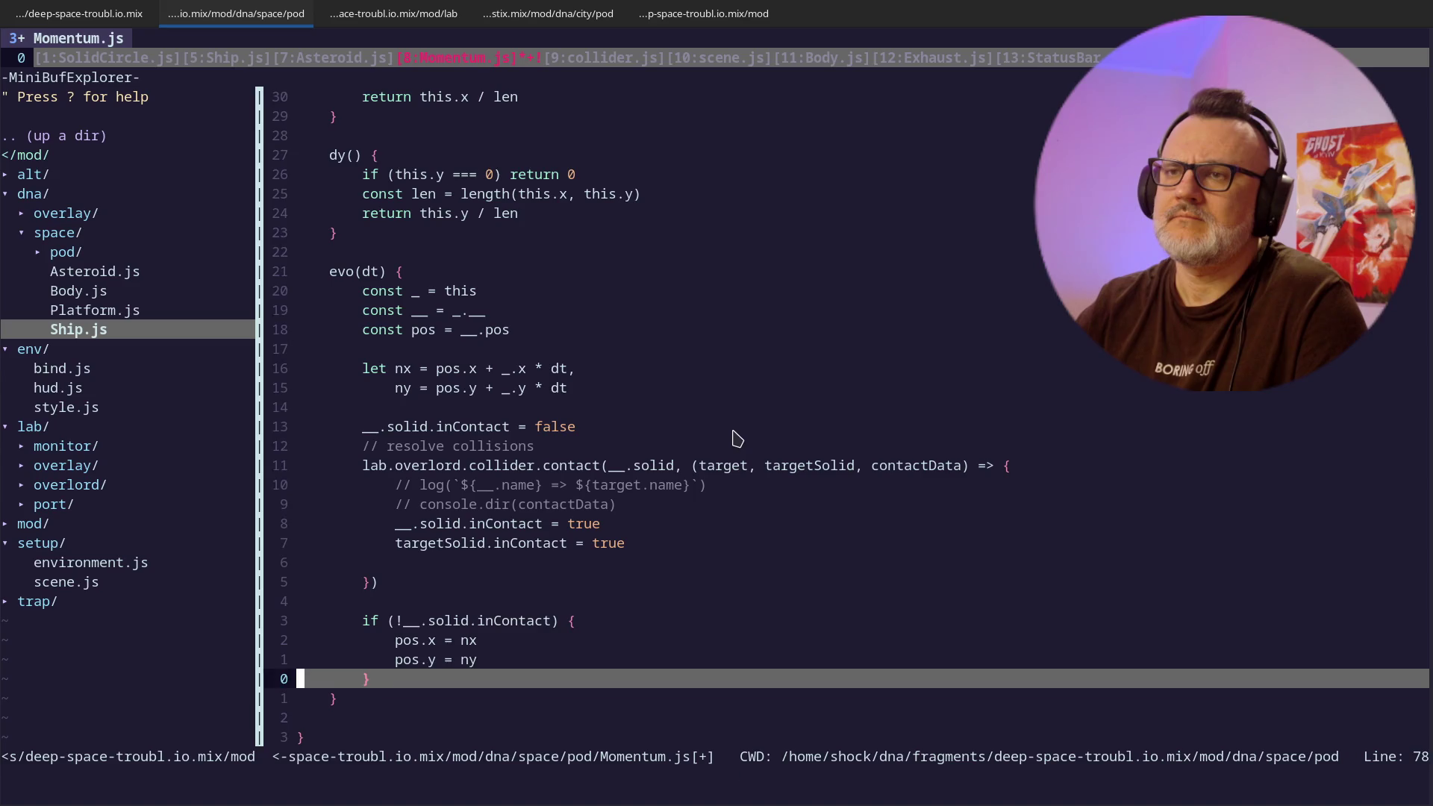
pyautogui.press('k')
pyautogui.press('k')
pyautogui.press('k')
pyautogui.press('k')
pyautogui.press('k')
pyautogui.press('k')
pyautogui.press('k')
pyautogui.press('w')
pyautogui.press('j')
pyautogui.press('d')
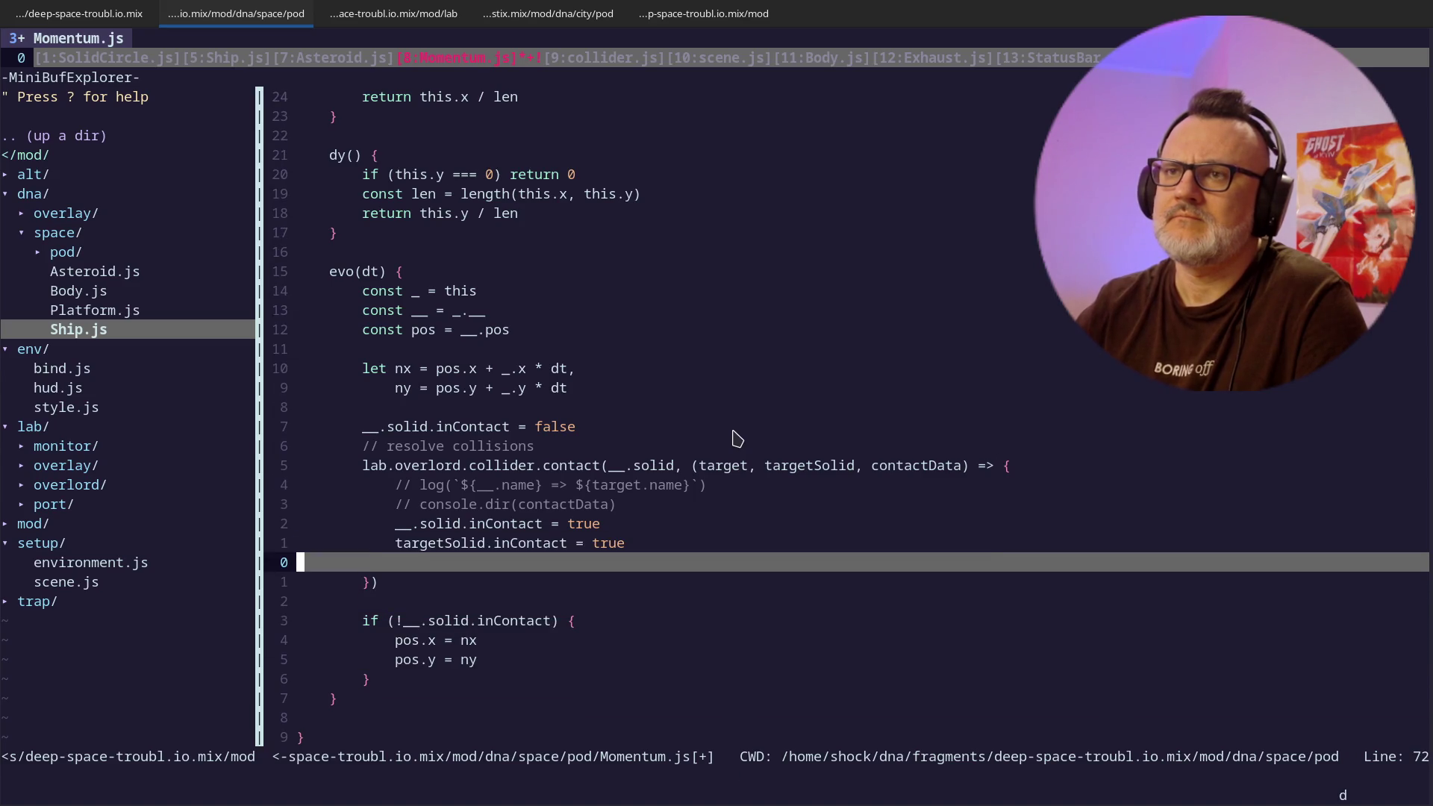
pyautogui.press('Return')
pyautogui.write('_.x =')
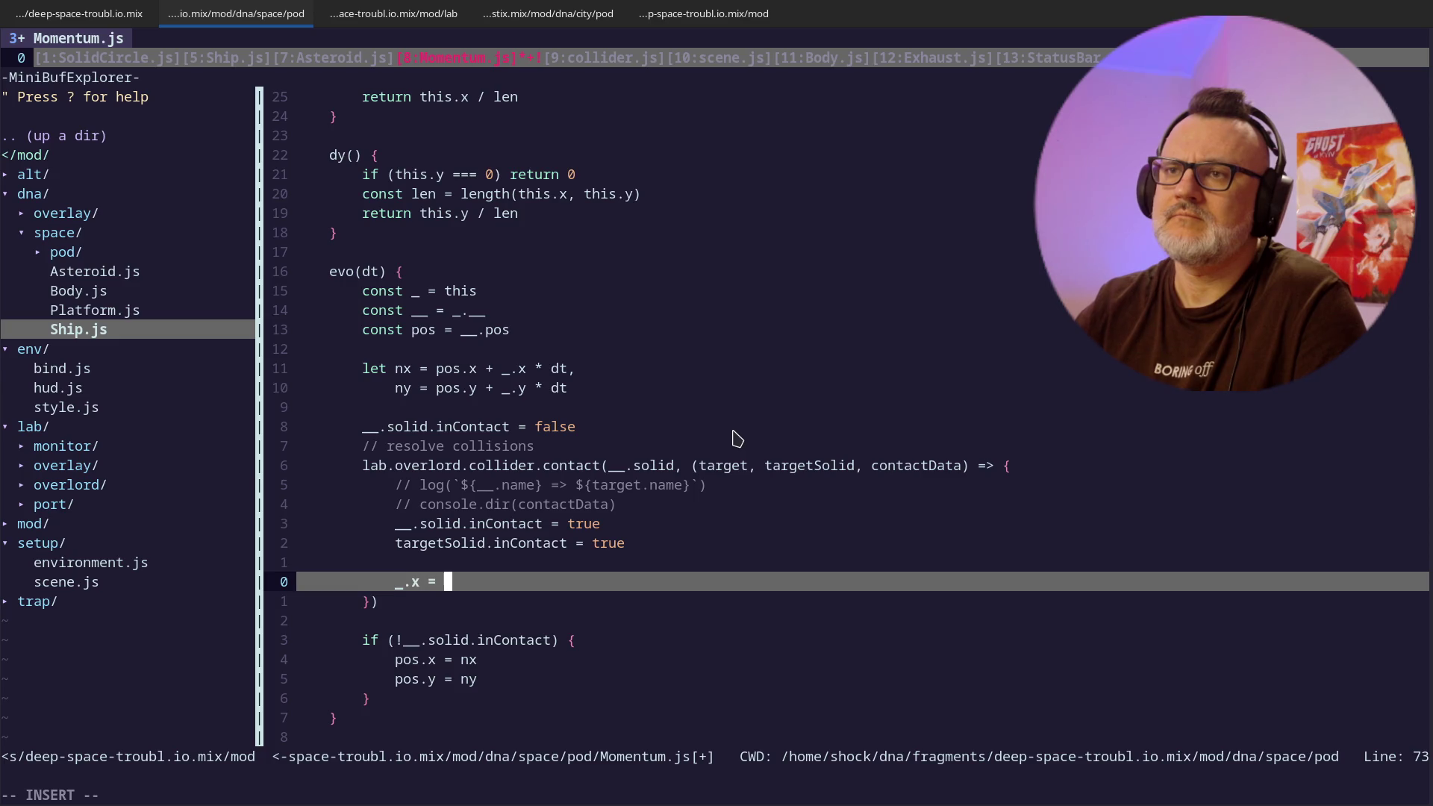
pyautogui.write('0')
pyautogui.press('Return')
pyautogui.write('_.y = 0')
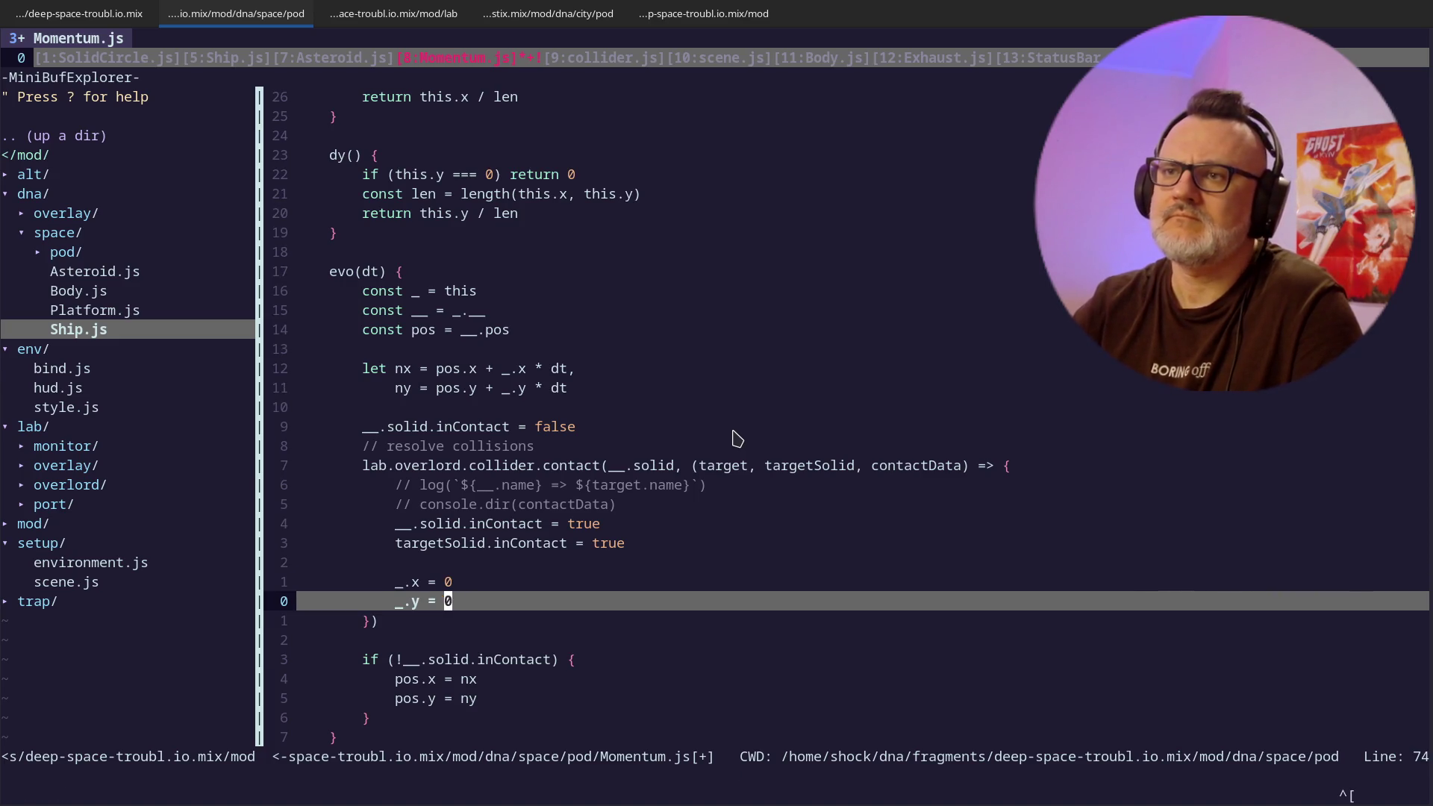
pyautogui.press('Escape')
pyautogui.hotkey('alt', 'Tab')
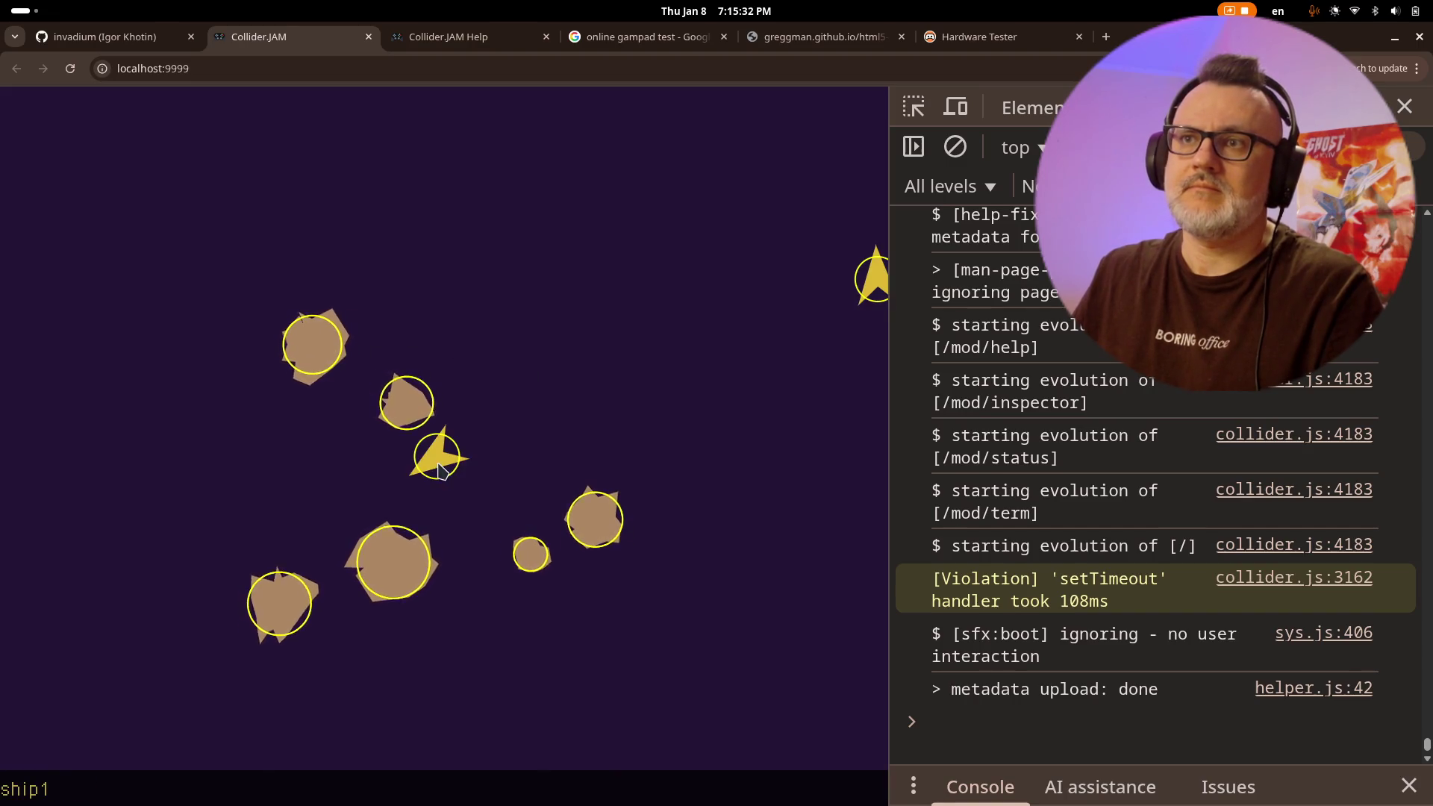
# - Select ship1, steer it toward the asteroids, and inspect asteroid8
pyautogui.click(441, 446)
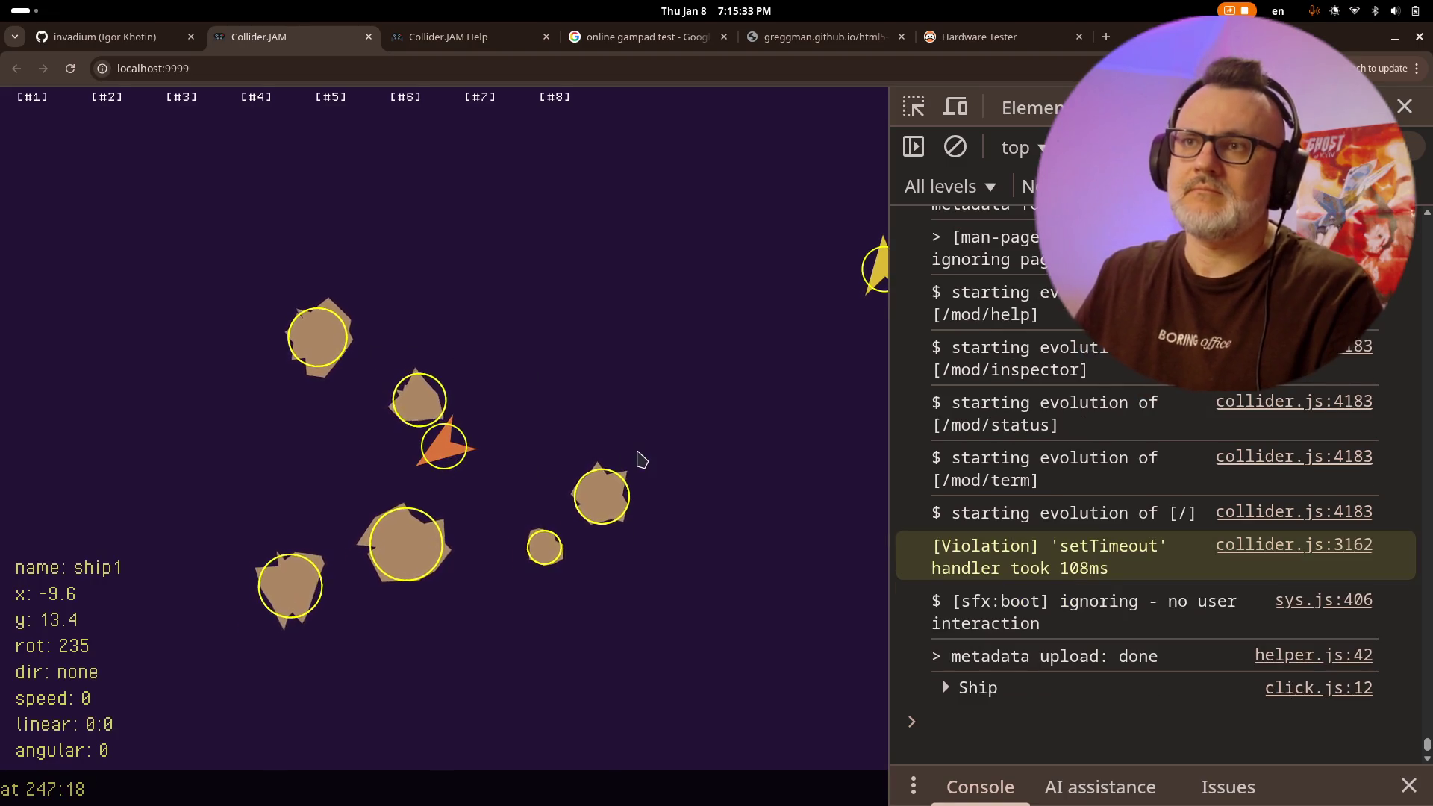
pyautogui.press('Right')
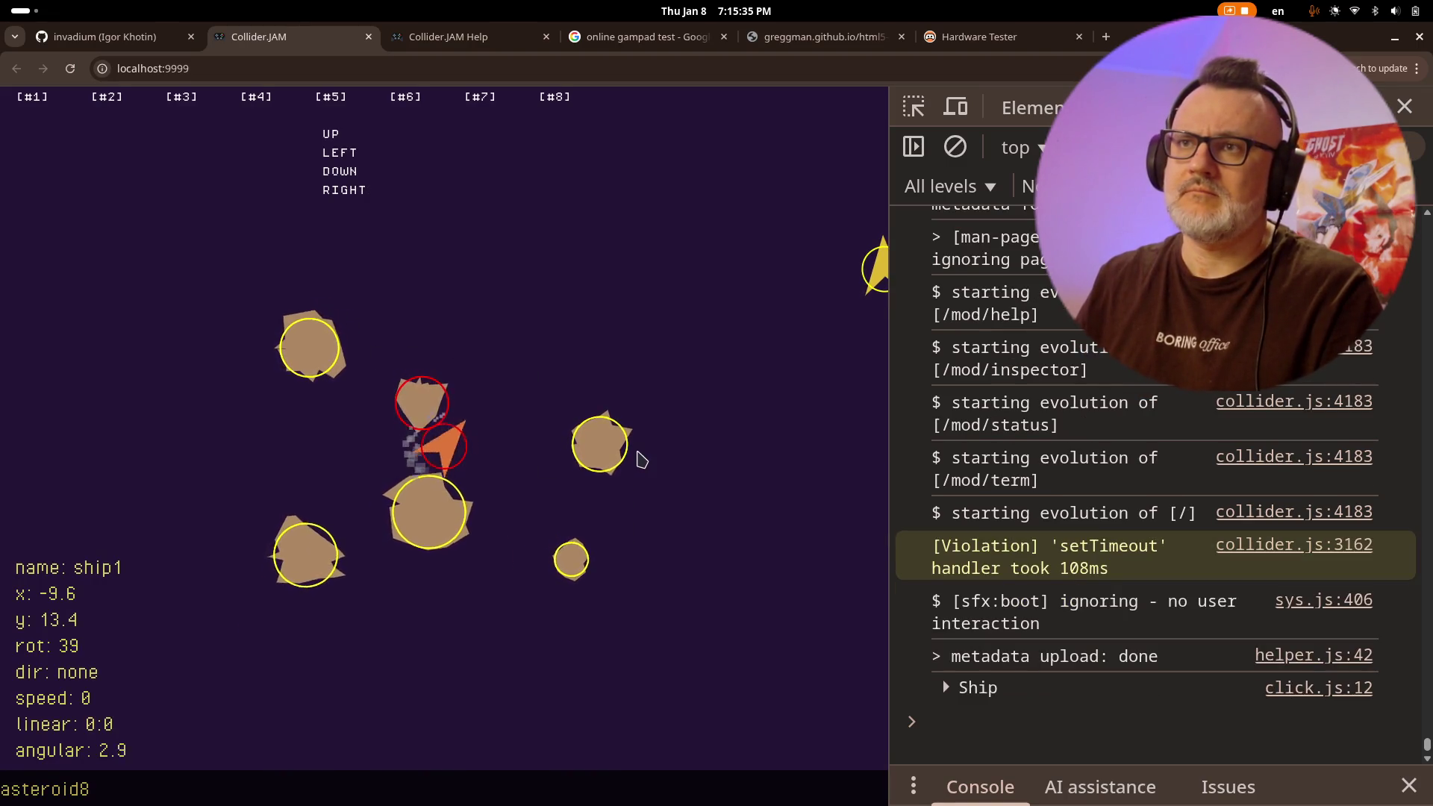
pyautogui.press('Up')
pyautogui.press('Right')
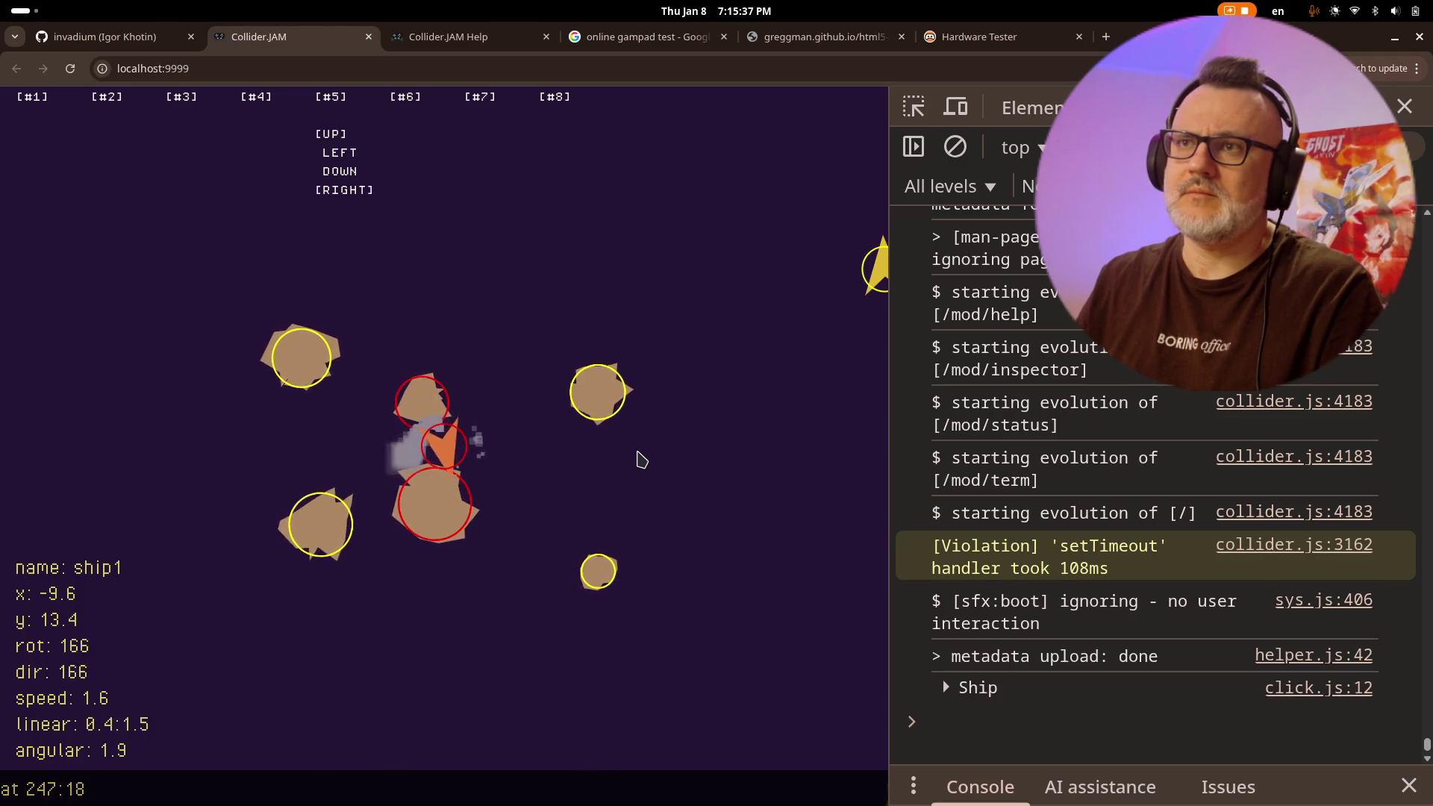
pyautogui.press('Up')
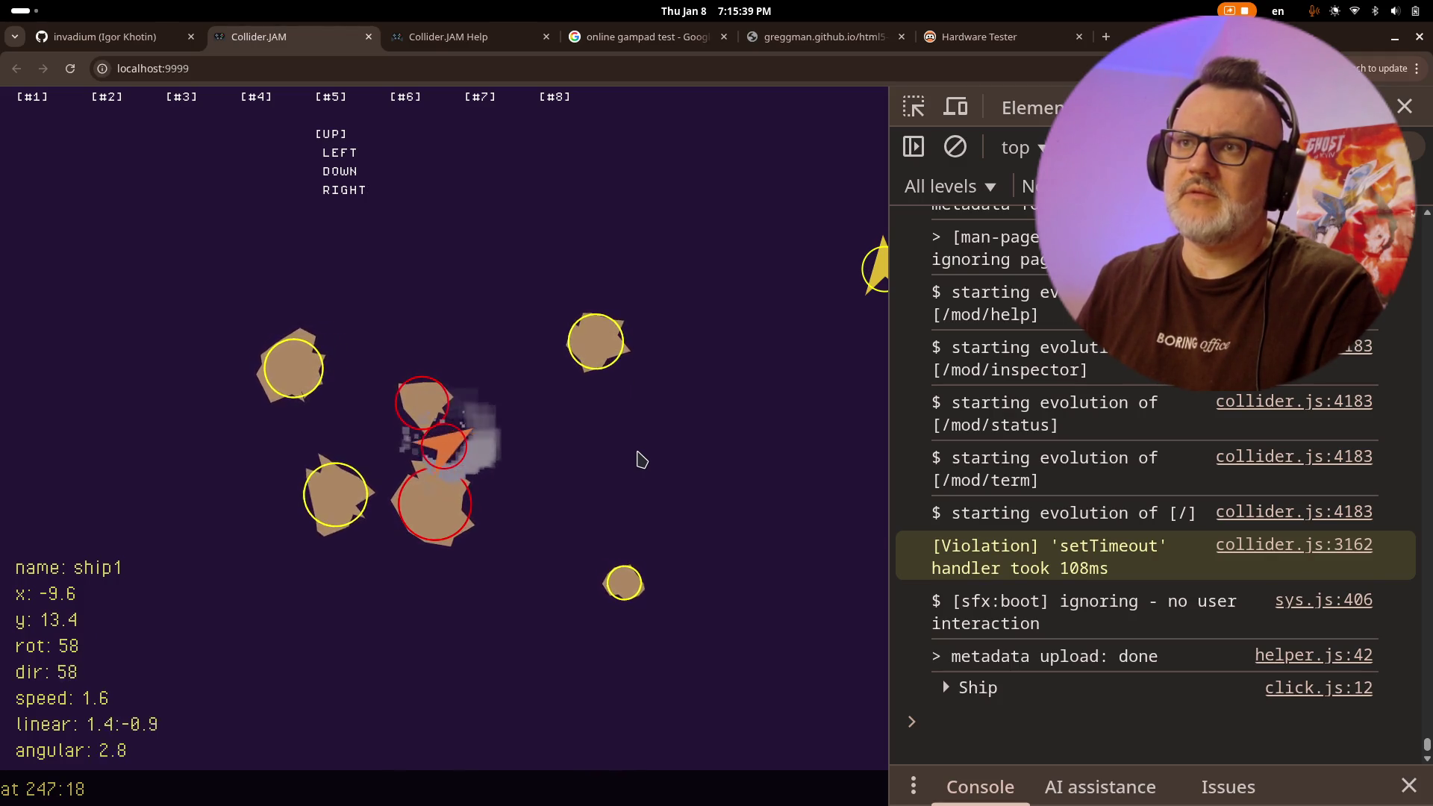
pyautogui.click(598, 348)
# - Reload the game, fly ship1 into an asteroid to see it halt, then return to Vim
pyautogui.hotkey('ctrl', 'r')
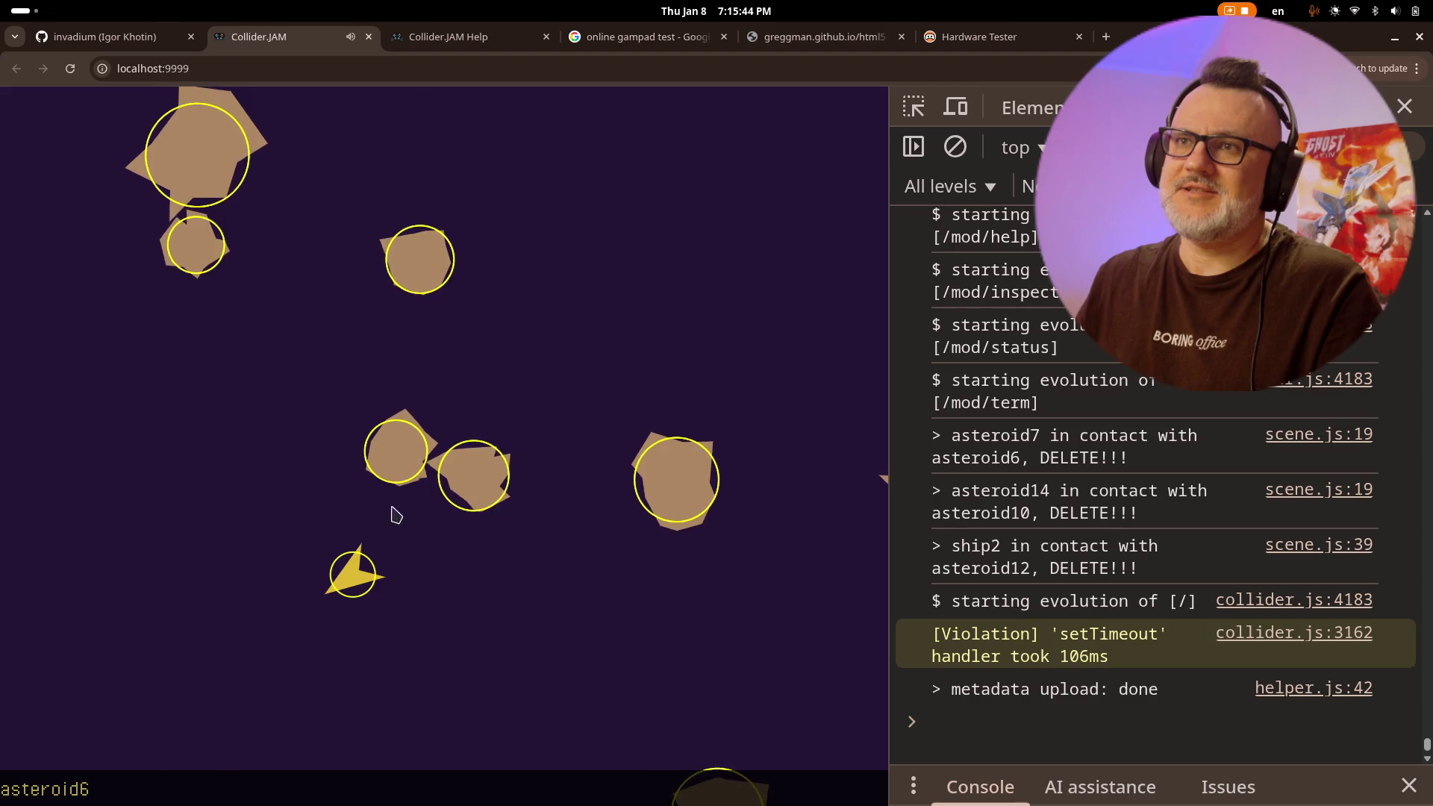
pyautogui.click(388, 553)
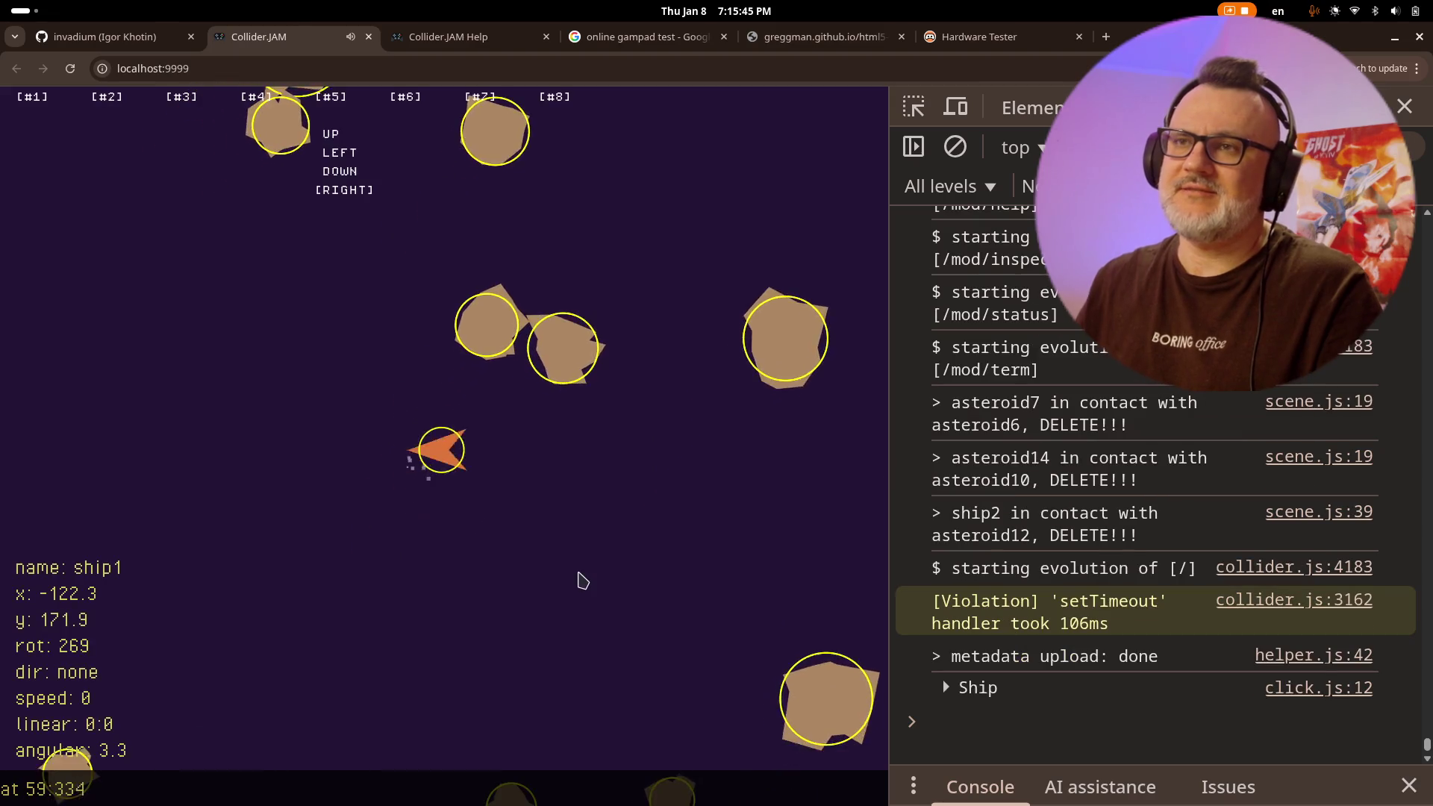
pyautogui.press('Up')
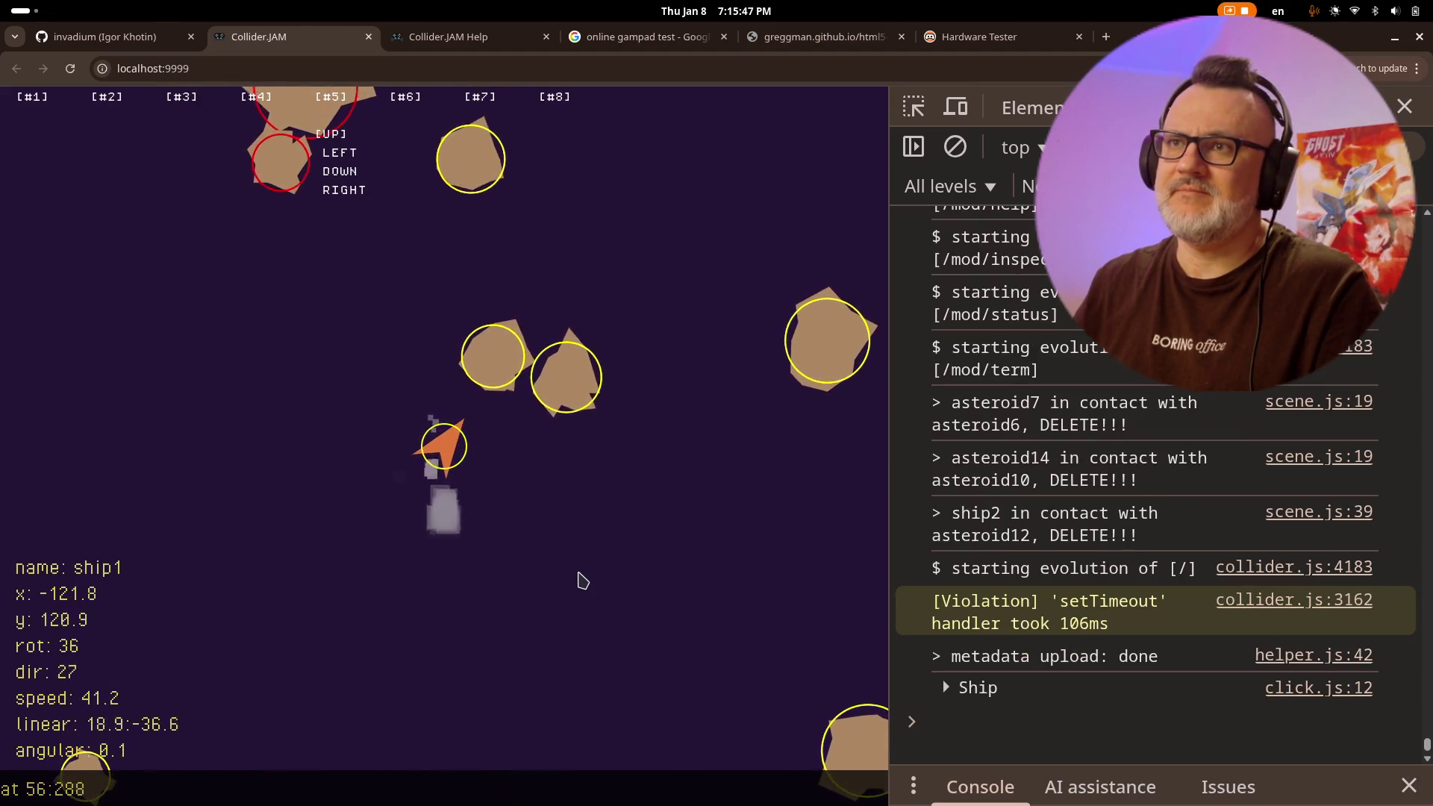
pyautogui.press('Down')
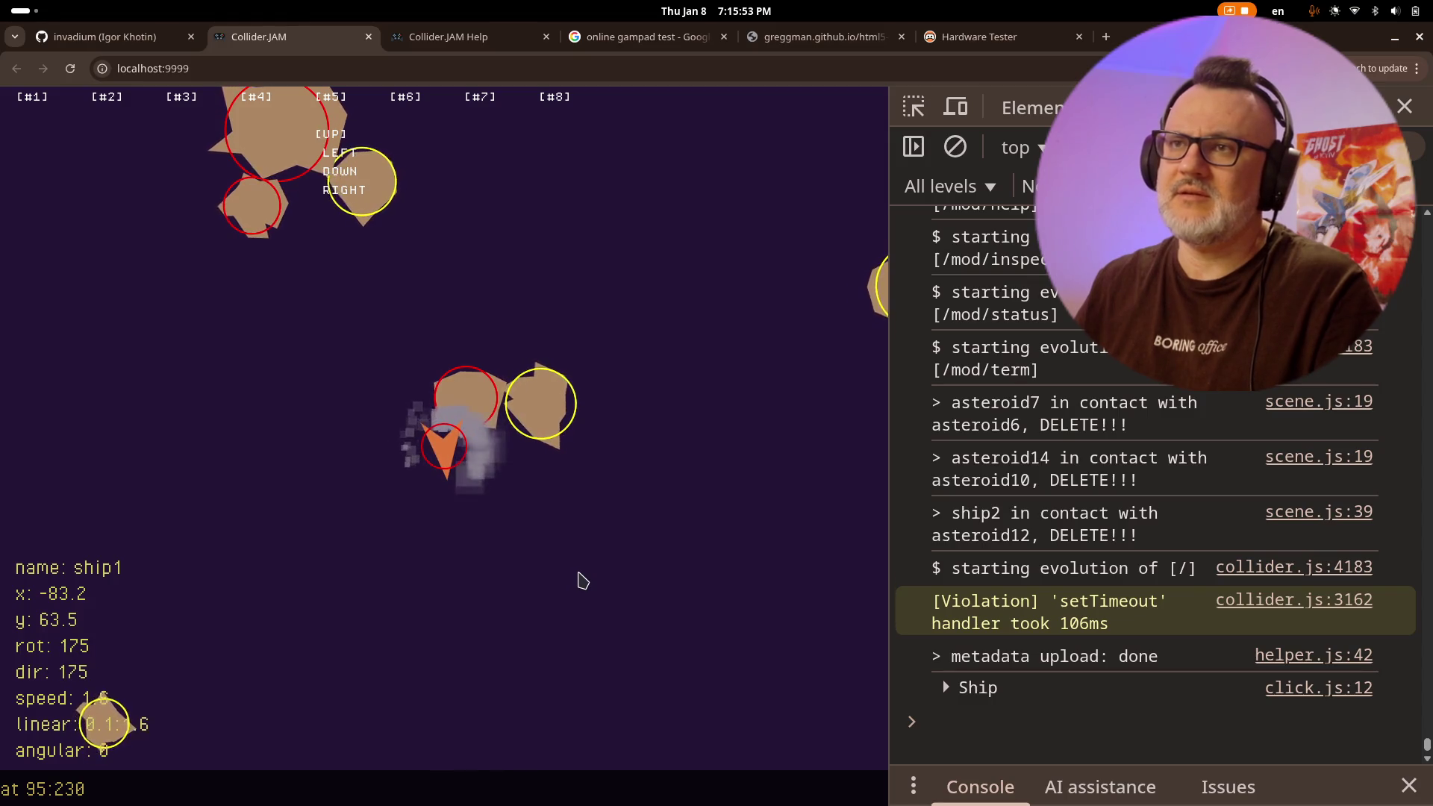
pyautogui.press('Left')
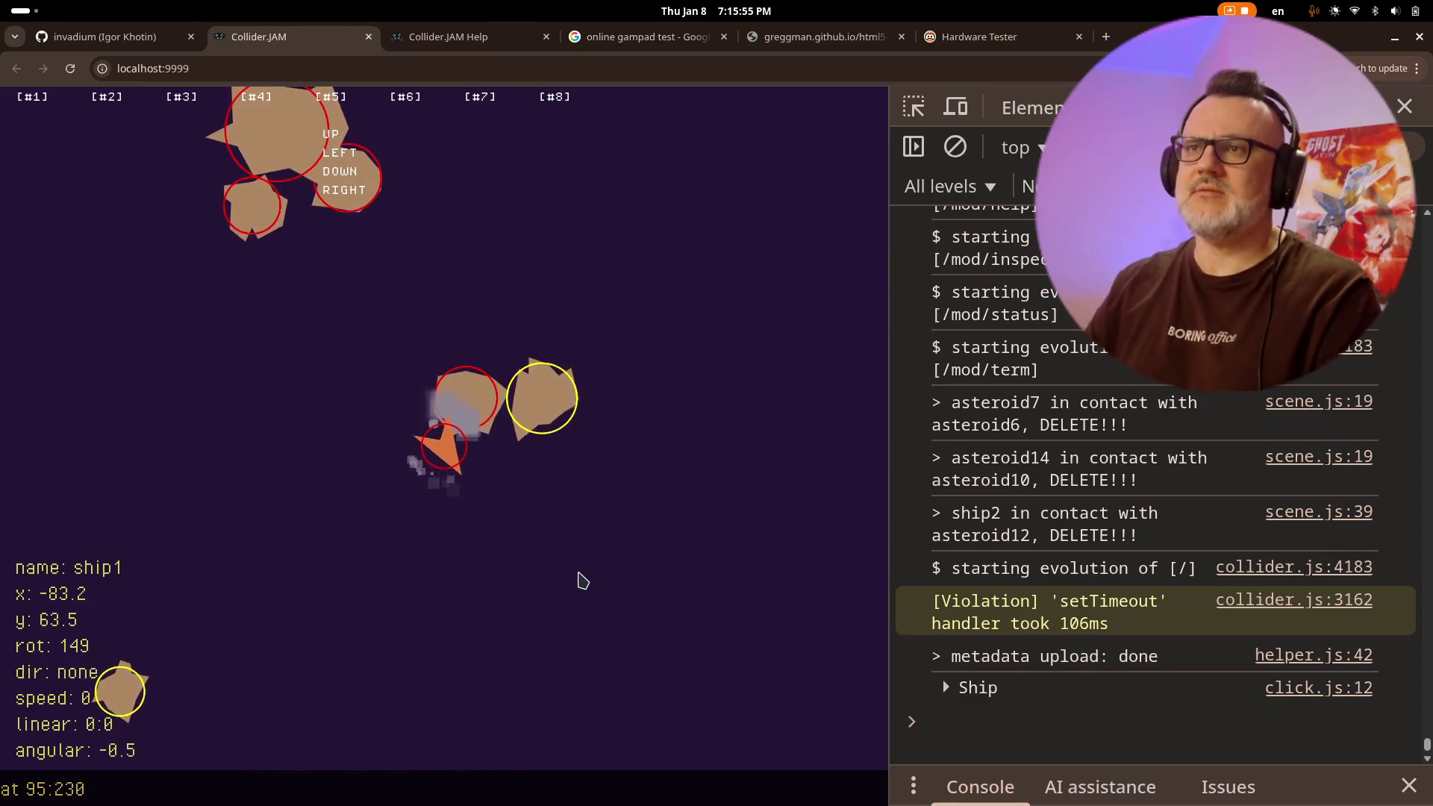
pyautogui.press('Right')
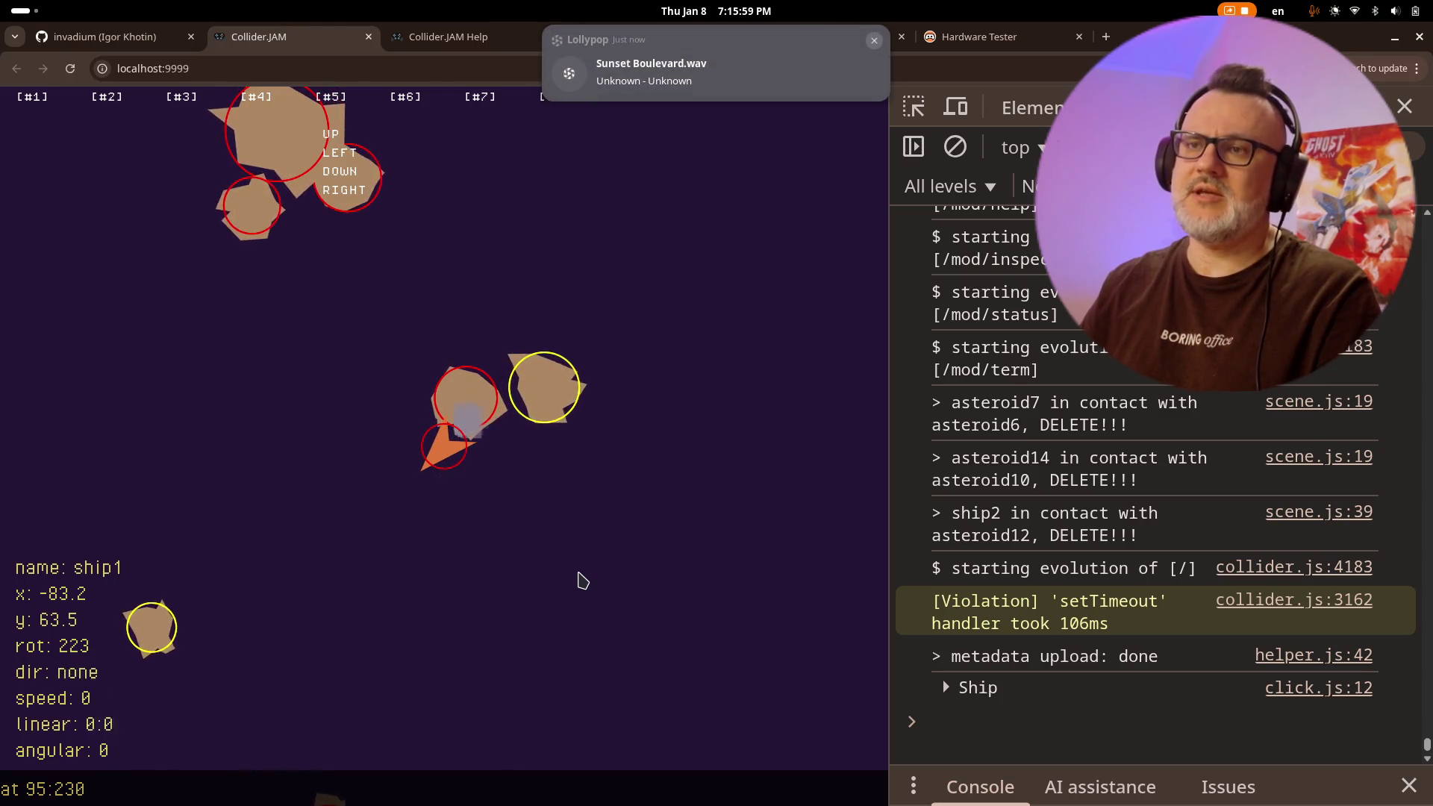
pyautogui.hotkey('alt', 'Tab')
pyautogui.press('k')
pyautogui.press('k')
pyautogui.press('k')
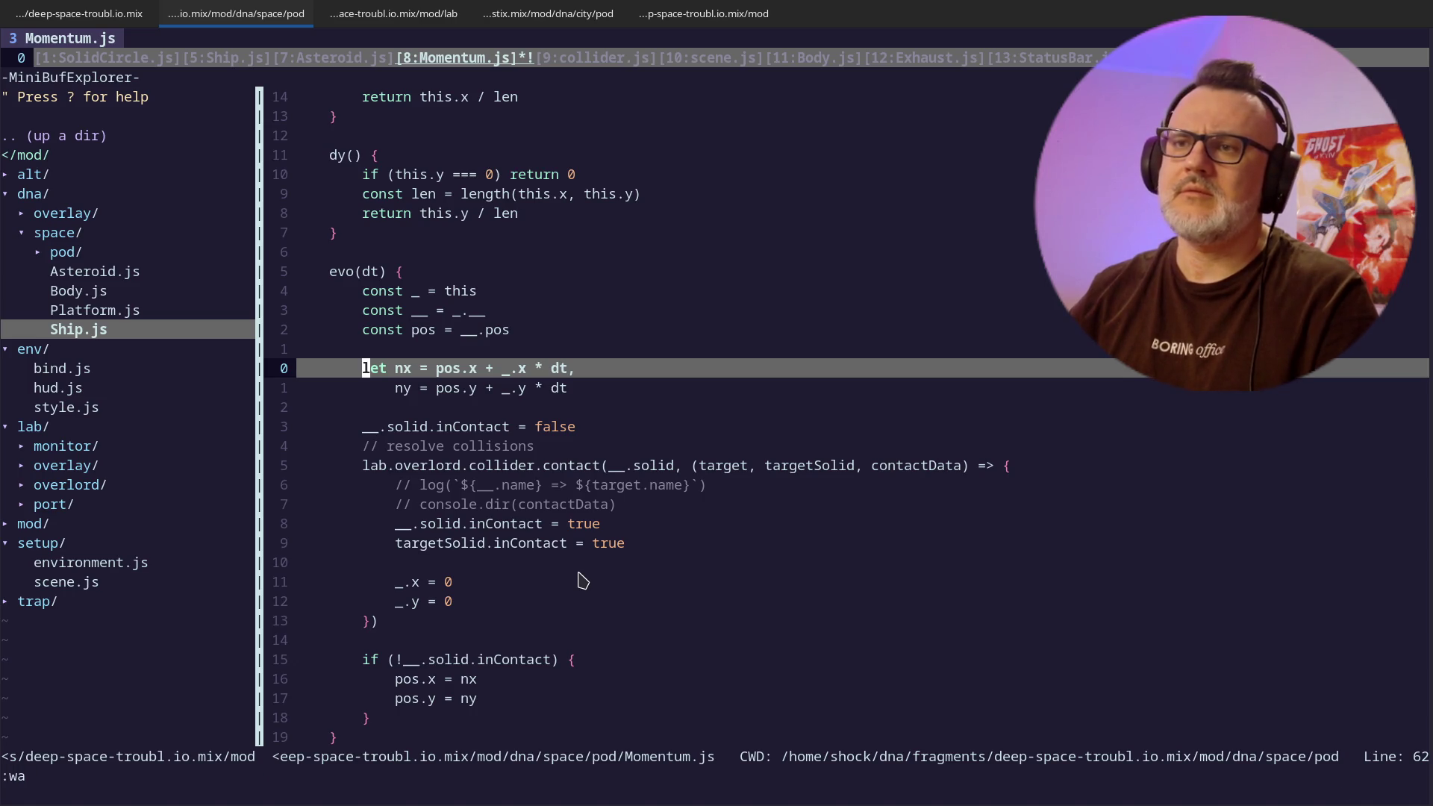
# - Review the inContact position-update block in evo, briefly rechecking the game
pyautogui.press('j')
pyautogui.press('j')
pyautogui.press('j')
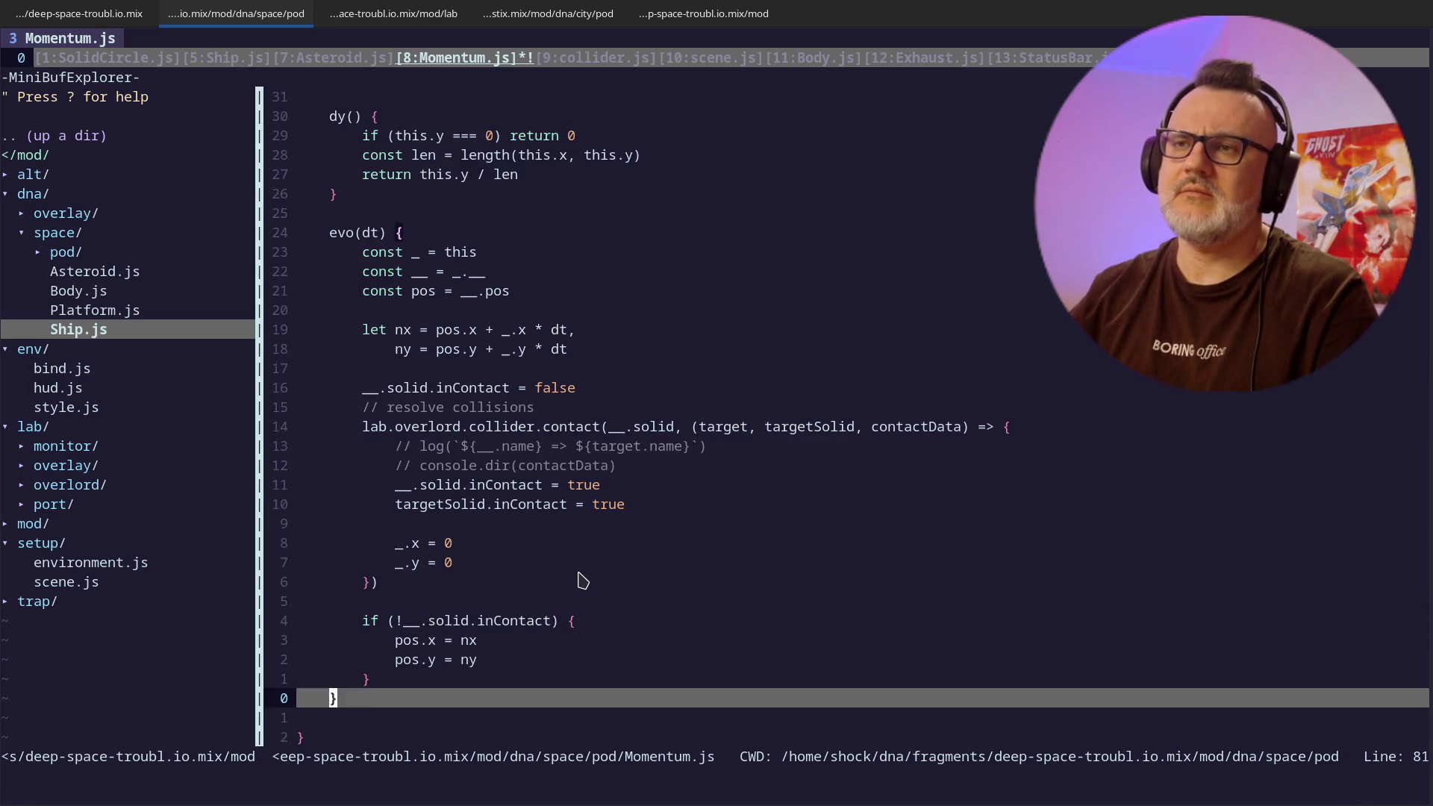
pyautogui.press('k')
pyautogui.press('k')
pyautogui.press('k')
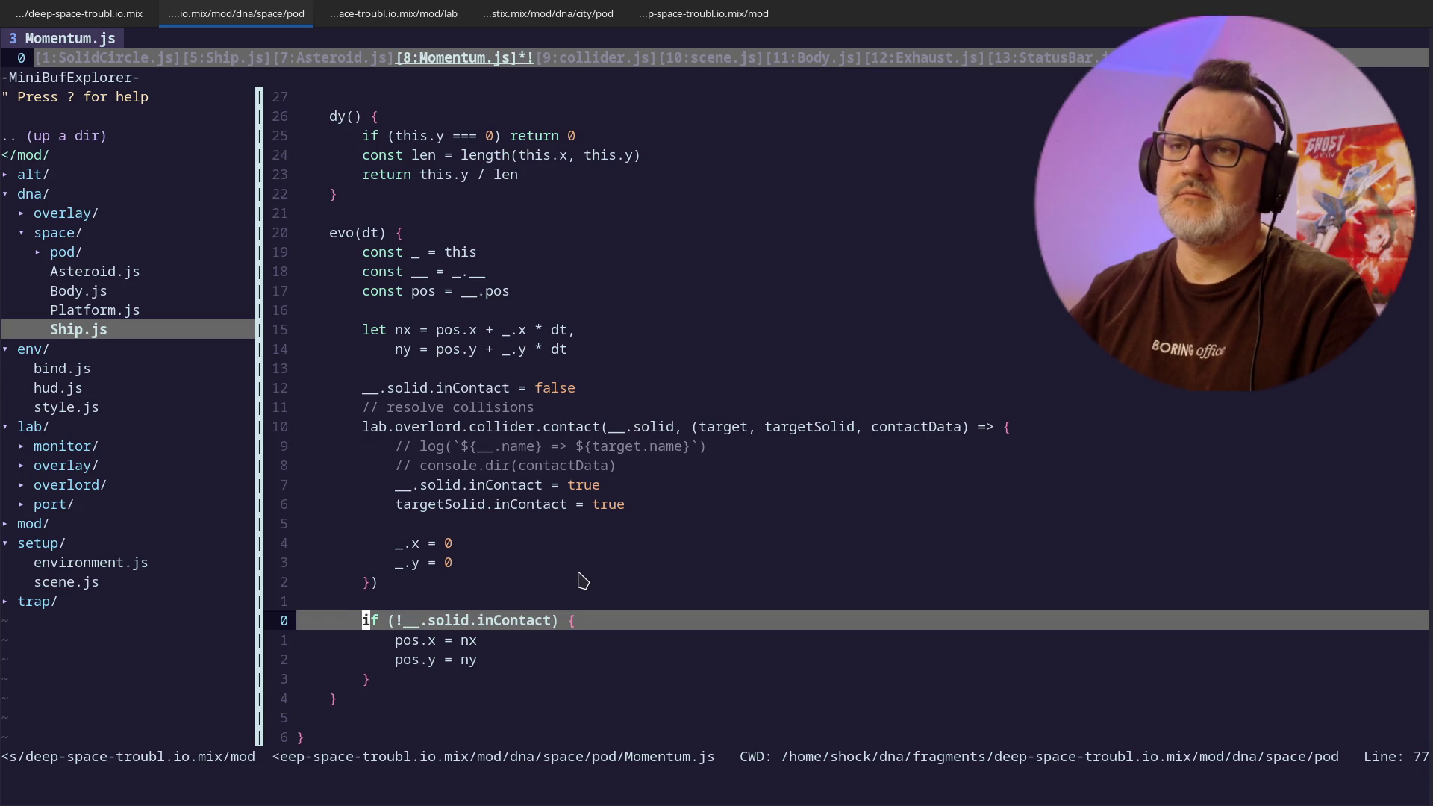
pyautogui.press('j')
pyautogui.press('j')
pyautogui.press('j')
pyautogui.press('k')
pyautogui.press('k')
pyautogui.press('k')
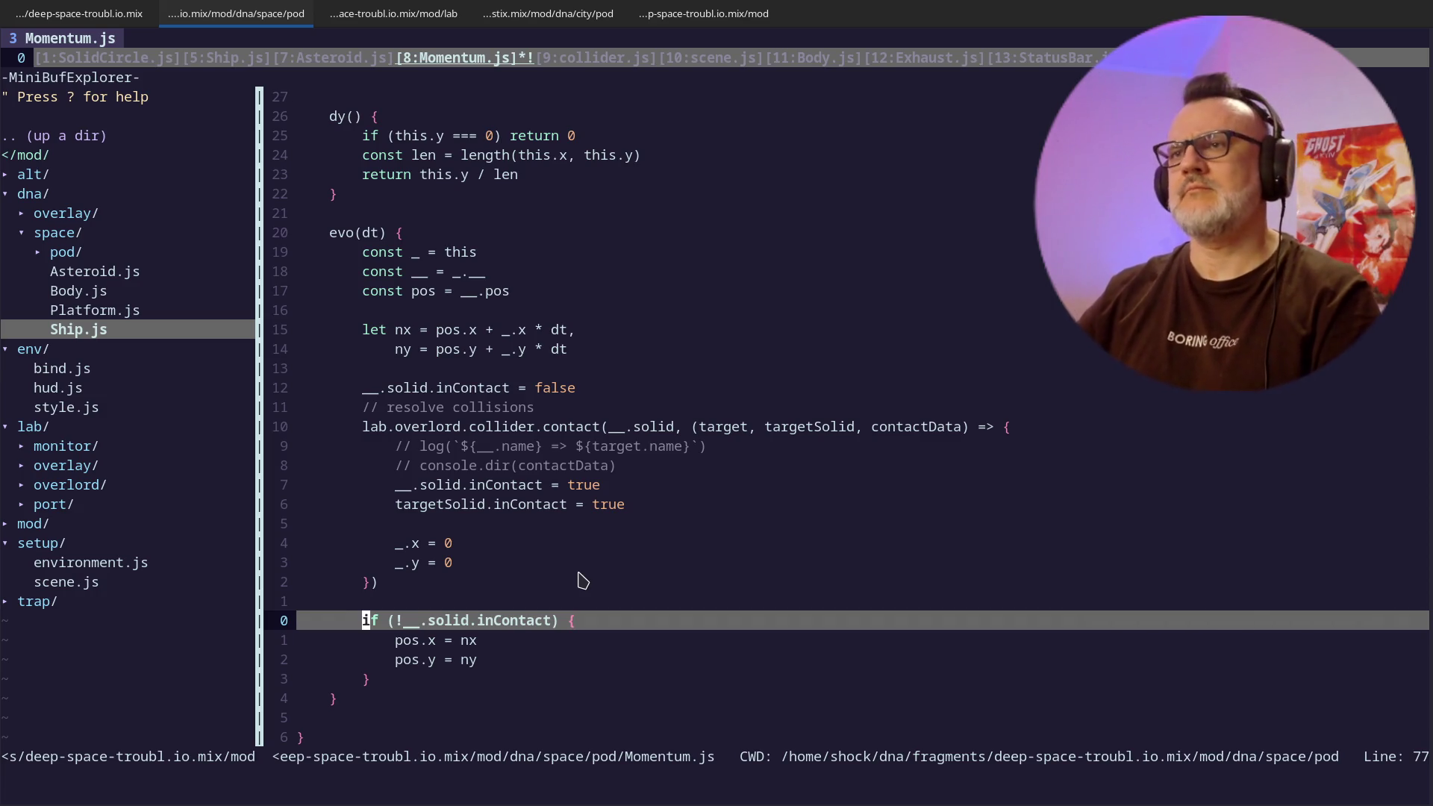
pyautogui.hotkey('alt', 'Tab')
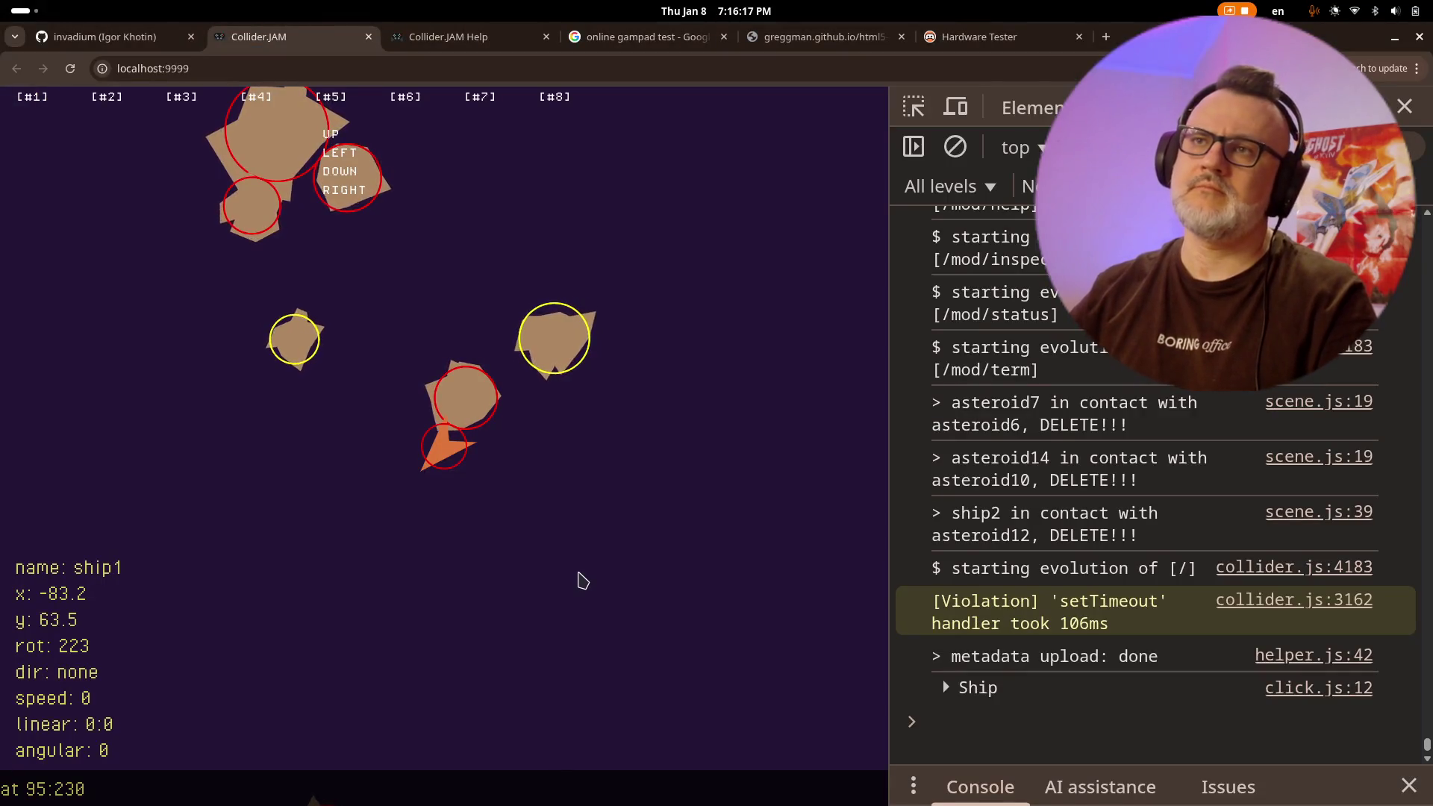
pyautogui.hotkey('alt', 'Tab')
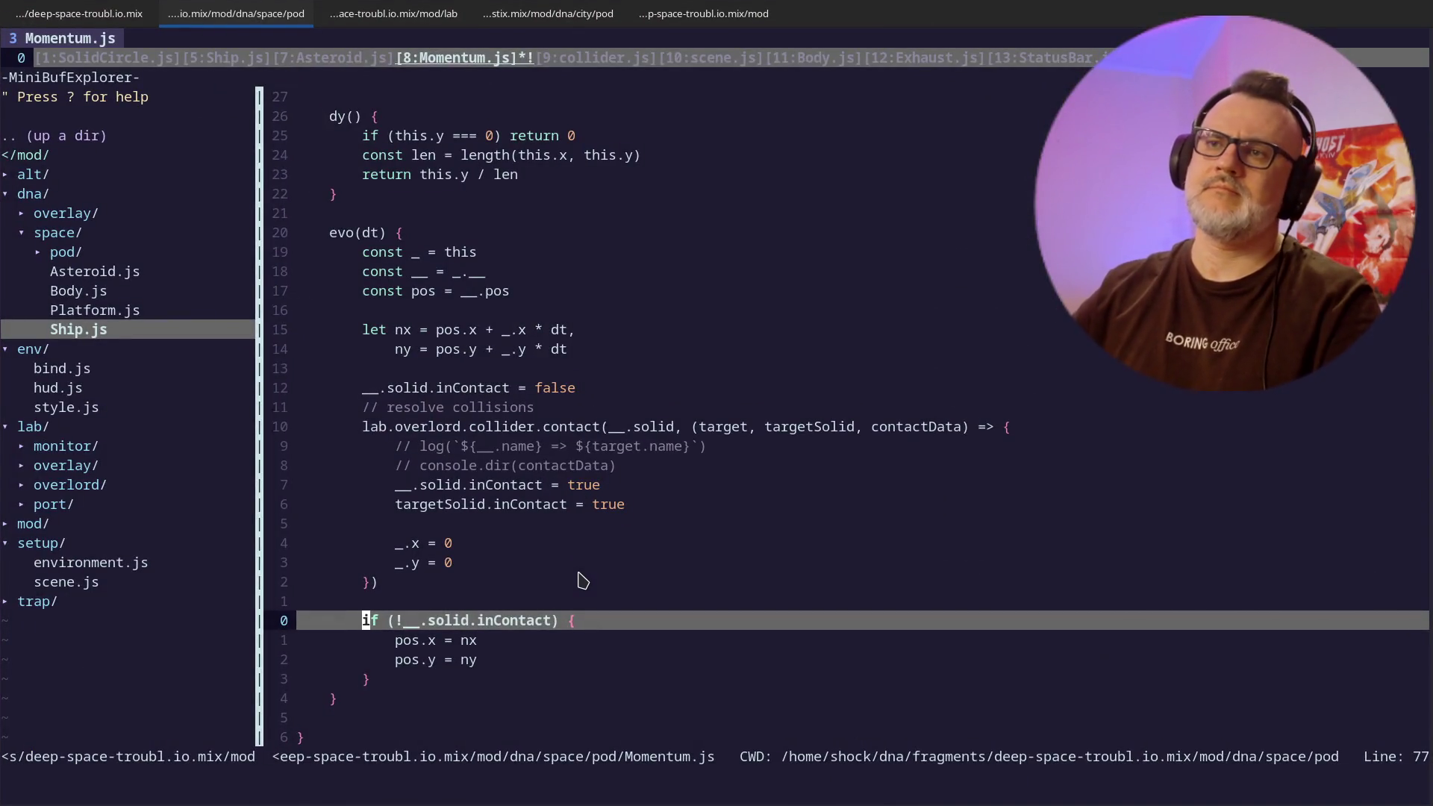
# - Change the contact callback to _.x = -_.x and _.y = -_.y, save, and reload the game
pyautogui.press('k')
pyautogui.press('k')
pyautogui.press('k')
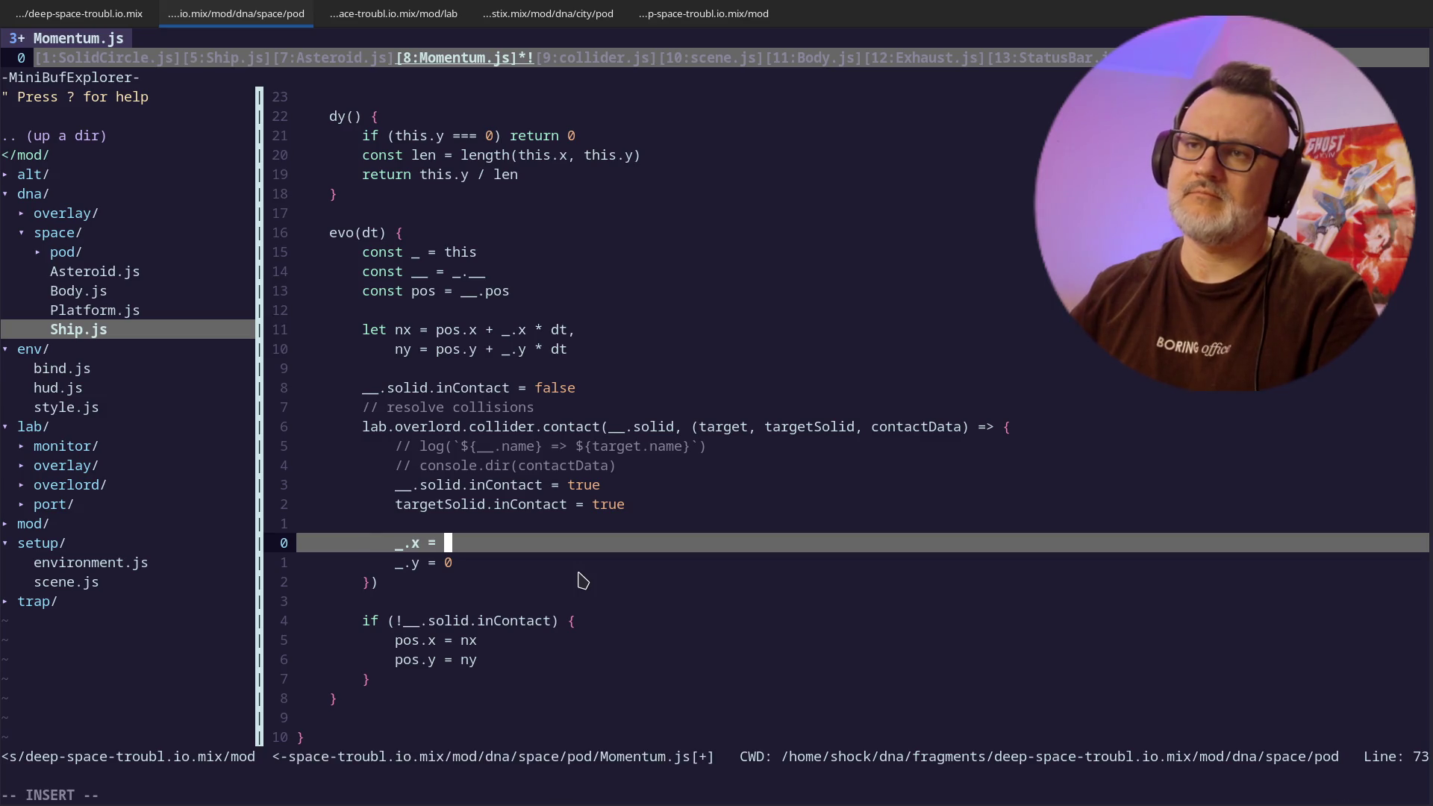
pyautogui.press('Escape')
pyautogui.press('j')
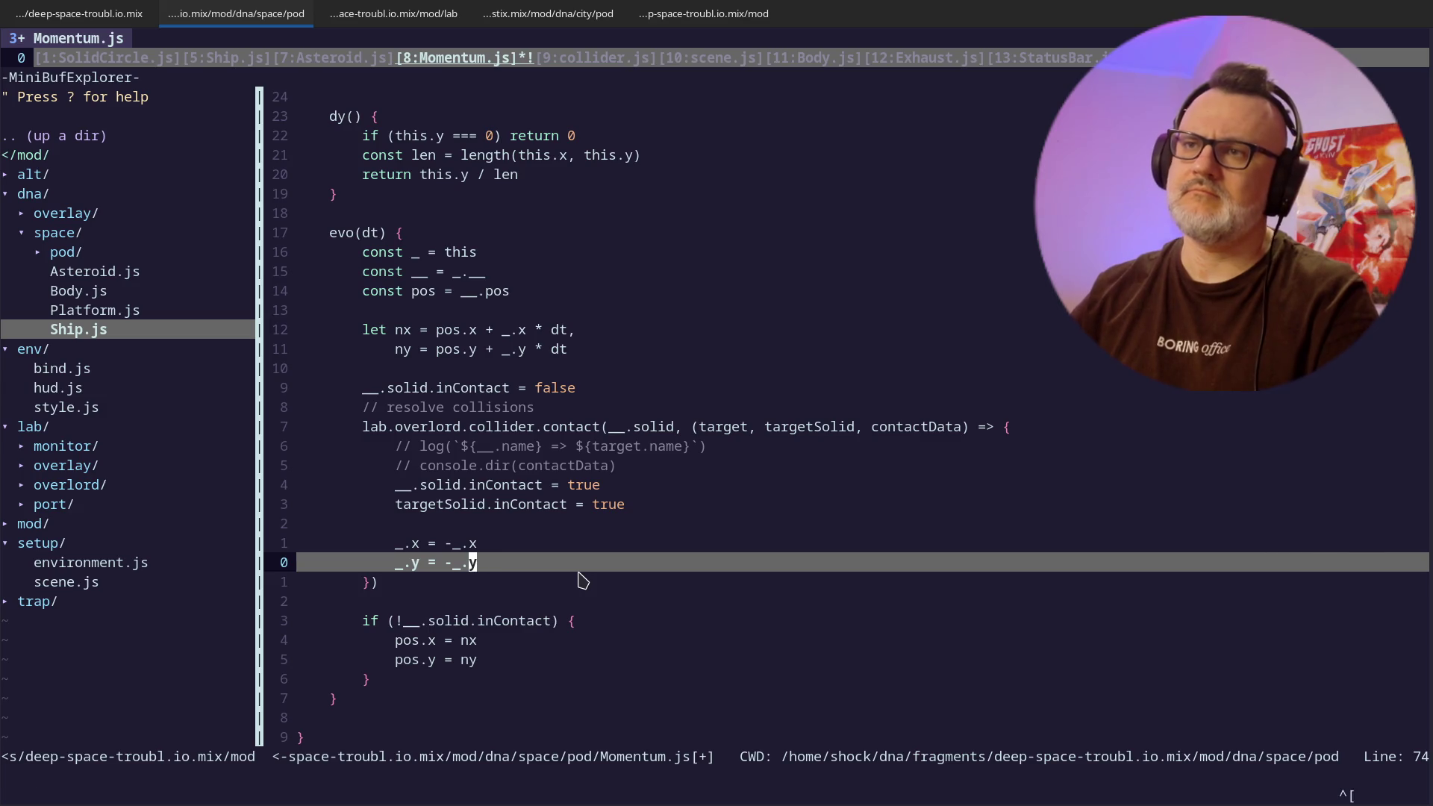
pyautogui.write(':w')
pyautogui.press('Return')
pyautogui.hotkey('alt', 'Tab')
pyautogui.click(579, 556)
pyautogui.press('F5')
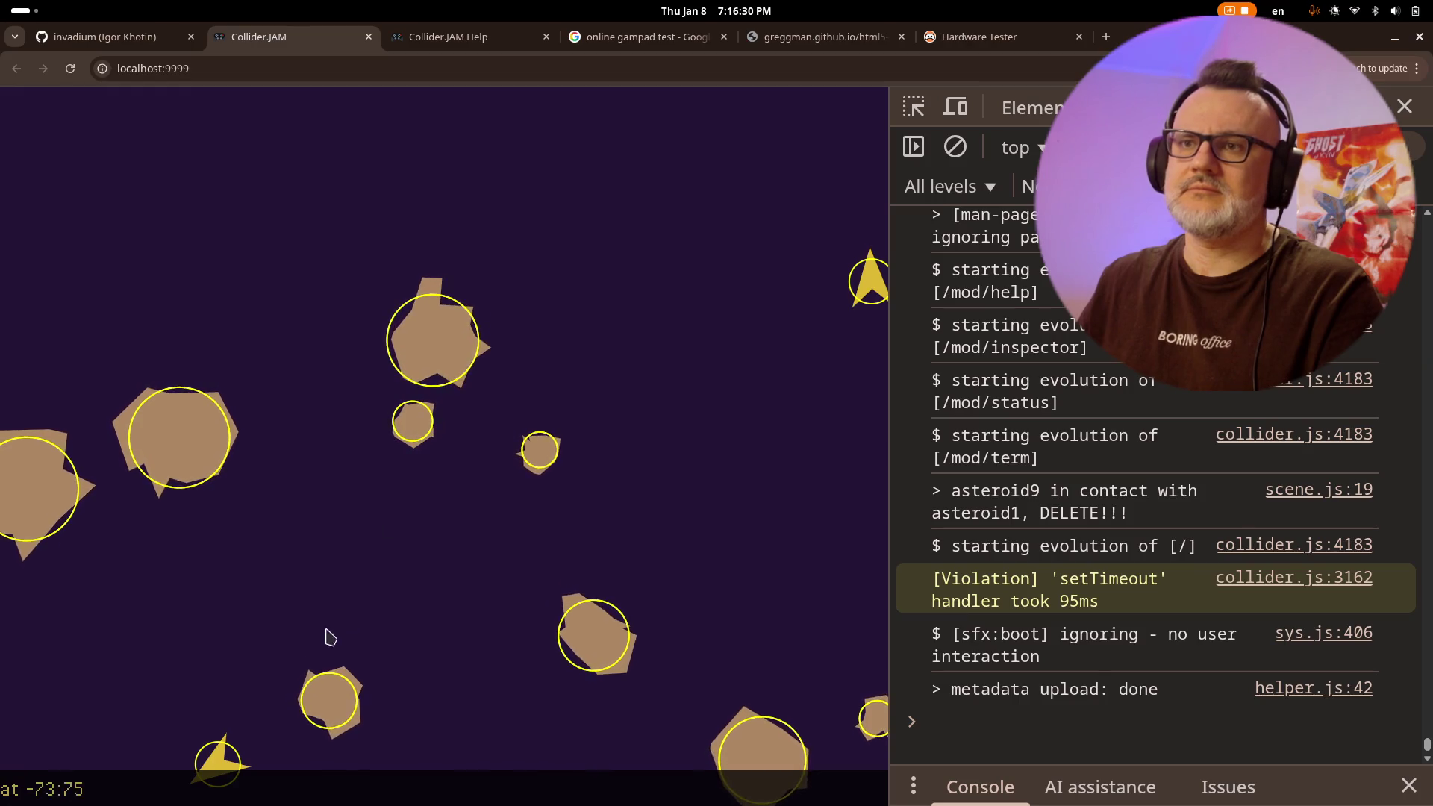
# - Fly ship1 into the asteroids, try turning and reversing it while stuck, then return to Vim
pyautogui.click(270, 691)
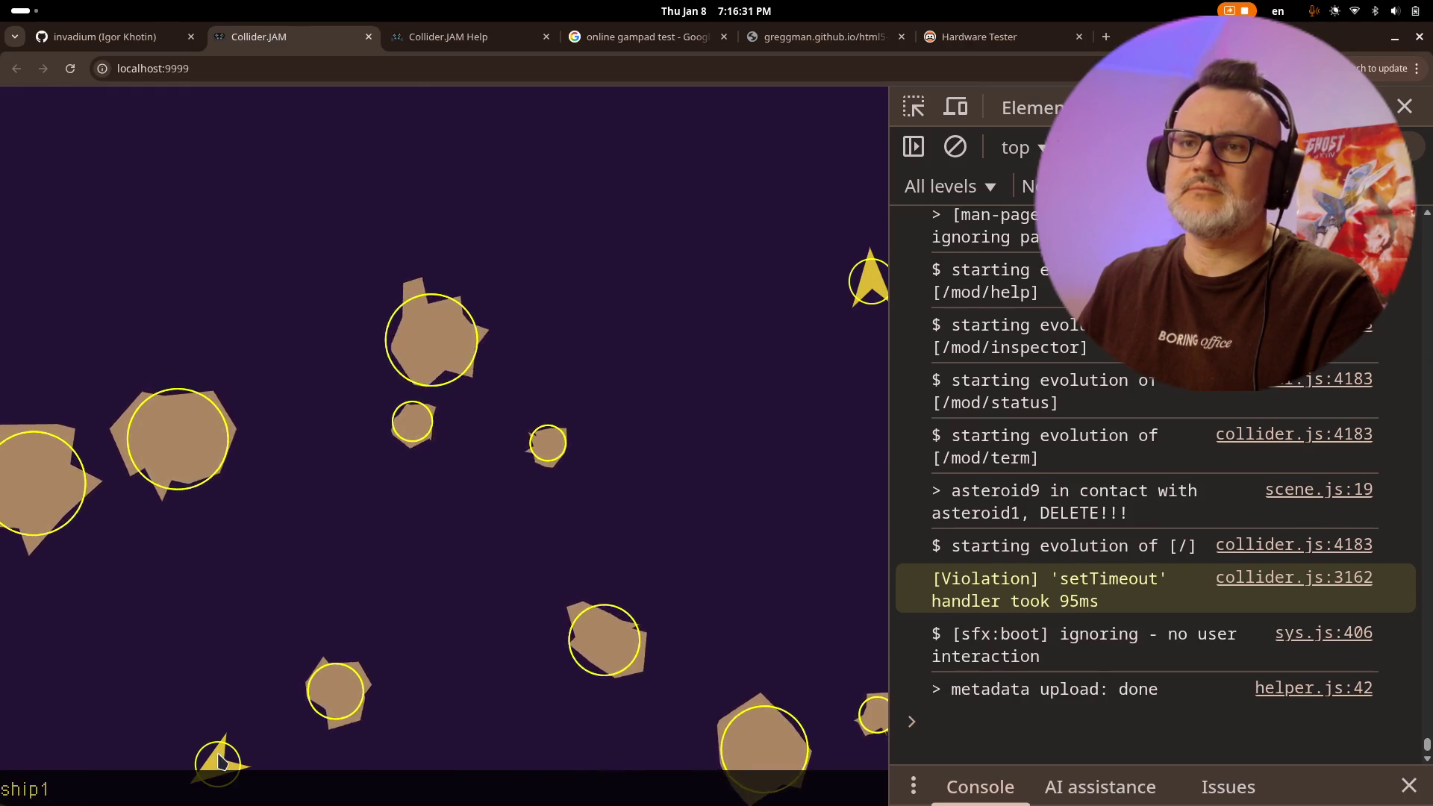
pyautogui.press('Right')
pyautogui.press('Up')
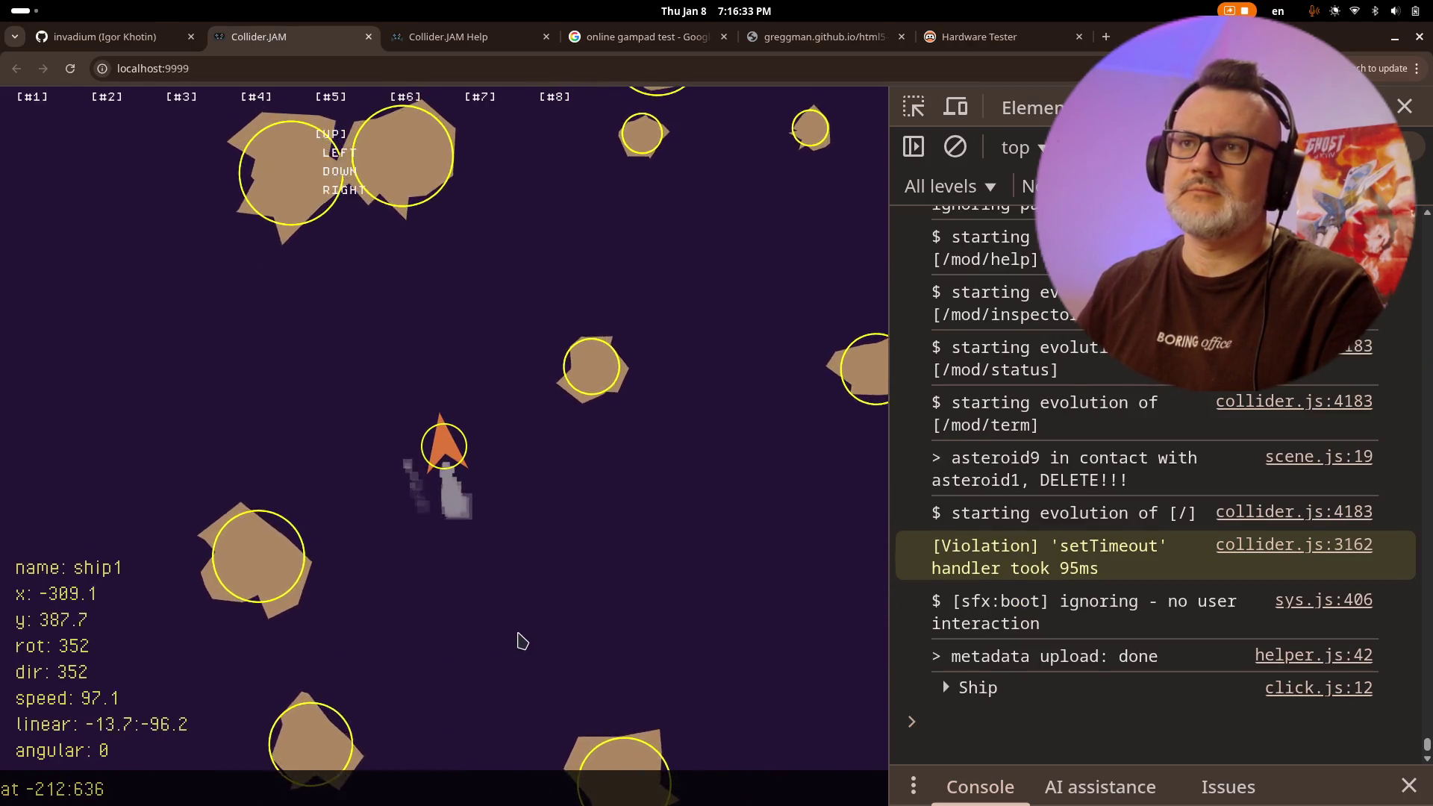
pyautogui.press('Down')
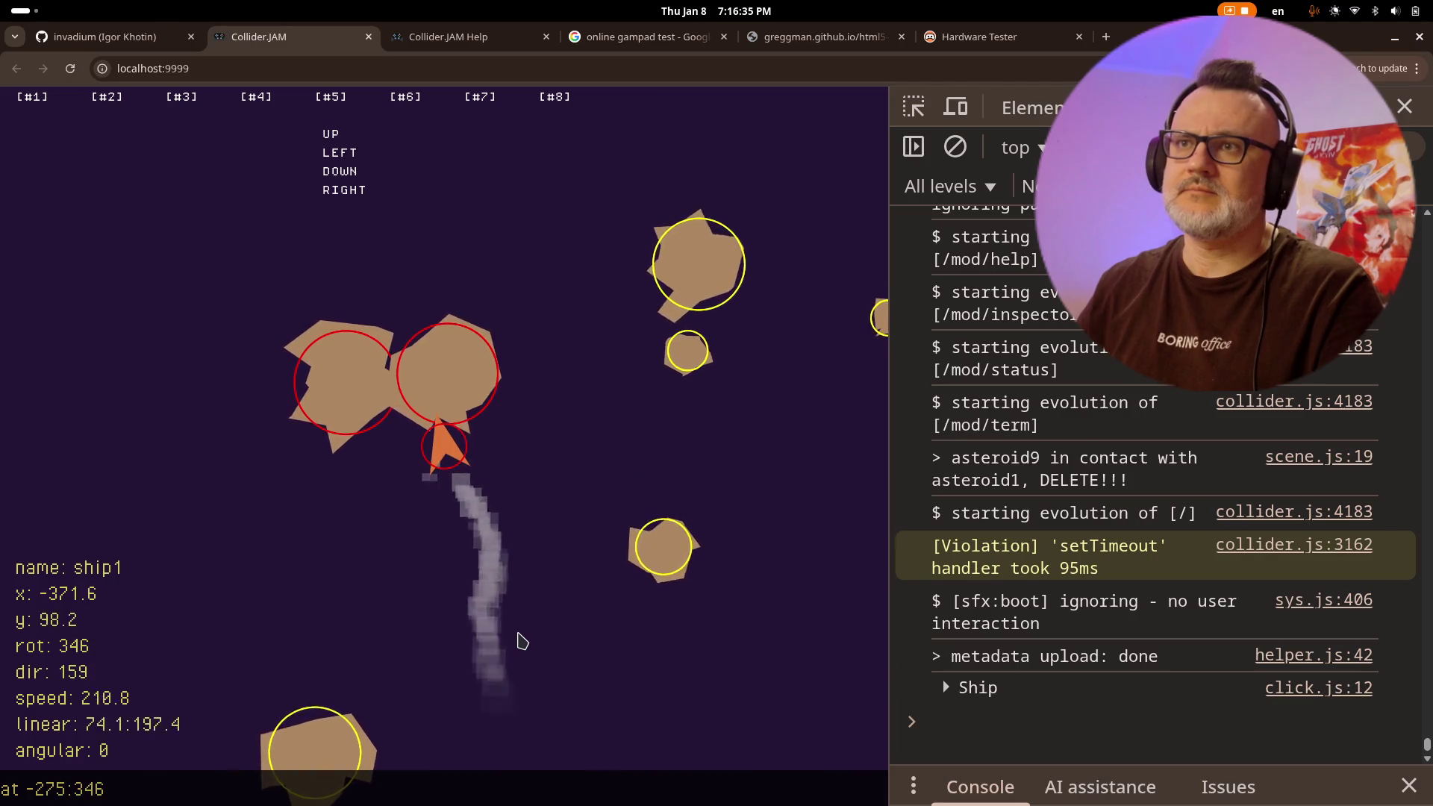
pyautogui.press('Left')
pyautogui.press('Up')
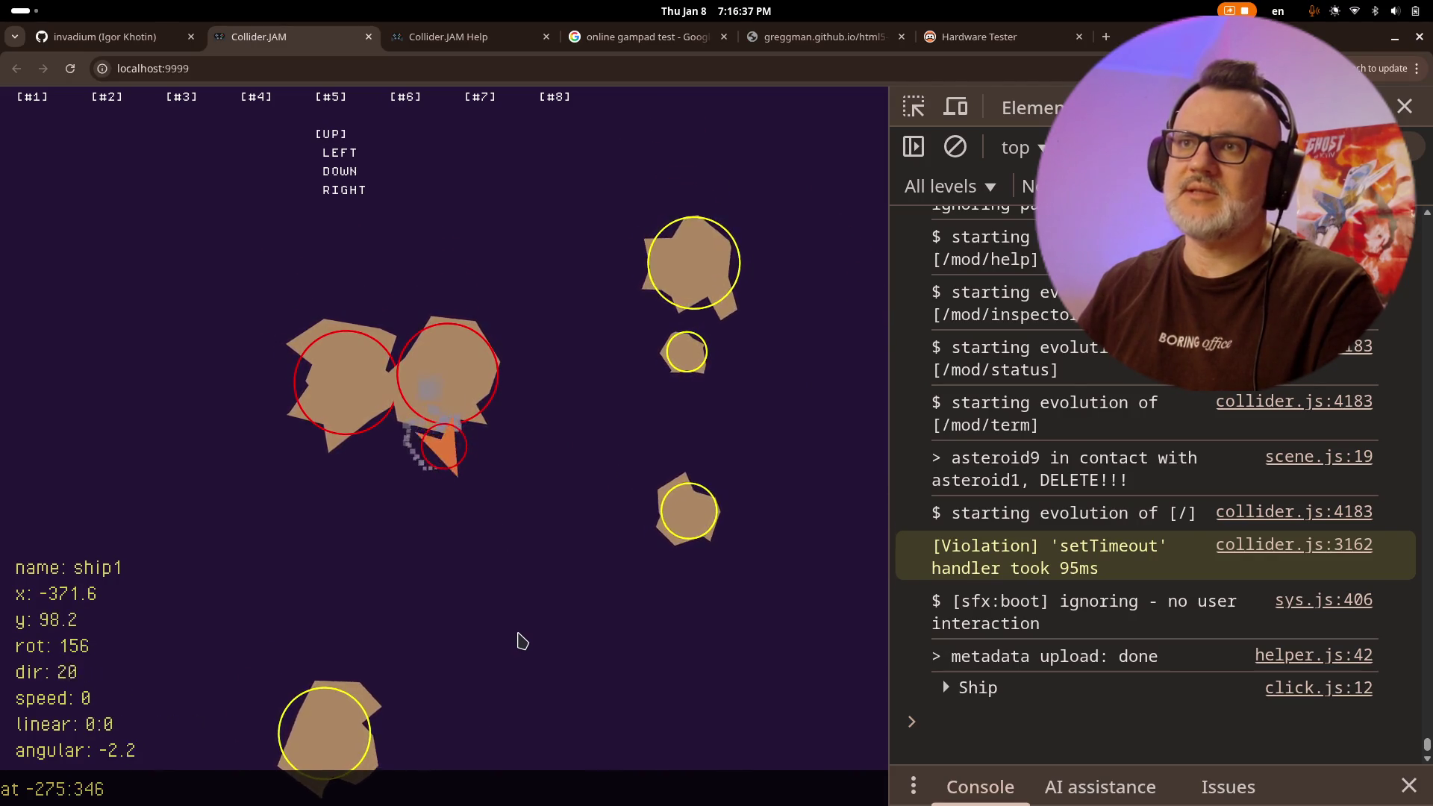
pyautogui.press('Right')
pyautogui.hotkey('alt', 'Tab')
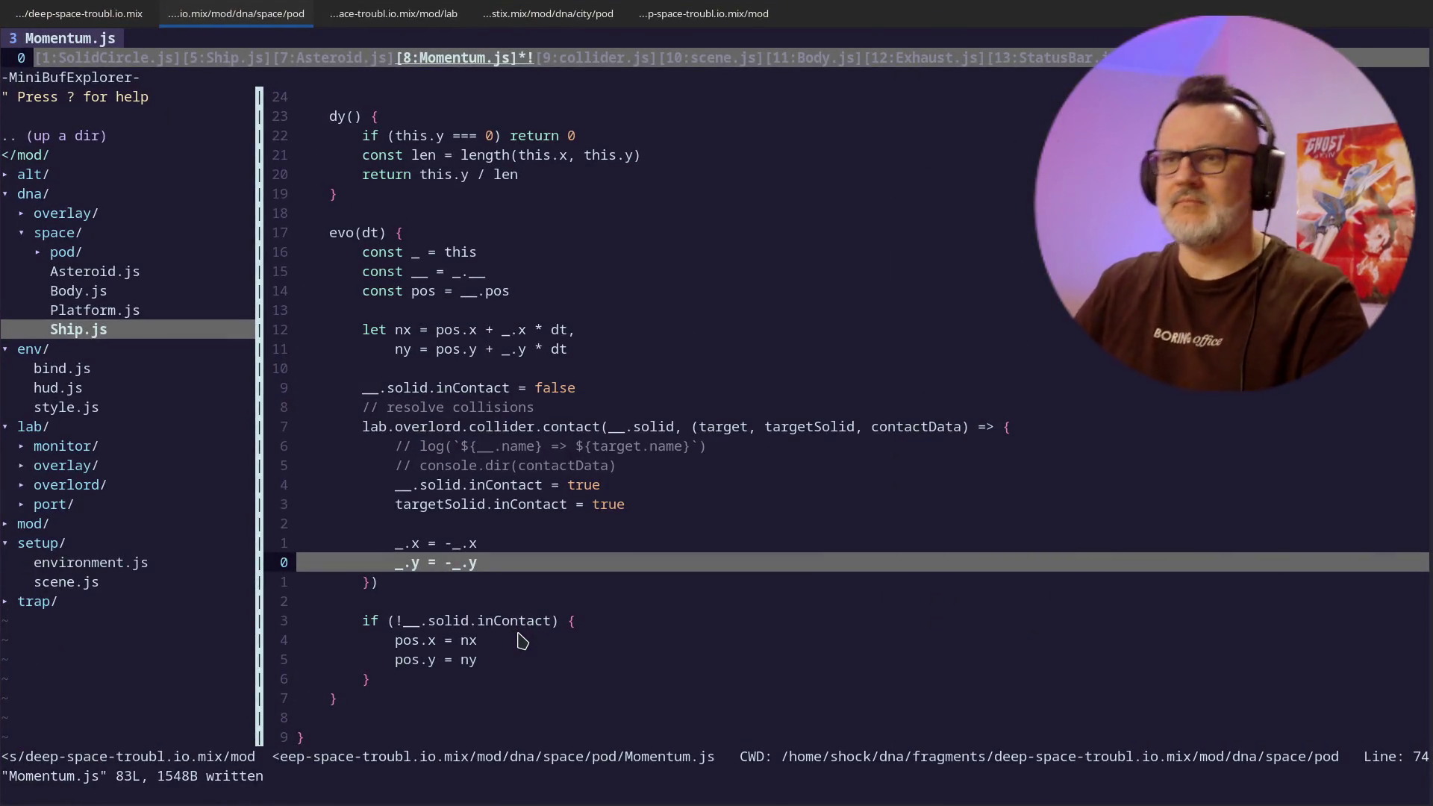
# - Remove the if (!__.solid.inContact) wrapper and dedent the pos.x and pos.y assignments
pyautogui.press('j')
pyautogui.press('j')
pyautogui.press('j')
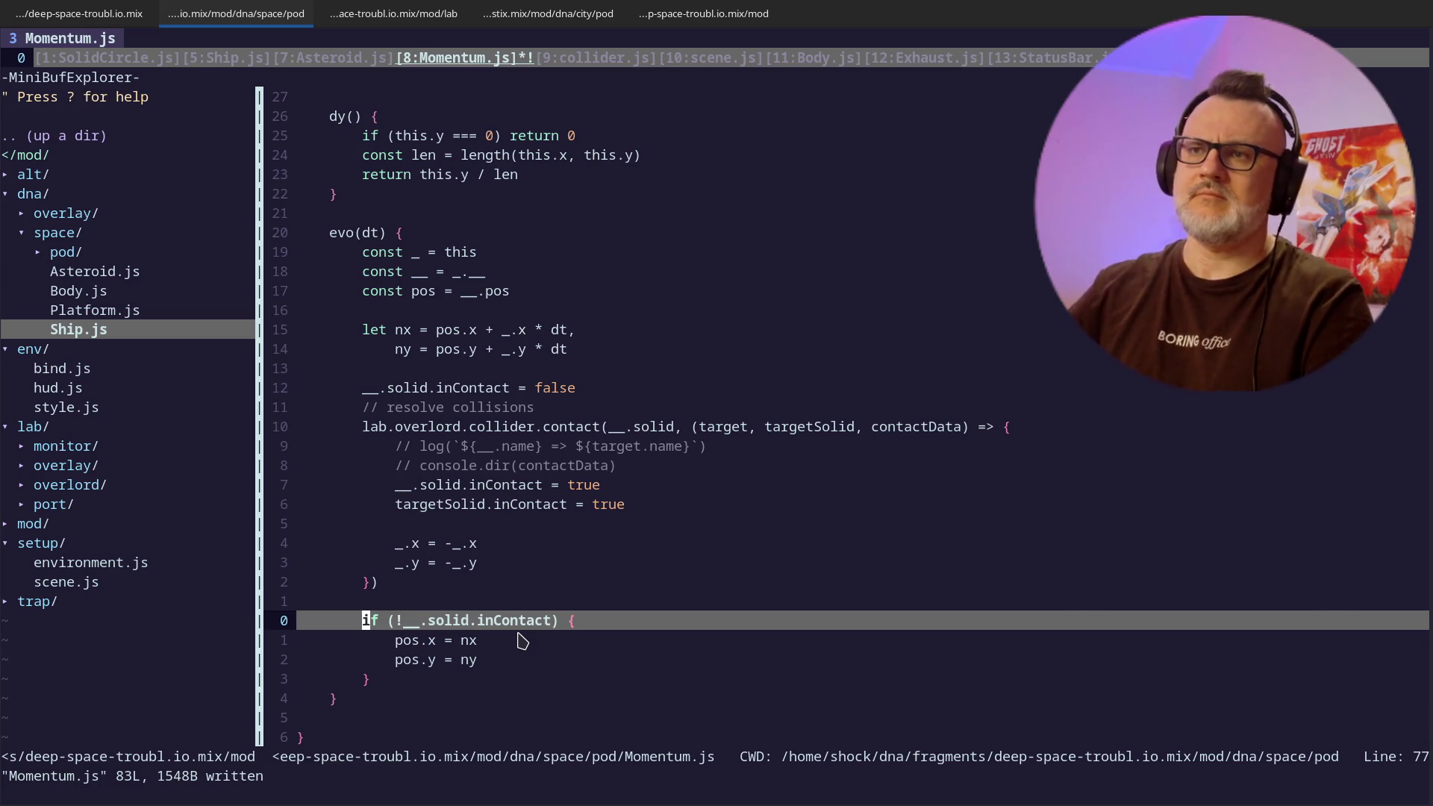
pyautogui.press('d')
pyautogui.press('j')
pyautogui.press('j')
pyautogui.press('d')
pyautogui.press('d')
pyautogui.press('k')
pyautogui.press('k')
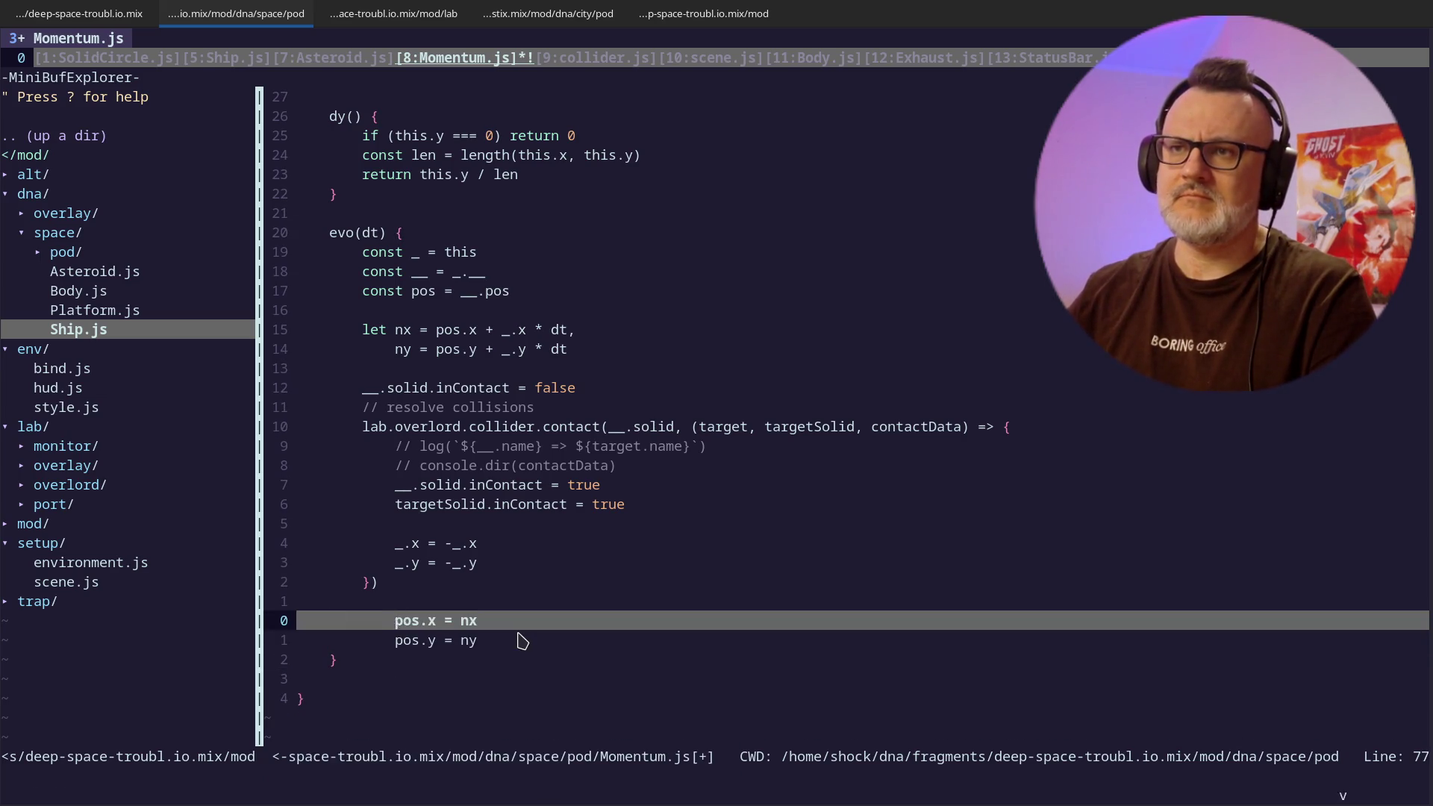
pyautogui.write('Vj<w')
pyautogui.press('Return')
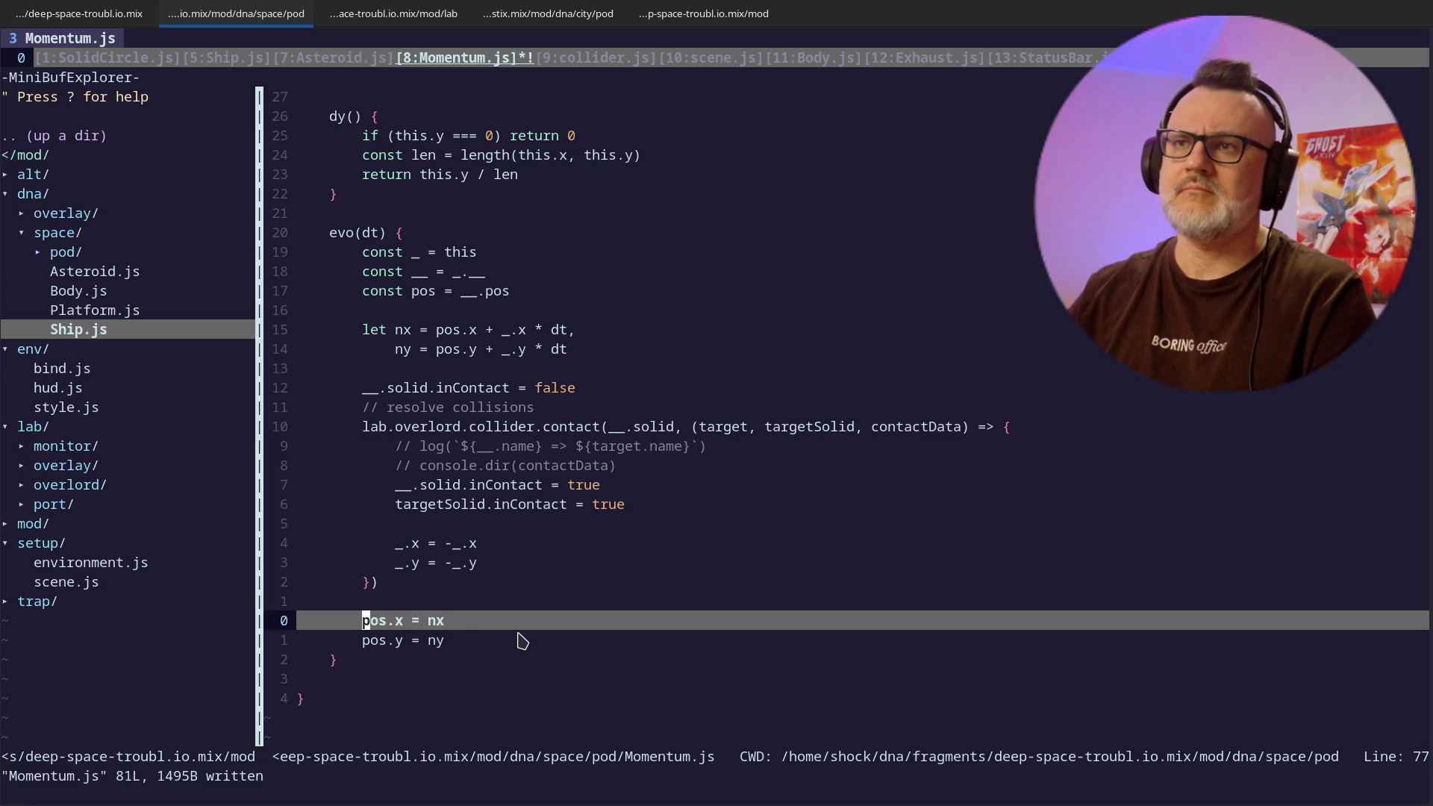
# - Add nx = pos.x and ny = pos.y to the contact handler, save all with :wa, and reload the game
pyautogui.press('k')
pyautogui.press('k')
pyautogui.press('k')
pyautogui.write('onx')
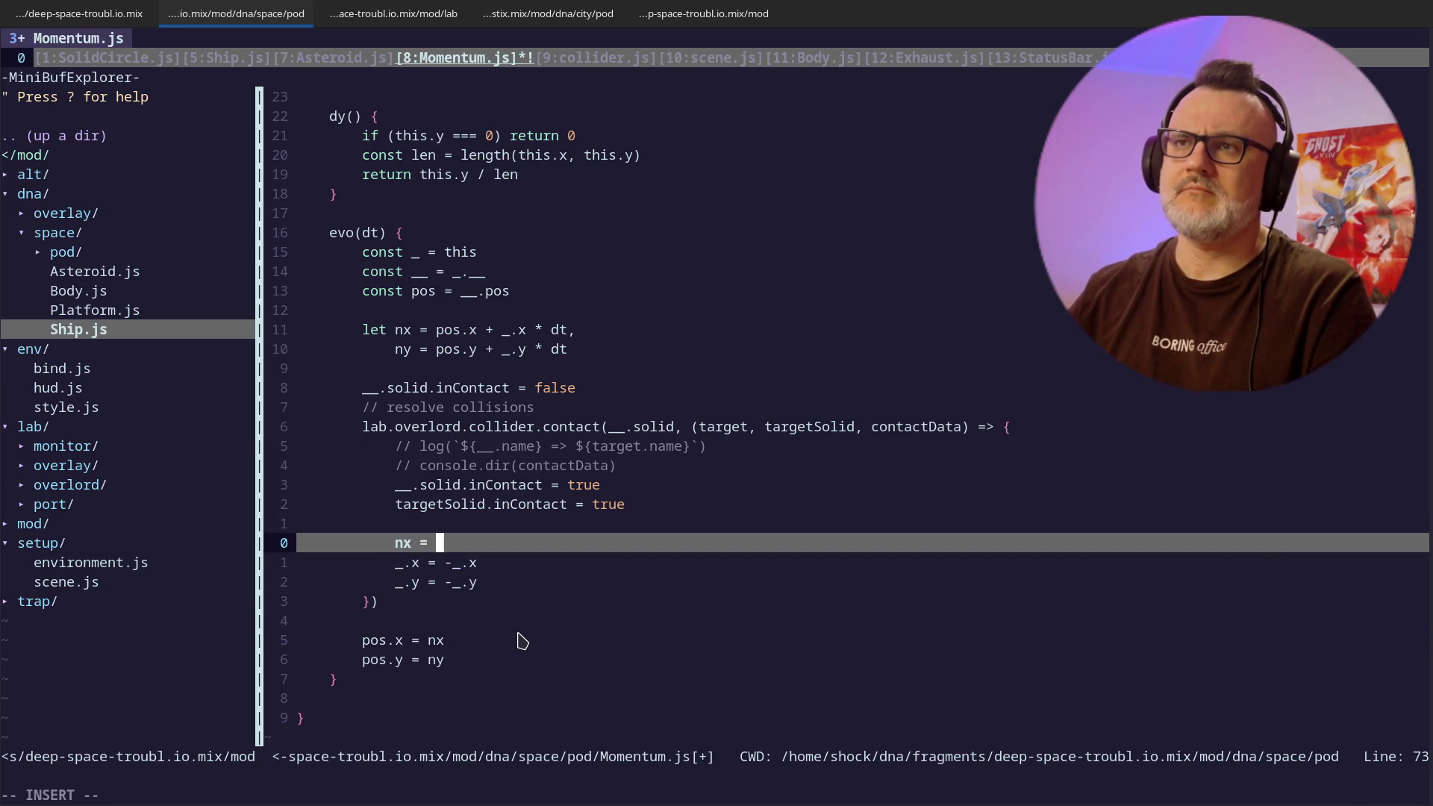
pyautogui.write('o')
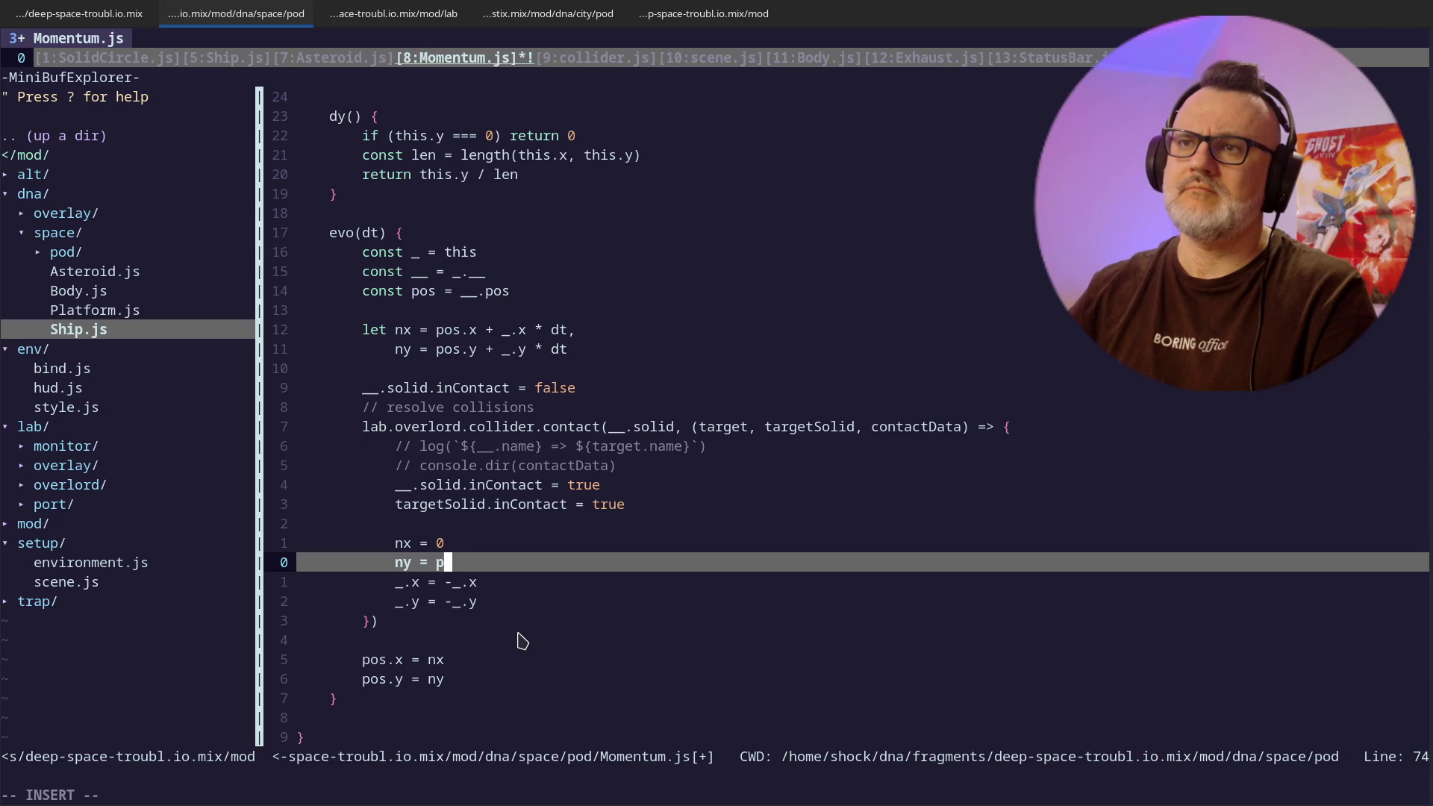
pyautogui.write('y')
pyautogui.press('Escape')
pyautogui.press('k')
pyautogui.press('Tab')
pyautogui.write(':wa')
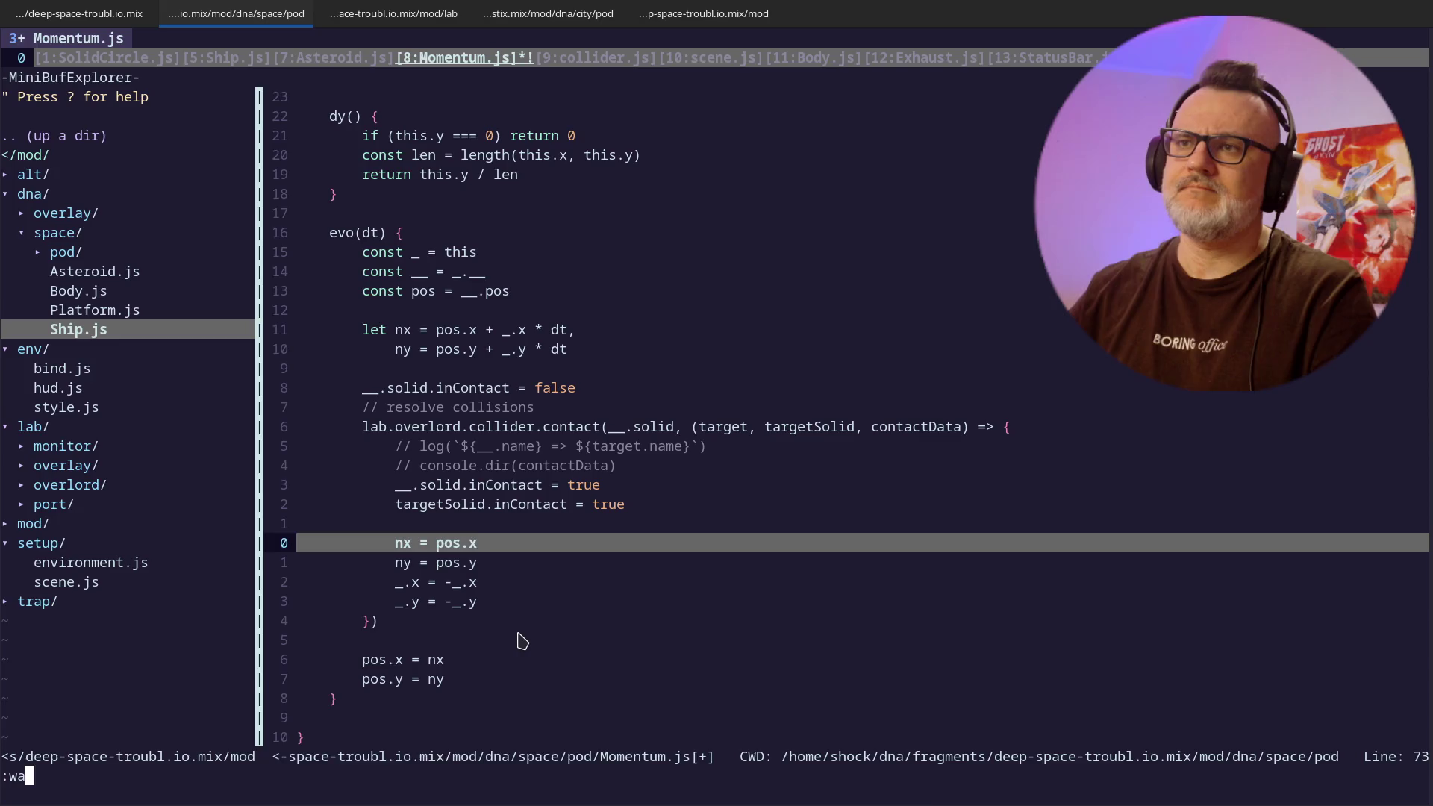
pyautogui.press('Return')
pyautogui.hotkey('alt', 'Tab')
pyautogui.click(551, 580)
pyautogui.hotkey('ctrl', 'r')
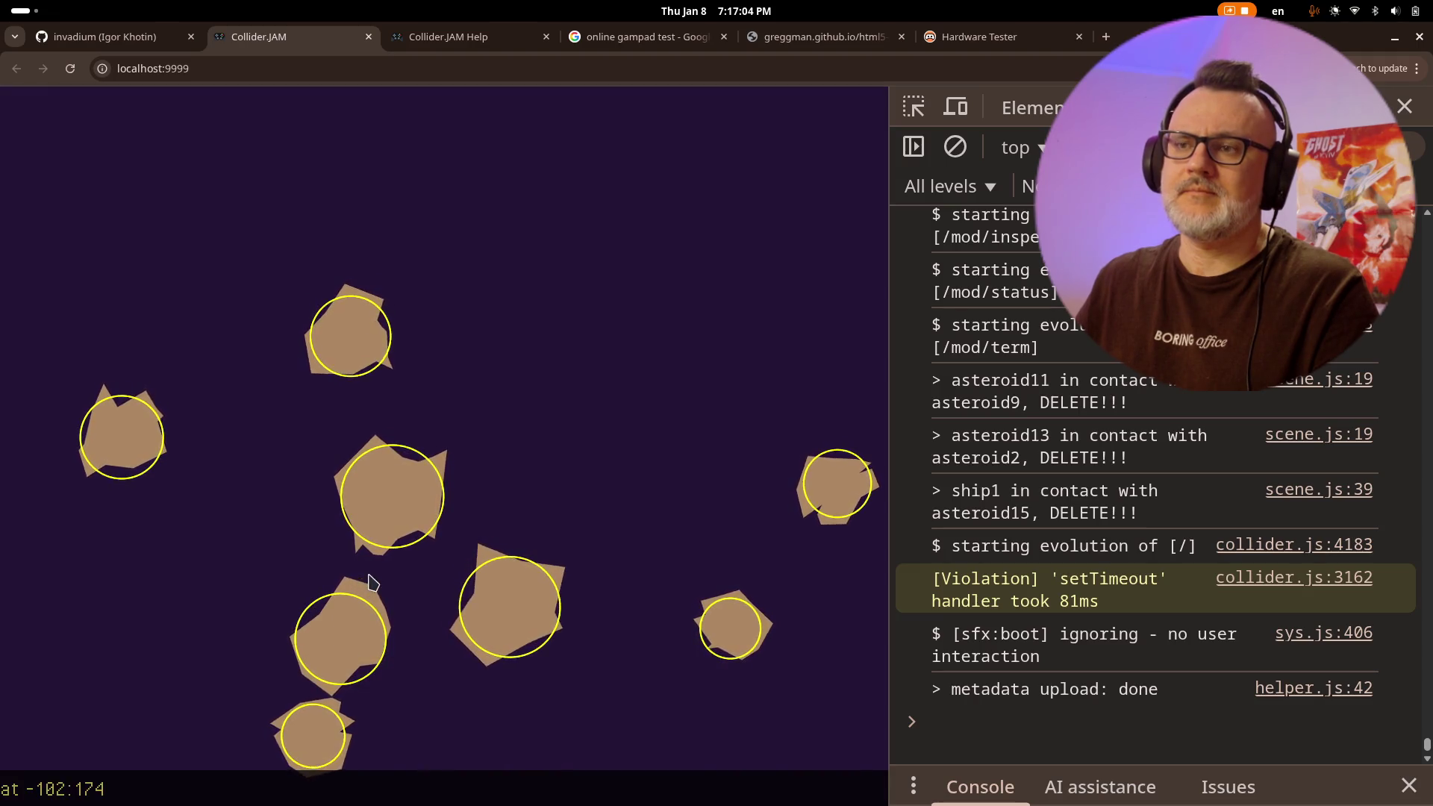
# - Reload the game, select ship2, and thrust and turn it
pyautogui.click(466, 552)
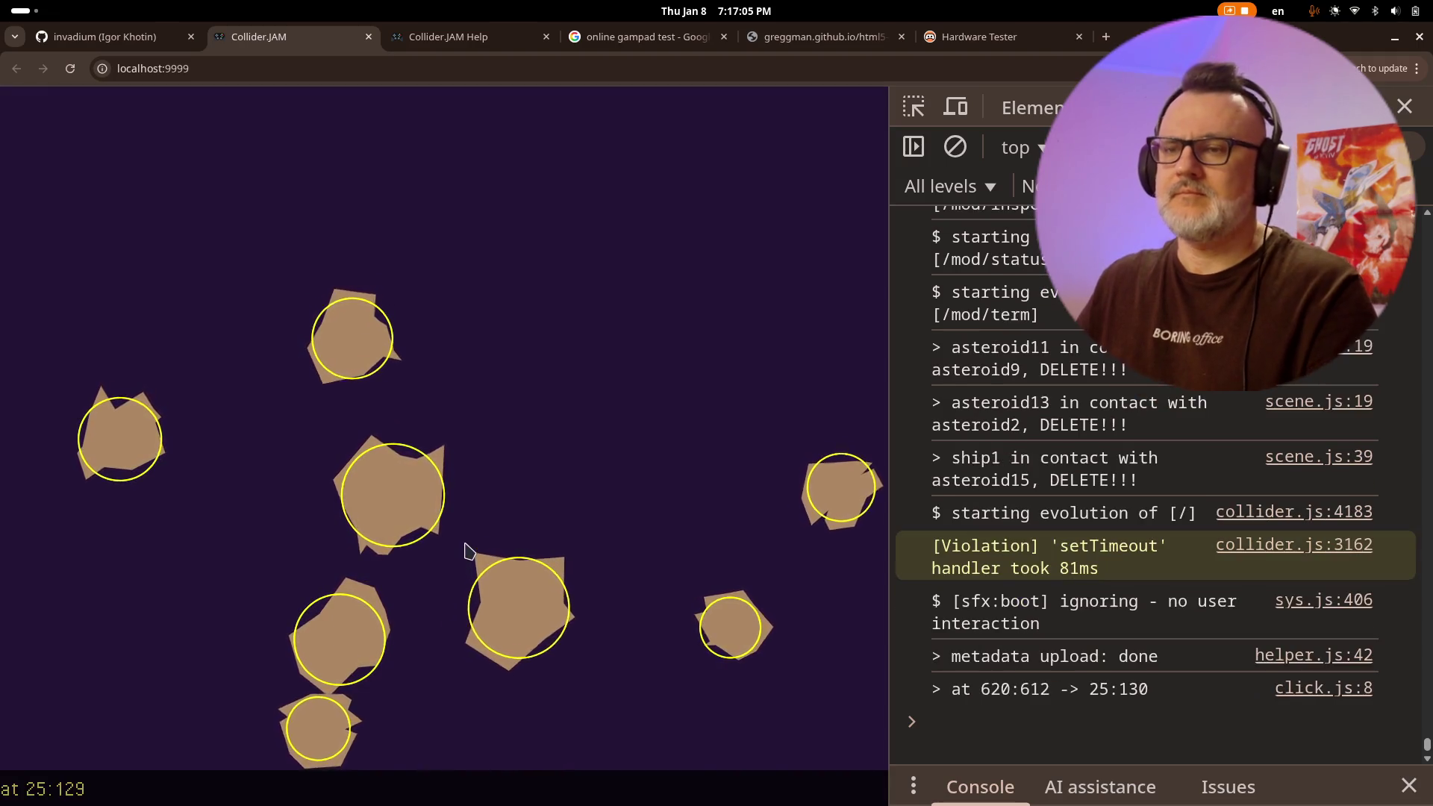
pyautogui.hotkey('ctrl', 'r')
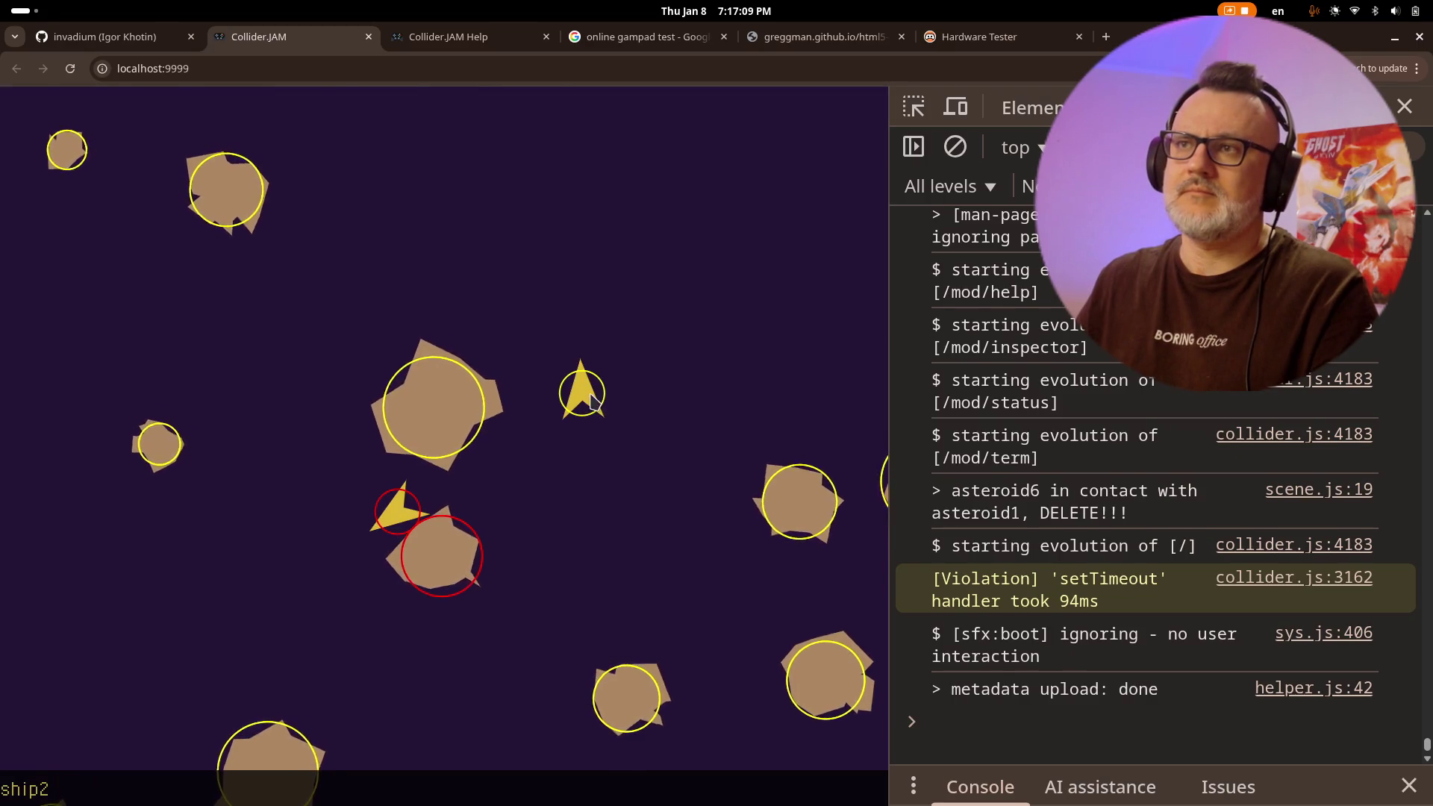
pyautogui.click(553, 495)
pyautogui.press('Up')
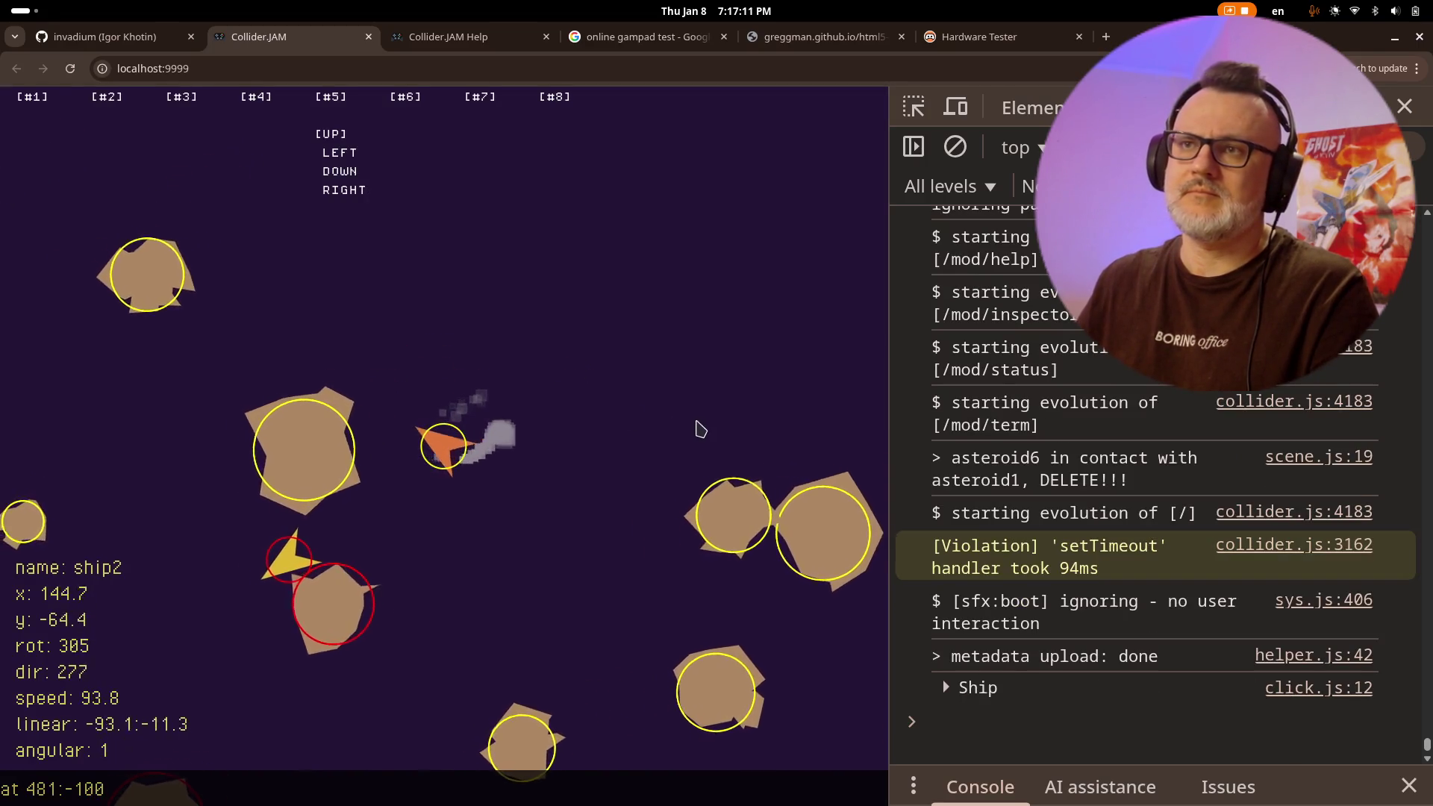
pyautogui.press('Right')
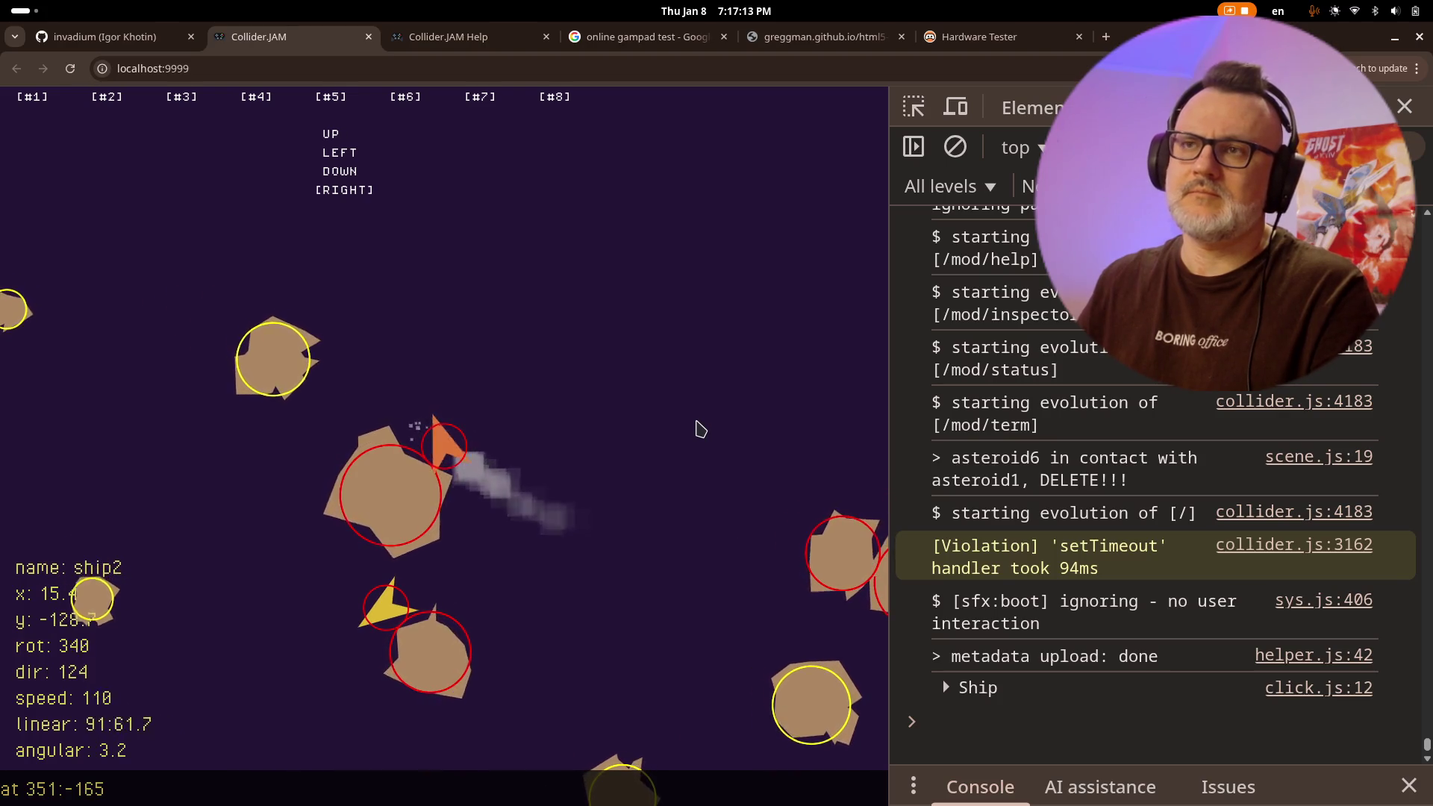
pyautogui.press('Left')
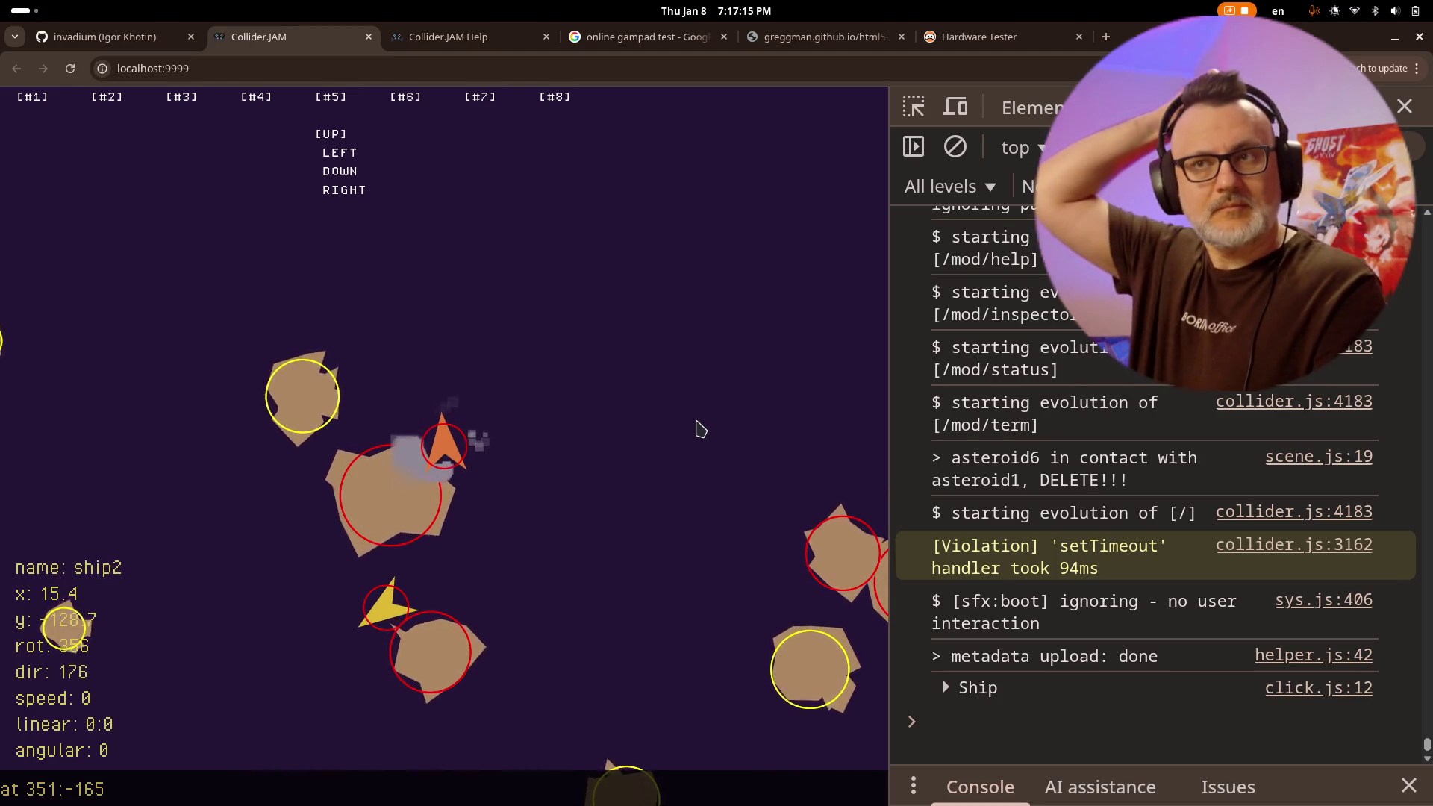
pyautogui.press('Right')
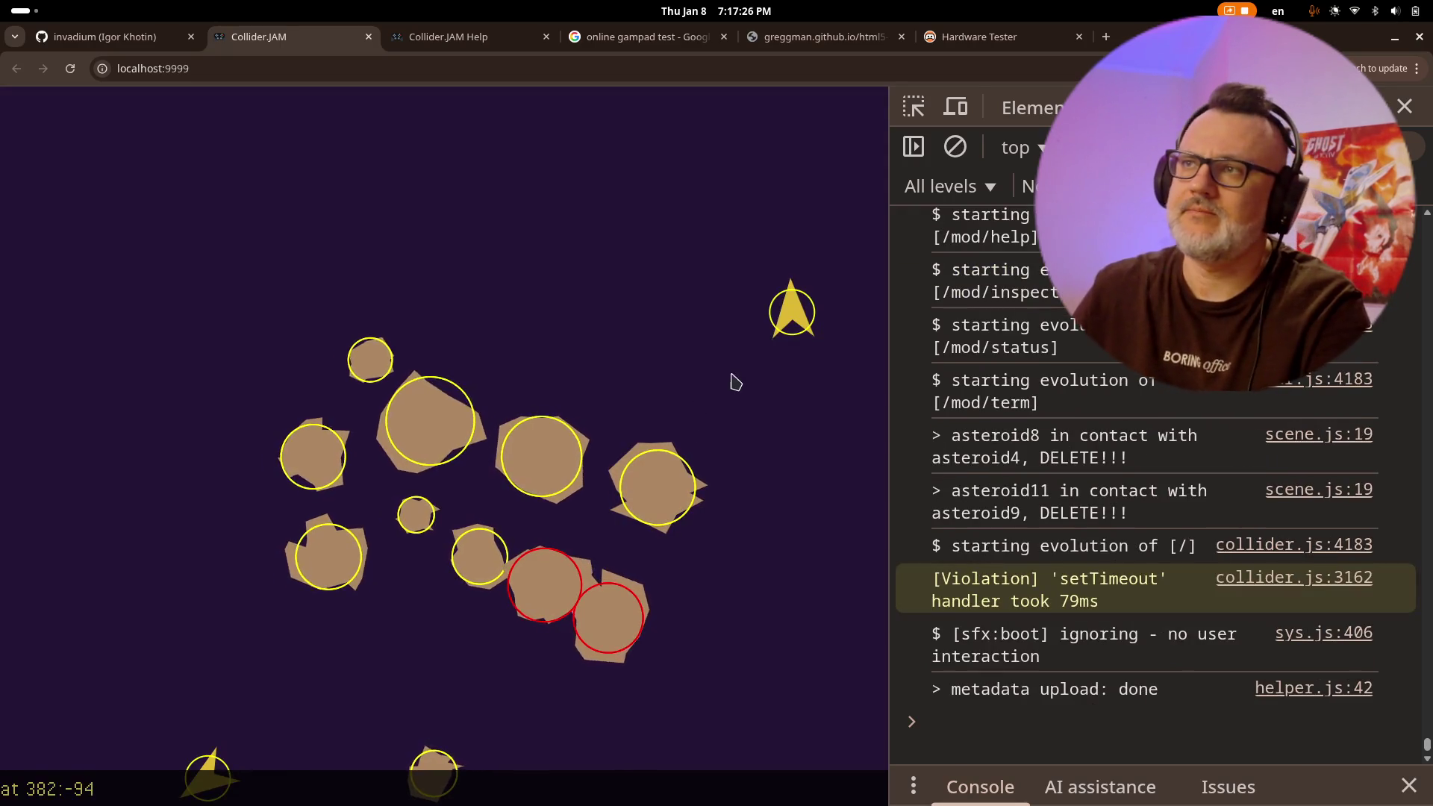
# - Steer ship2 into the asteroids until it stops at speed 0, then return to Vim
pyautogui.click(769, 340)
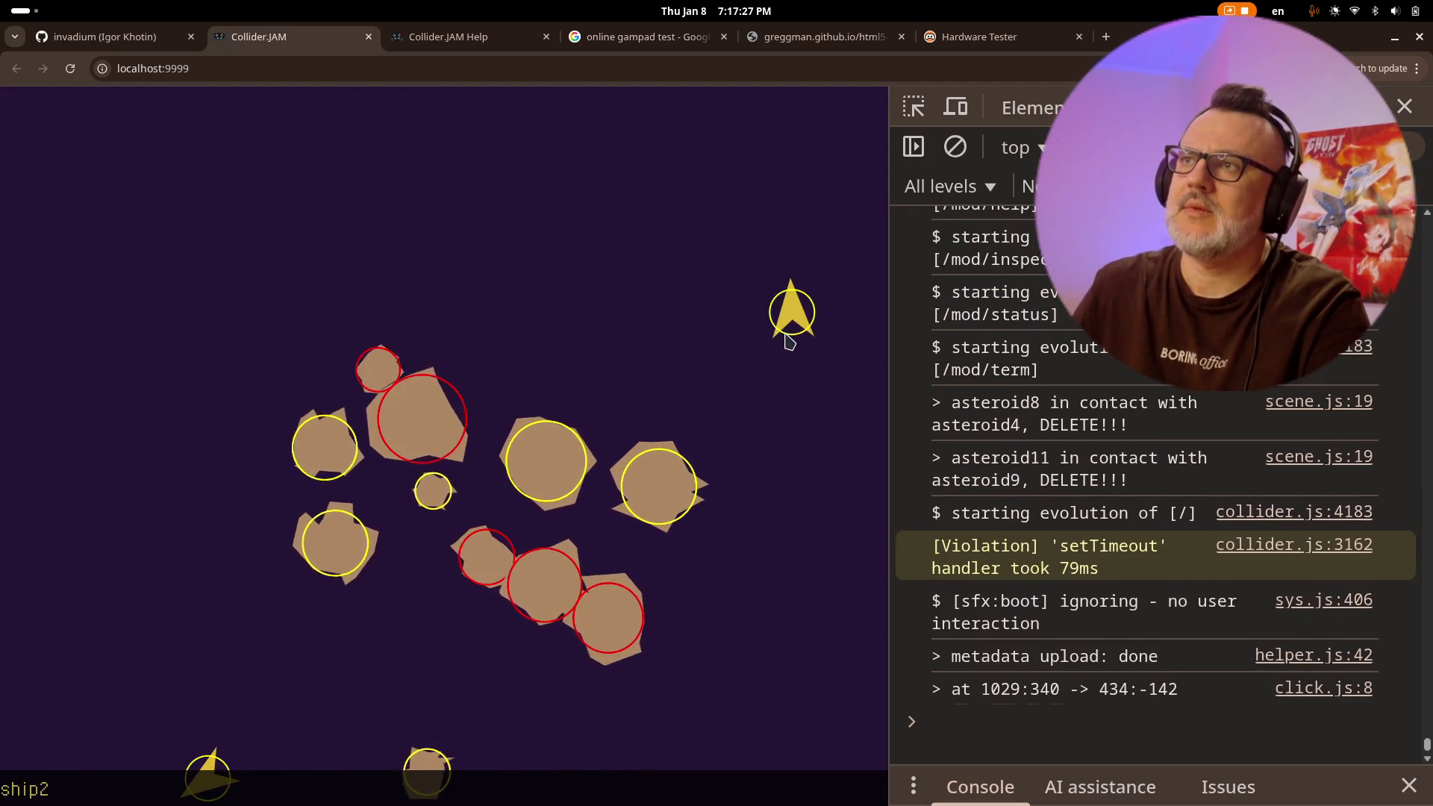
pyautogui.press('Left')
pyautogui.press('Up')
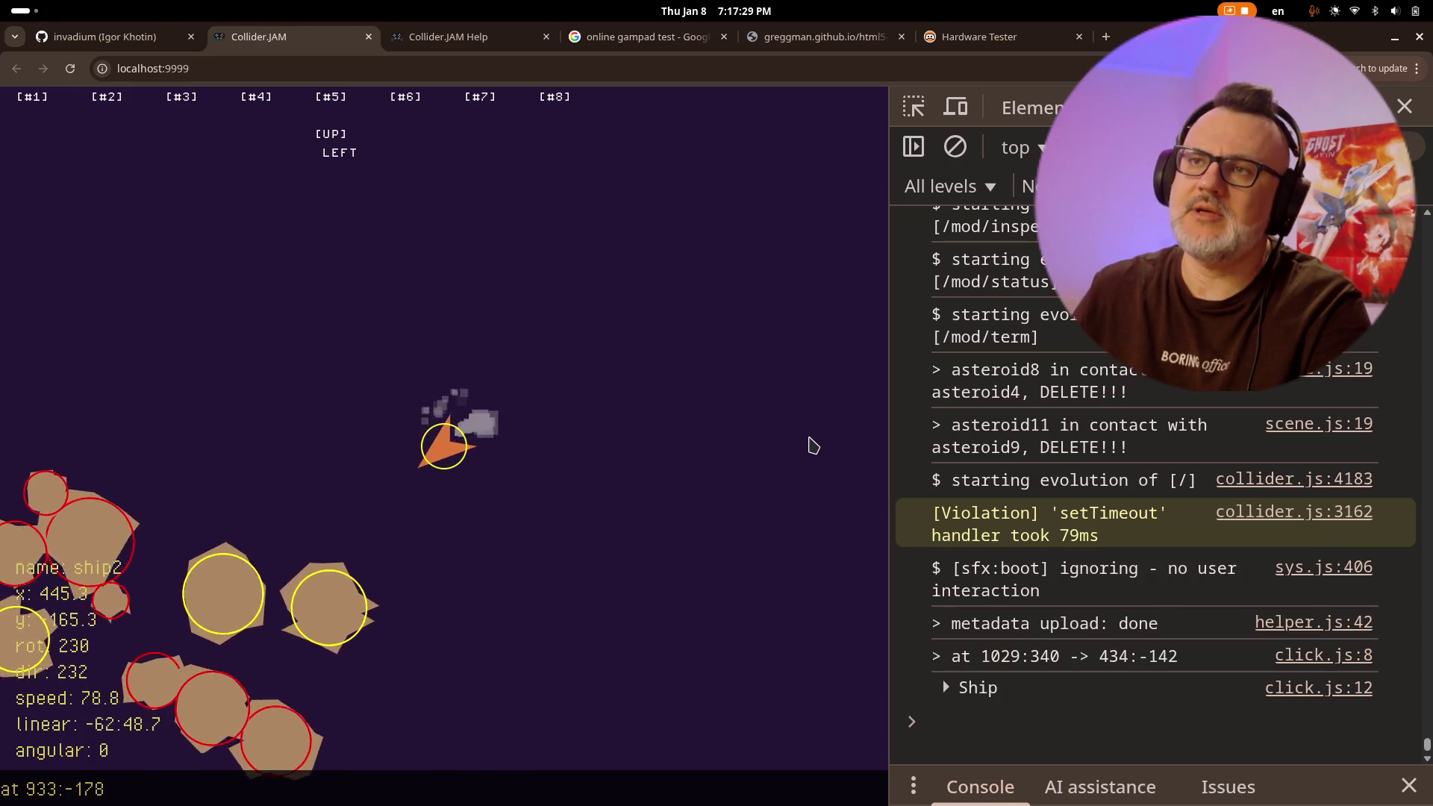
pyautogui.press('Down')
pyautogui.press('Right')
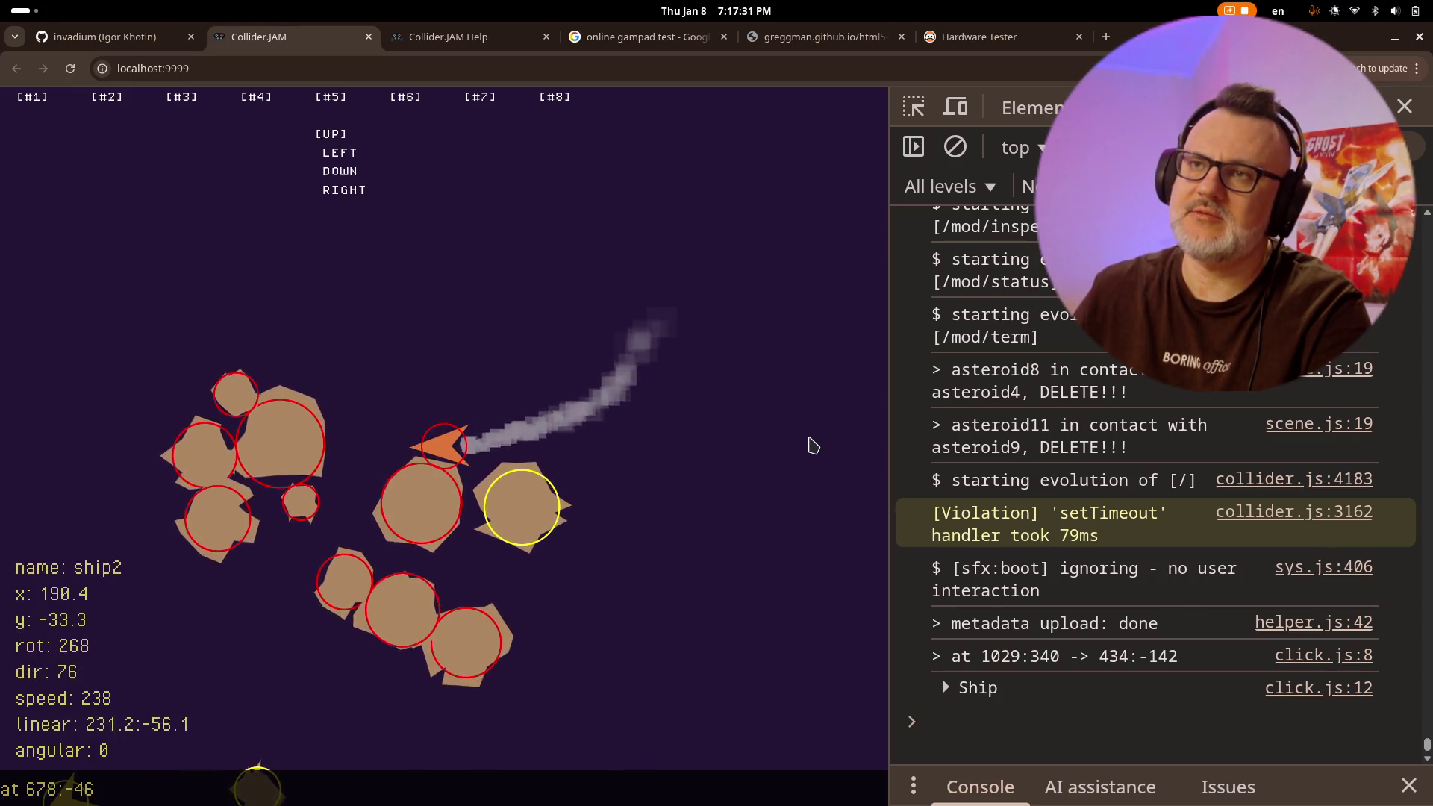
pyautogui.press('Left')
pyautogui.press('Right')
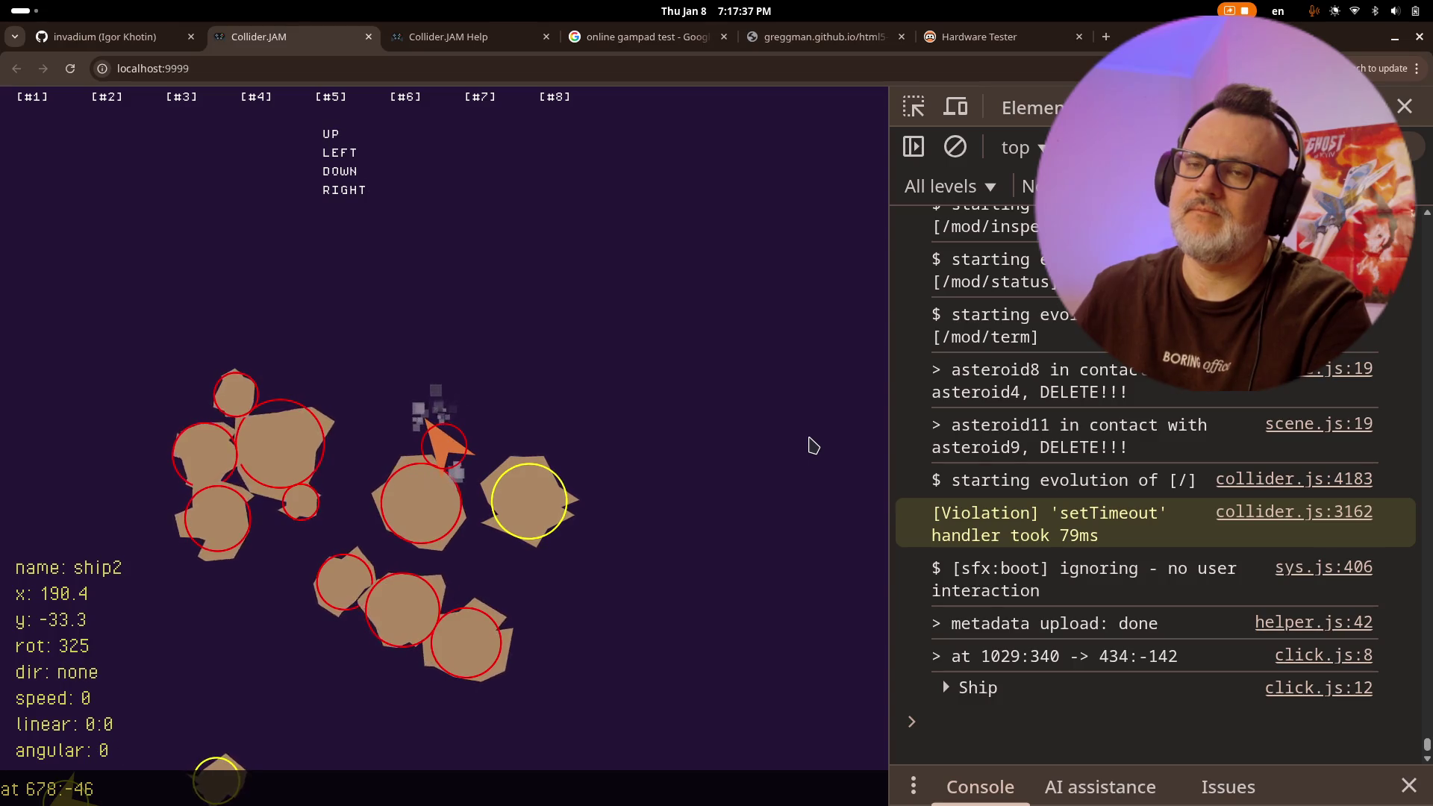
pyautogui.hotkey('alt', 'Tab')
# - Comment out the nx and ny reset lines in the contact handler with //
pyautogui.press('j')
pyautogui.press('j')
pyautogui.press('j')
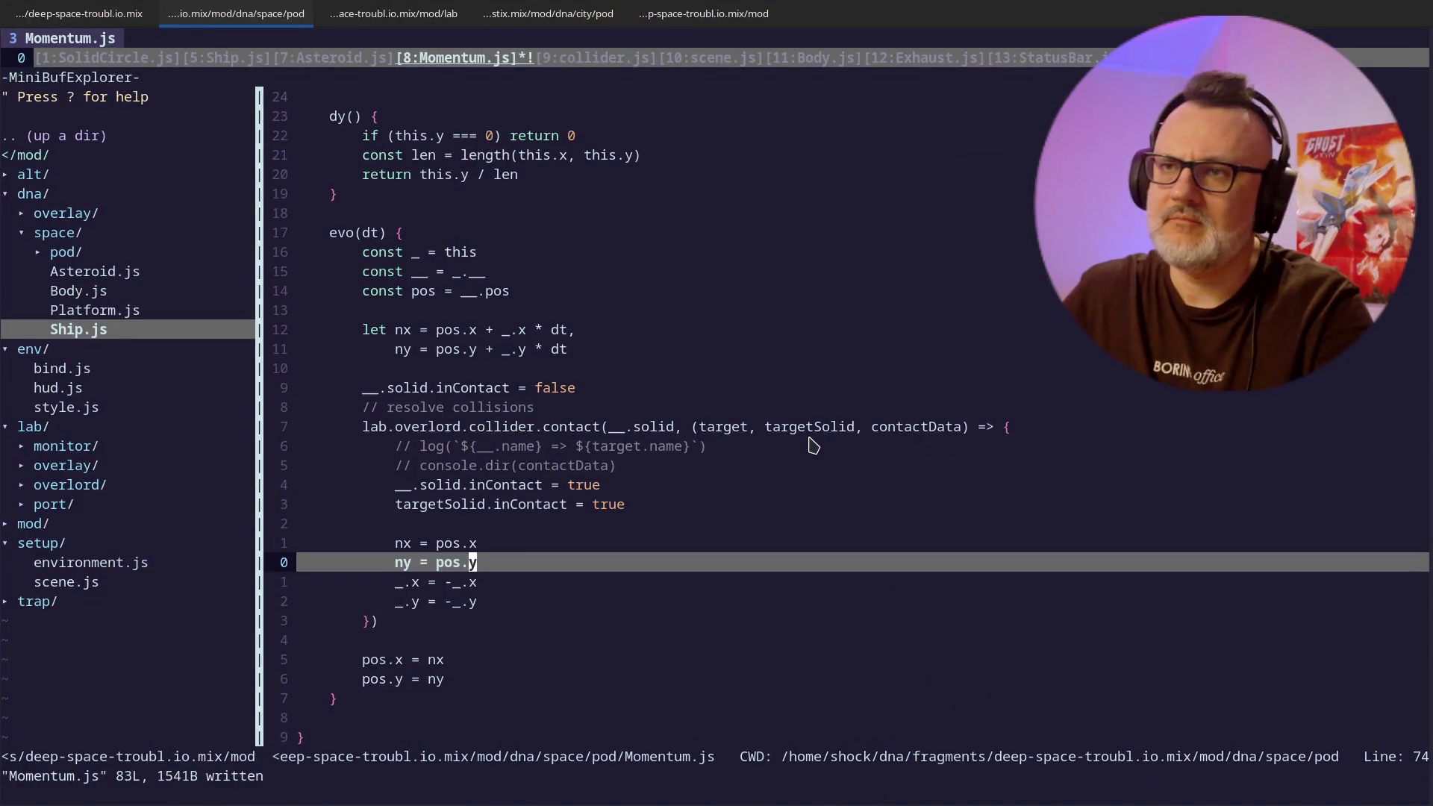
pyautogui.press('j')
pyautogui.press('k')
pyautogui.press('k')
pyautogui.press('k')
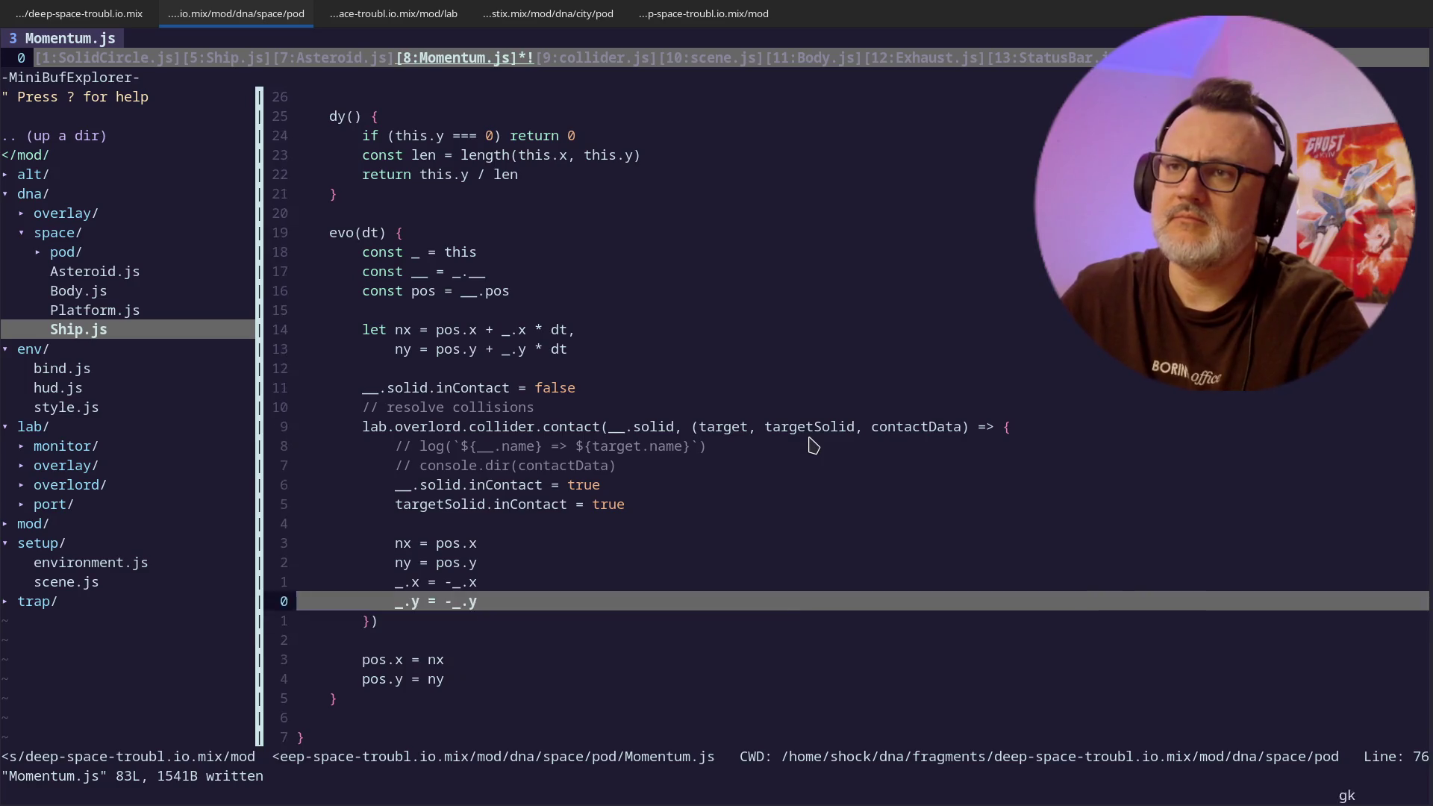
pyautogui.press('j')
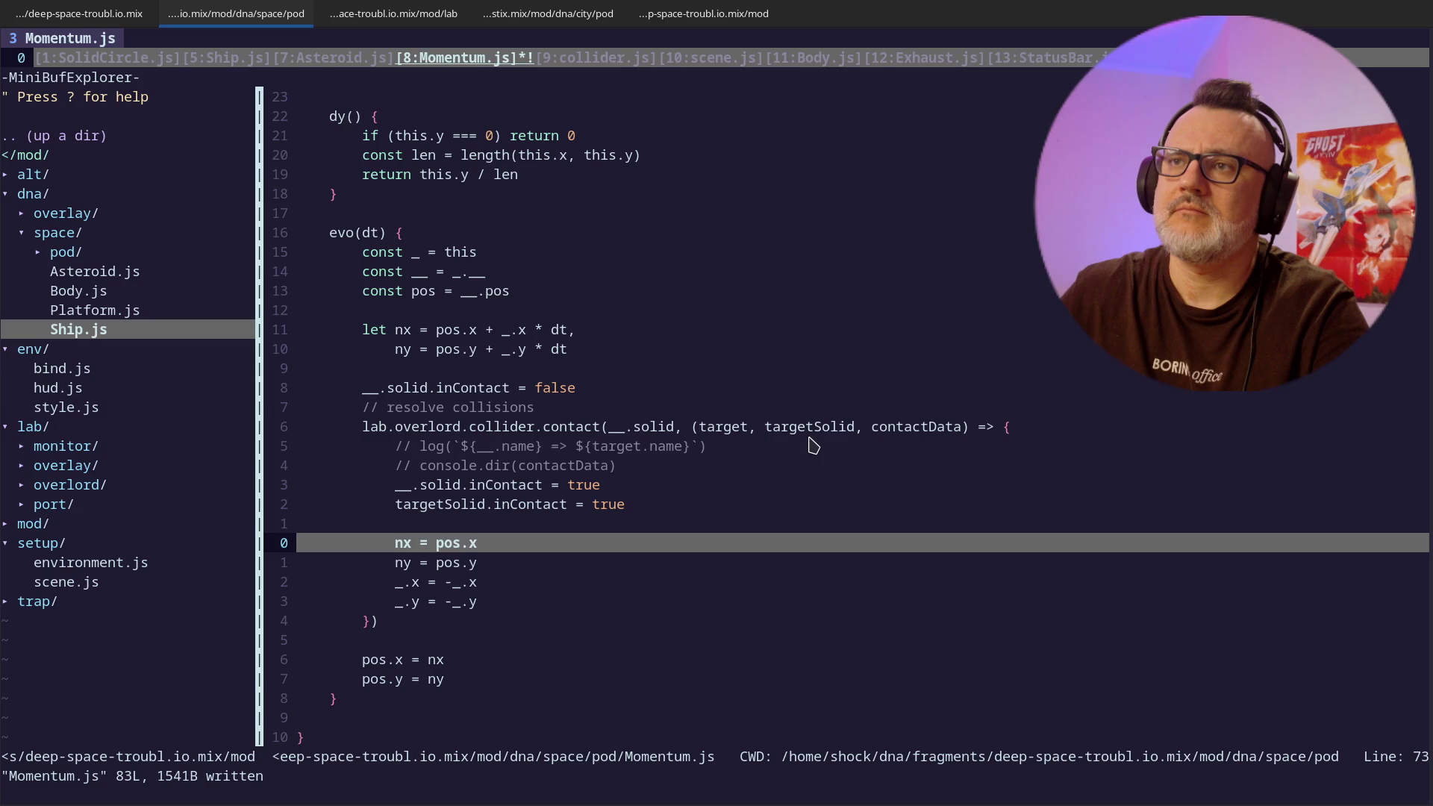
pyautogui.press('k')
pyautogui.press('k')
pyautogui.press('k')
pyautogui.press('j')
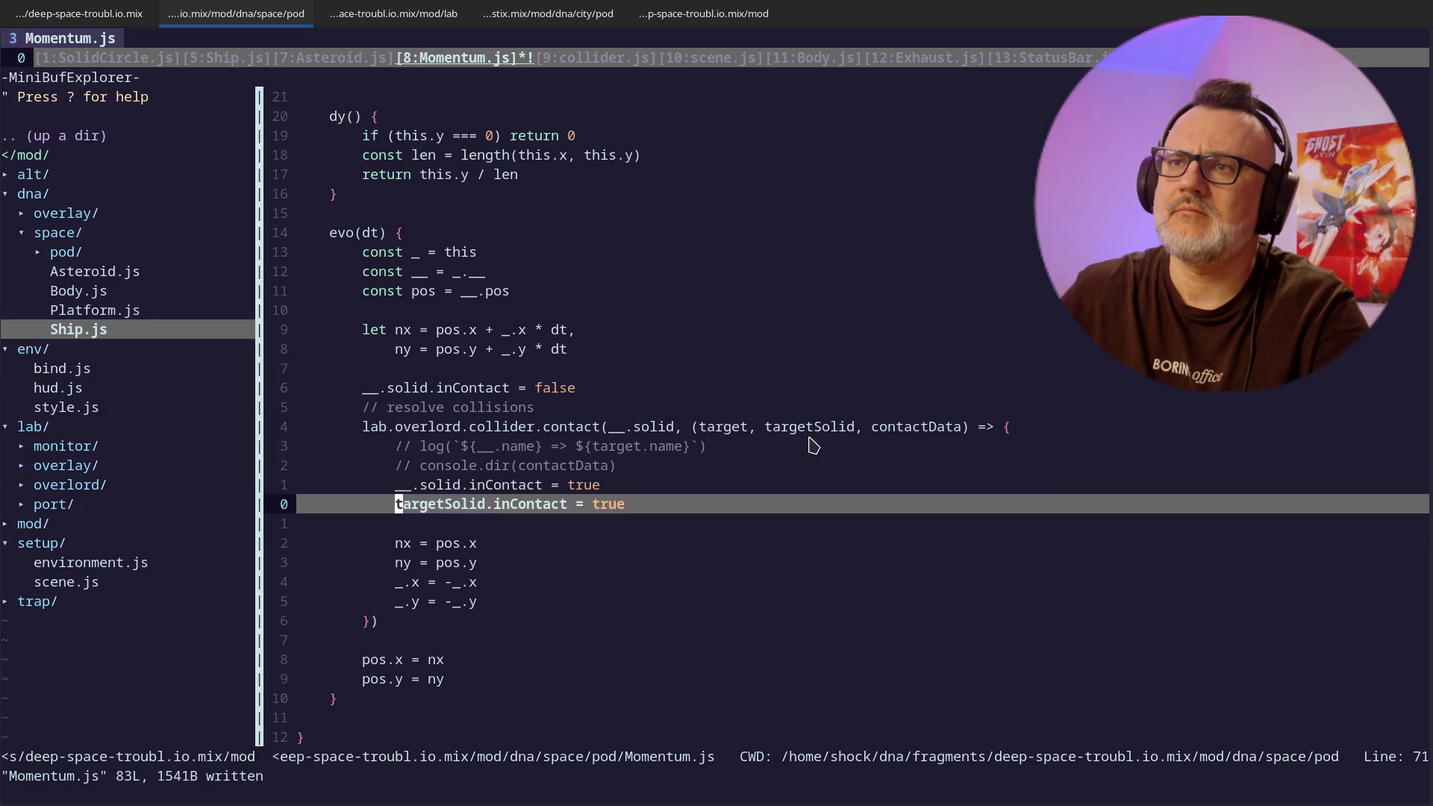
pyautogui.press('j')
pyautogui.press('j')
pyautogui.write('//')
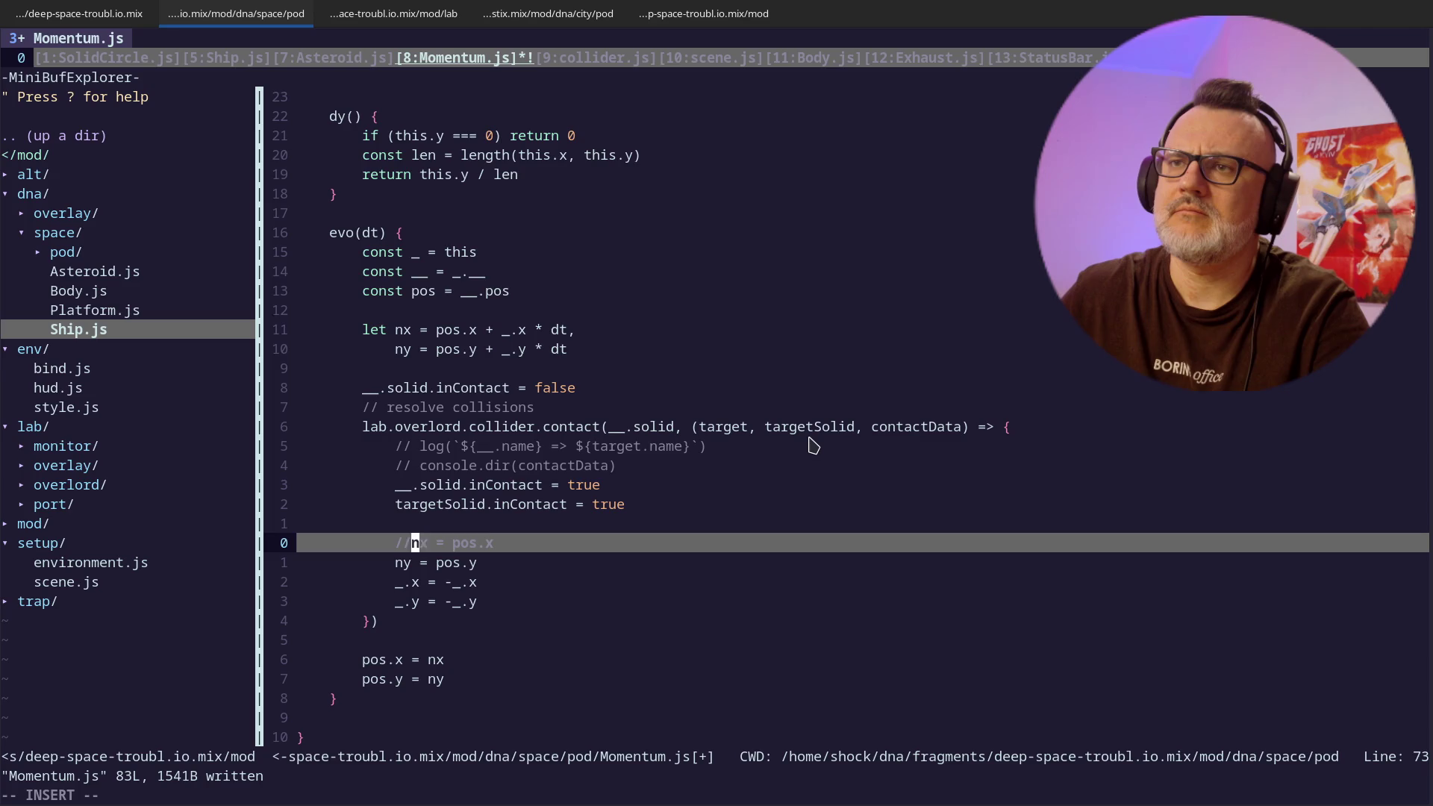
pyautogui.press('j')
pyautogui.press('Escape')
# - Comment out the _.x and _.y bounce lines too, save with :w, and return to the game
pyautogui.press('j')
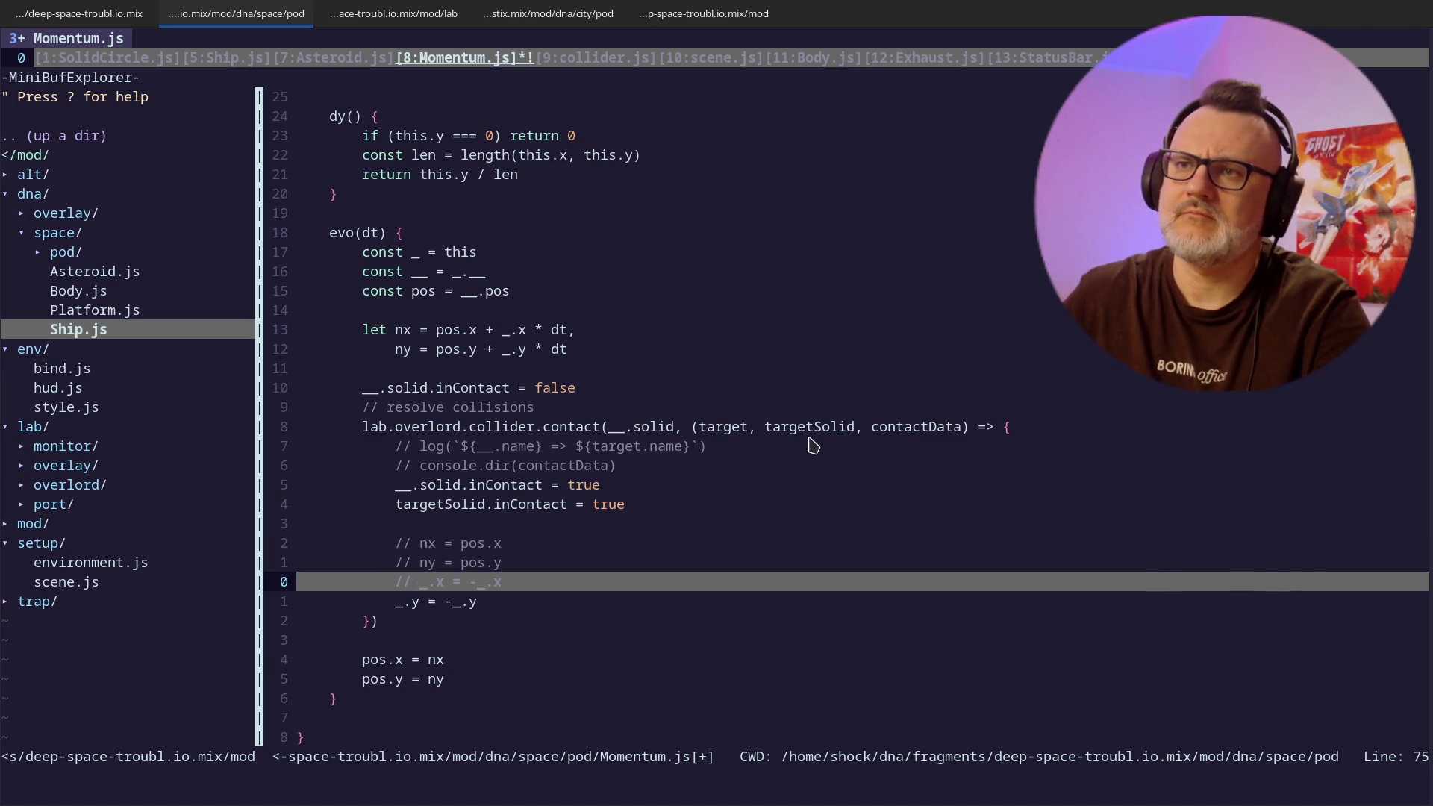
pyautogui.press('j')
pyautogui.write('//')
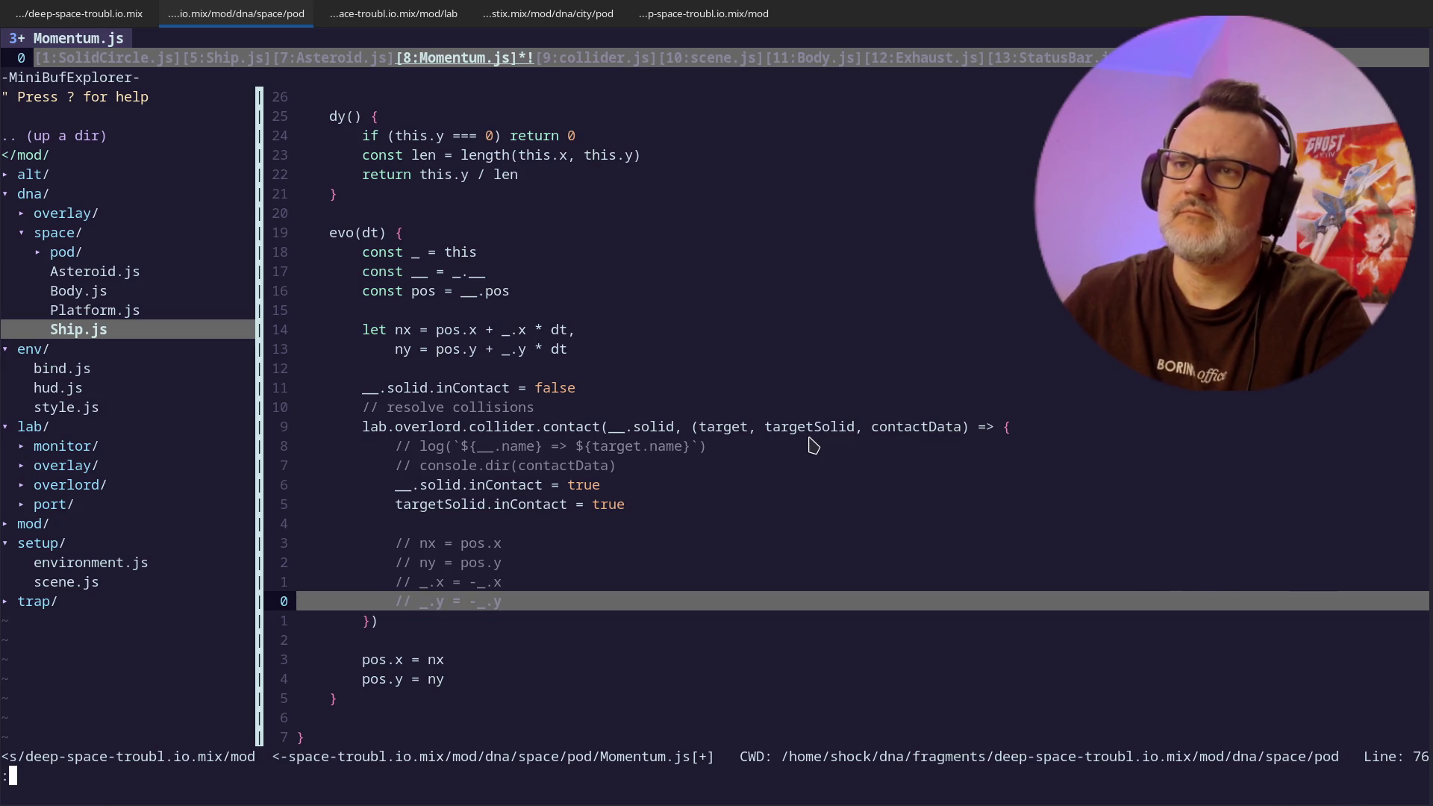
pyautogui.write('w')
pyautogui.press('Return')
pyautogui.hotkey('alt', 'Tab')
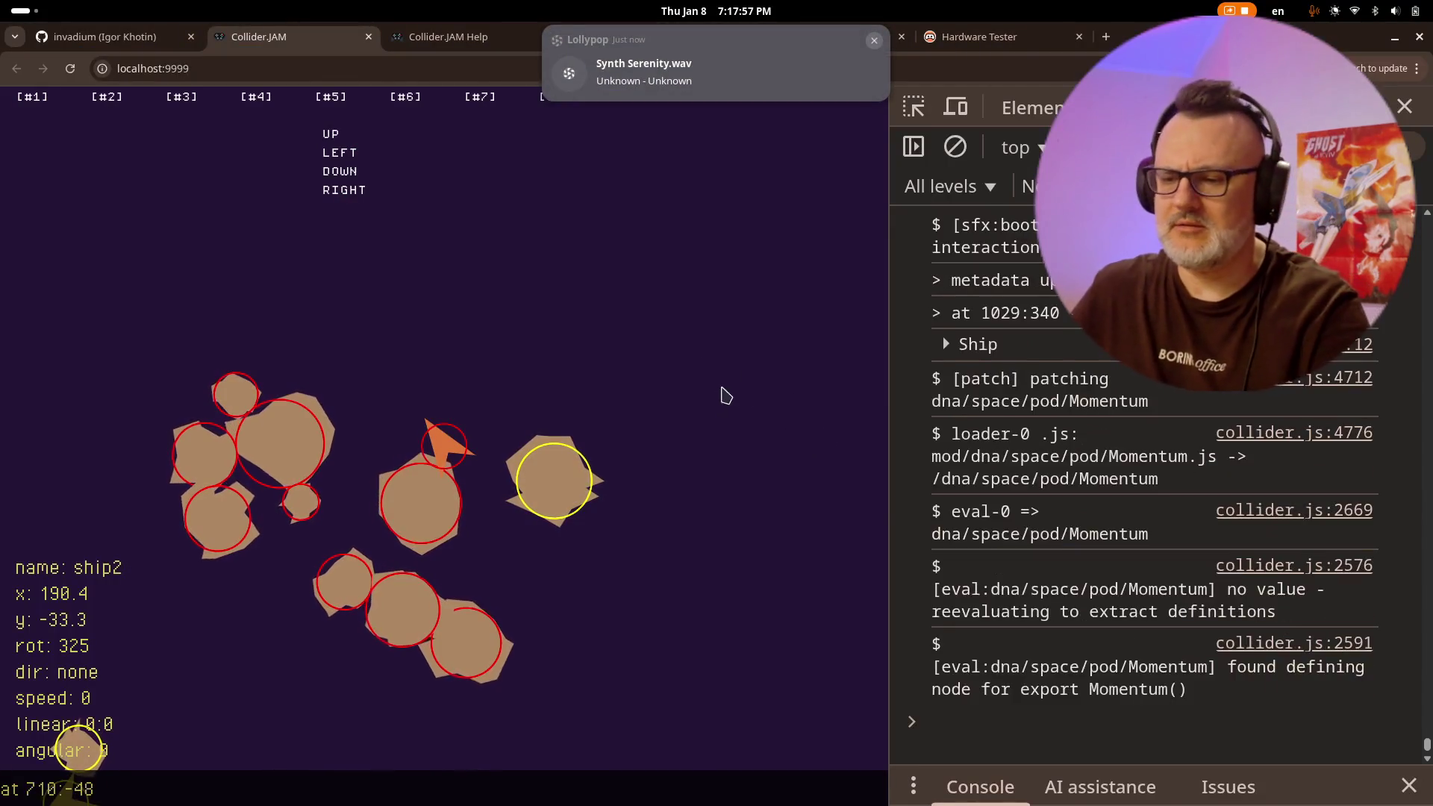
# - Reload the game and fly the ship through the asteroids, then return to Vim
pyautogui.hotkey('ctrl', 'r')
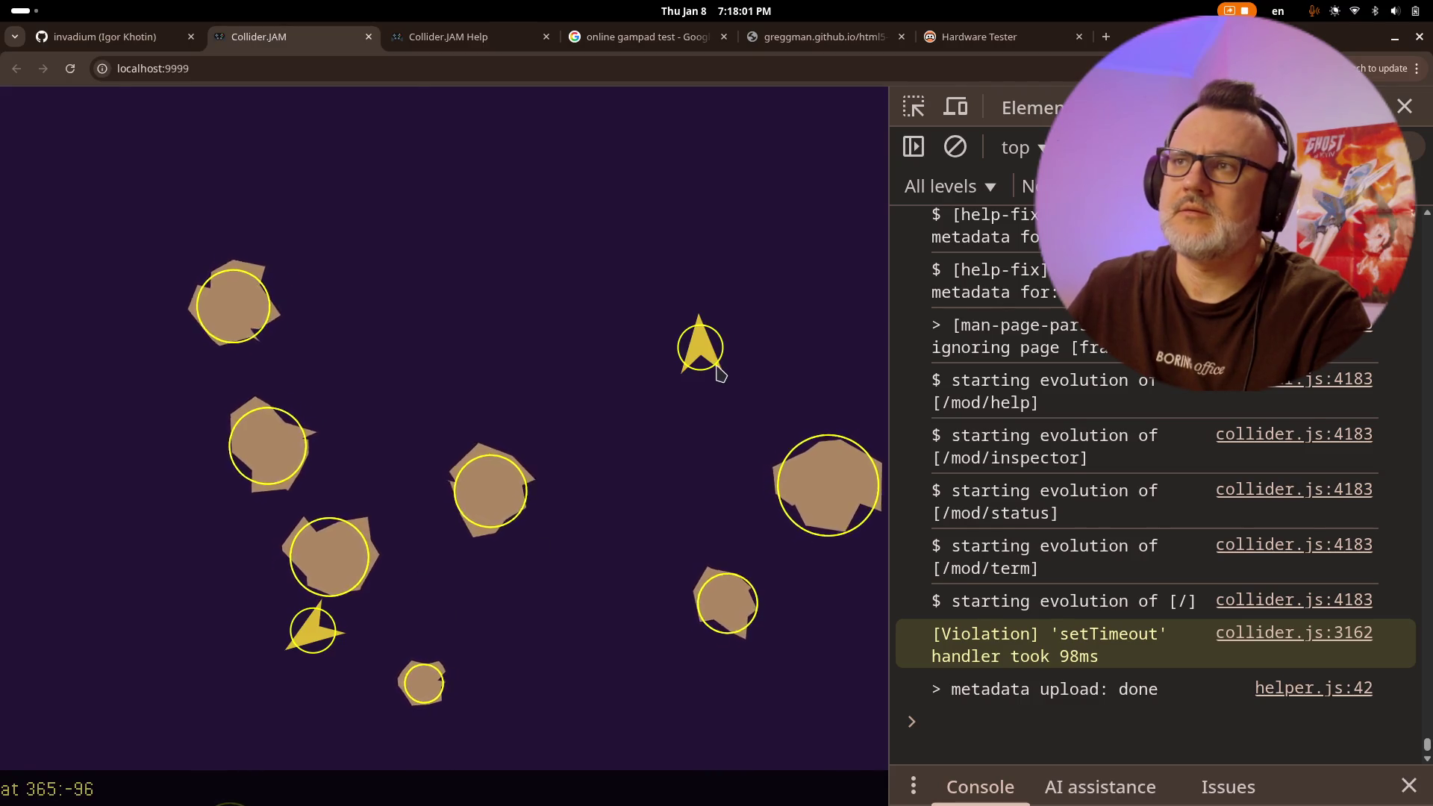
pyautogui.click(672, 366)
pyautogui.press('Up')
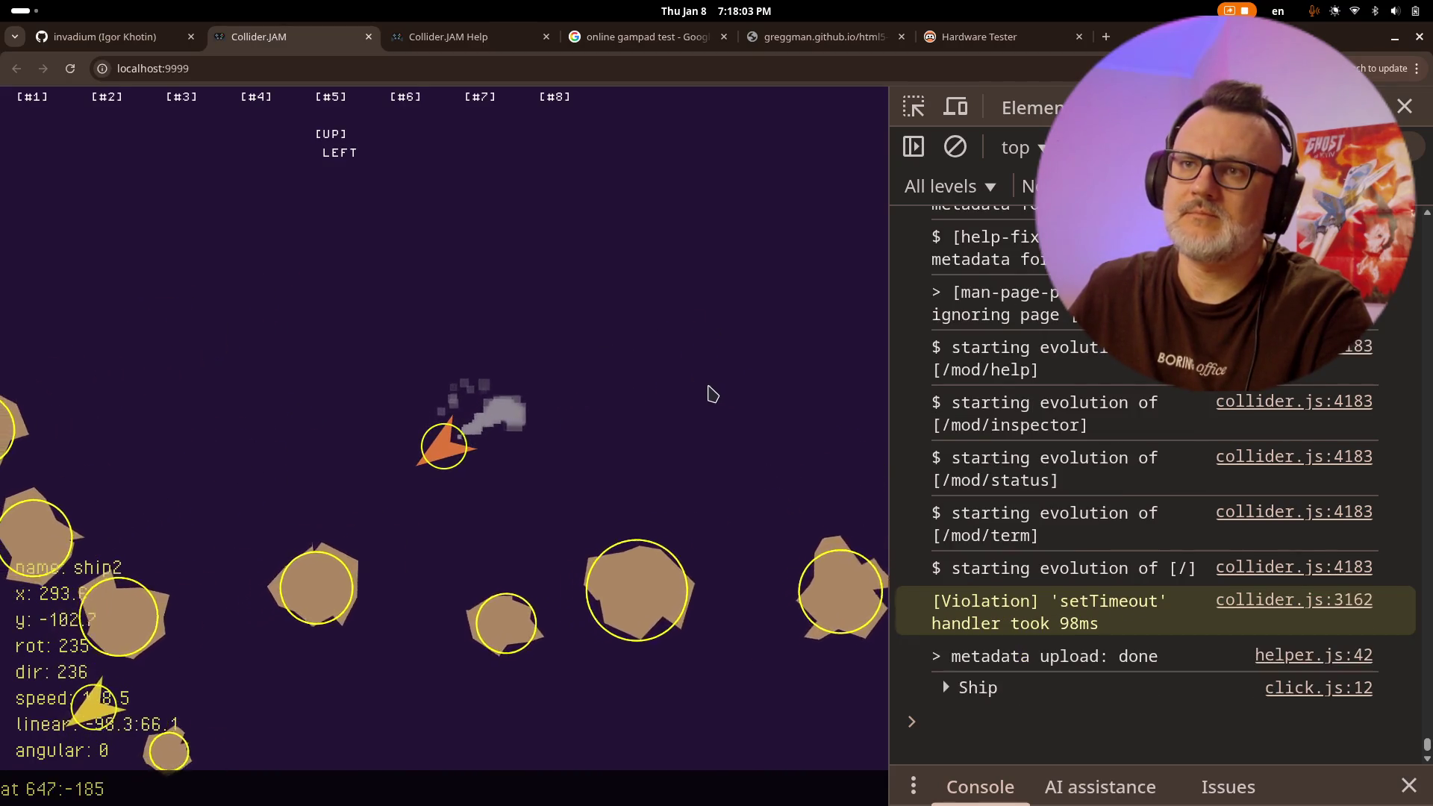
pyautogui.press('Down')
pyautogui.press('Right')
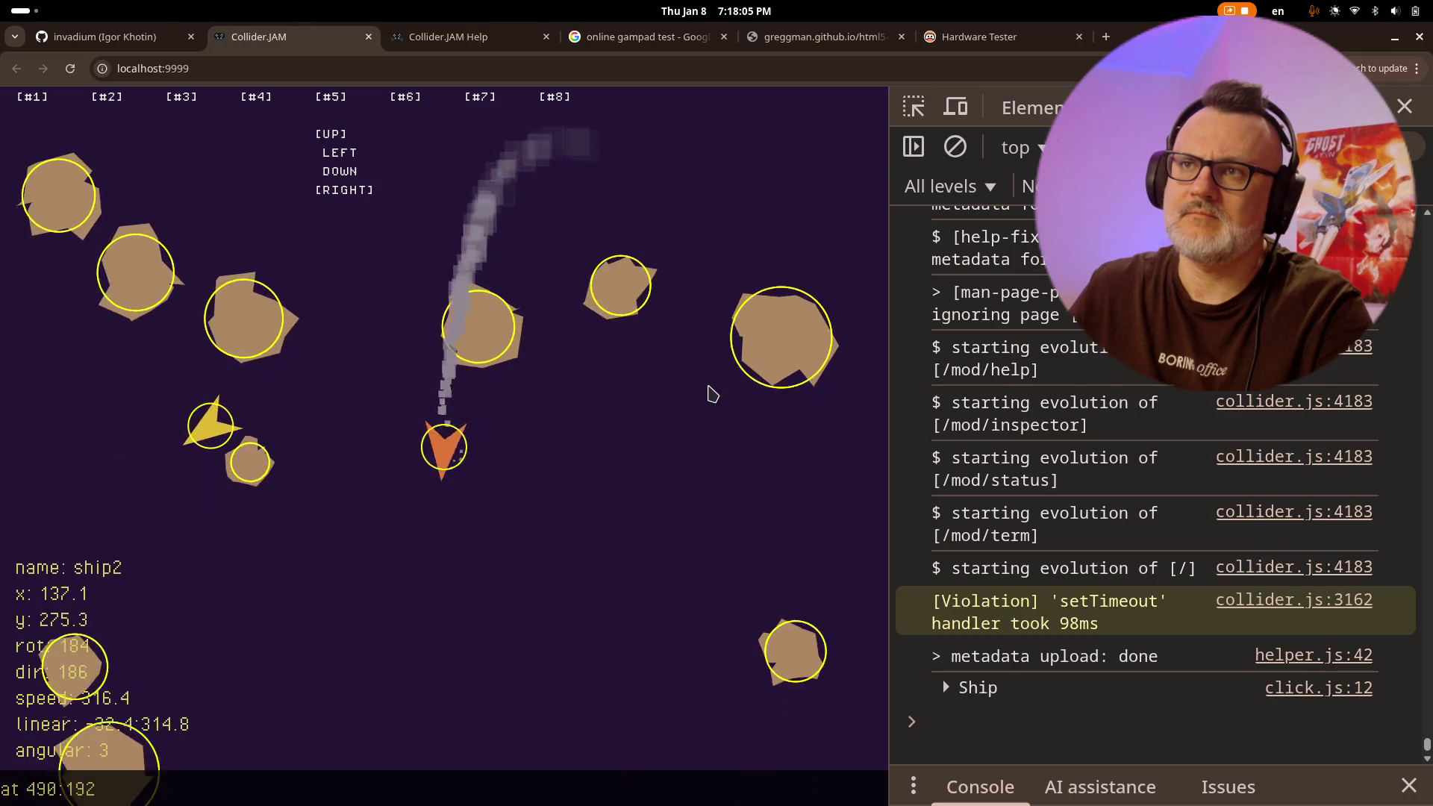
pyautogui.hotkey('alt', 'Tab')
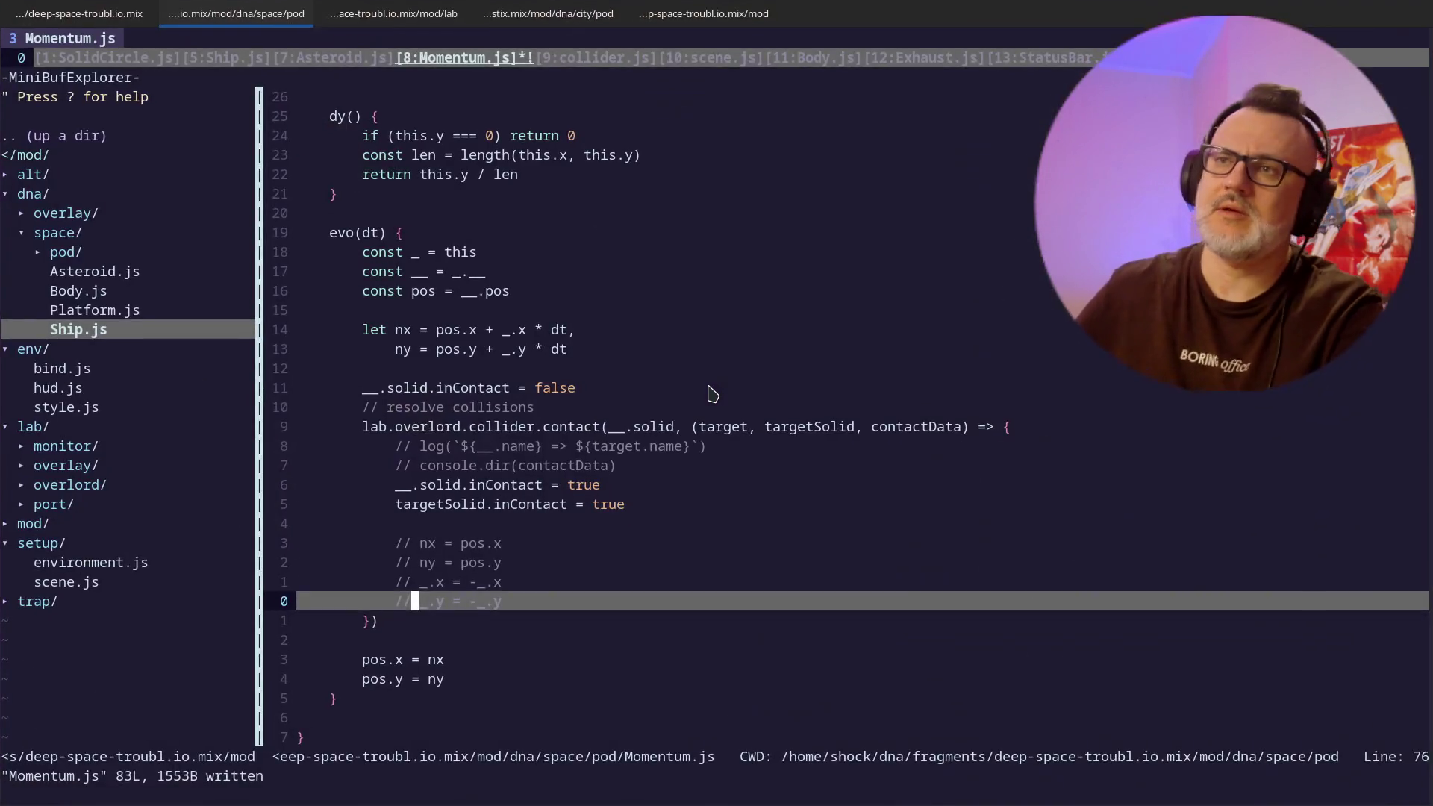
# - Uncomment the _.x = -_.x and _.y = -_.y lines and save all files with :wa
pyautogui.press('k')
pyautogui.press('k')
pyautogui.press('j')
pyautogui.press('x')
pyautogui.press('x')
pyautogui.press('x')
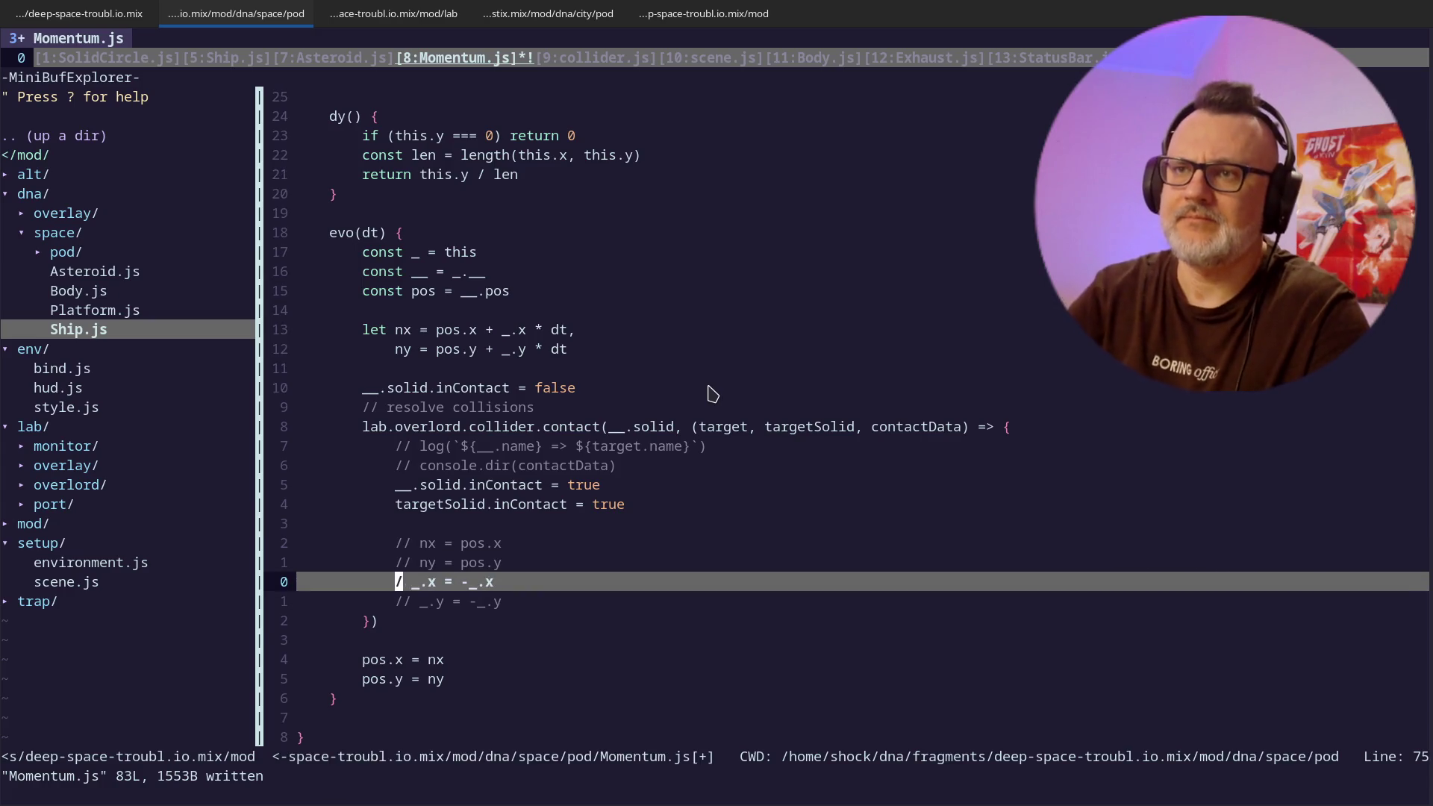
pyautogui.press('j')
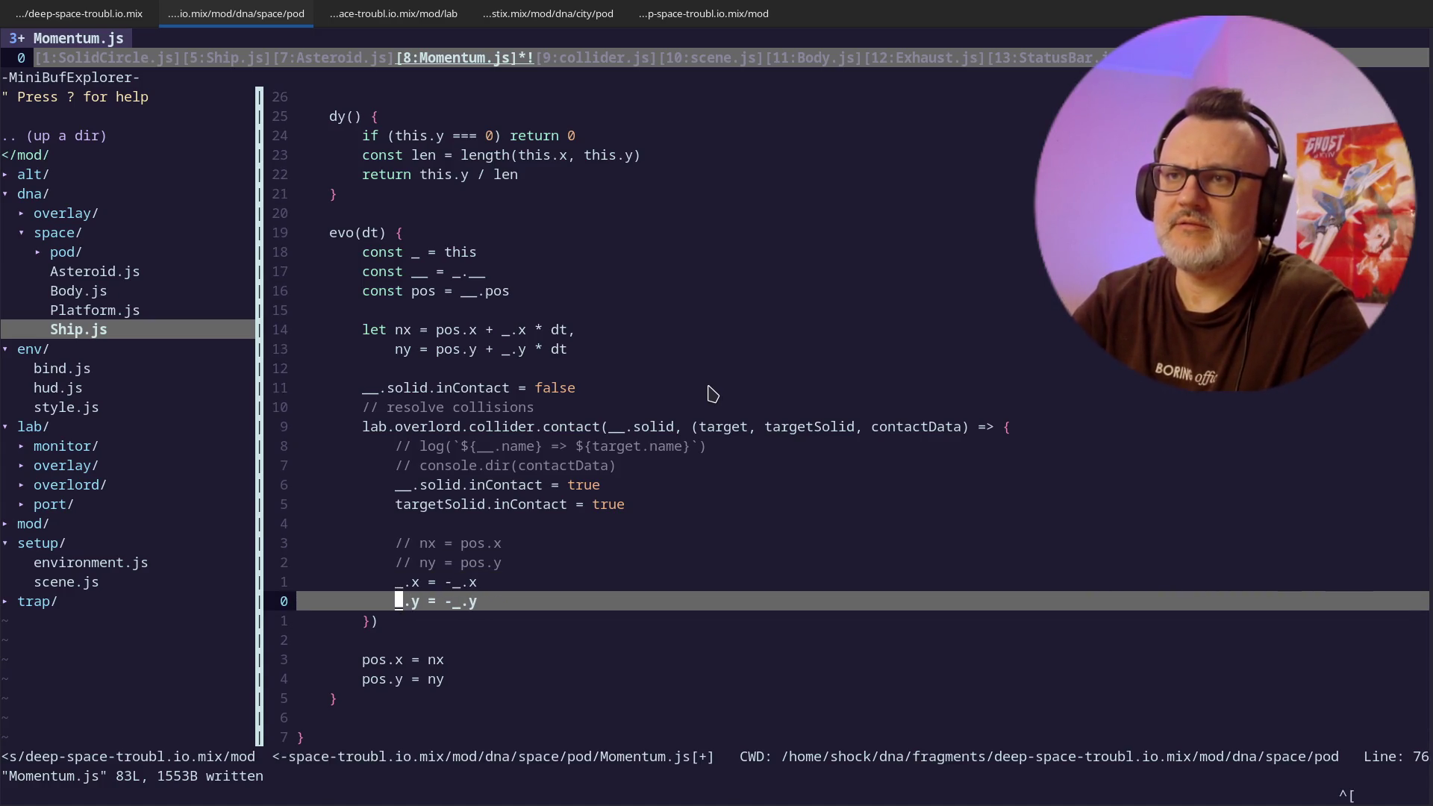
pyautogui.press('Return')
pyautogui.hotkey('alt', 'Tab')
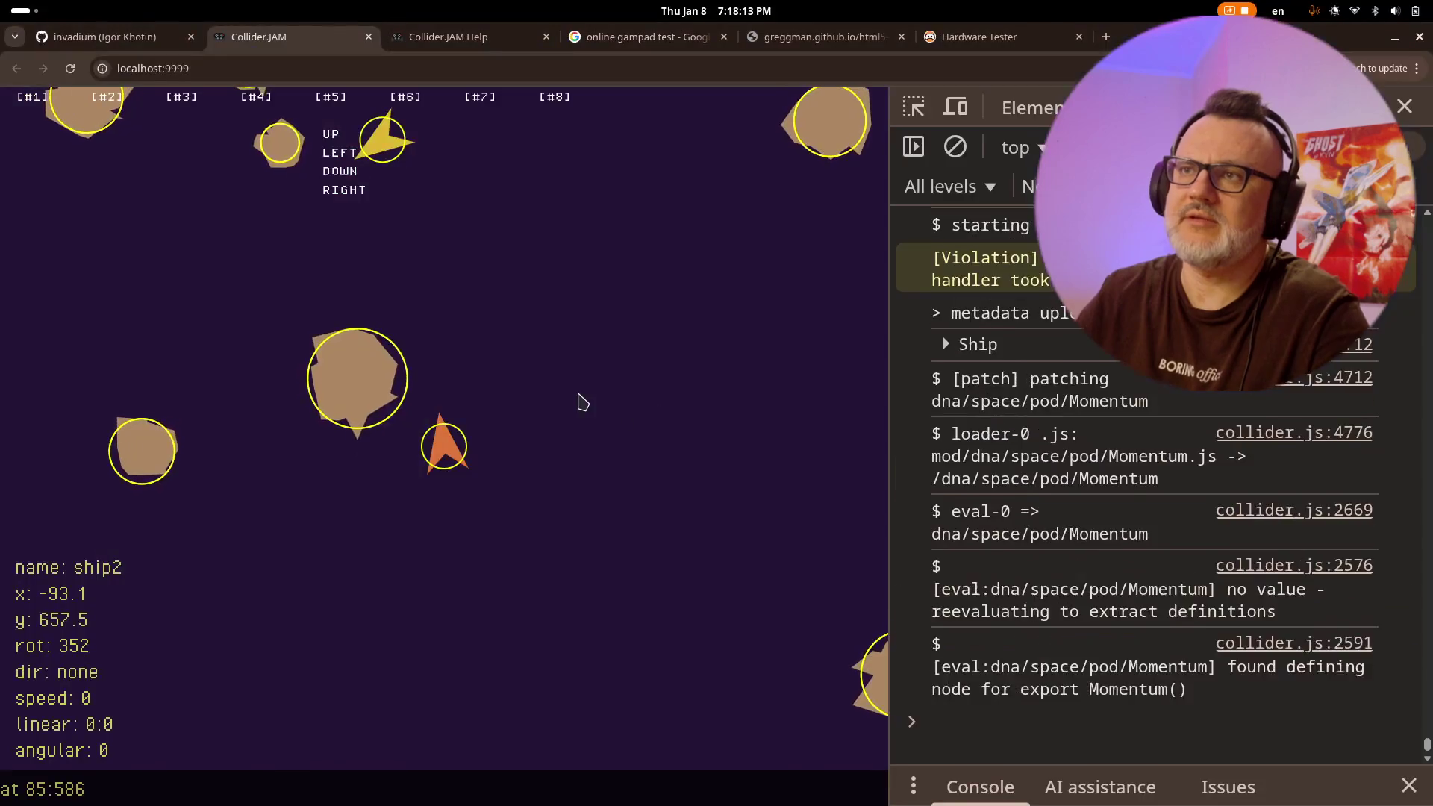
# - Reload the game, select the ship to show its info, and thrust it forward
pyautogui.click(580, 401)
pyautogui.hotkey('ctrl', 'r')
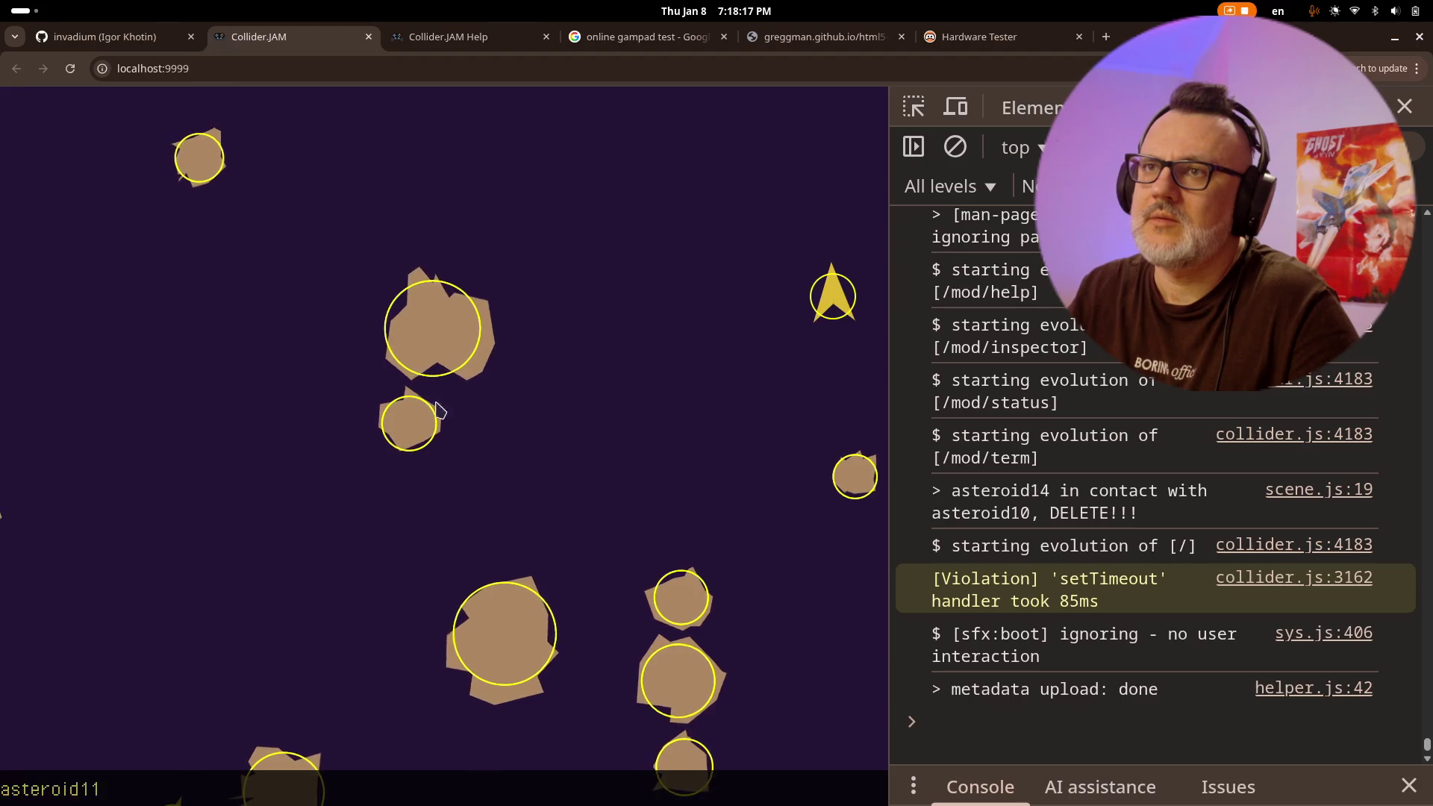
pyautogui.click(806, 317)
pyautogui.press('Up')
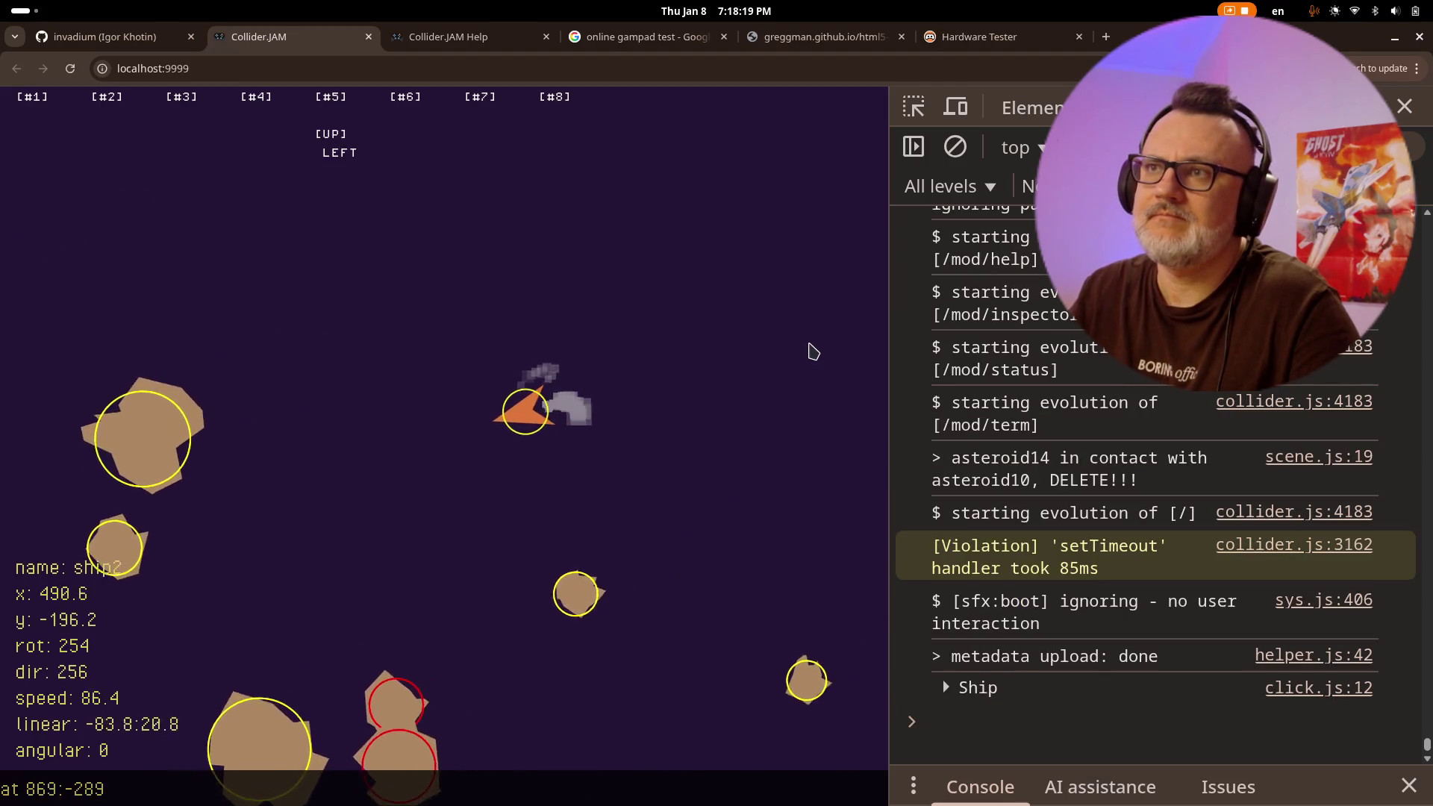
pyautogui.press('Right')
pyautogui.press('Left')
pyautogui.press('Up')
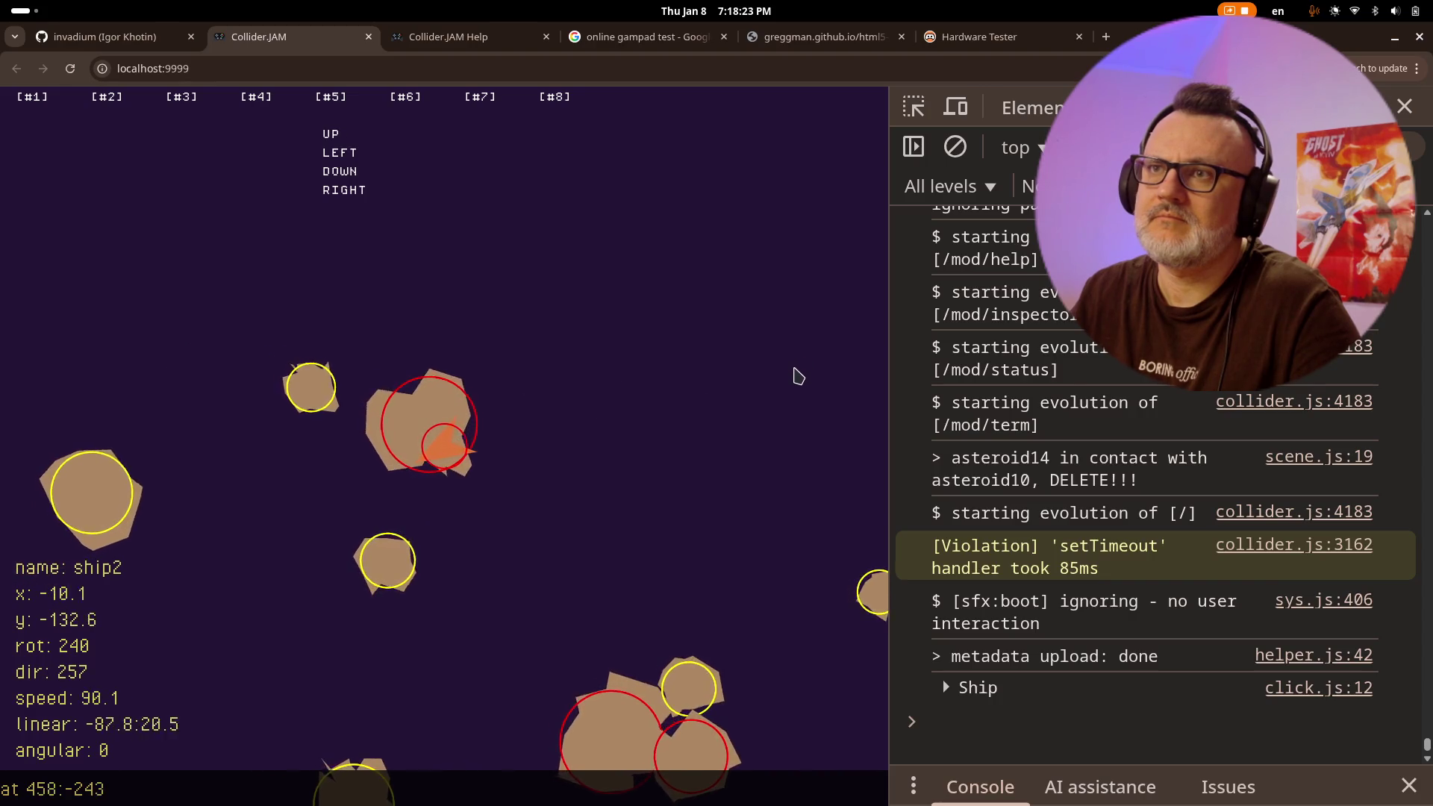
# - Steer the ship into the asteroids, log an asteroid to the console, and return to Vim
pyautogui.press('Left')
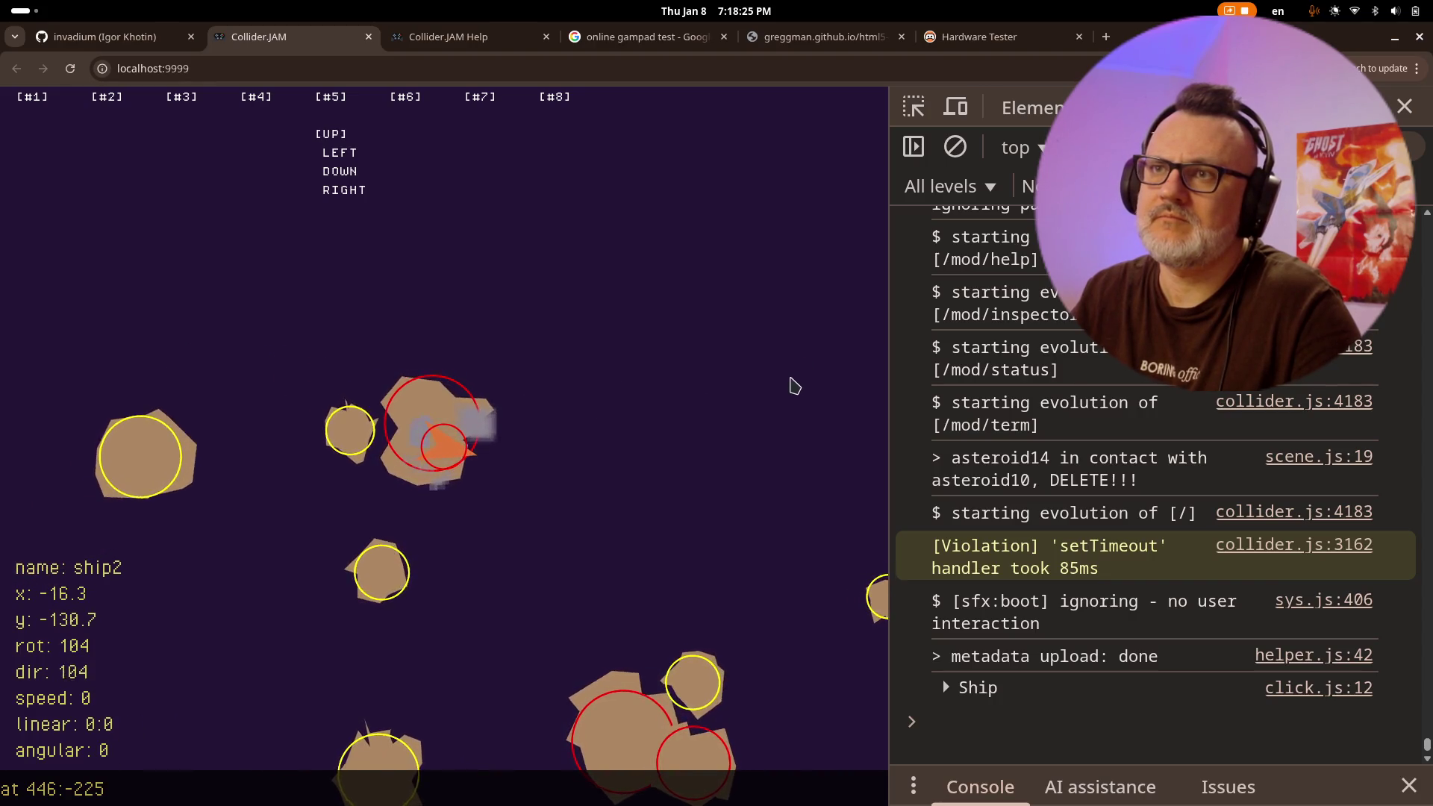
pyautogui.press('Up')
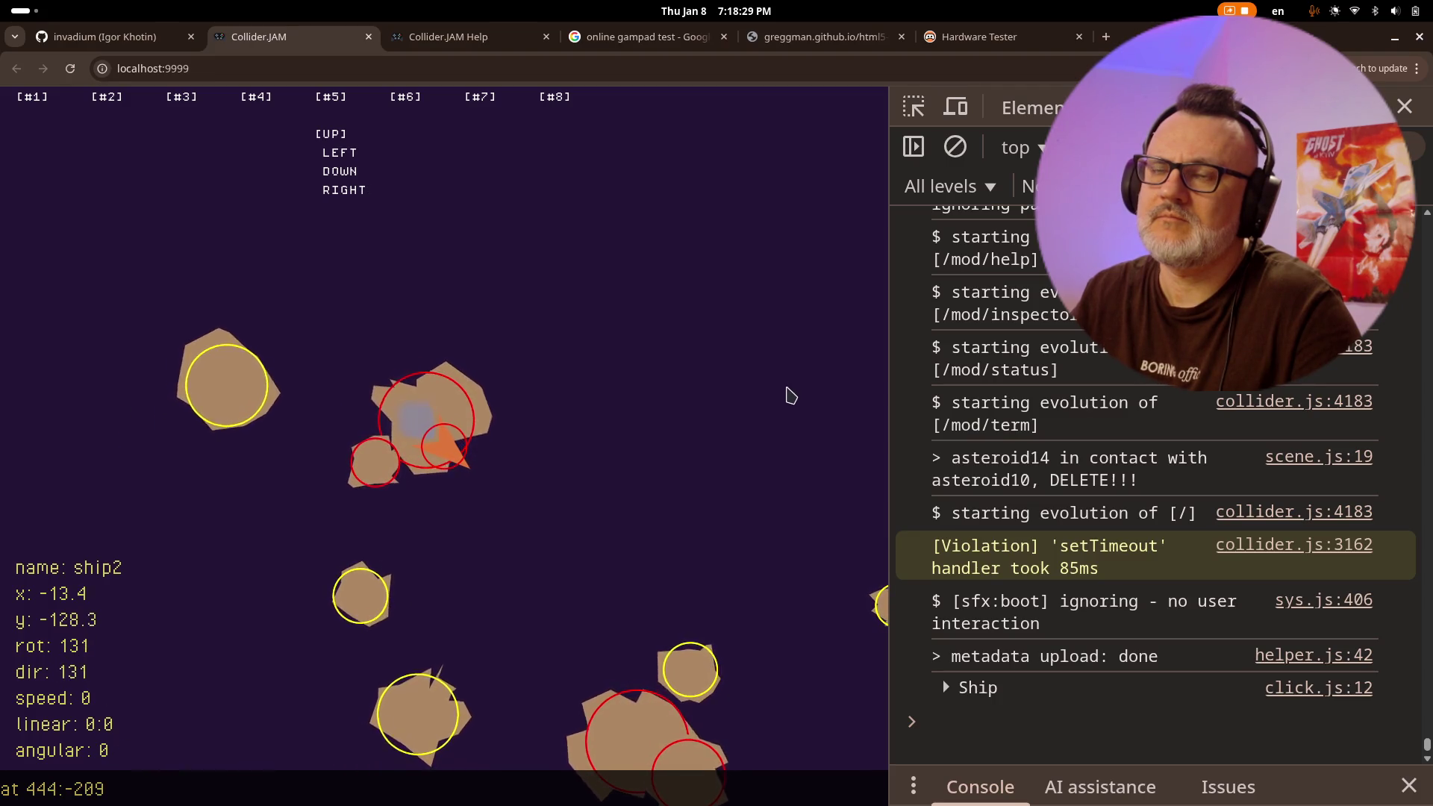
pyautogui.press('Left')
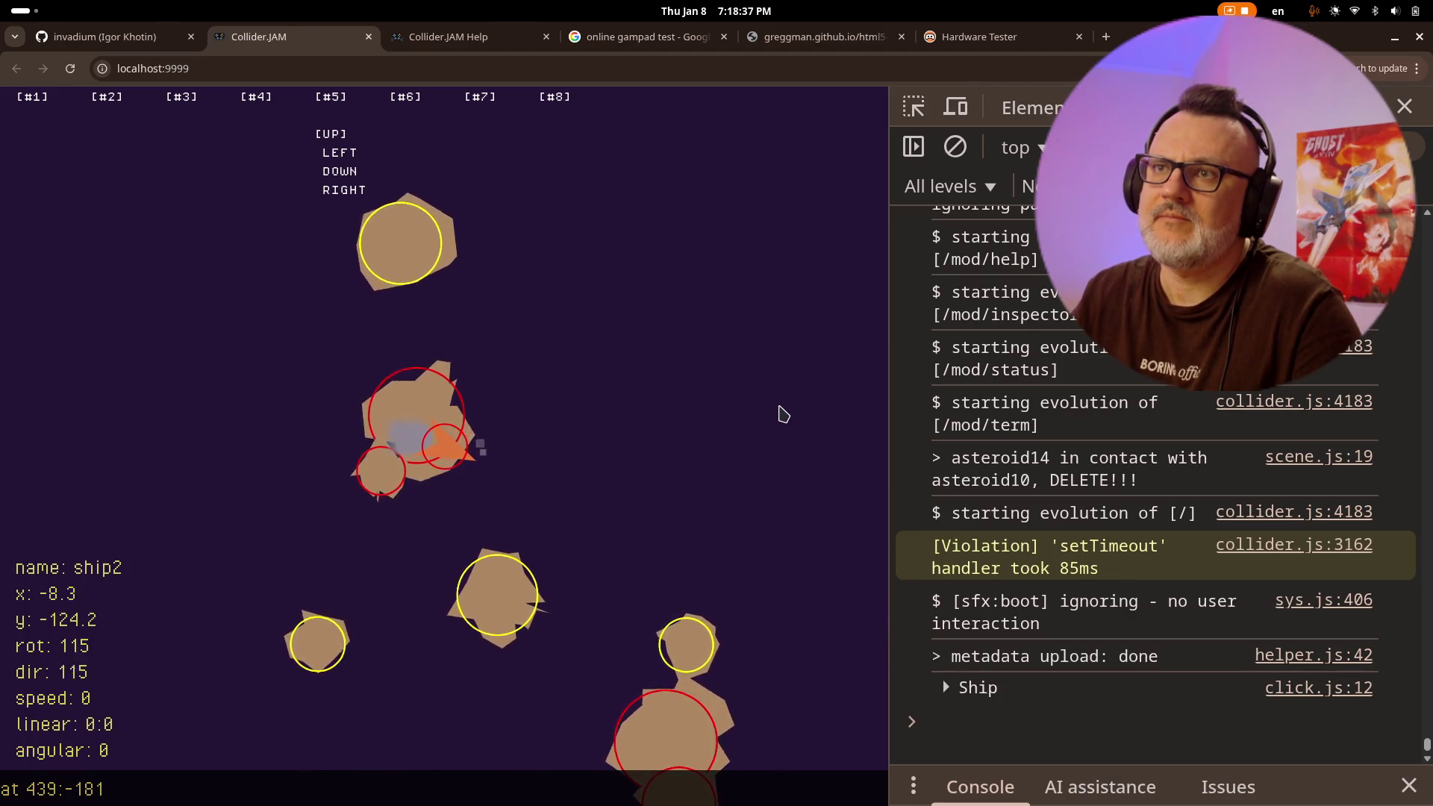
pyautogui.press('Right')
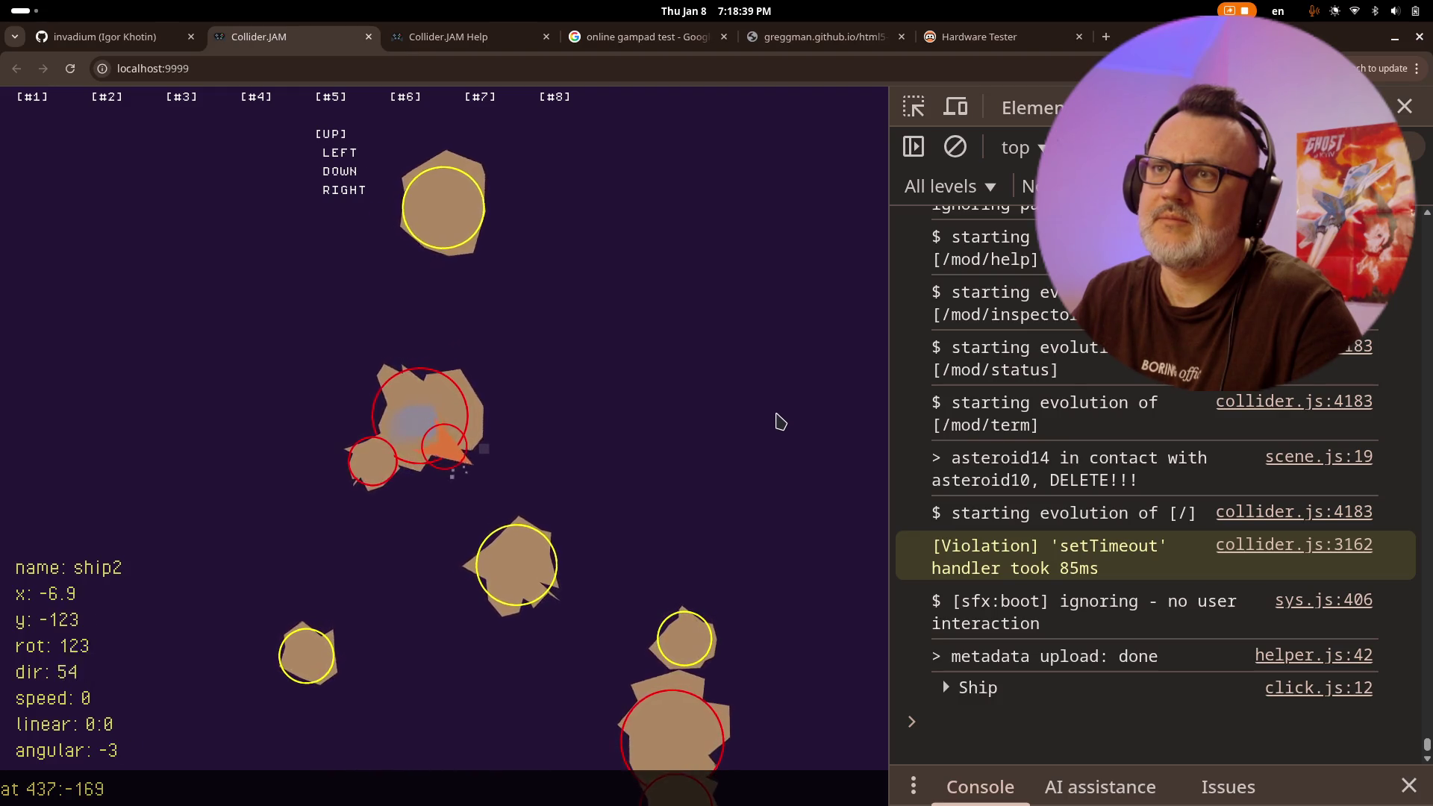
pyautogui.press('Right')
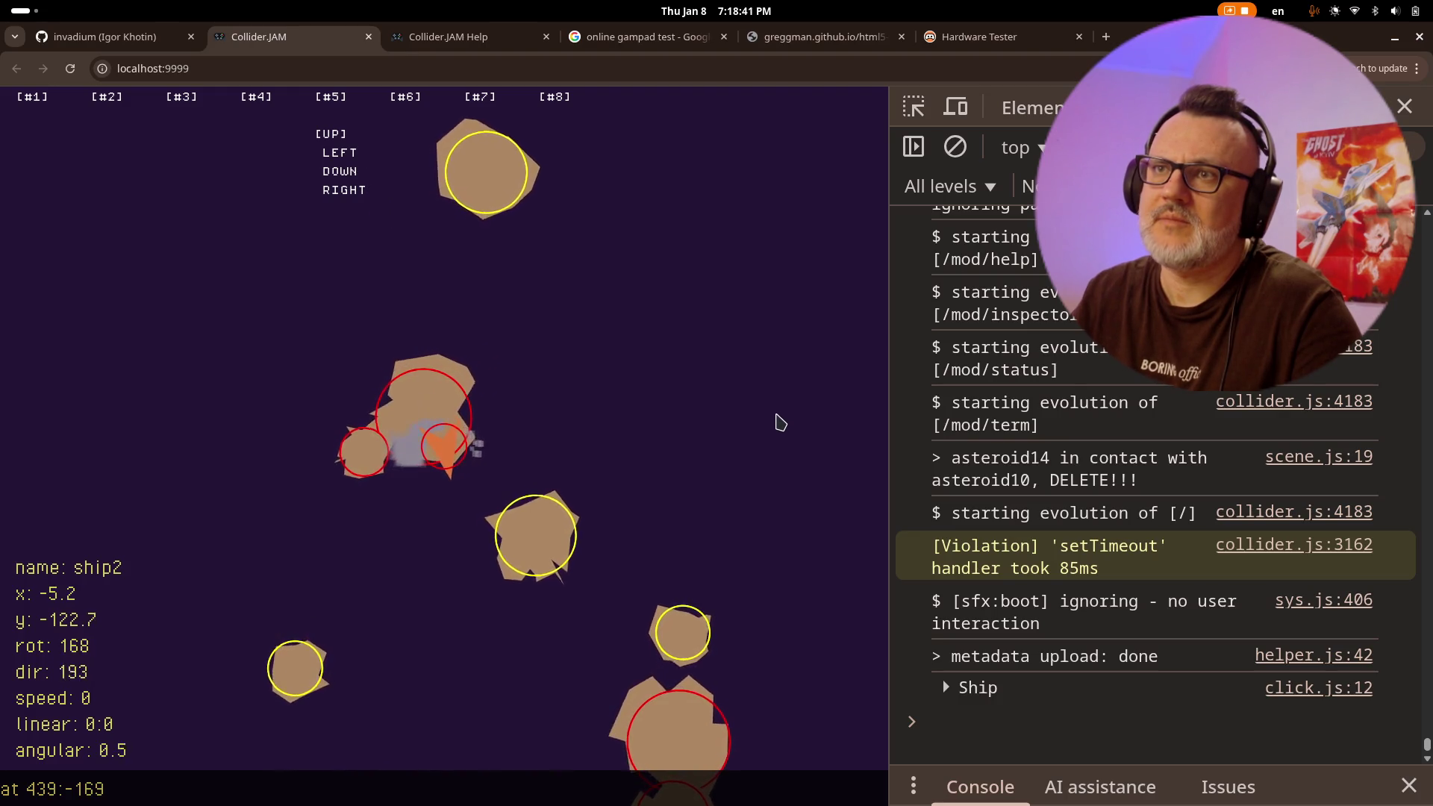
pyautogui.press('Left')
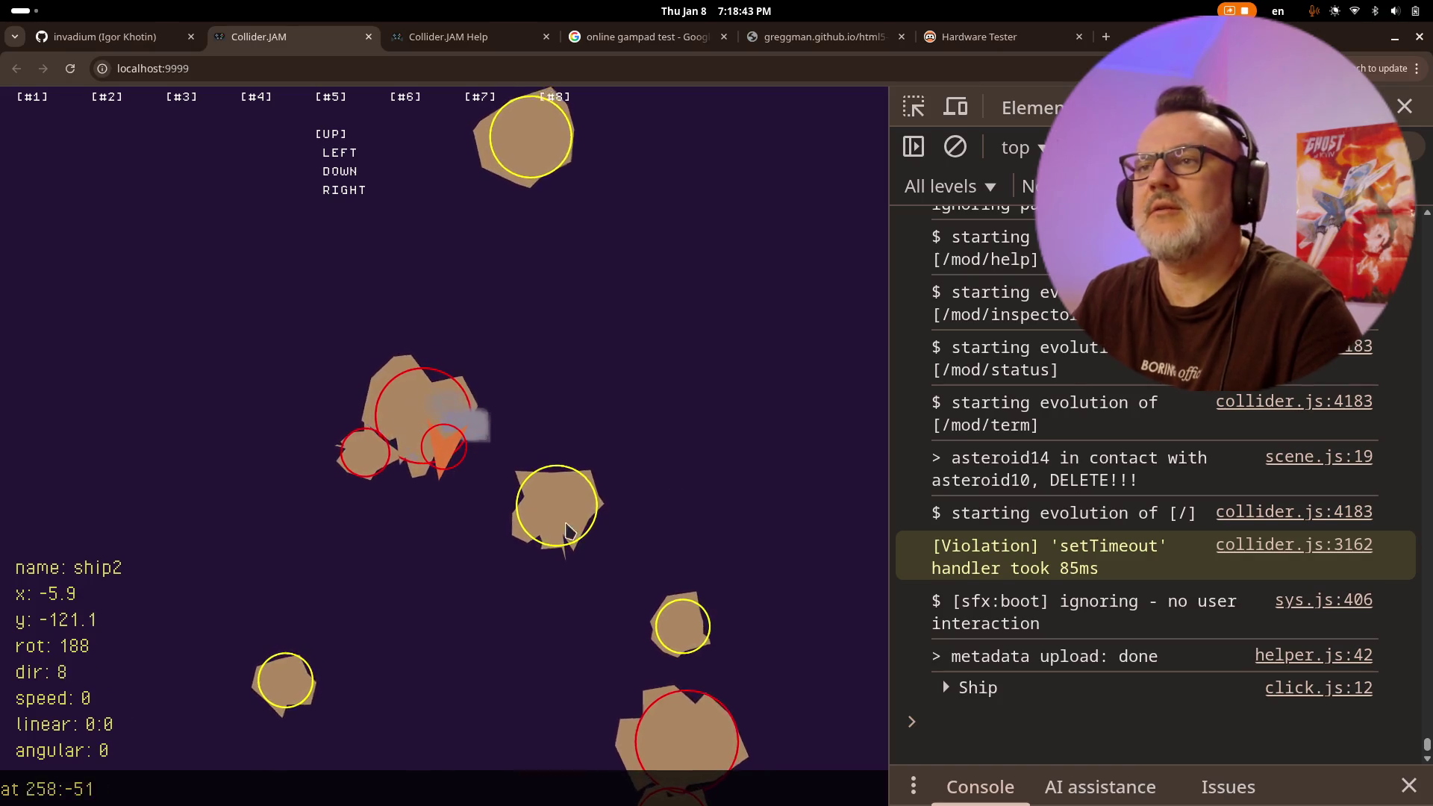
pyautogui.click(561, 495)
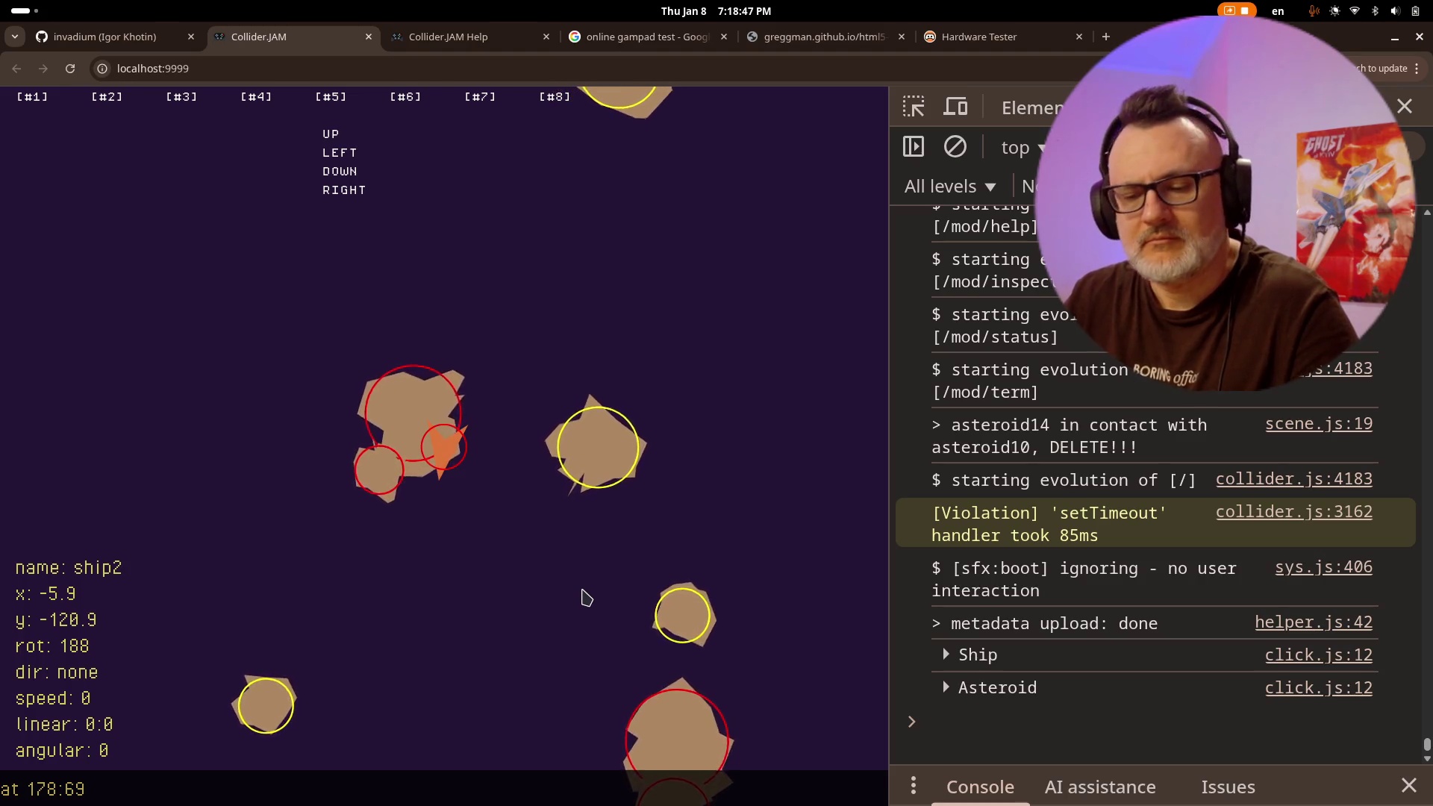
pyautogui.hotkey('alt', 'Tab')
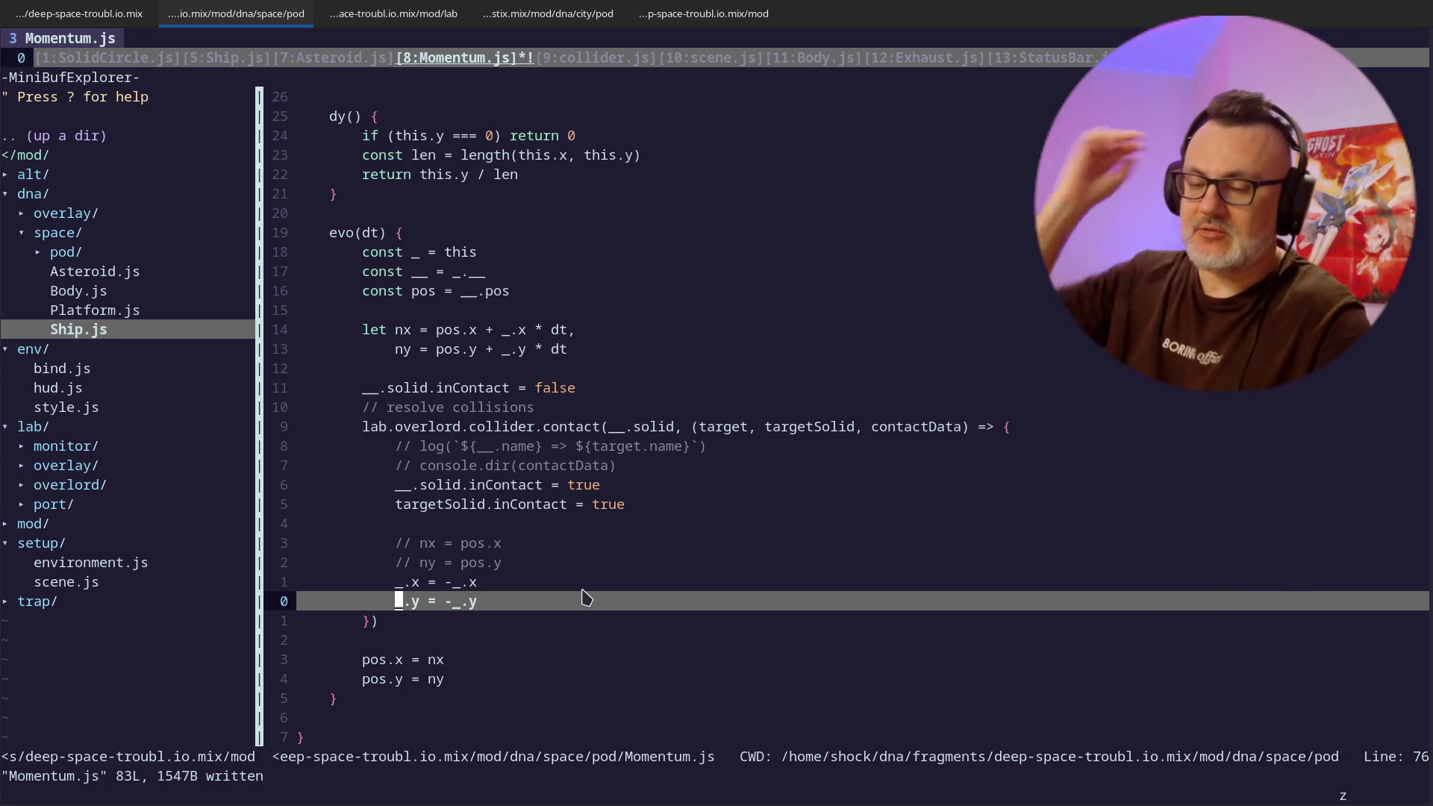
# - Uncomment the nx = pos.x and ny = pos.y lines in Momentum.js
pyautogui.press('k')
pyautogui.press('k')
pyautogui.press('k')
pyautogui.press('x')
pyautogui.press('x')
pyautogui.press('x')
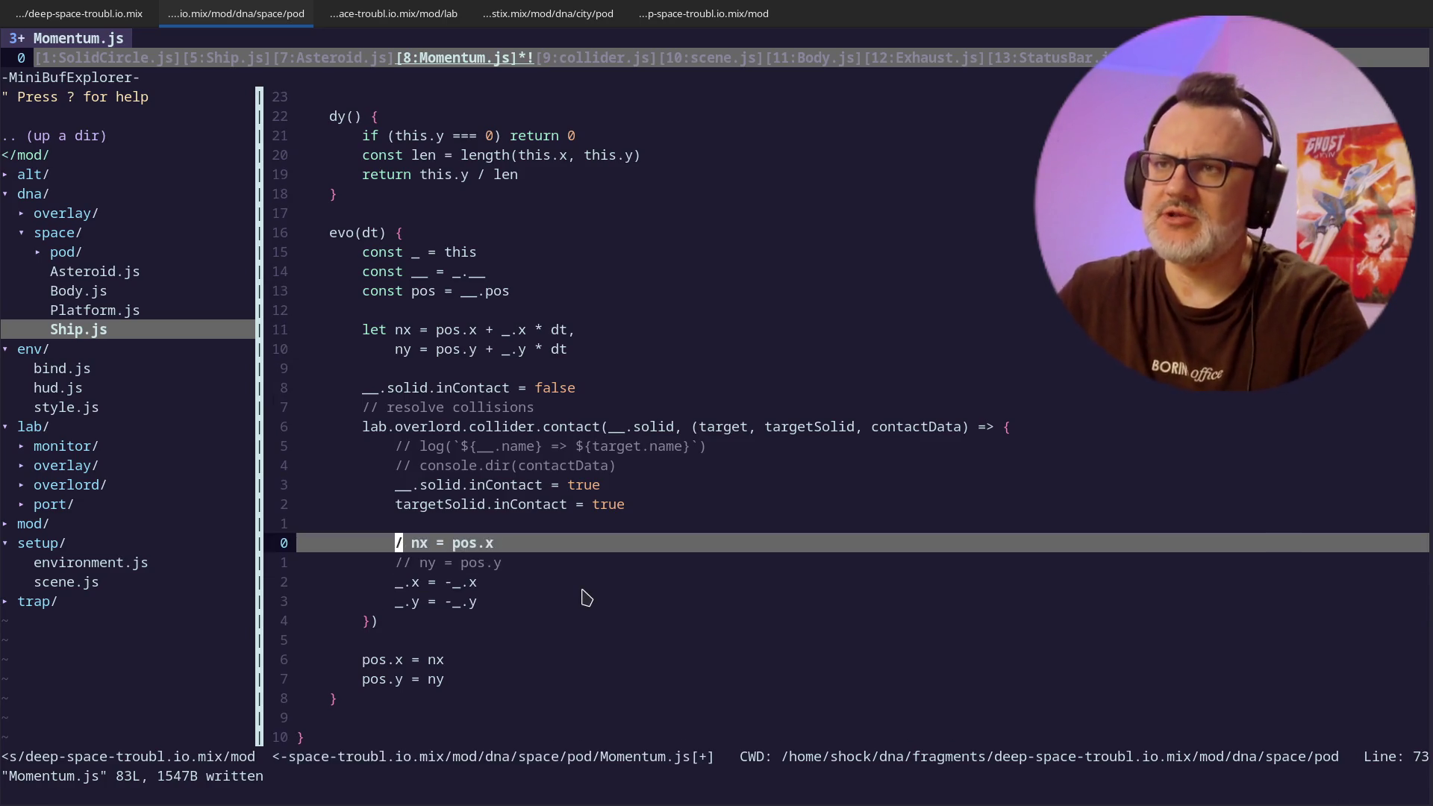
pyautogui.press('j')
pyautogui.press('x')
pyautogui.press('x')
pyautogui.press('x')
pyautogui.press('j')
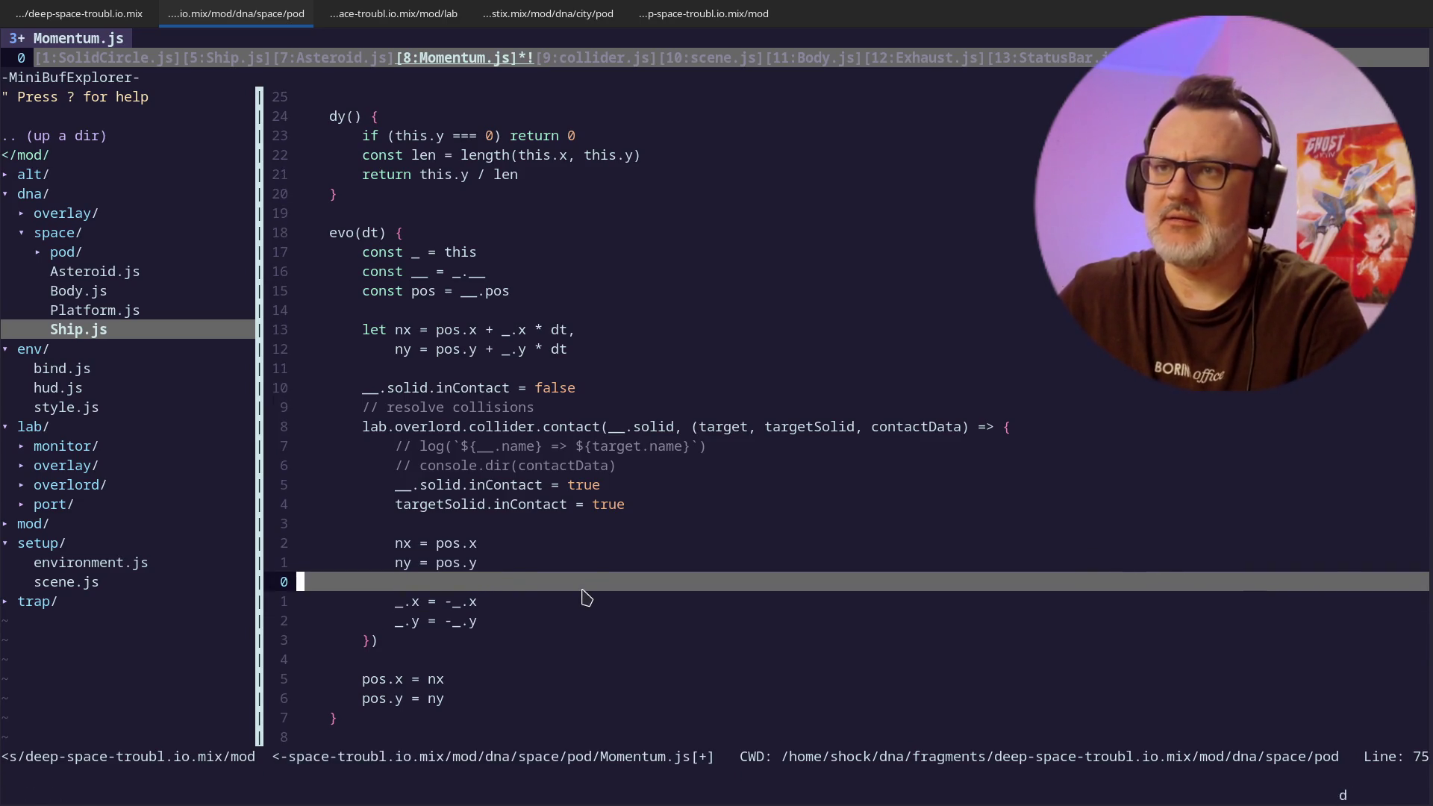
pyautogui.press('k')
pyautogui.press('k')
# - Save Momentum.js and all open buffers with :w and :wa
pyautogui.write(':w')
pyautogui.press('Return')
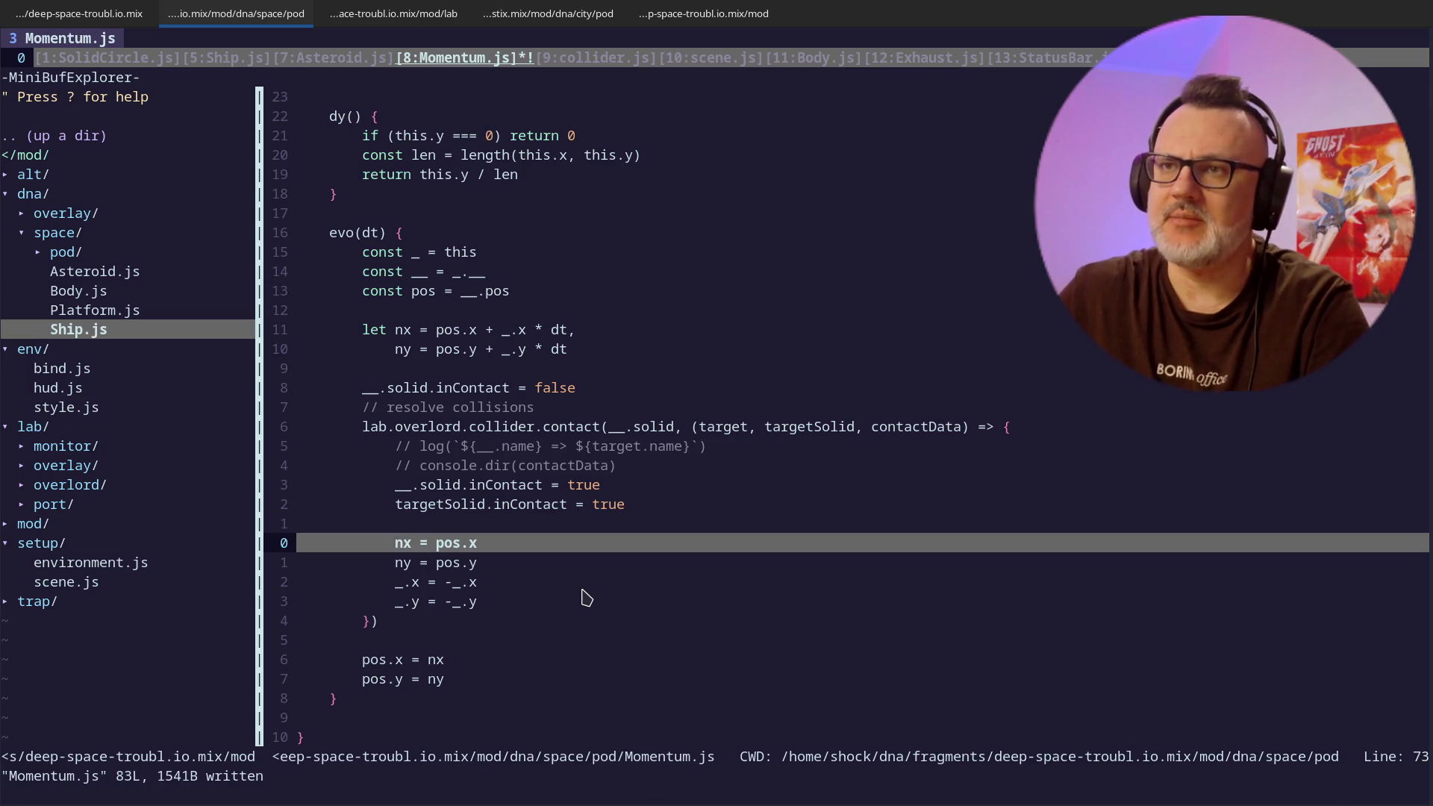
pyautogui.press('j')
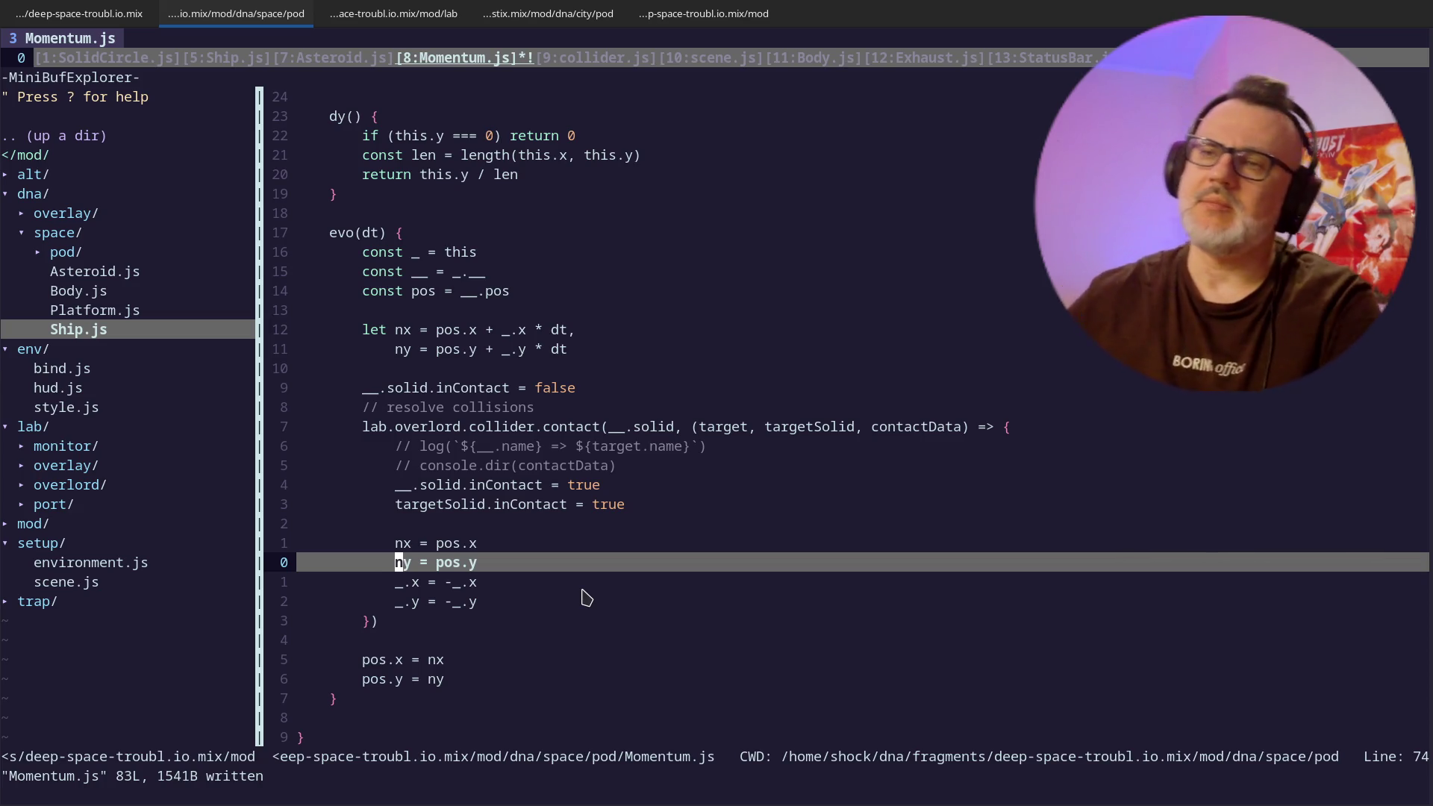
pyautogui.write(':wa')
# - Move into the NERDTree file tree down to Platform.js, then switch to the lab shell
pyautogui.hotkey('ctrl', 'w')
pyautogui.press('h')
pyautogui.press('k')
pyautogui.press('k')
pyautogui.press('k')
pyautogui.press('k')
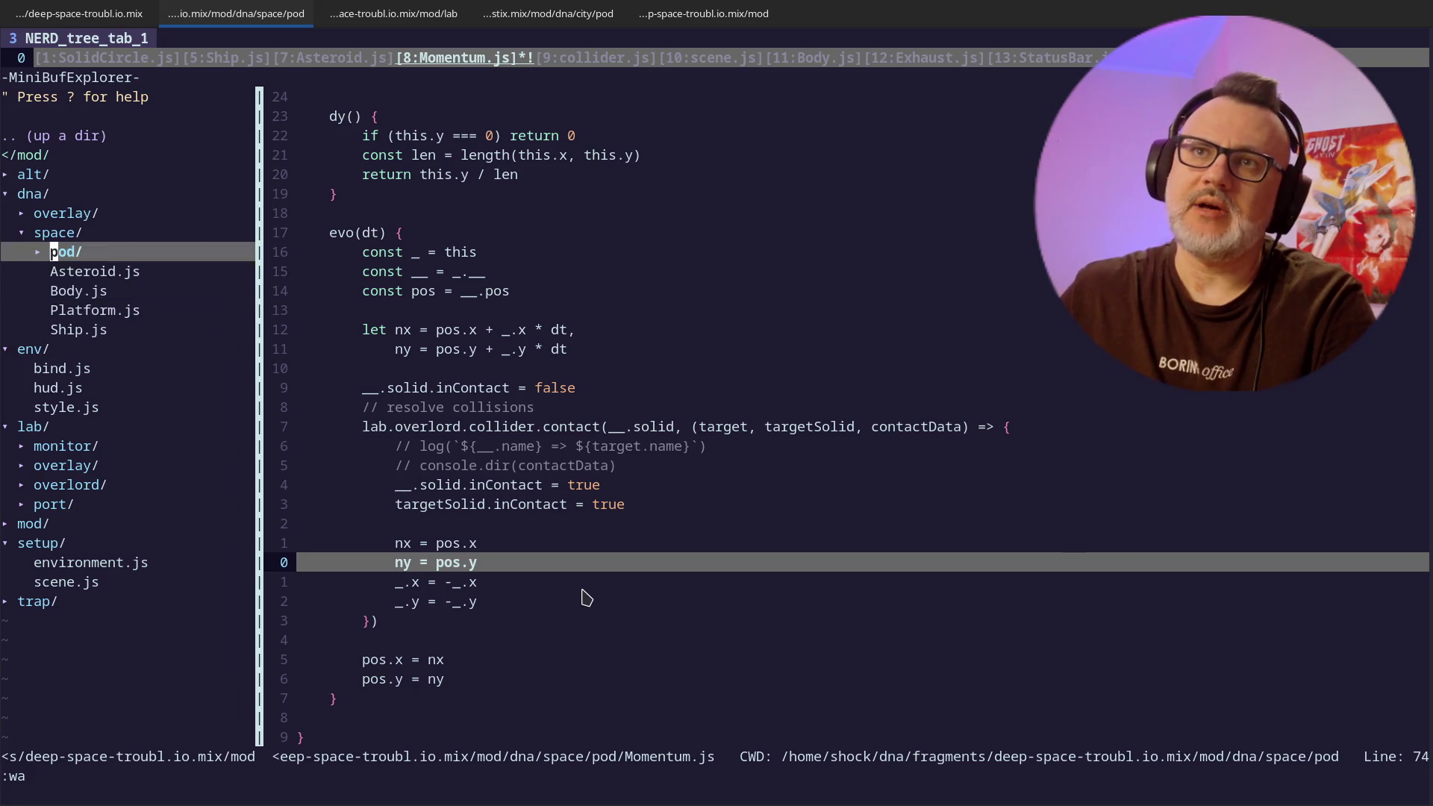
pyautogui.press('j')
pyautogui.press('j')
pyautogui.press('j')
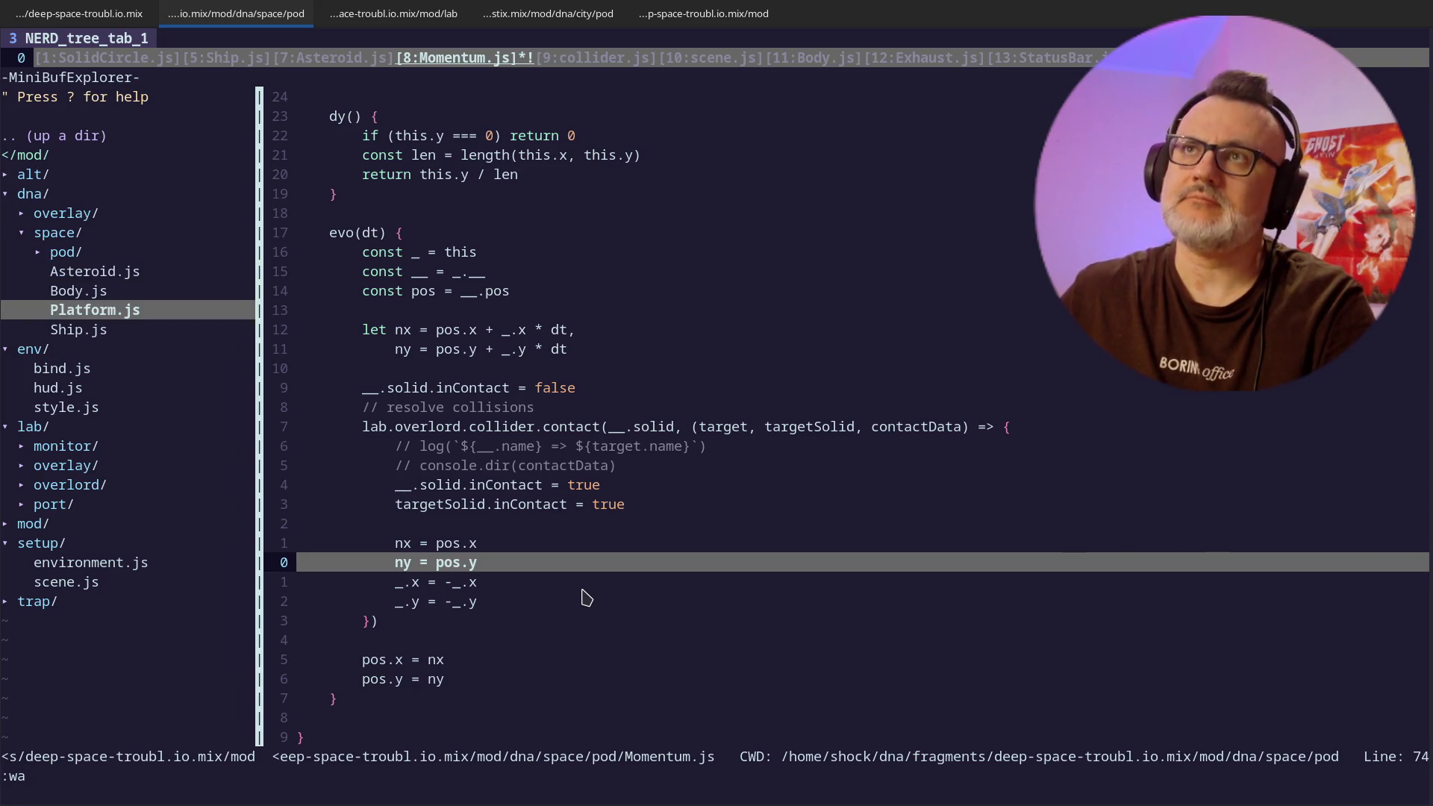
pyautogui.hotkey('ctrl', 'pagedown')
# - List the lab folder, go up to the mod folder with cd .., and list its contents
pyautogui.write('ls')
pyautogui.press('Return')
pyautogui.write('cd ..')
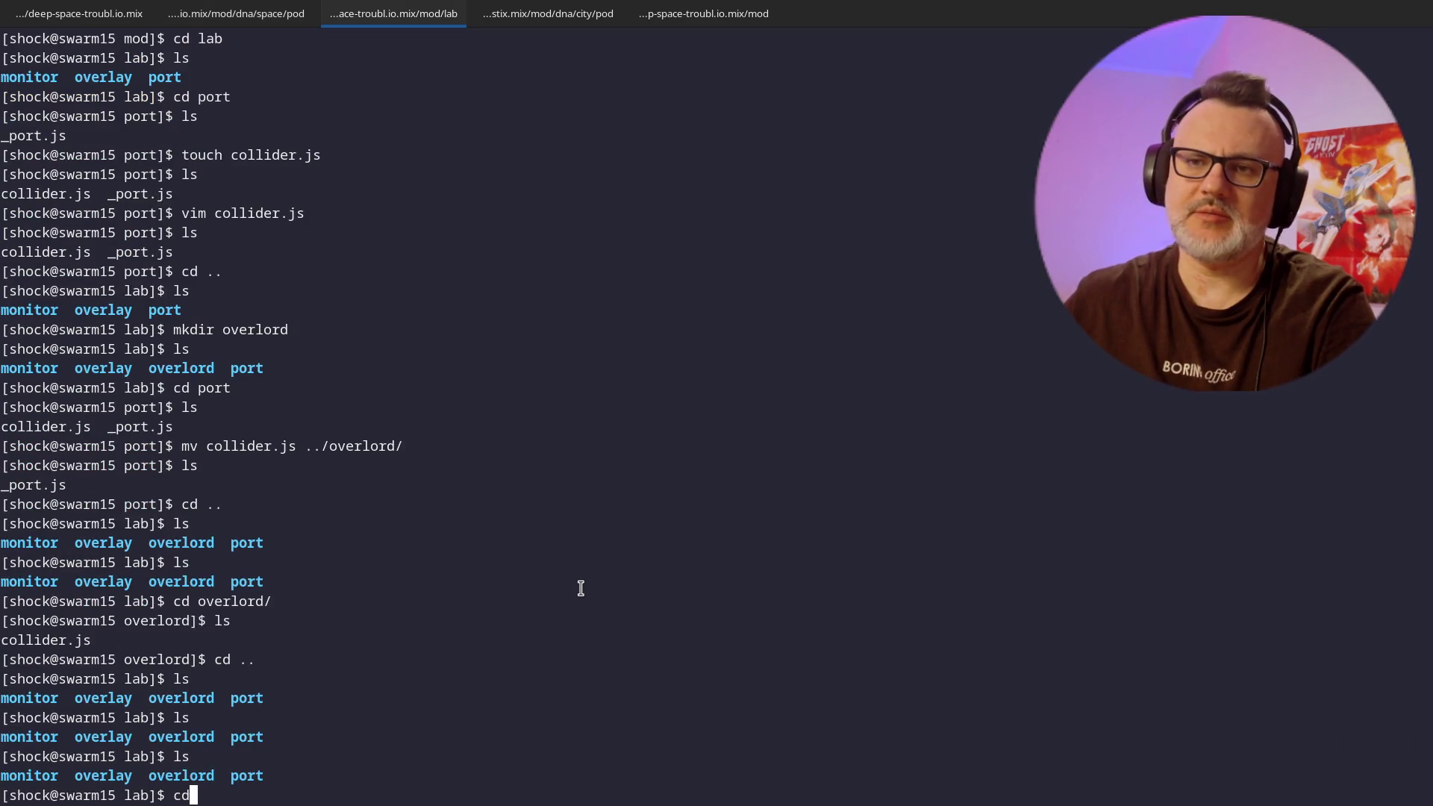
pyautogui.press('Return')
pyautogui.write('ls')
pyautogui.press('Return')
pyautogui.write('cd .')
pyautogui.press('BackSpace')
pyautogui.press('BackSpace')
pyautogui.press('BackSpace')
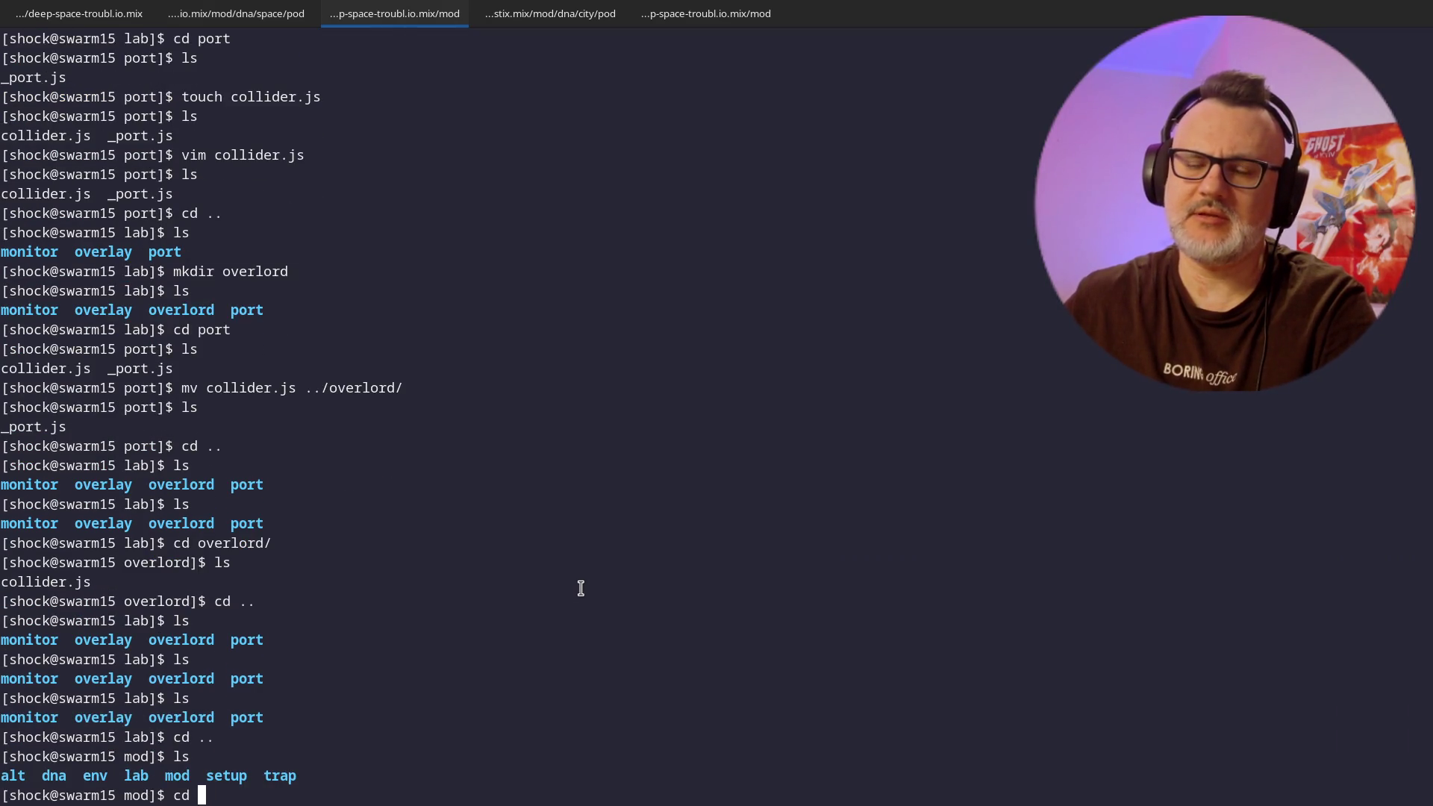
pyautogui.write('ls')
pyautogui.press('Return')
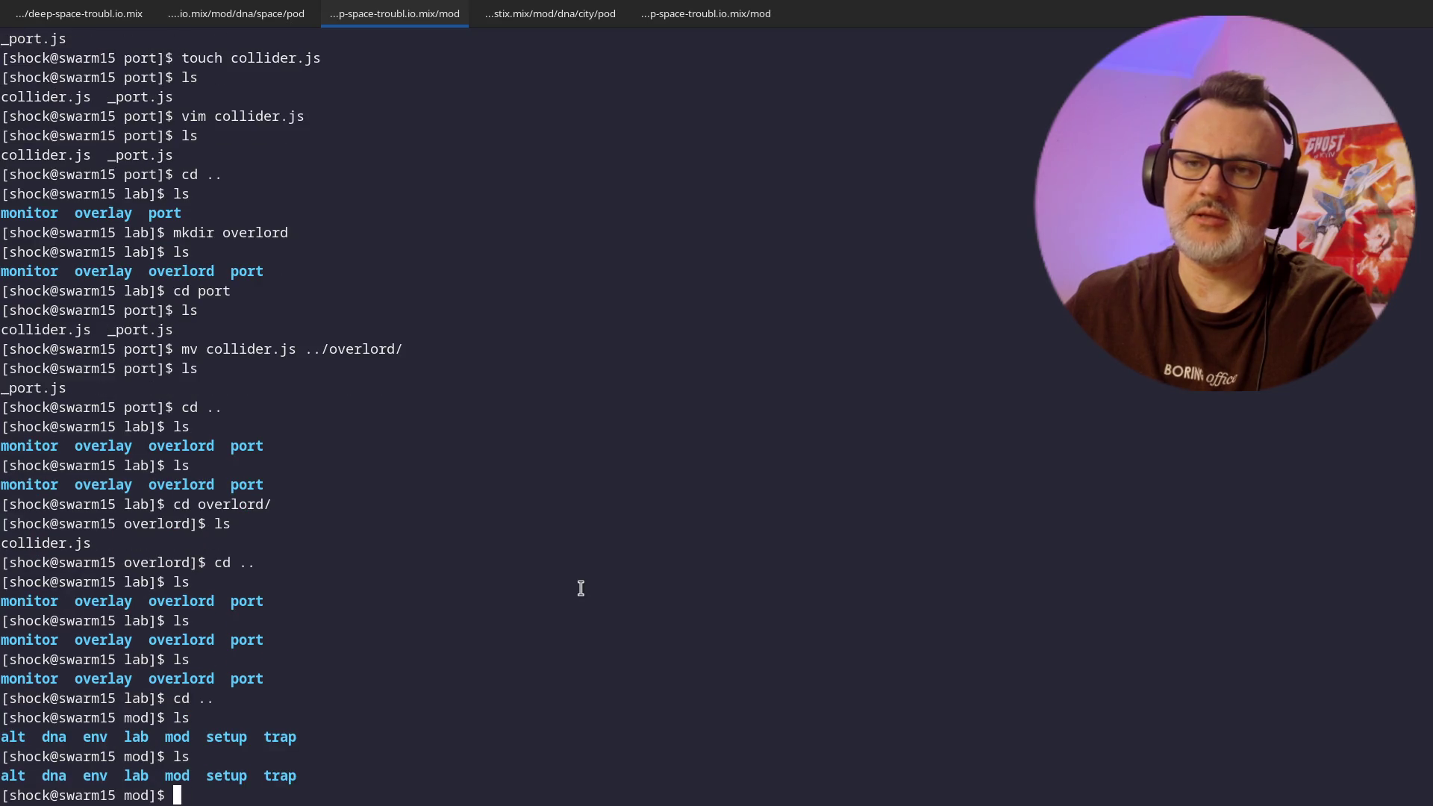
# - Confirm the path with pwd and run grep -r 'pos.' . across the source files
pyautogui.write('pwd')
pyautogui.press('Return')
pyautogui.write('grep -r')
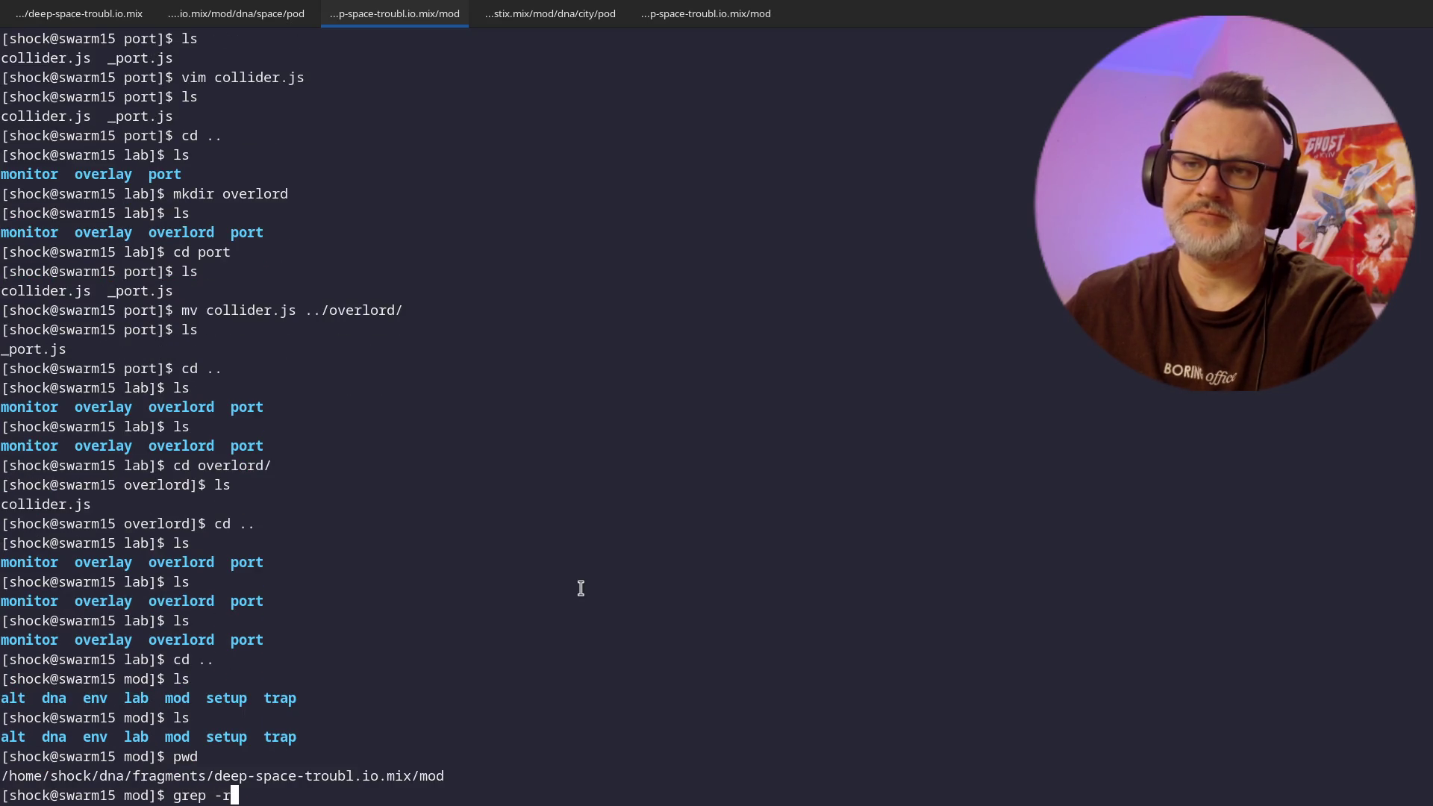
pyautogui.write(" 'pos.' .")
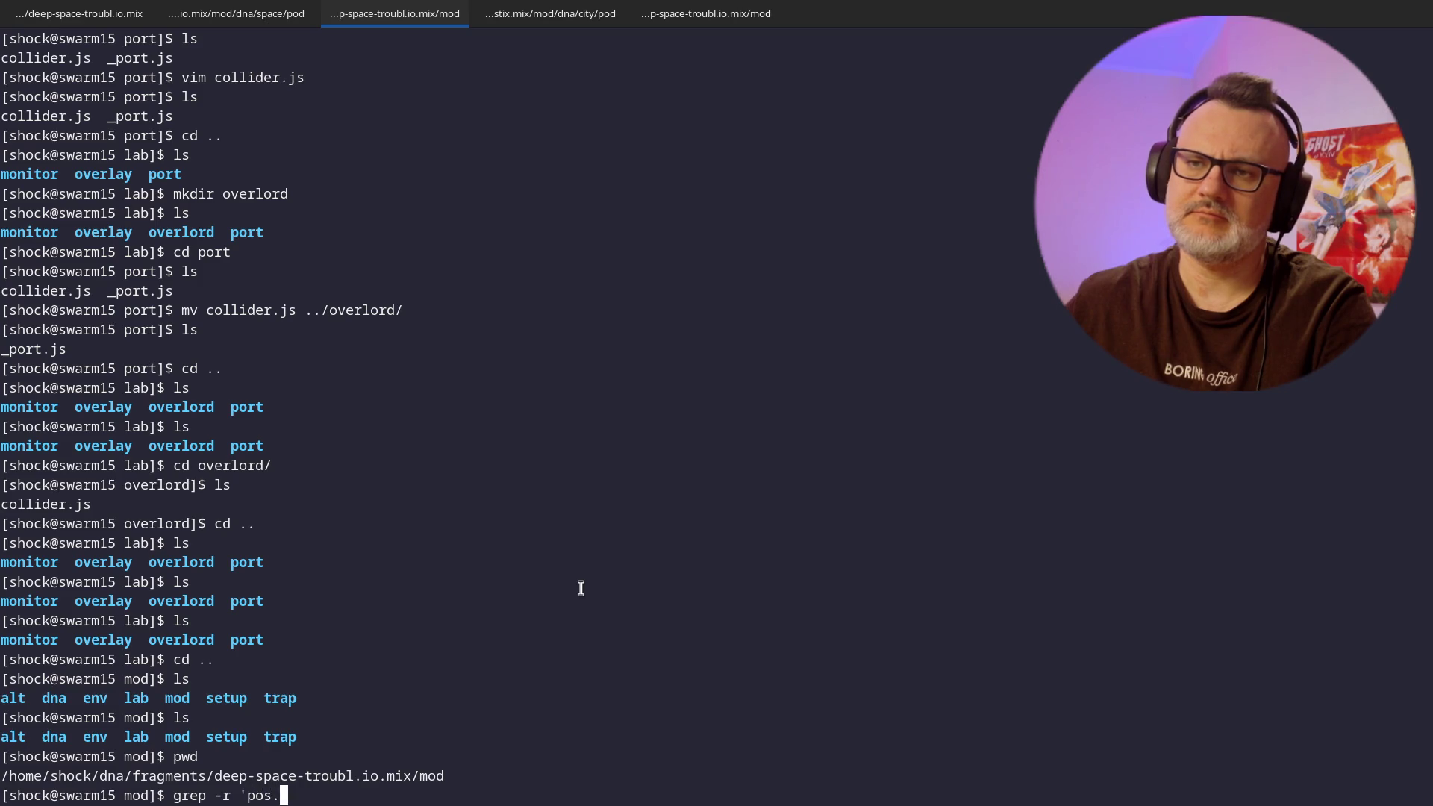
pyautogui.press('Return')
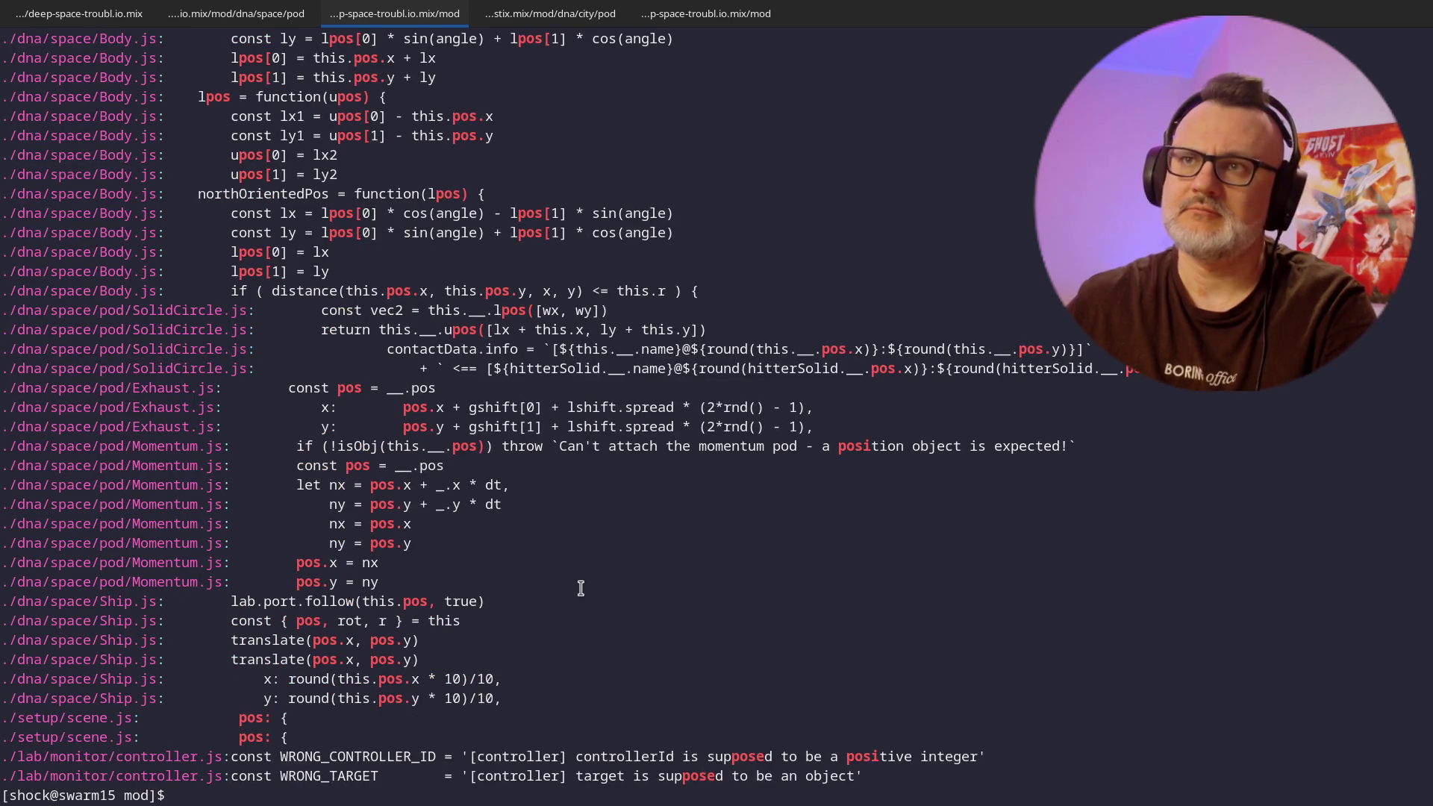
# - Review the pos. matches and narrow the search to grep -r 'pos.x'
pyautogui.scroll(4, 557, 455)
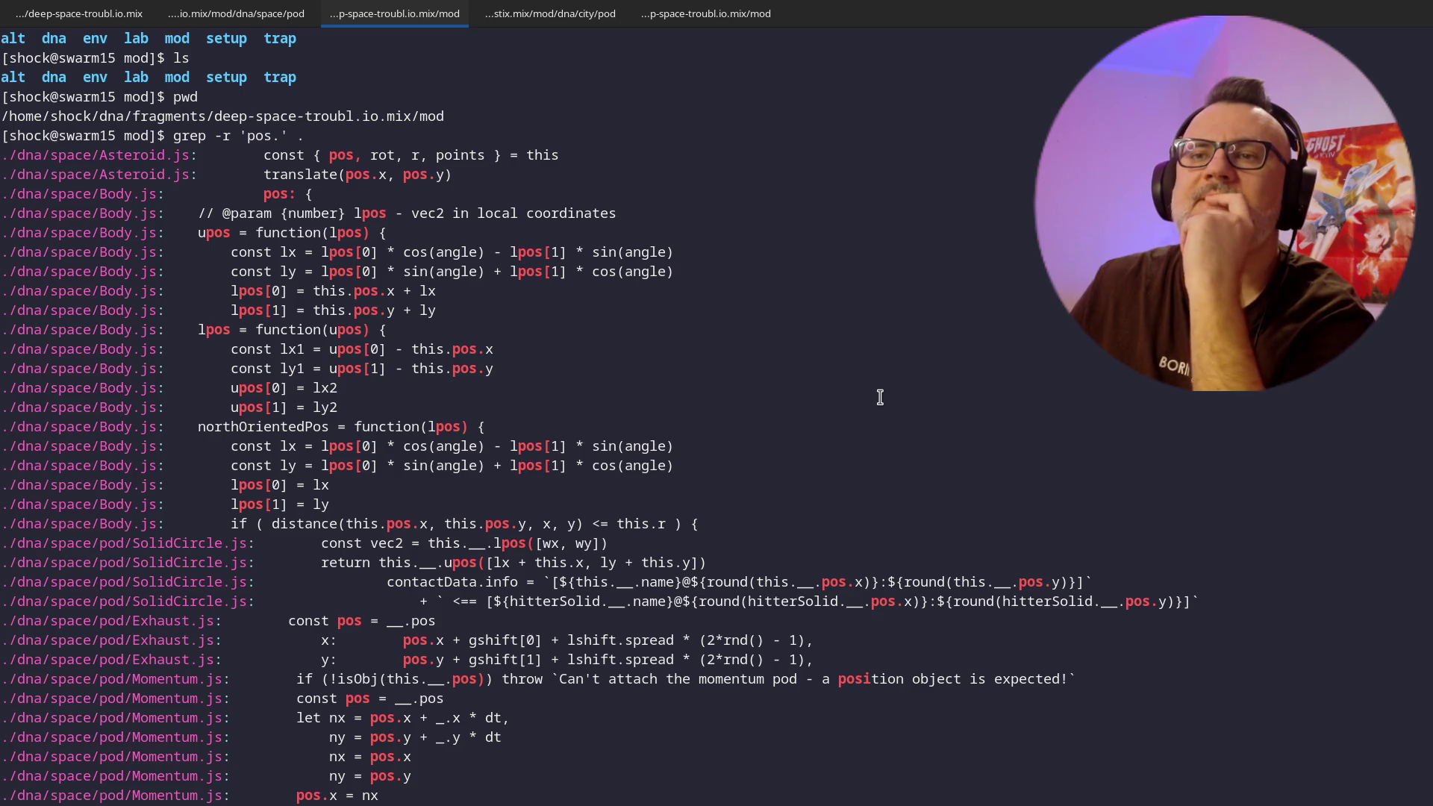
pyautogui.scroll(-2, 880, 397)
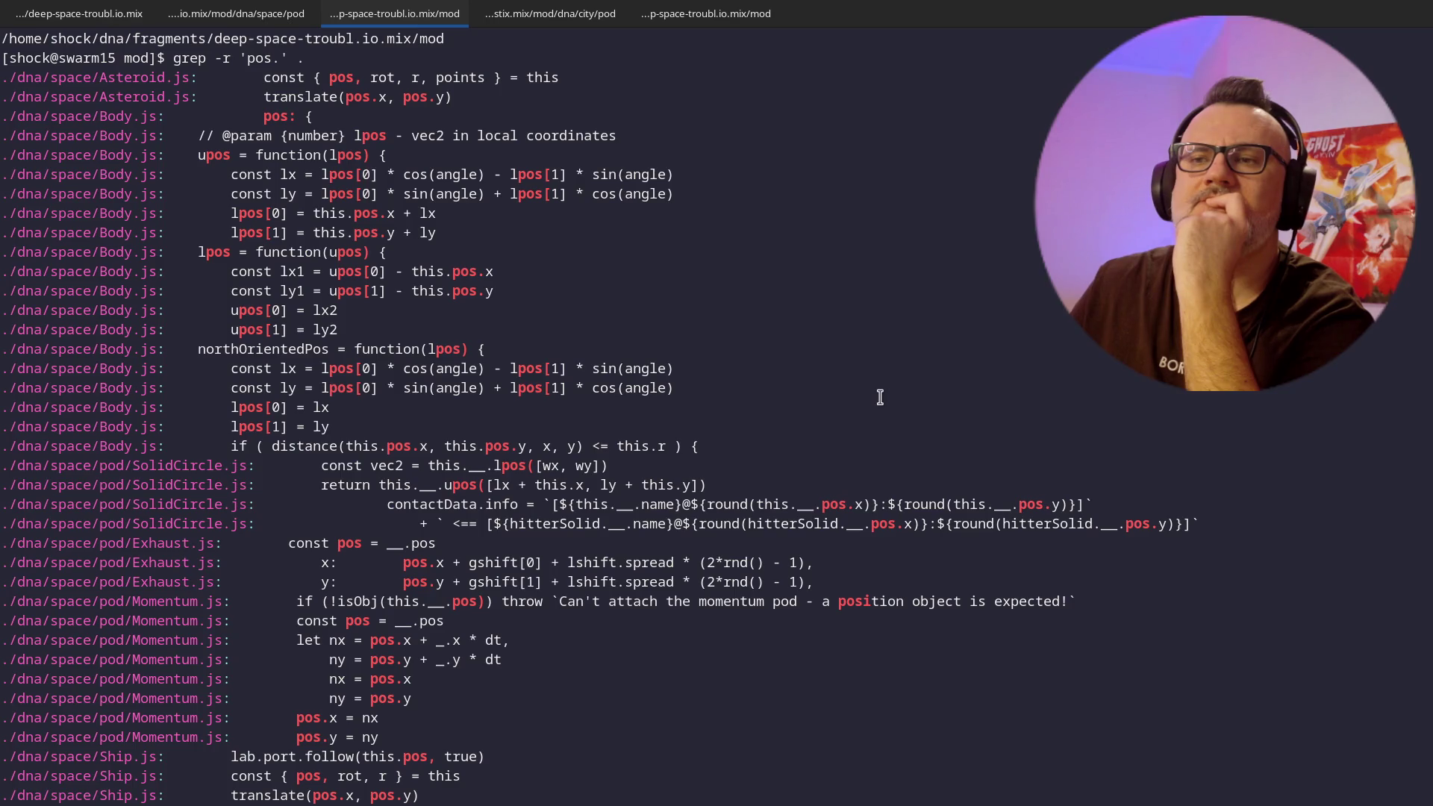
pyautogui.scroll(-3, 881, 398)
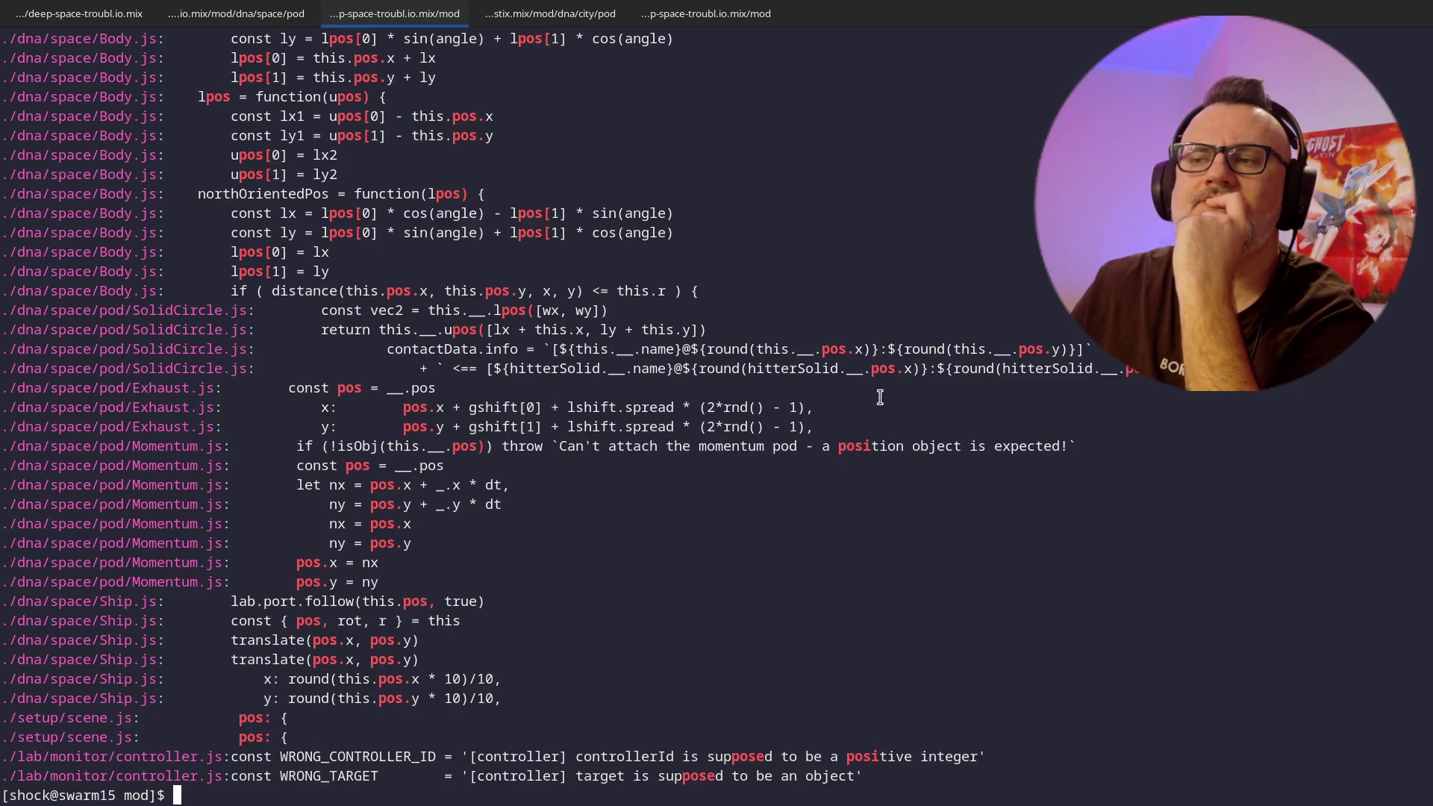
pyautogui.press('Up')
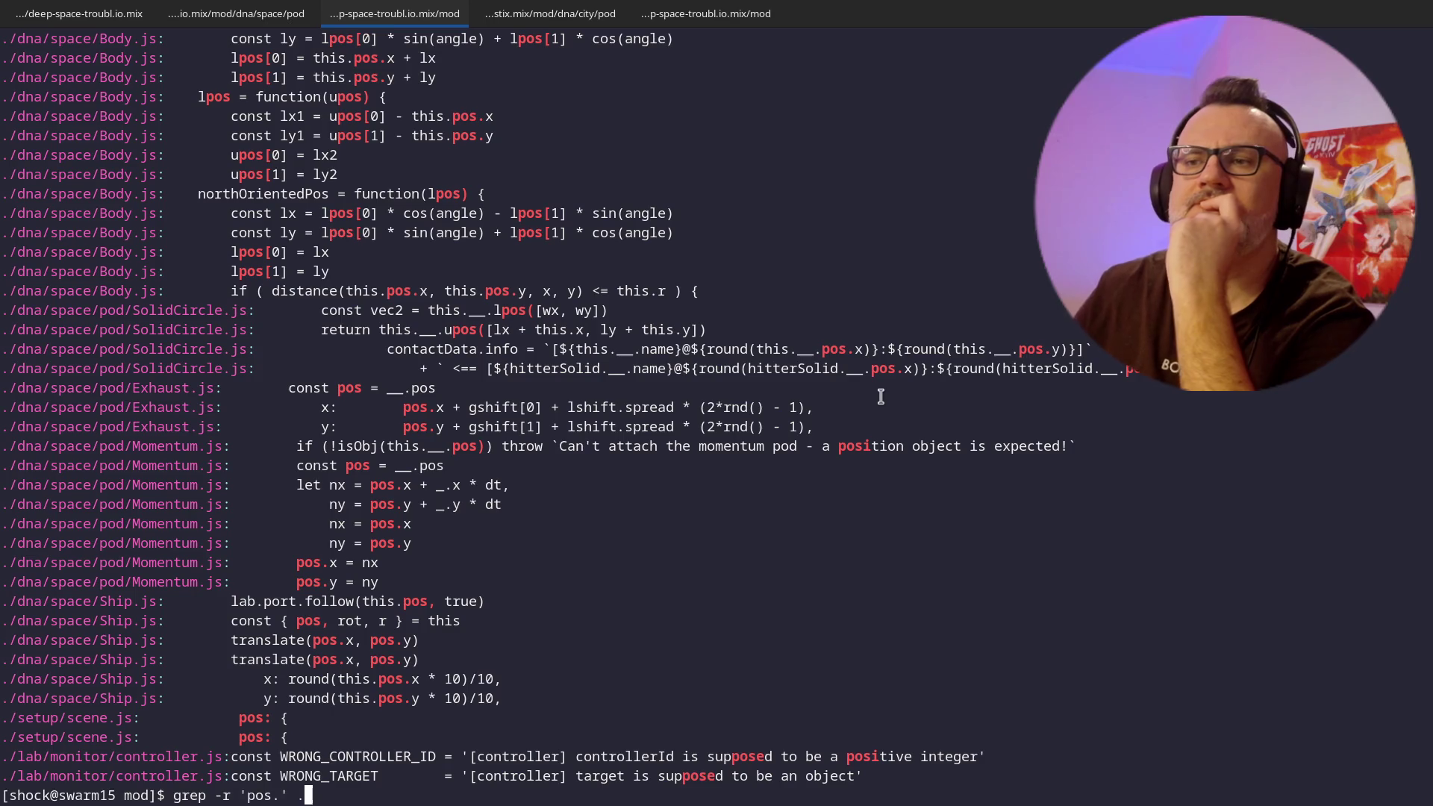
pyautogui.press('Left')
pyautogui.press('Left')
pyautogui.press('Left')
pyautogui.write('.x')
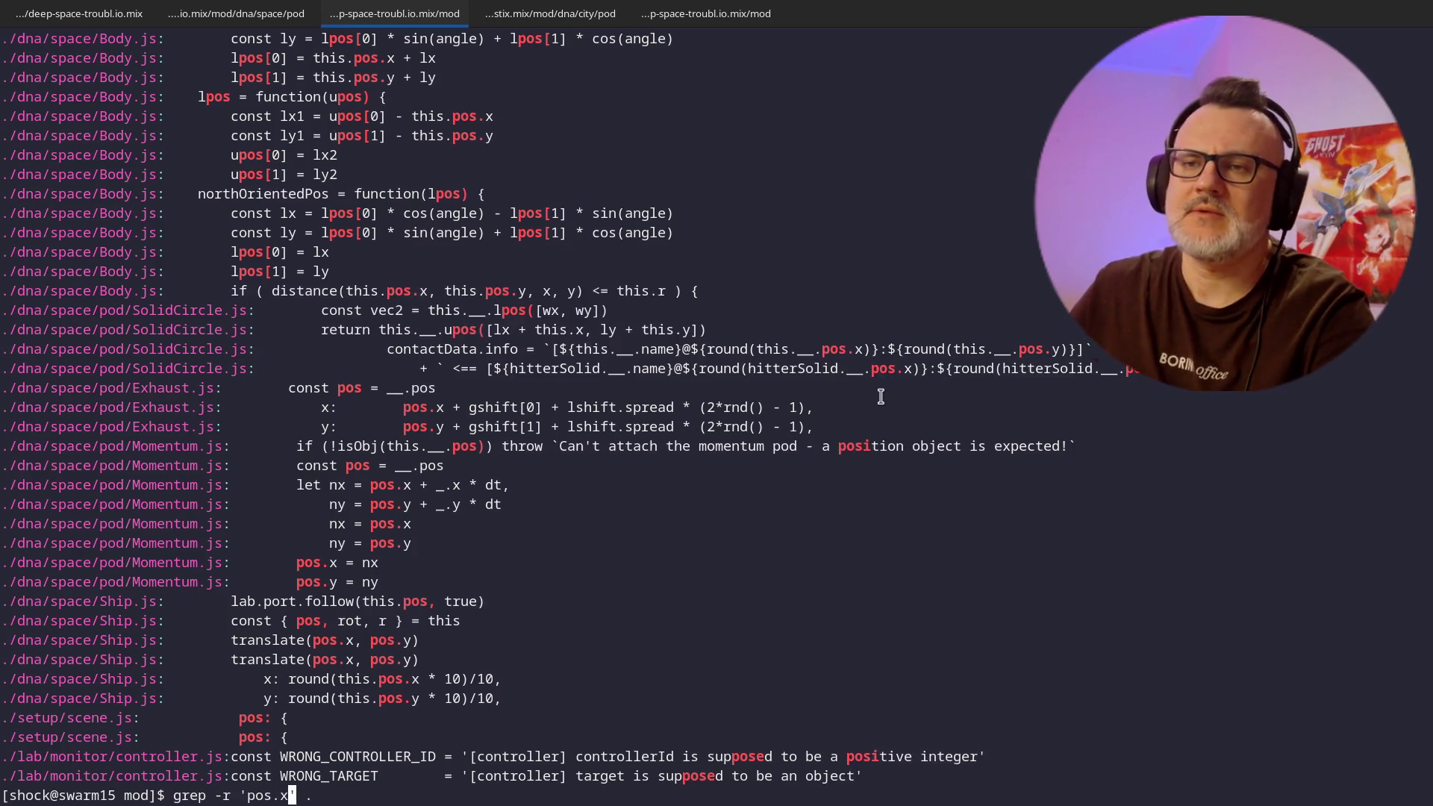
pyautogui.press('Return')
pyautogui.press('Return')
# - Rerun the pos.x search and switch back to the Vim tab showing Momentum.js
pyautogui.press('Return')
pyautogui.press('Return')
pyautogui.press('Return')
pyautogui.press('Up')
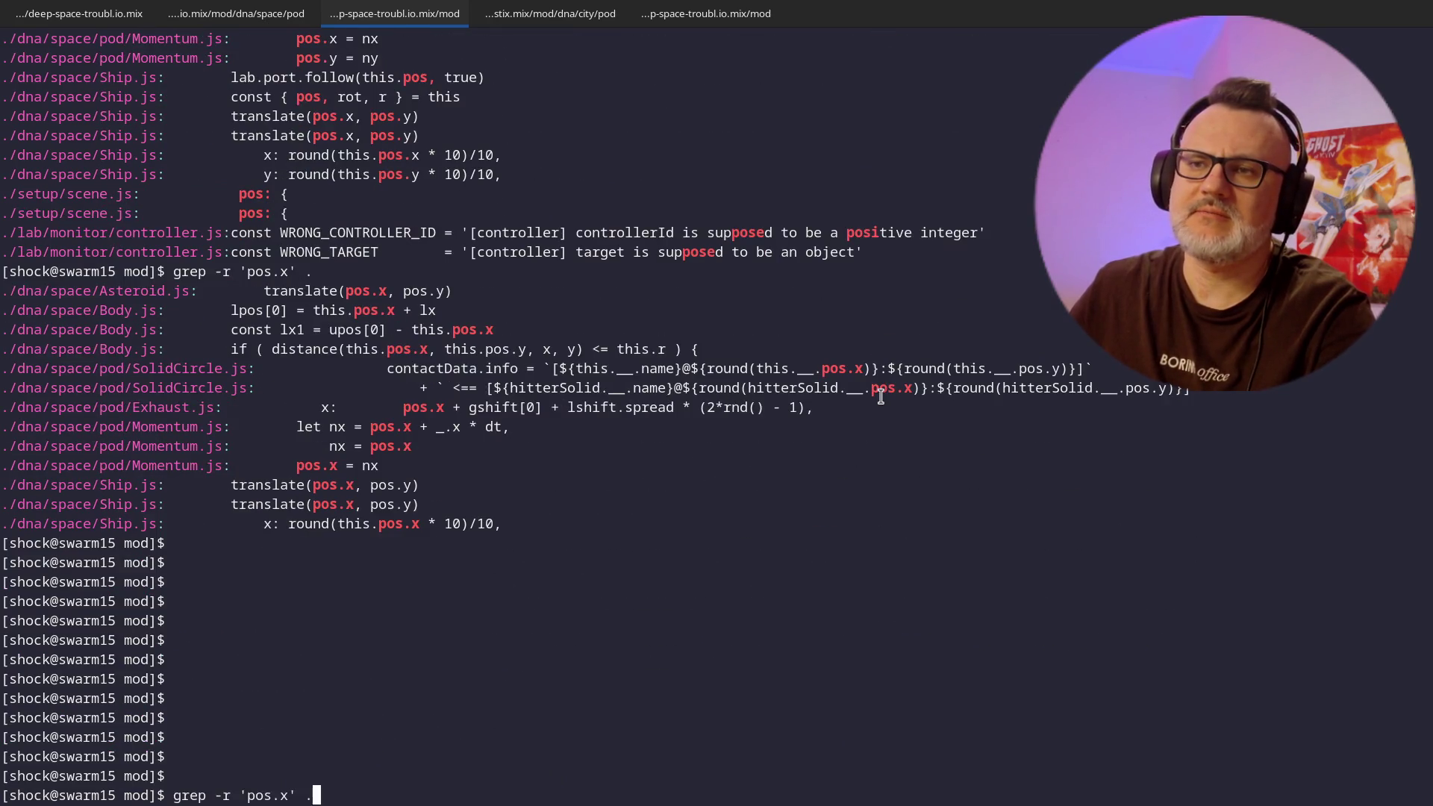
pyautogui.press('Return')
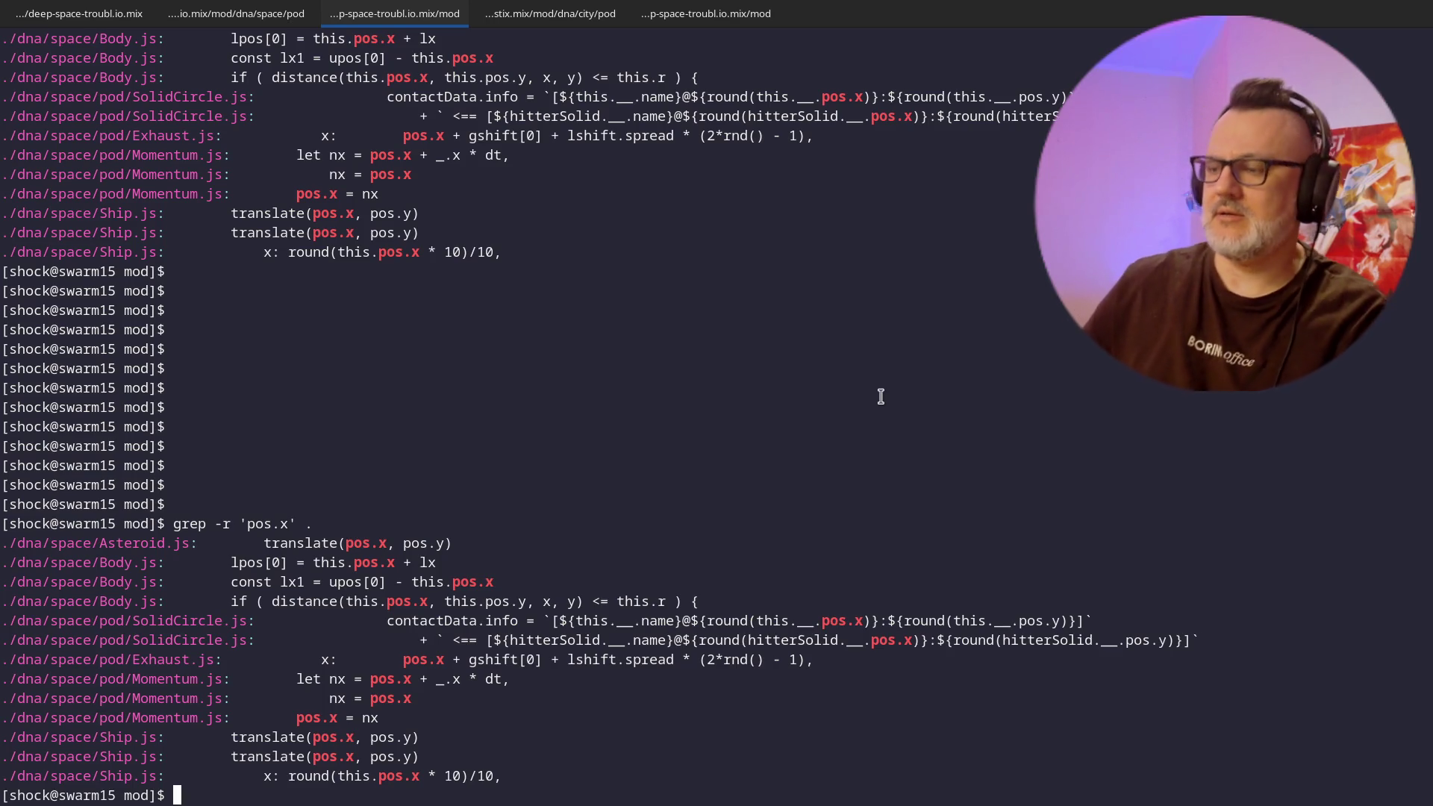
pyautogui.hotkey('shift', 'Left')
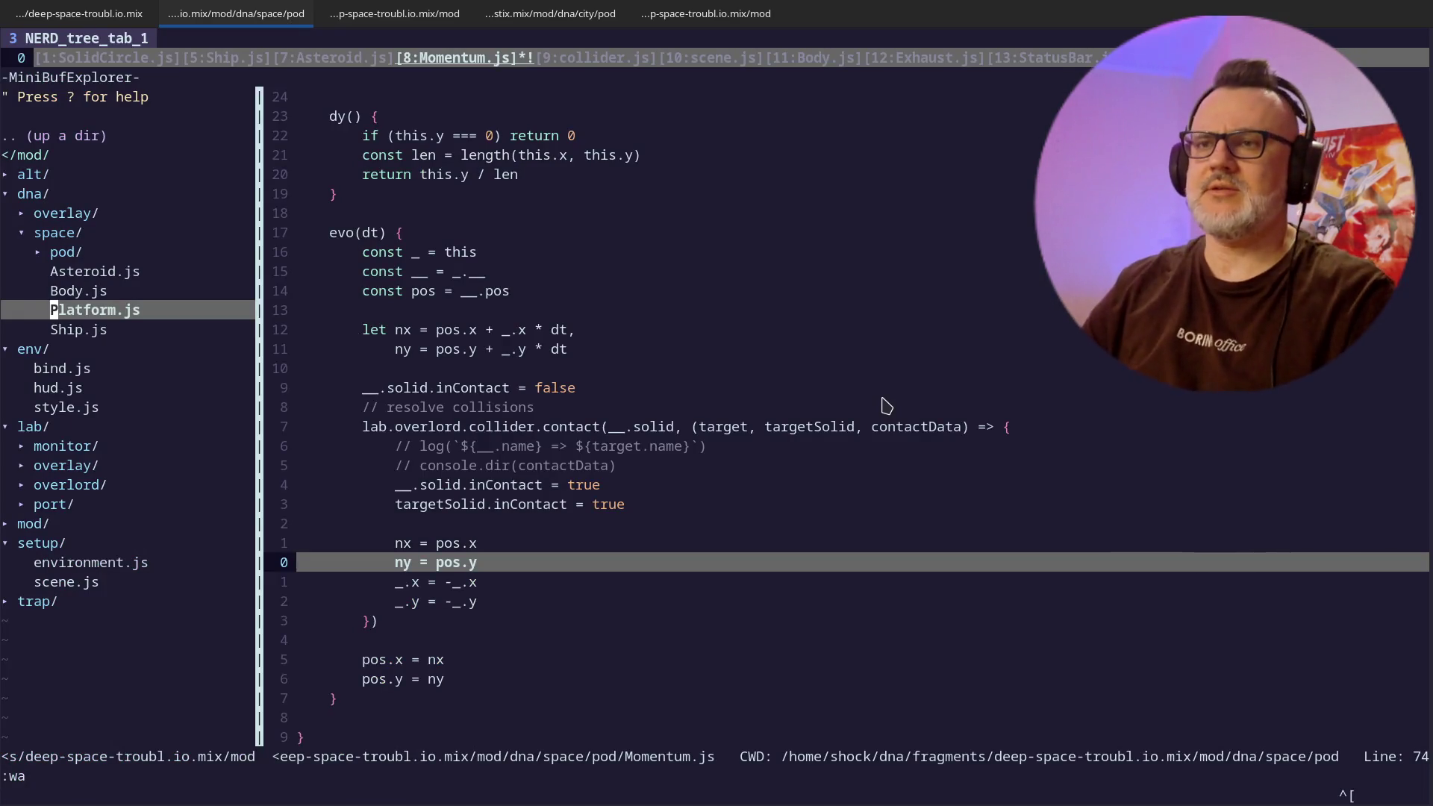
# - Visually select and yank the 12-line resolve-collisions block in Momentum.js
pyautogui.press('j')
pyautogui.press('j')
pyautogui.press('j')
pyautogui.hotkey('ctrl', 'w')
pyautogui.press('l')
pyautogui.press('k')
pyautogui.press('k')
pyautogui.press('k')
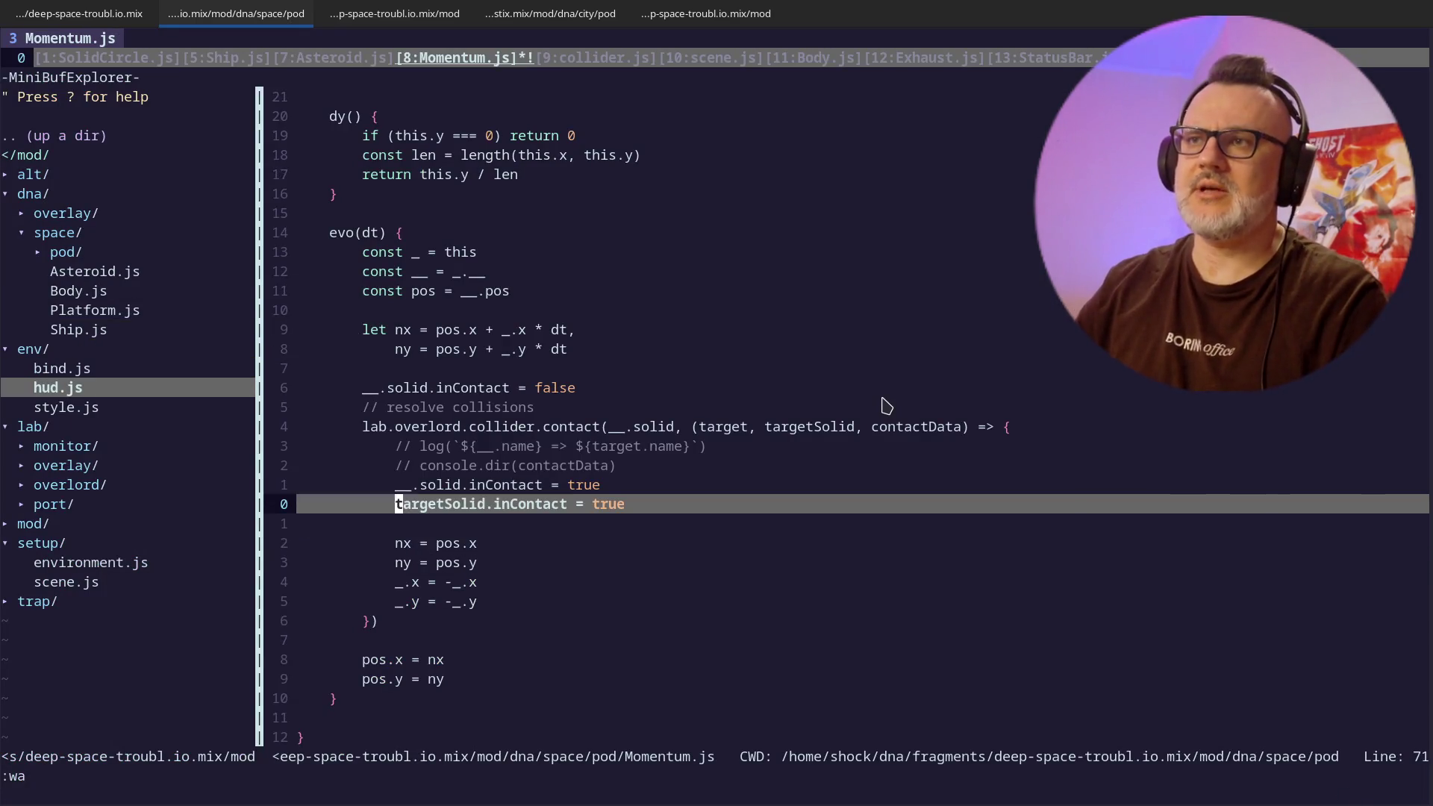
pyautogui.press('k')
pyautogui.press('k')
pyautogui.press('k')
pyautogui.press('k')
pyautogui.press('^')
pyautogui.press('v')
pyautogui.press('j')
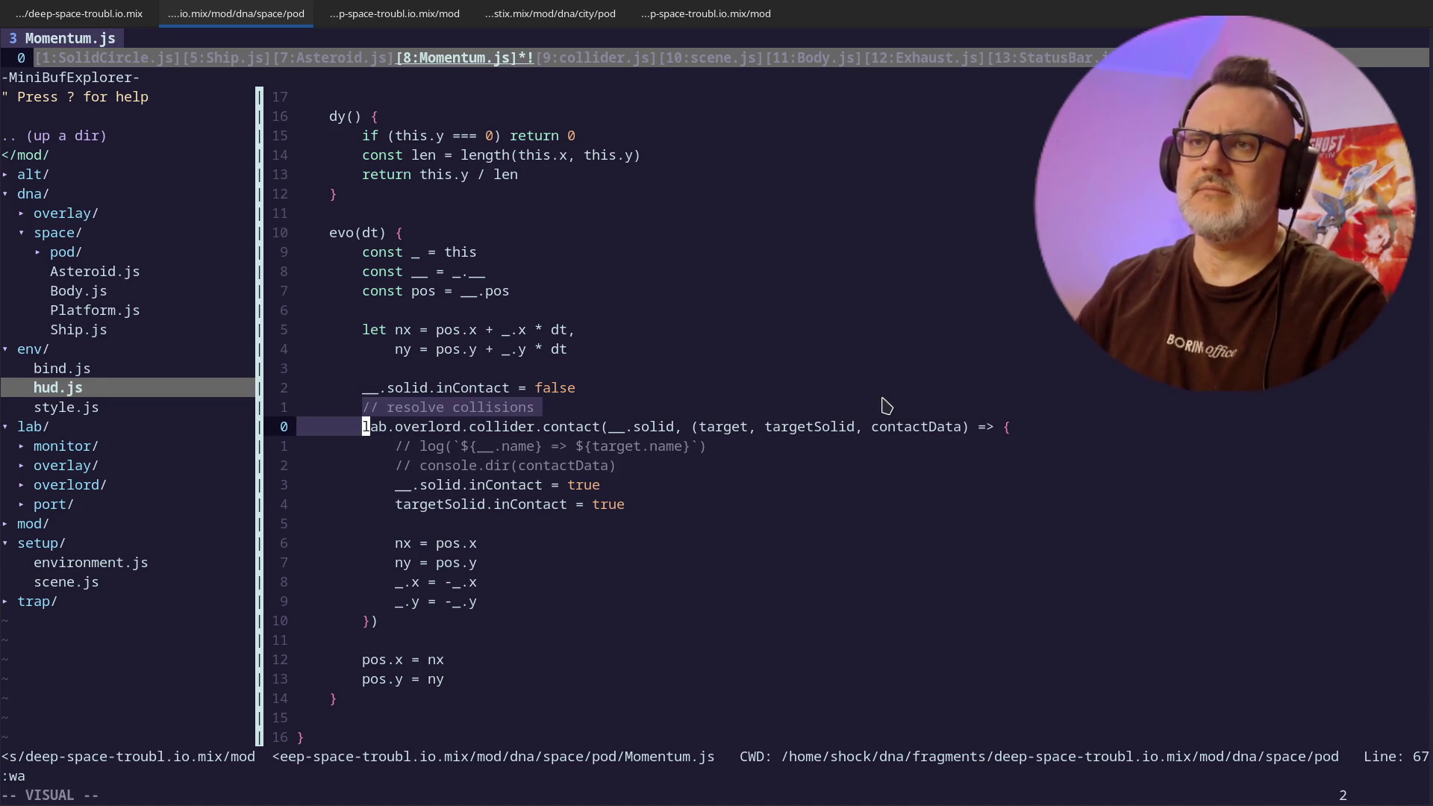
pyautogui.press('j')
pyautogui.press('j')
pyautogui.press('j')
pyautogui.press('y')
pyautogui.press('j')
pyautogui.press('j')
pyautogui.press('j')
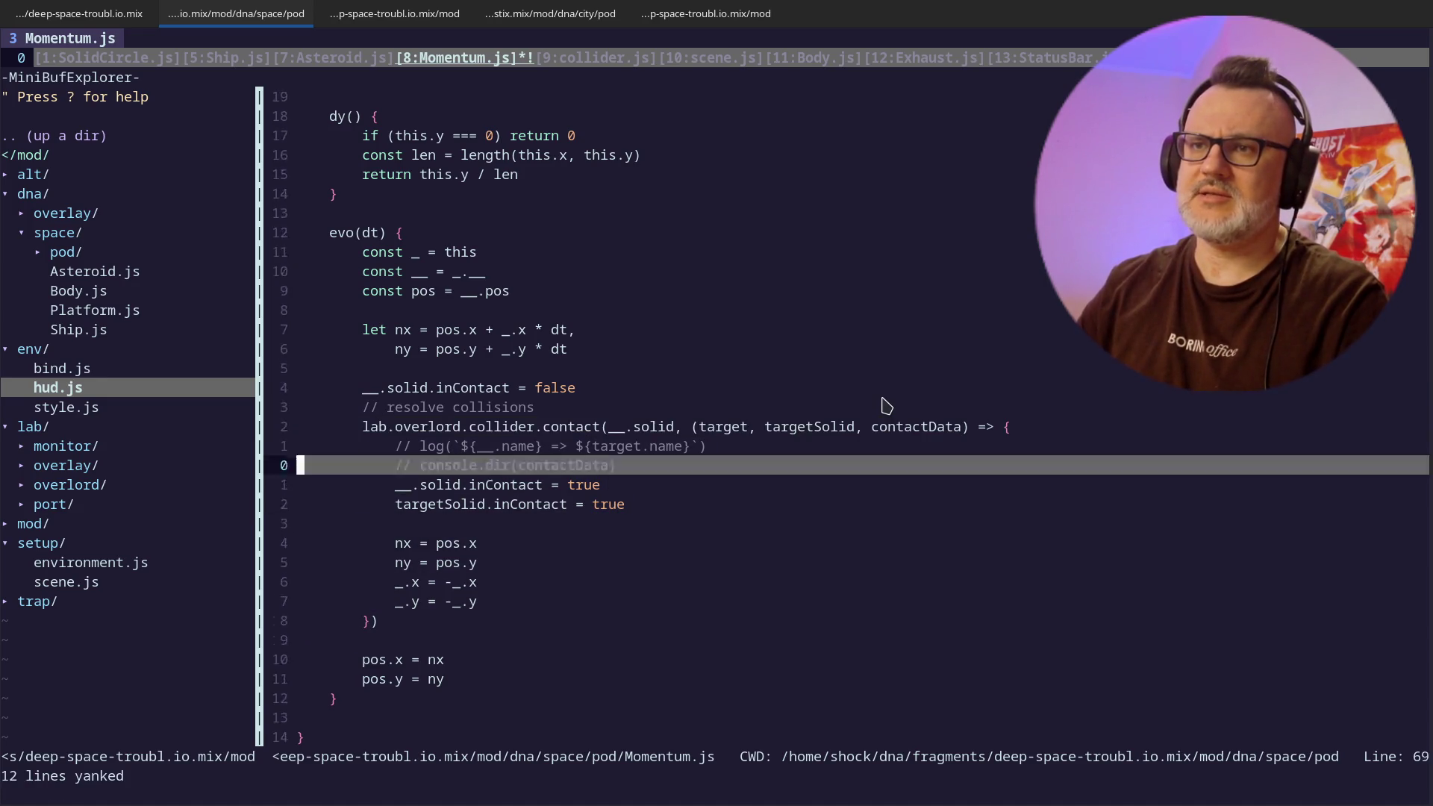
# - Paste the block after pos.y = ny and rename its comment to 'detect more collisions'
pyautogui.press('j')
pyautogui.press('j')
pyautogui.press('j')
pyautogui.press('o')
pyautogui.press('Escape')
pyautogui.press('p')
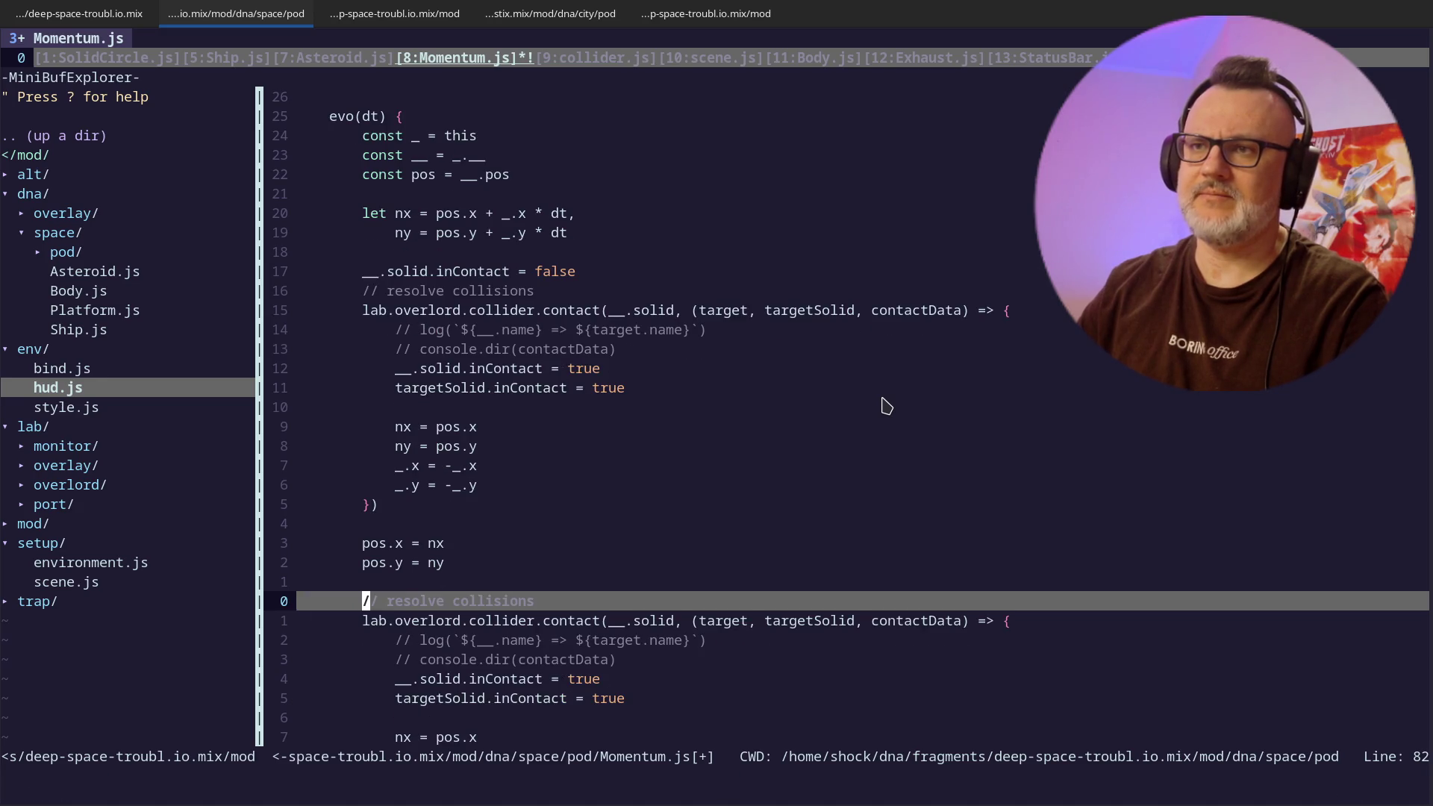
pyautogui.write('dwidetect m')
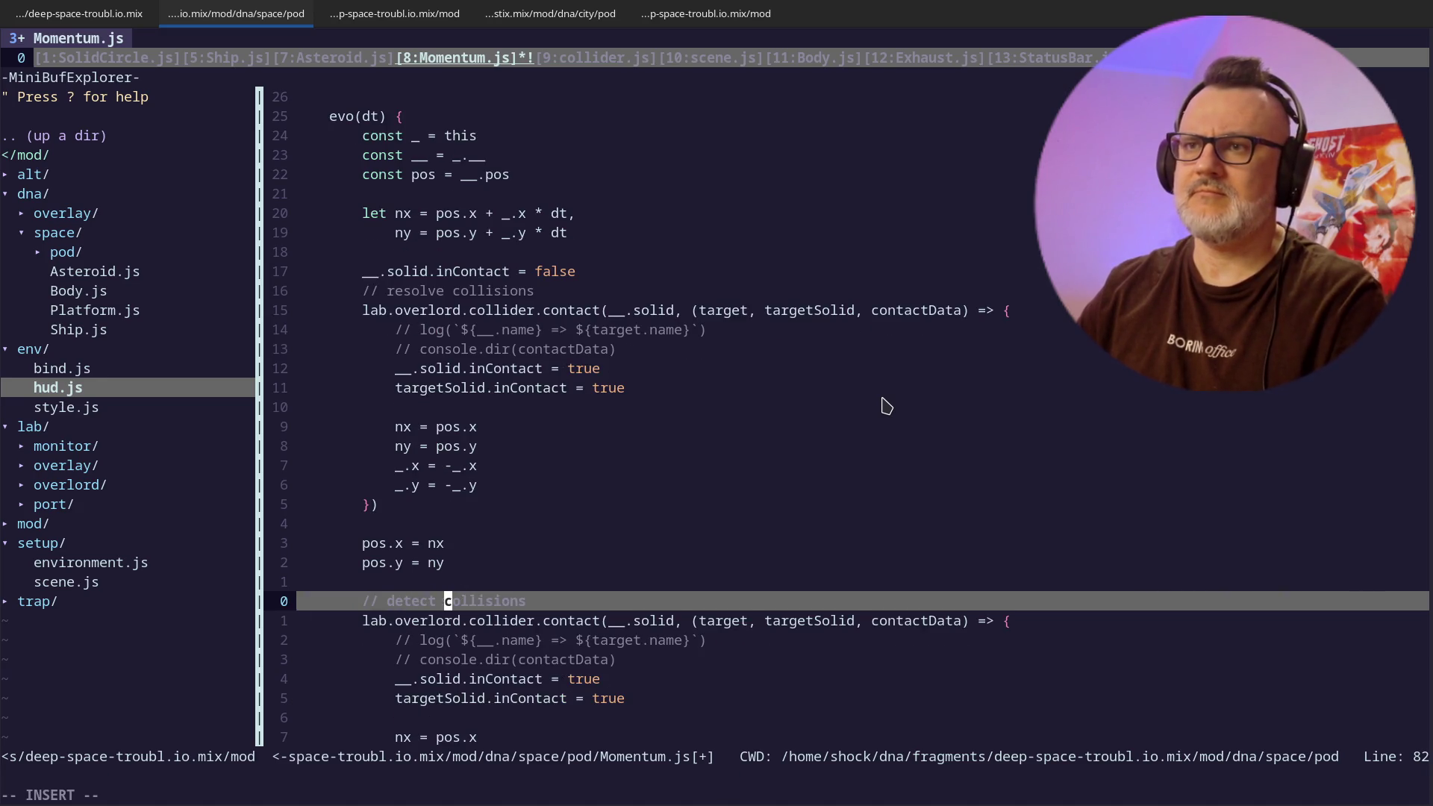
pyautogui.write('ore')
pyautogui.press('Escape')
# - Replace the copy's body with a debugger statement, delete the leftover inContact and bounce lines, and save
pyautogui.press('Return')
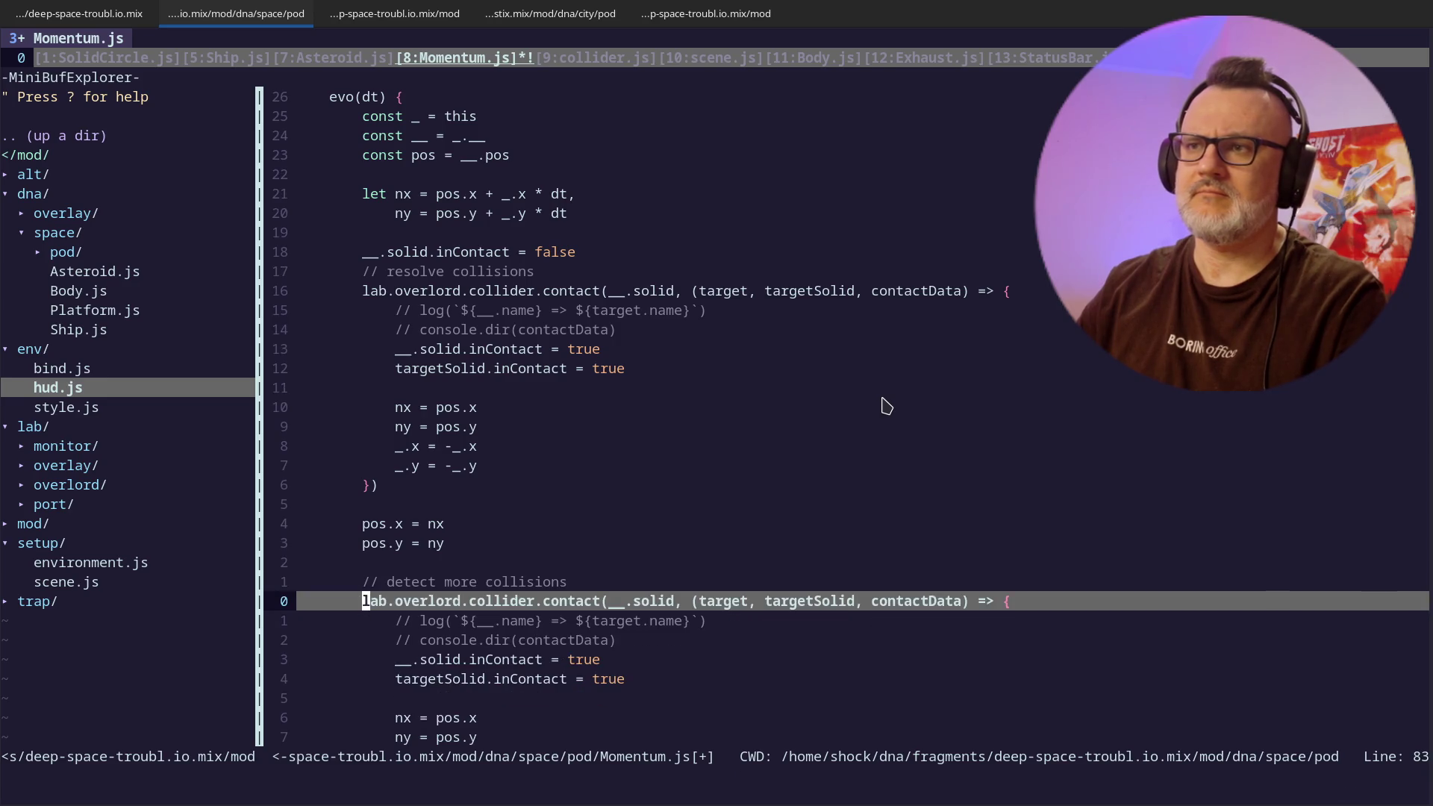
pyautogui.press('Return')
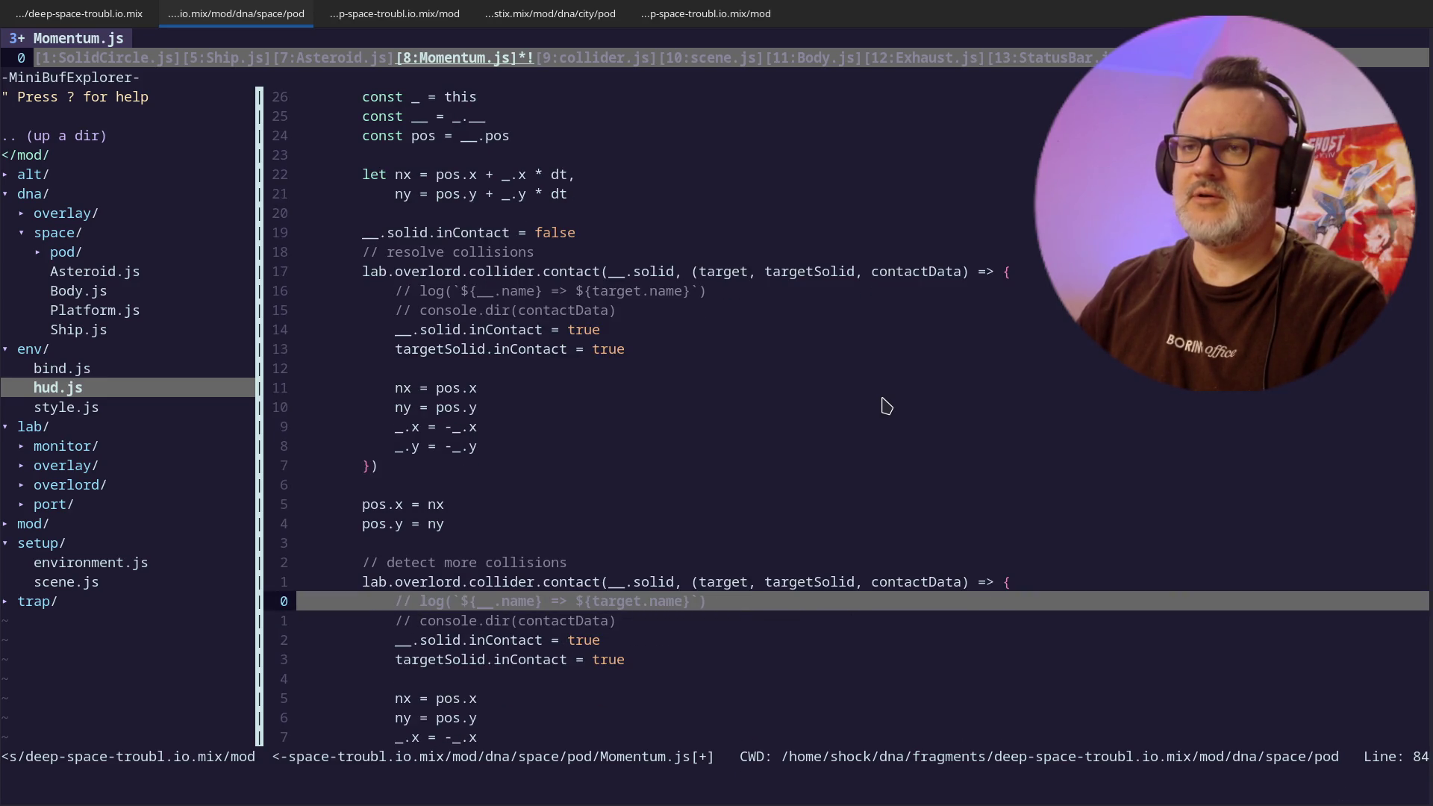
pyautogui.write('cjdebugg')
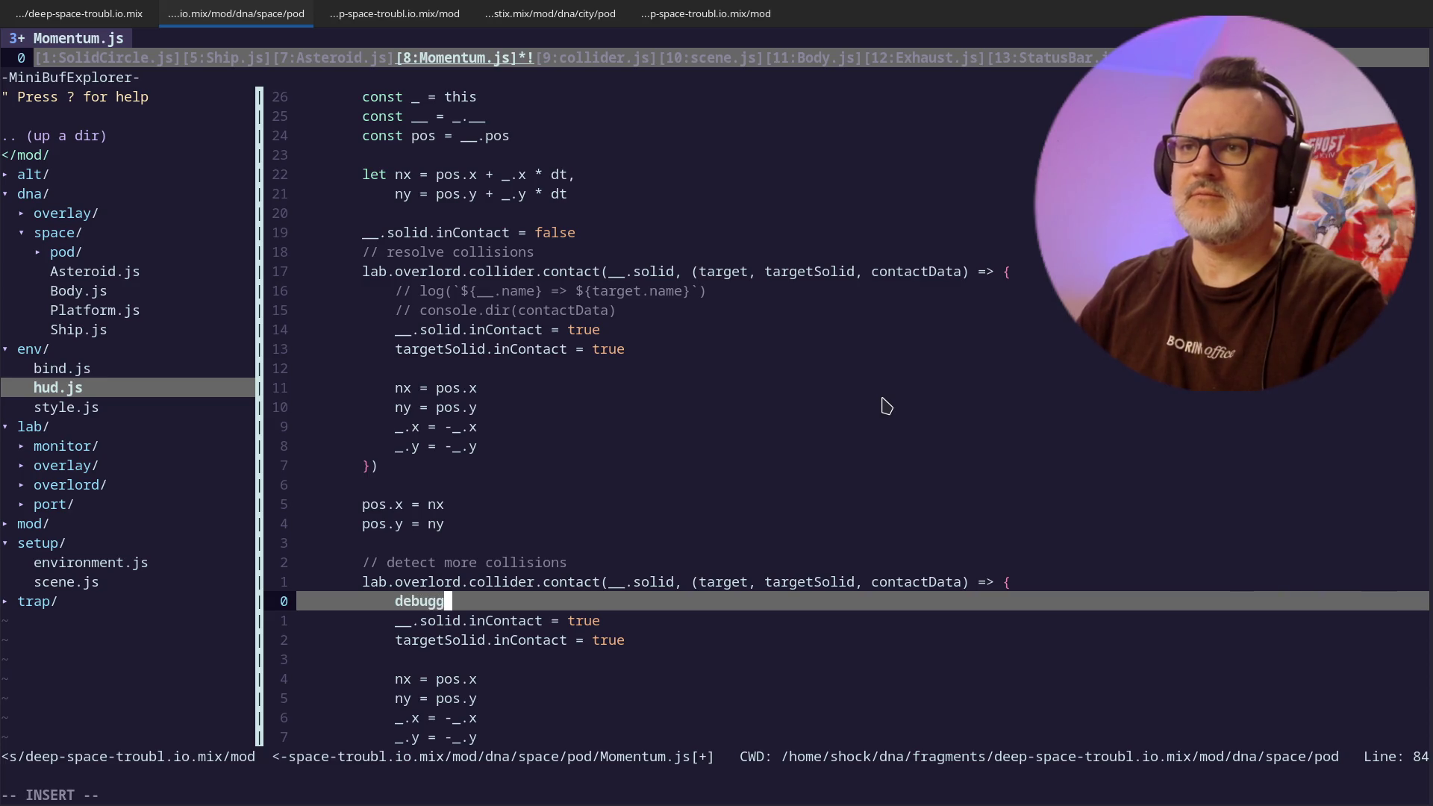
pyautogui.write('er')
pyautogui.press('Escape')
pyautogui.press('Return')
pyautogui.press('d')
pyautogui.press('j')
pyautogui.press('d')
pyautogui.press('d')
pyautogui.press('d')
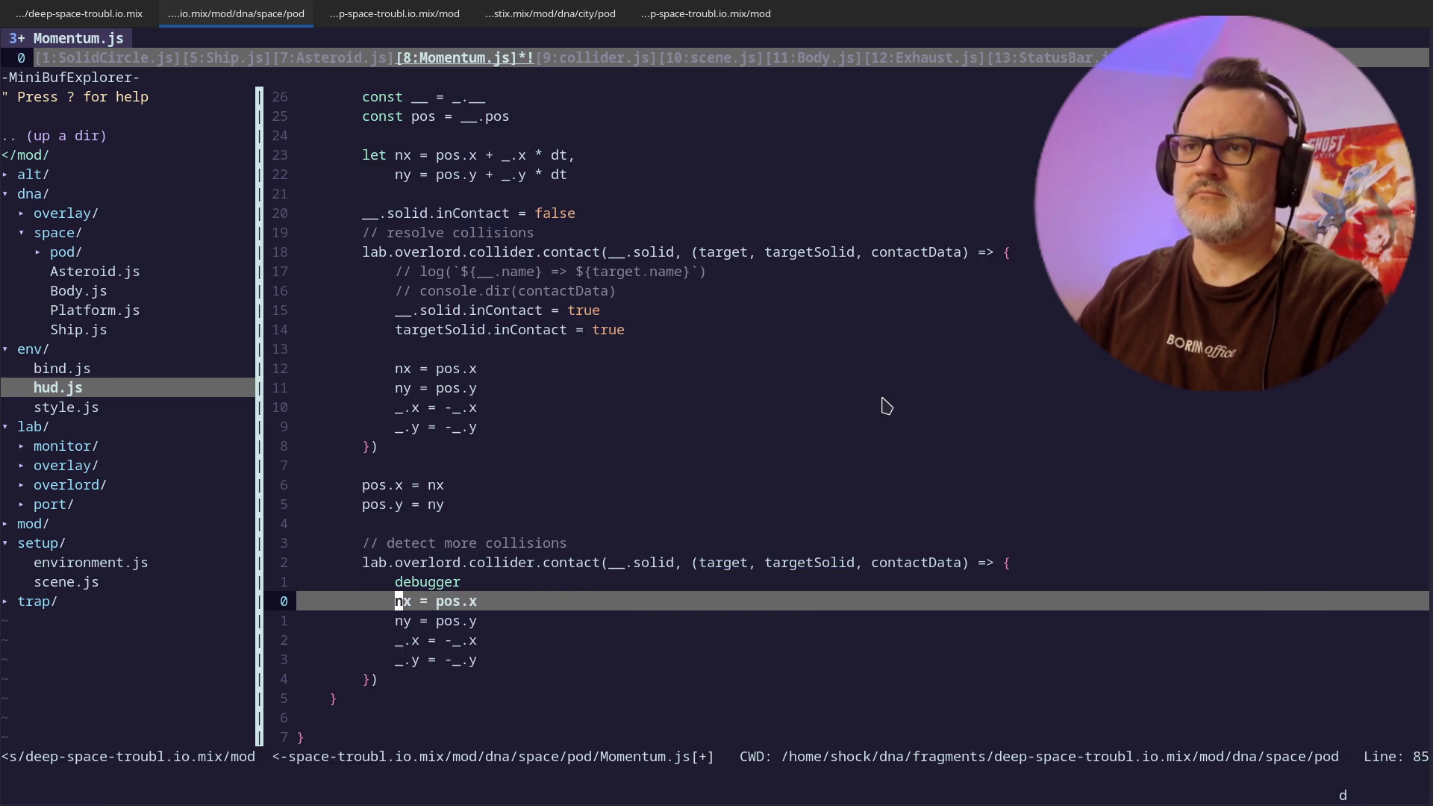
pyautogui.press('j')
pyautogui.write('djk')
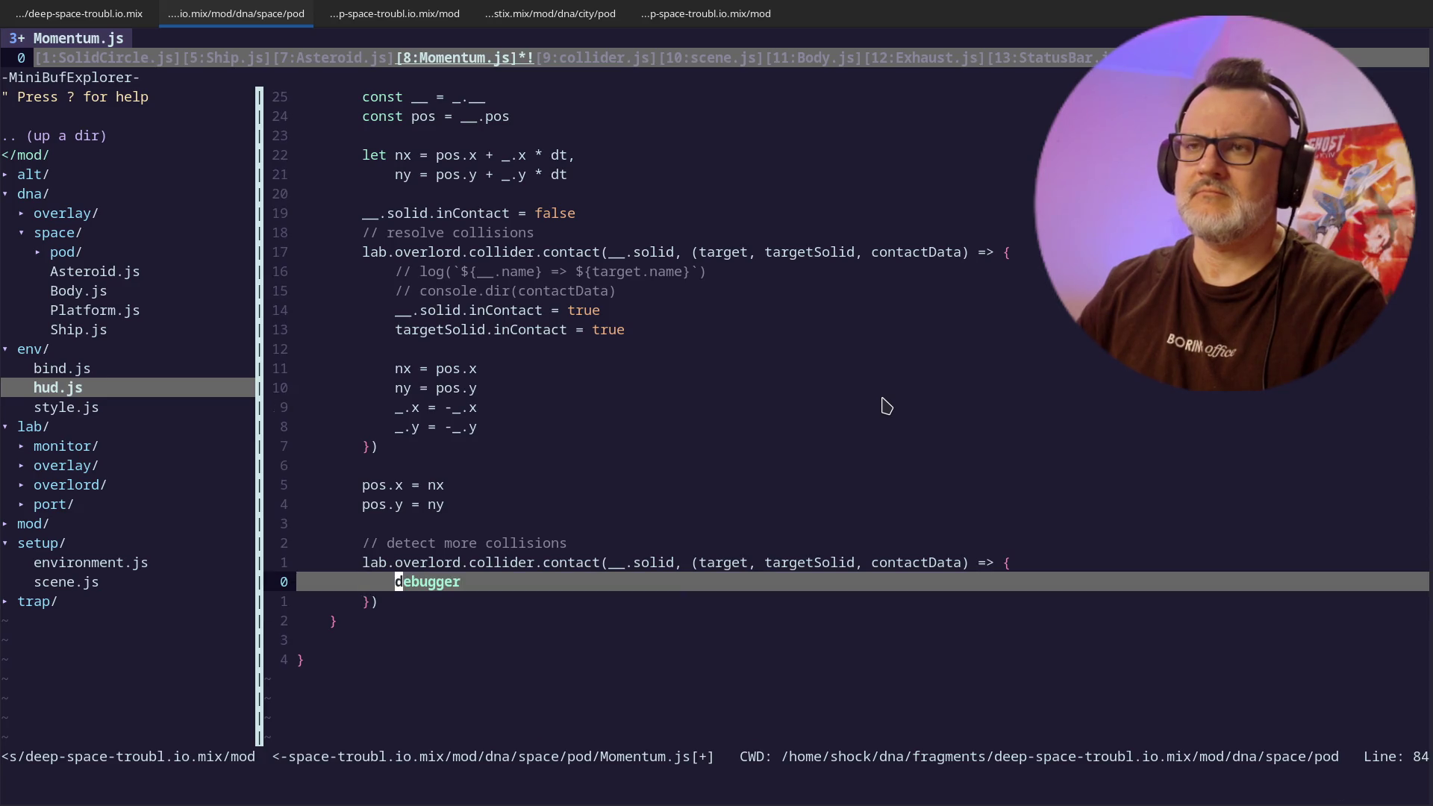
pyautogui.write(':w')
pyautogui.press('Return')
pyautogui.hotkey('alt', 'Tab')
pyautogui.click(624, 395)
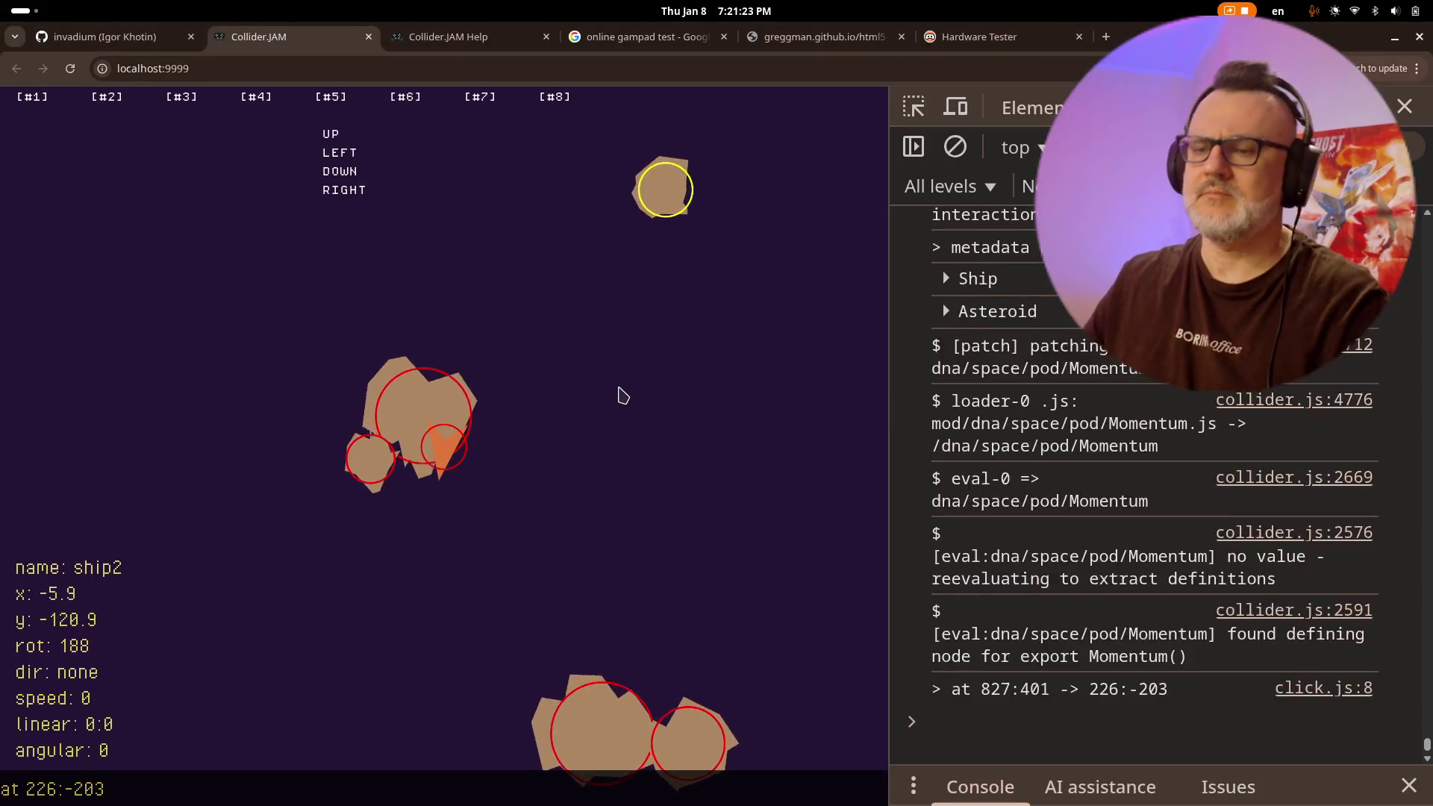
# - Reload the game with the patched Momentum.js and resume past the first debugger pause
pyautogui.hotkey('ctrl', 'r')
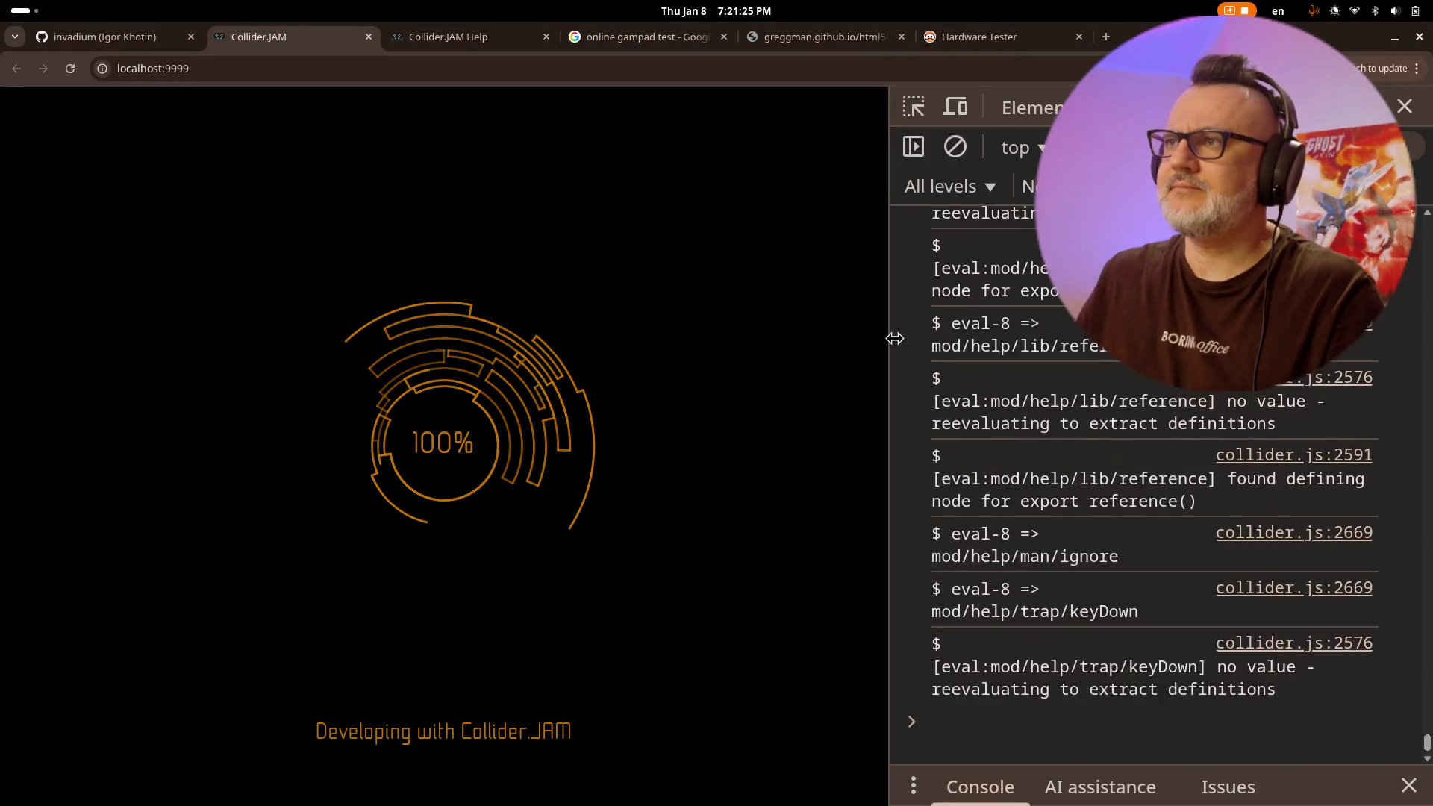
pyautogui.moveTo(894, 338); pyautogui.dragTo(870, 339)
pyautogui.click(687, 371)
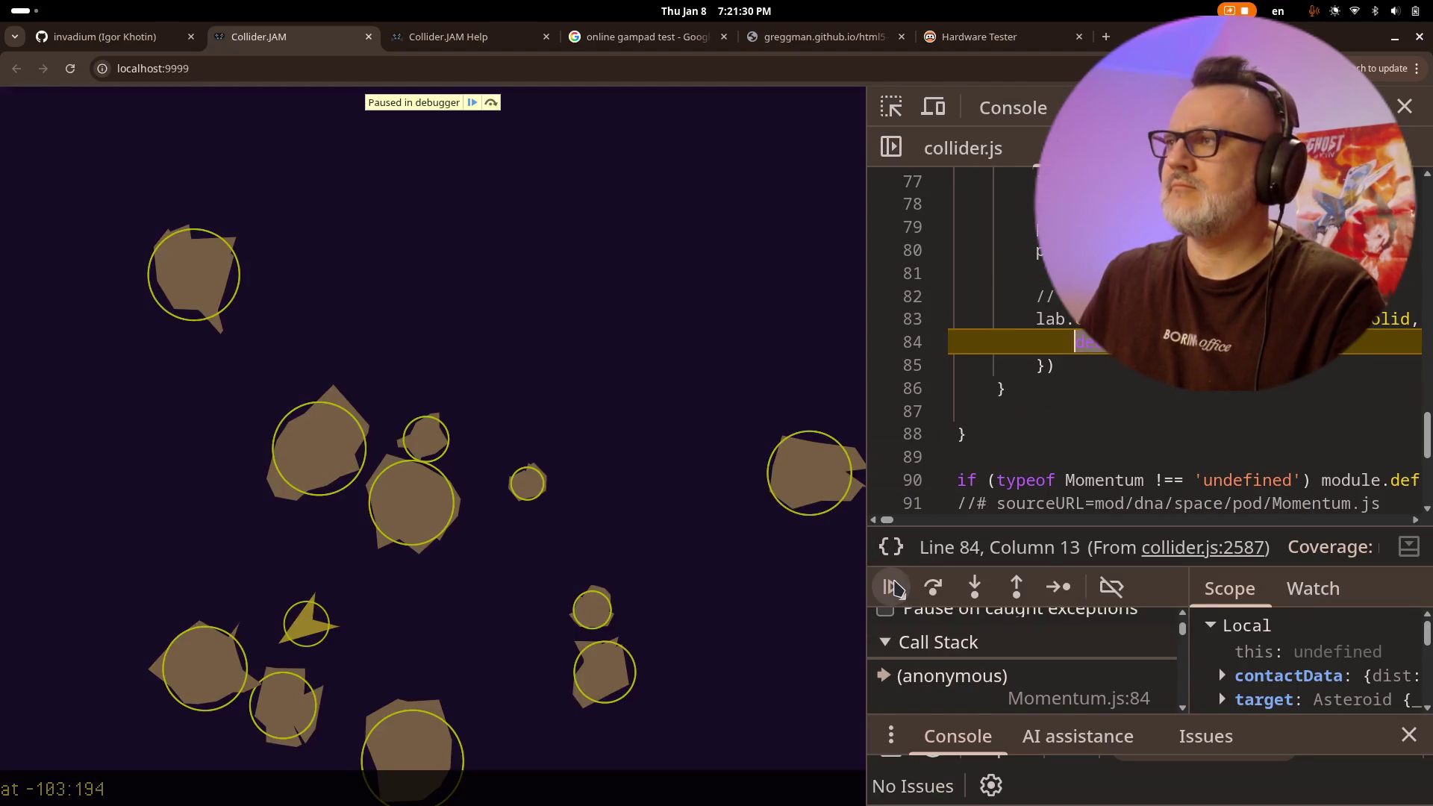
pyautogui.click(893, 587)
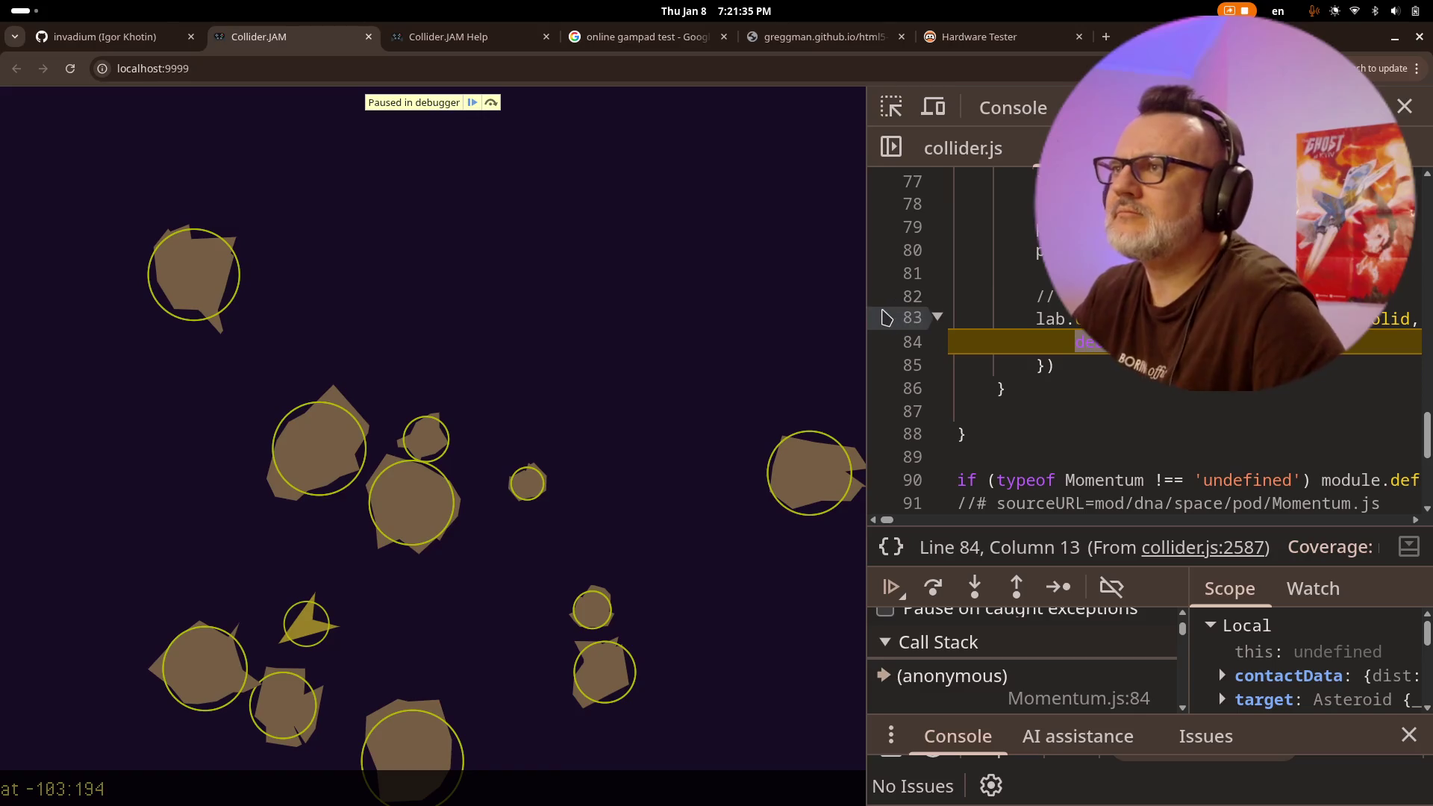
# - Widen DevTools and scroll the Sources view to inspect the pause at Momentum.js line 84
pyautogui.moveTo(870, 299)
pyautogui.mouseDown()
pyautogui.moveTo(736, 329)
pyautogui.moveTo(648, 329)
pyautogui.mouseUp()
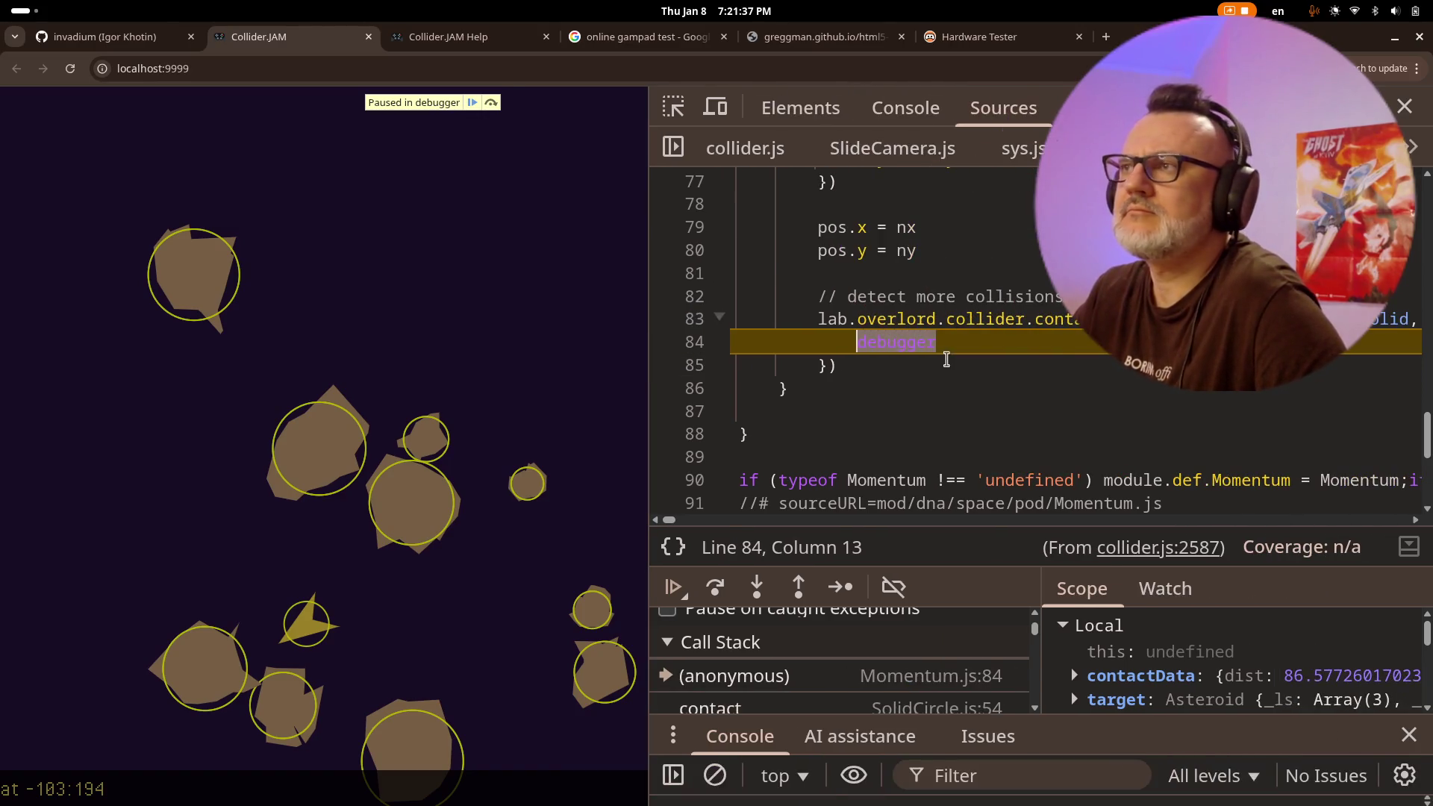
pyautogui.scroll(3, 858, 341)
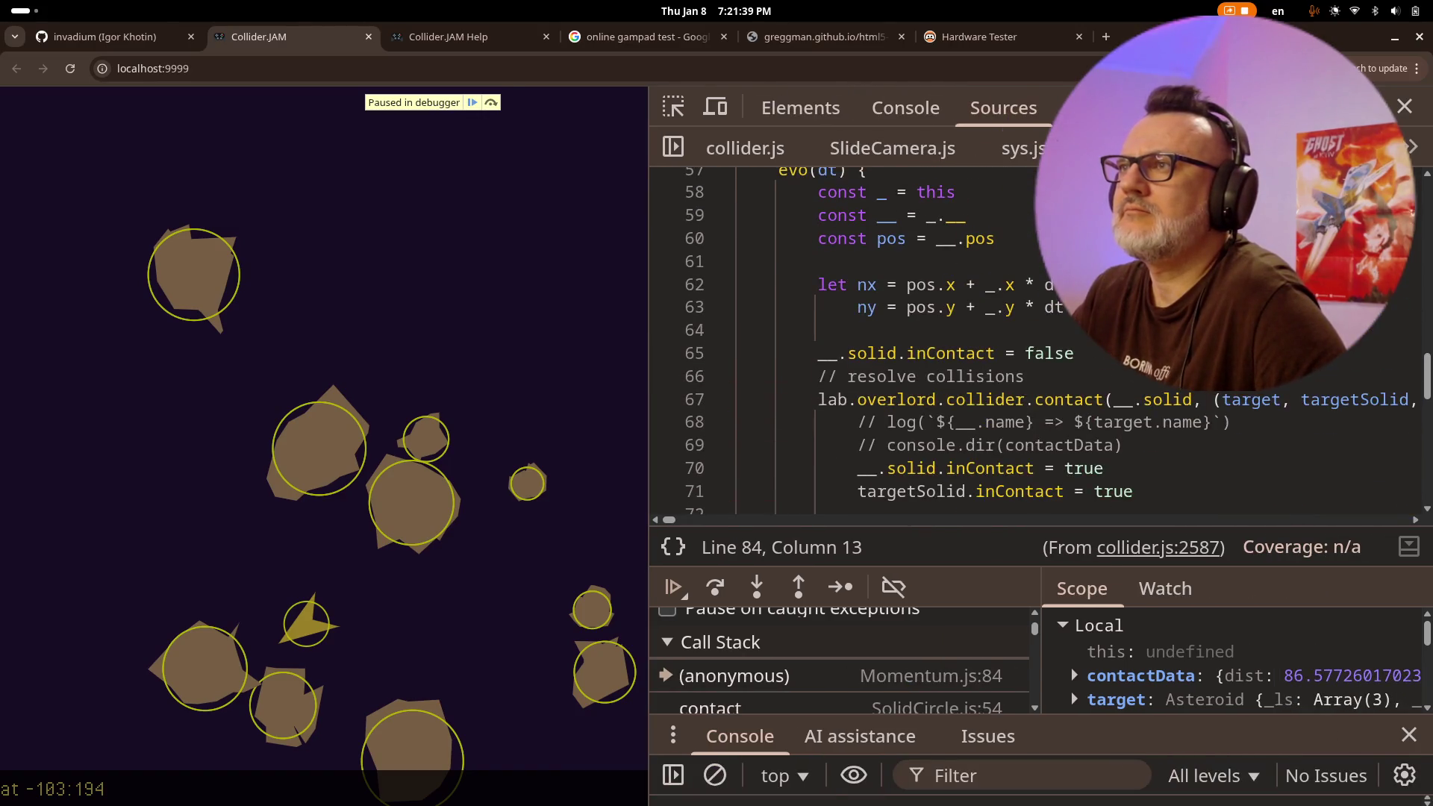
pyautogui.scroll(1, 1019, 236)
pyautogui.scroll(-5, 1037, 389)
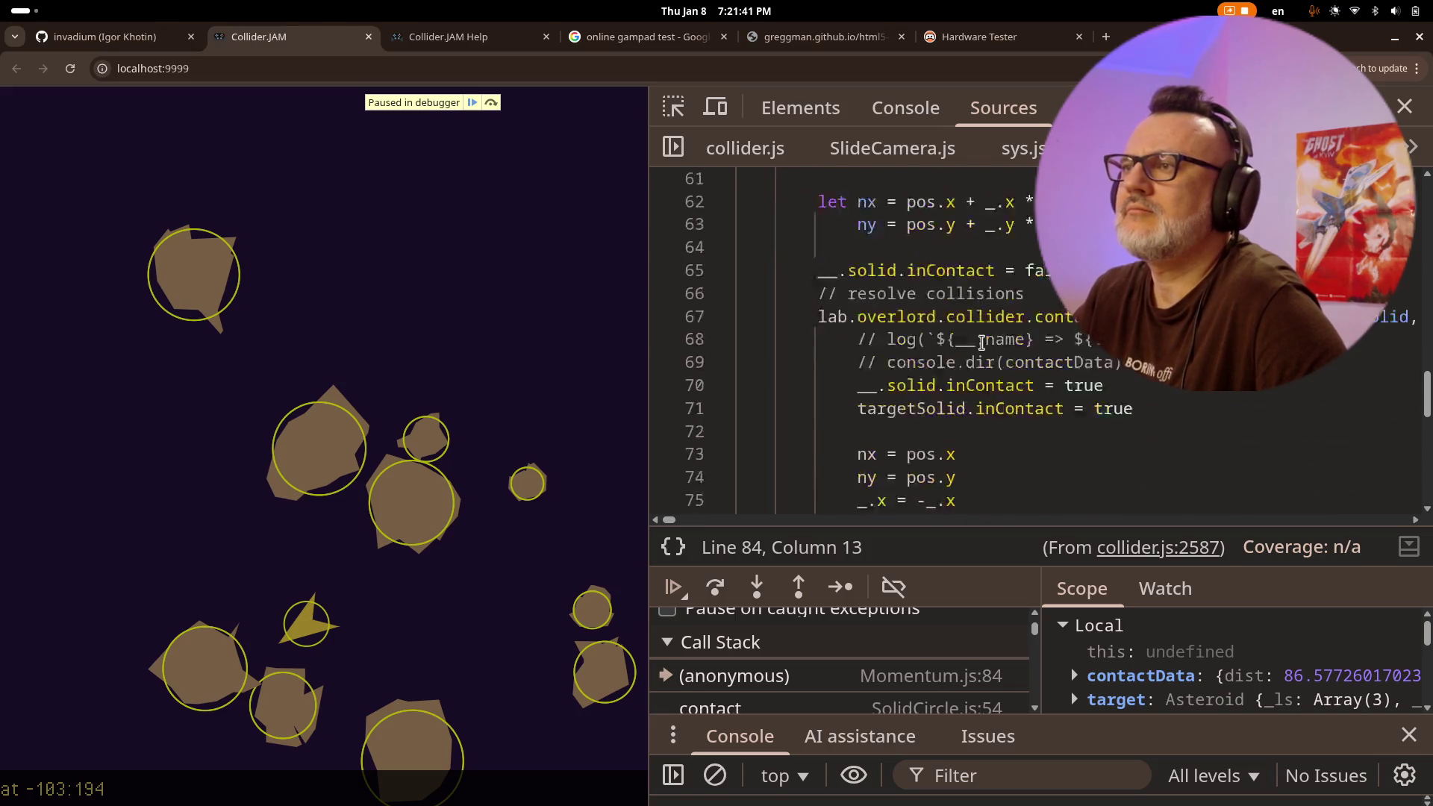
pyautogui.scroll(-3, 1048, 409)
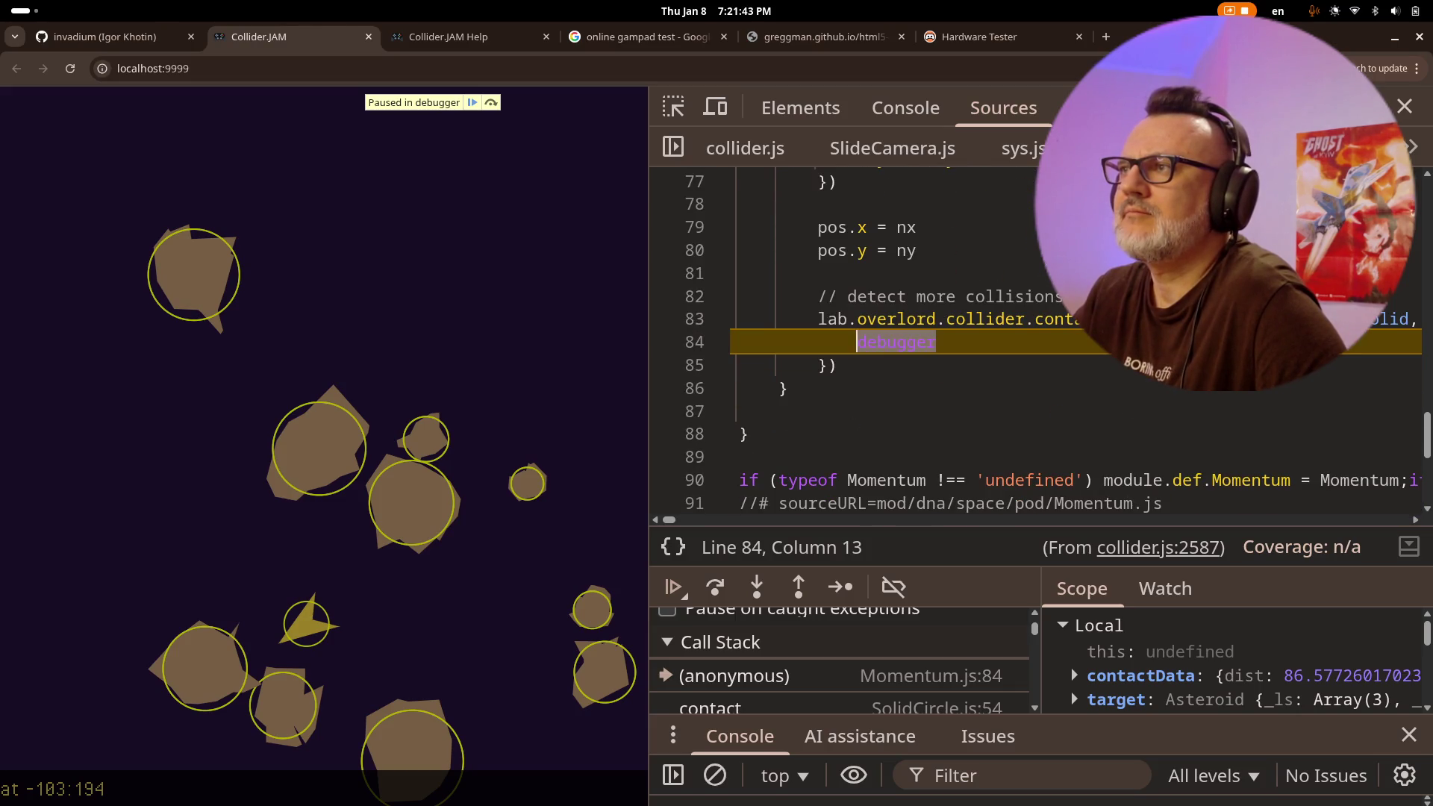
pyautogui.moveTo(1000, 320)
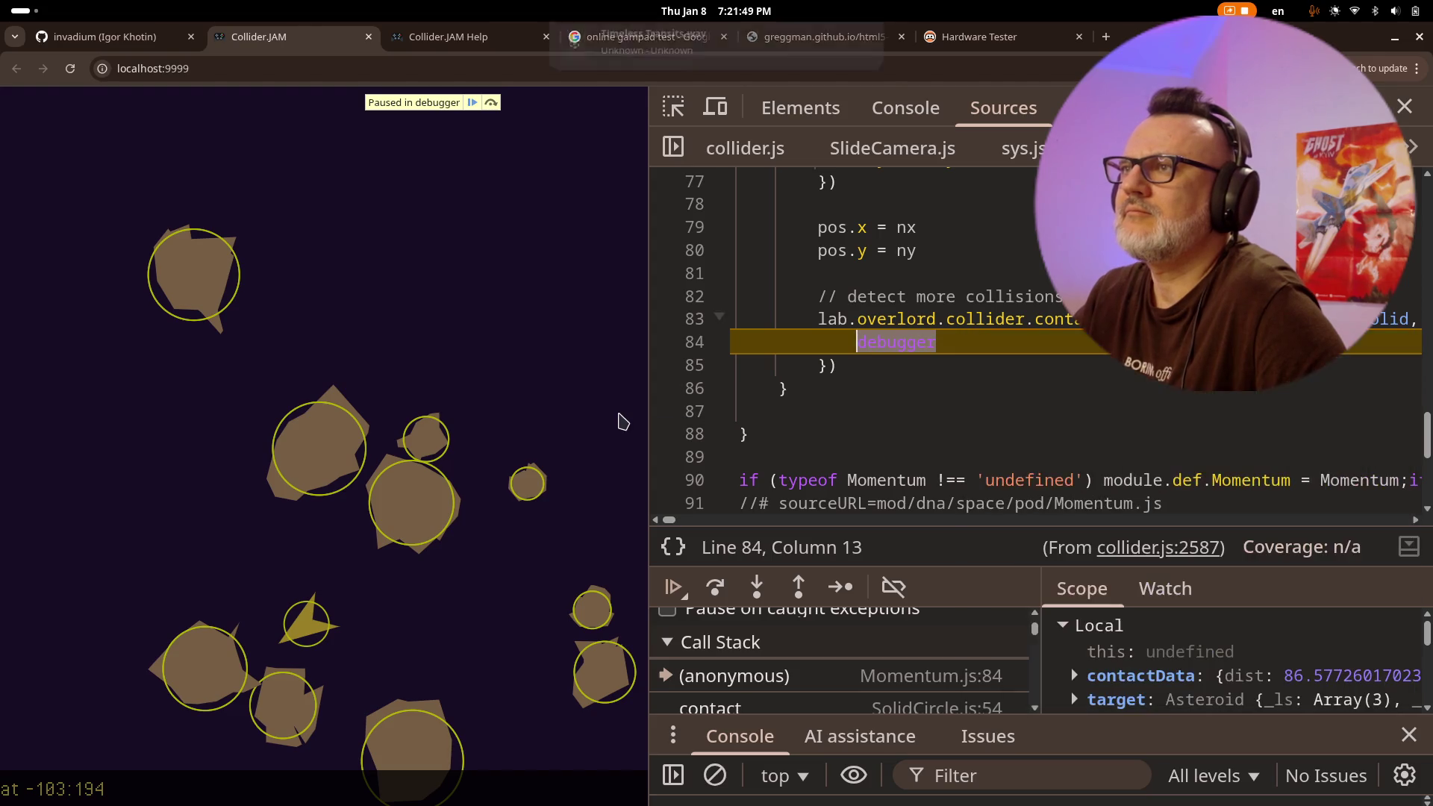
# - Wrap the second contact block in if (__ instanceof dna.space.Ship) { ... } with a closing brace
pyautogui.press('k')
pyautogui.press('k')
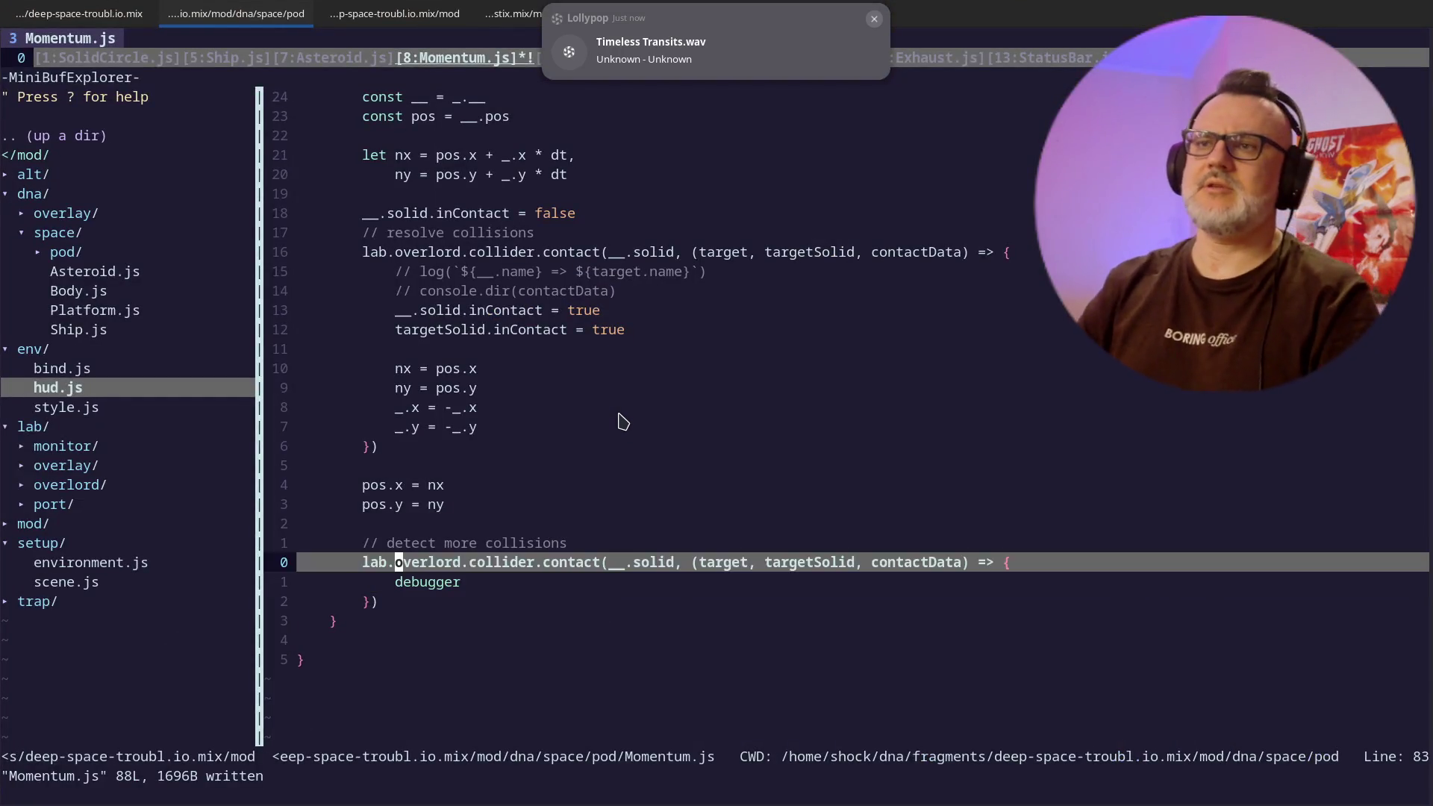
pyautogui.write('oif')
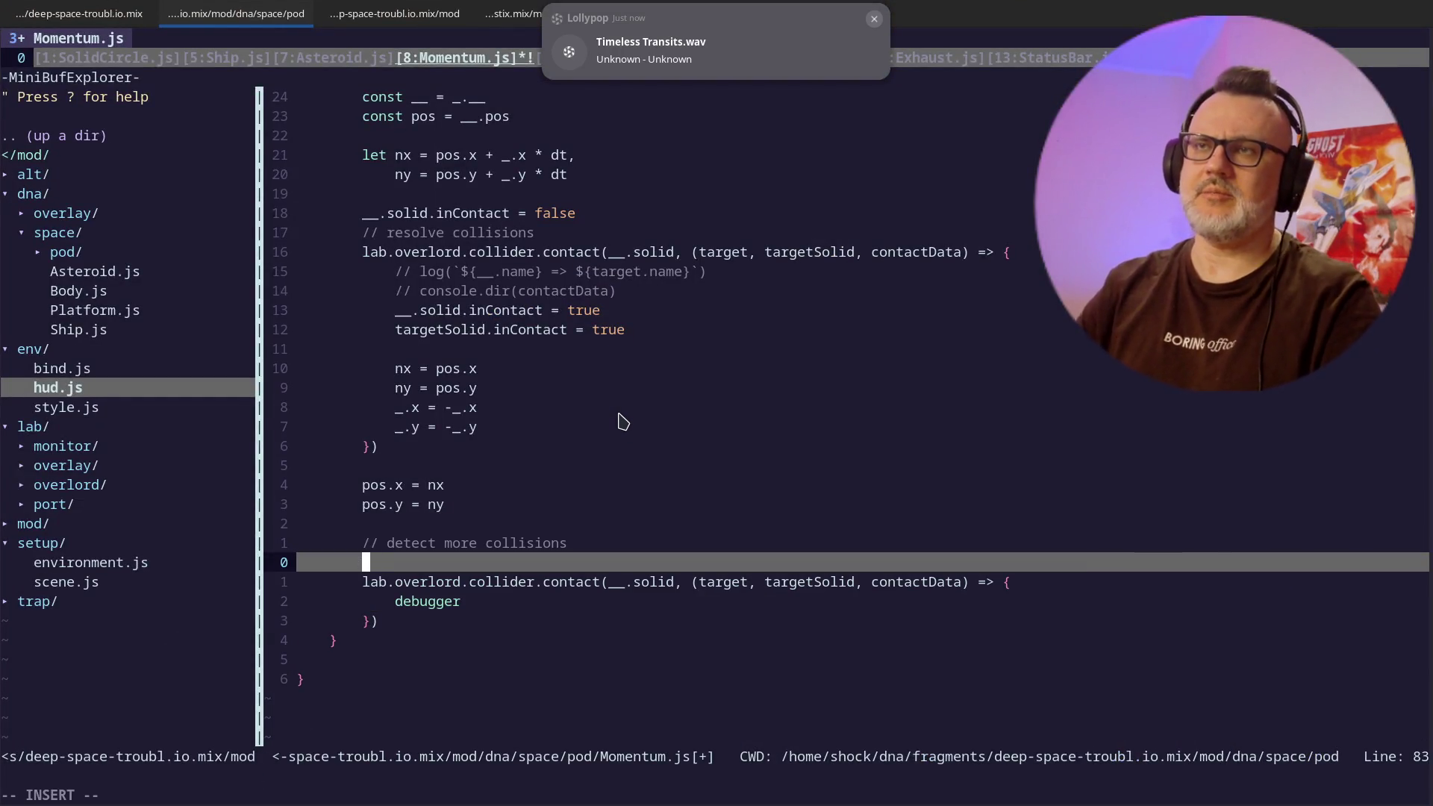
pyautogui.press('BackSpace')
pyautogui.press('BackSpace')
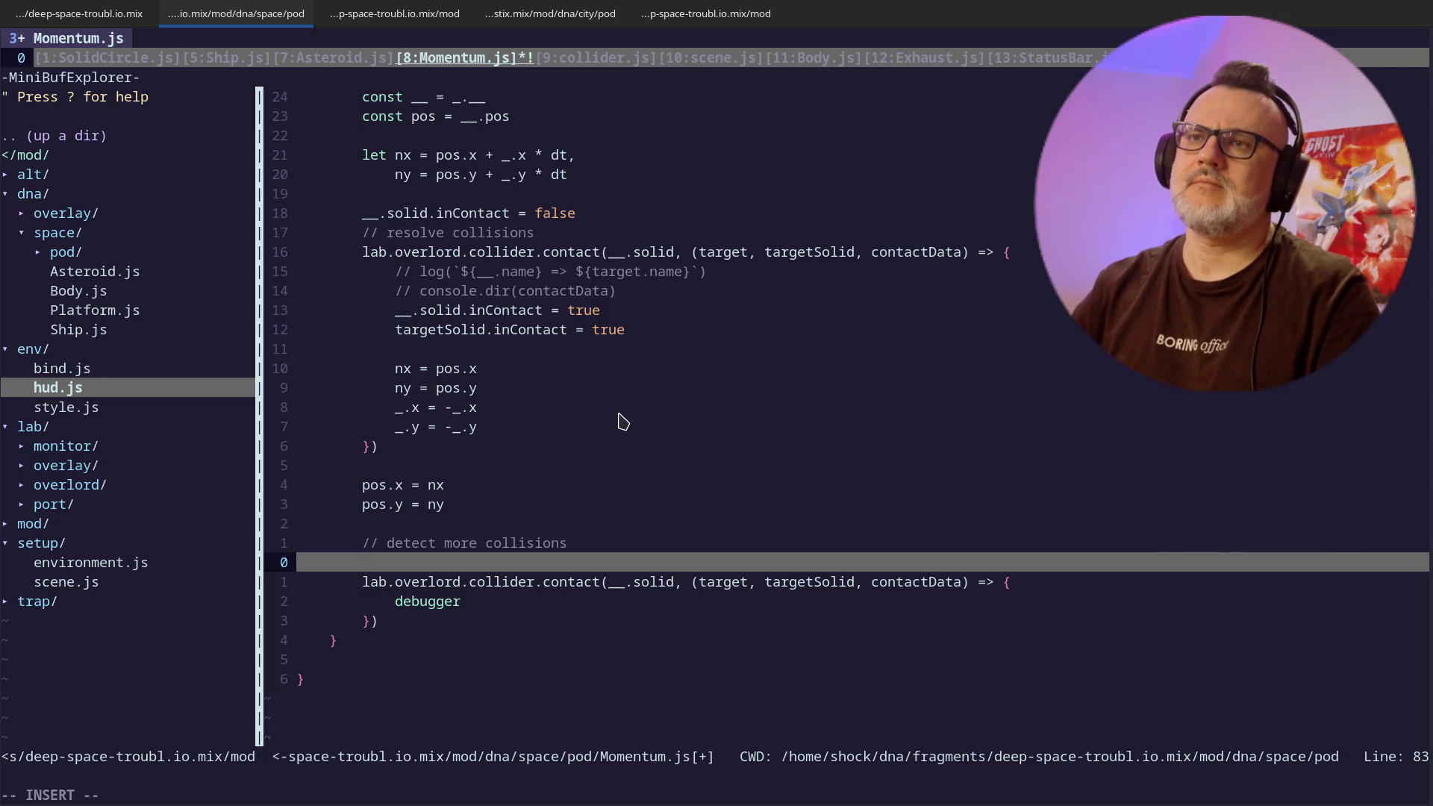
pyautogui.write('if (__ instanceof ')
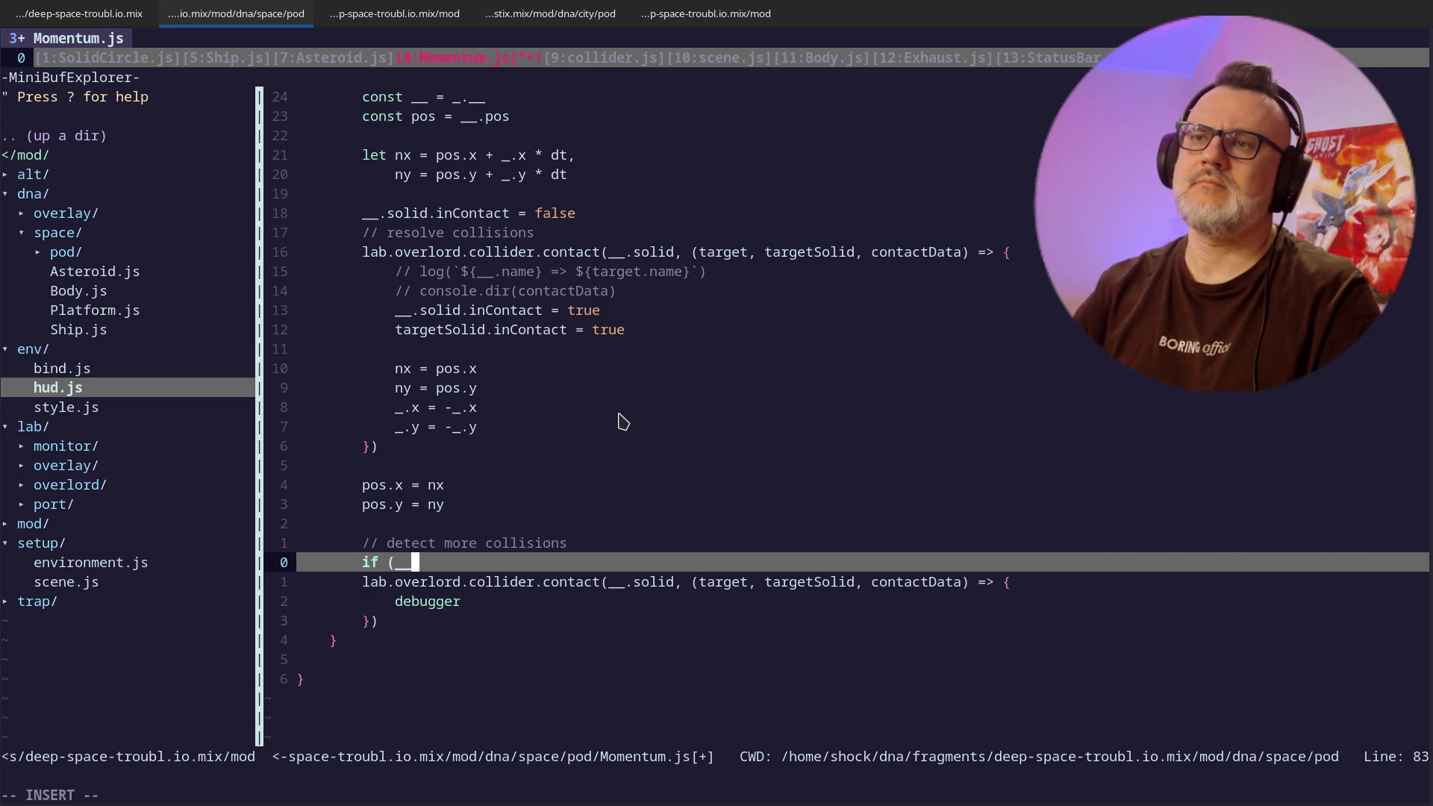
pyautogui.write('dna.space.Ship')
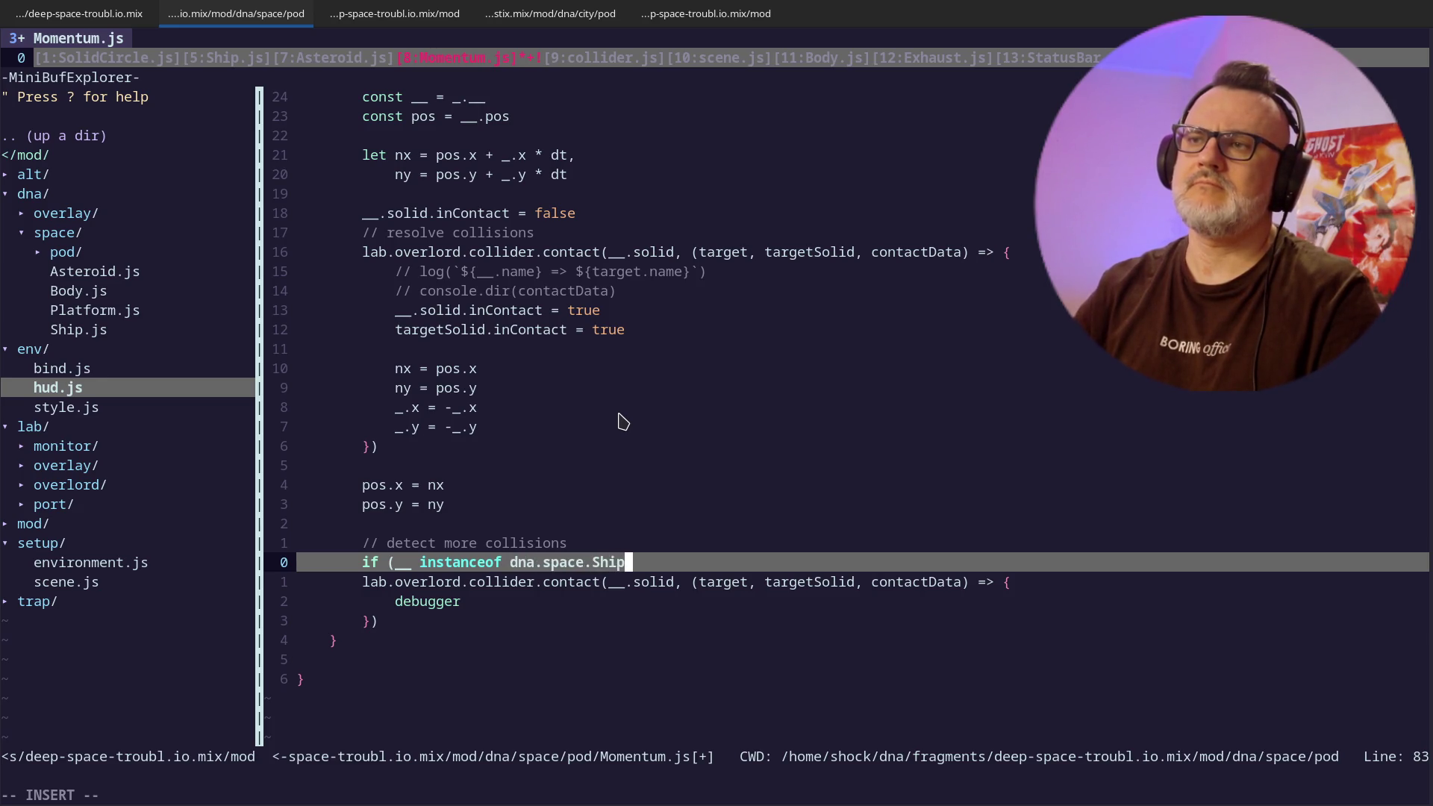
pyautogui.write(') {')
pyautogui.press('Escape')
pyautogui.press('j')
pyautogui.press('j')
pyautogui.press('j')
pyautogui.write('o')
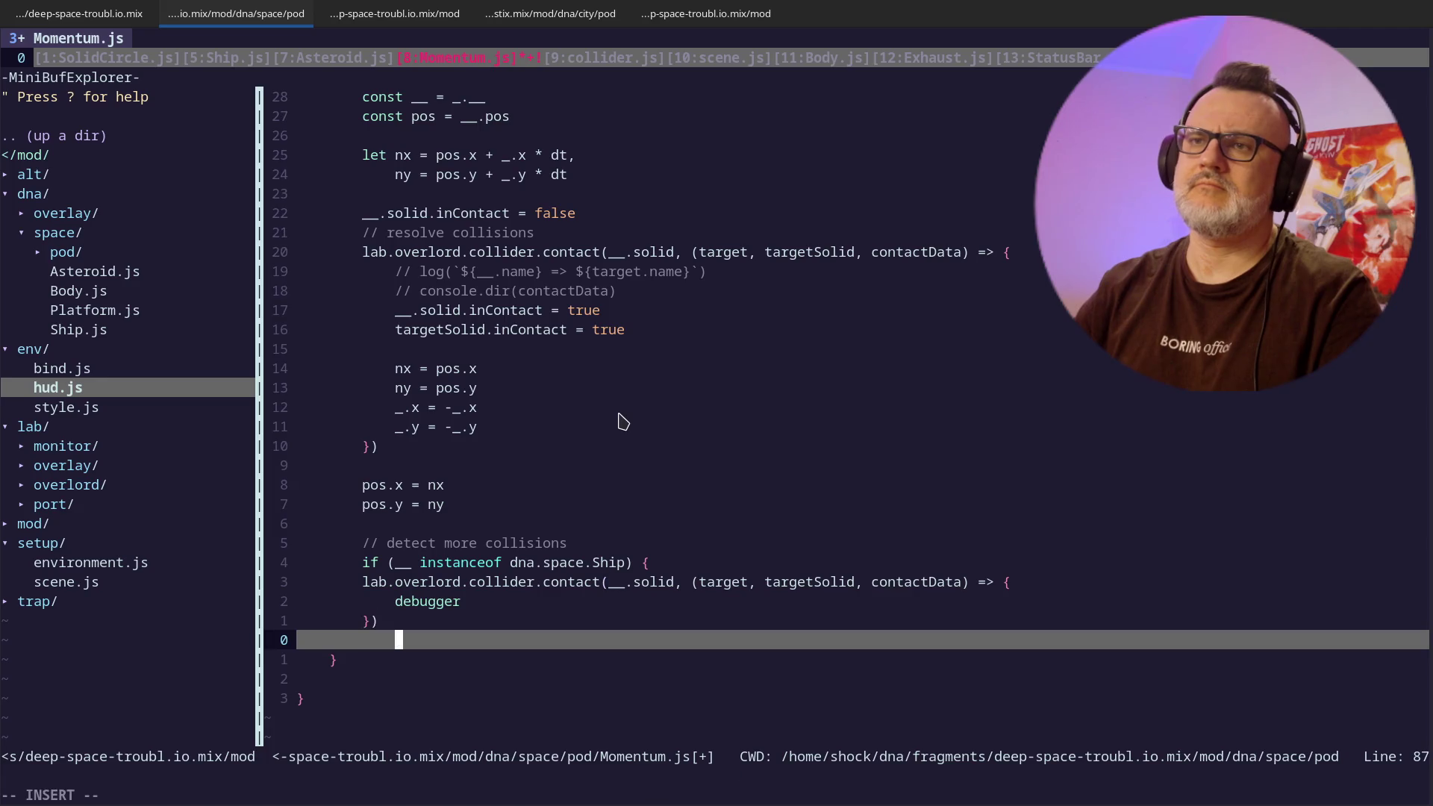
pyautogui.write('}')
pyautogui.press('Escape')
# - Indent the contact call inside the if block and save Momentum.js
pyautogui.press('k')
pyautogui.press('V')
pyautogui.press('k')
pyautogui.press('k')
pyautogui.press('>')
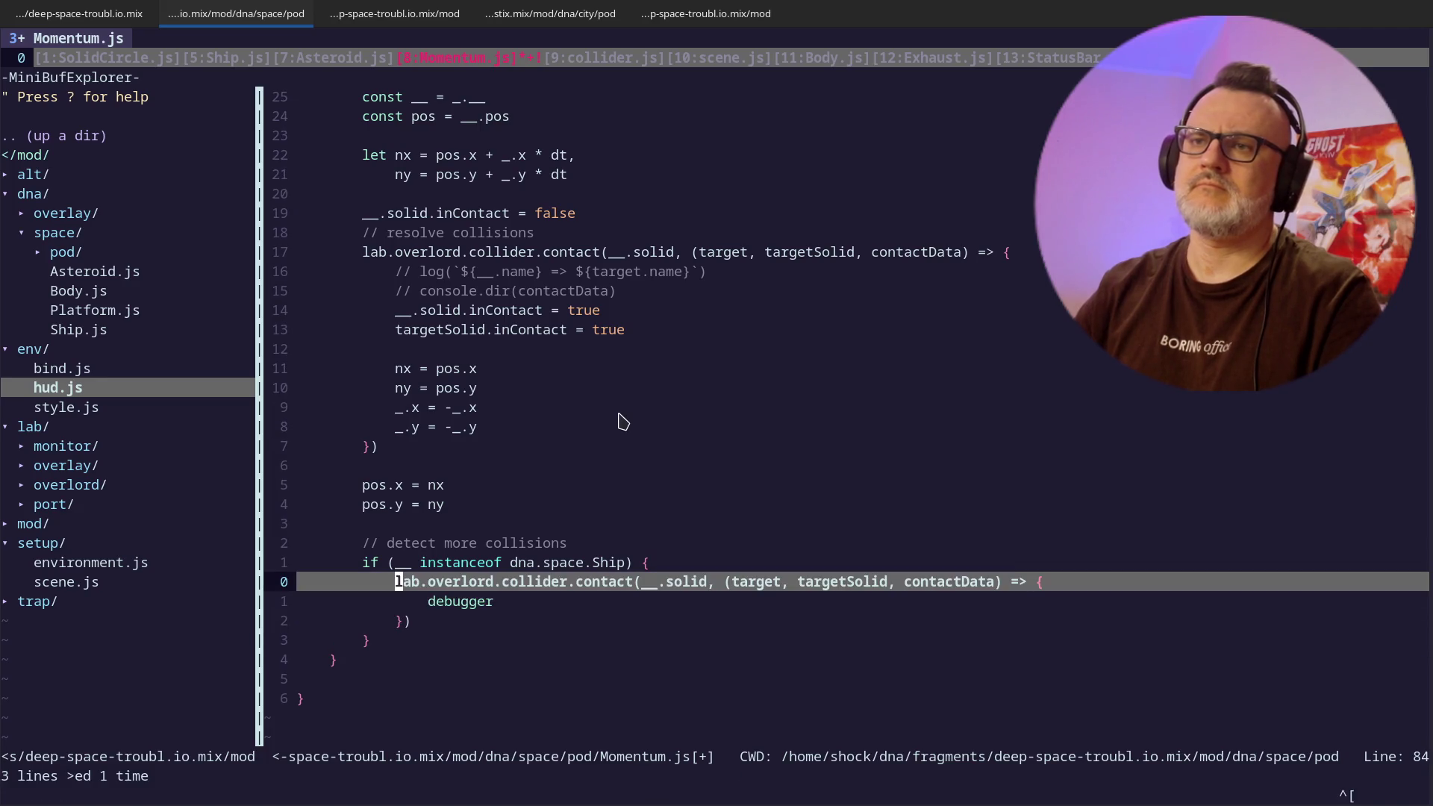
pyautogui.write(':s')
pyautogui.press('Return')
pyautogui.hotkey('alt', 'Tab')
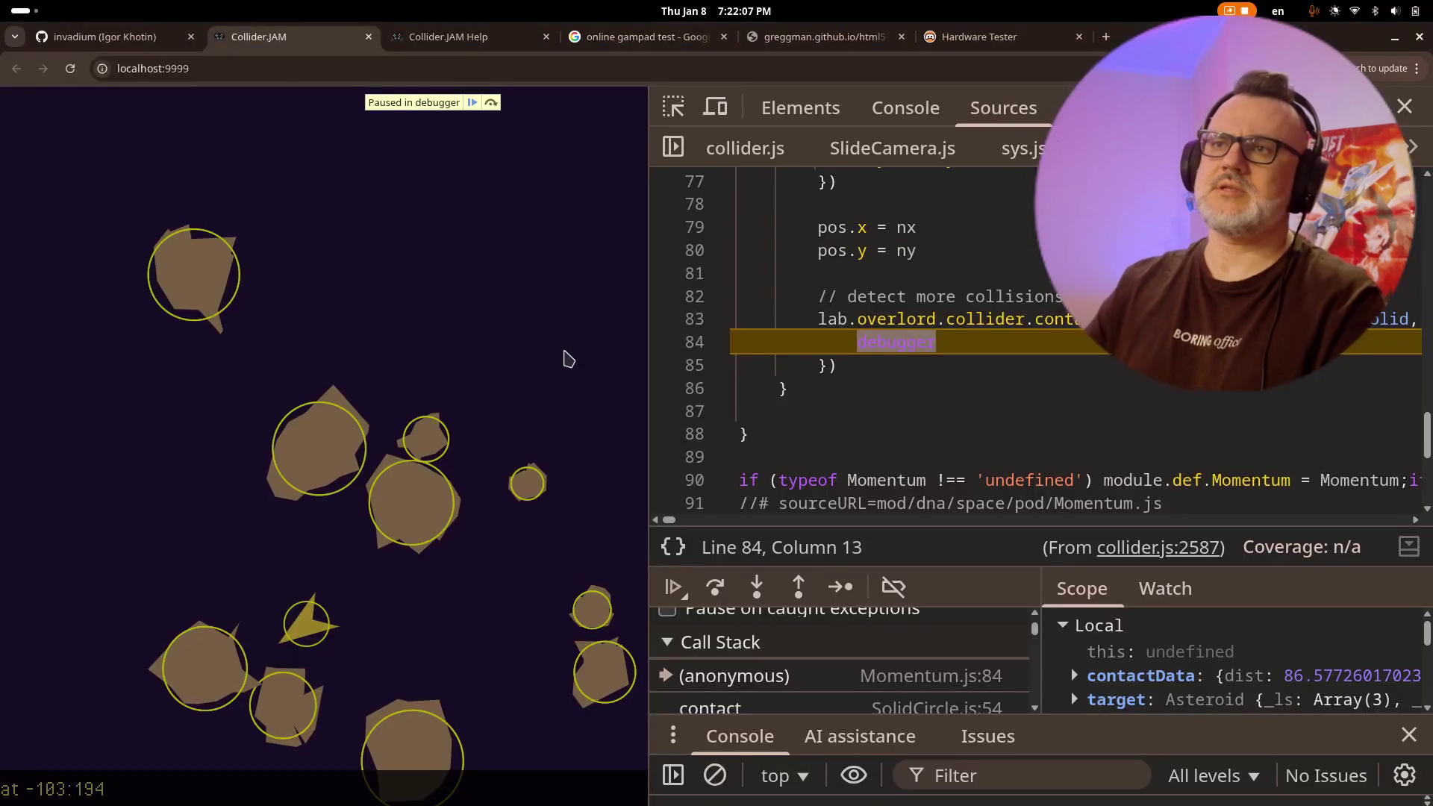
# - Reload the game, then drag the DevTools divider left to widen the paused ship-contact code view
pyautogui.hotkey('ctrl', 'r')
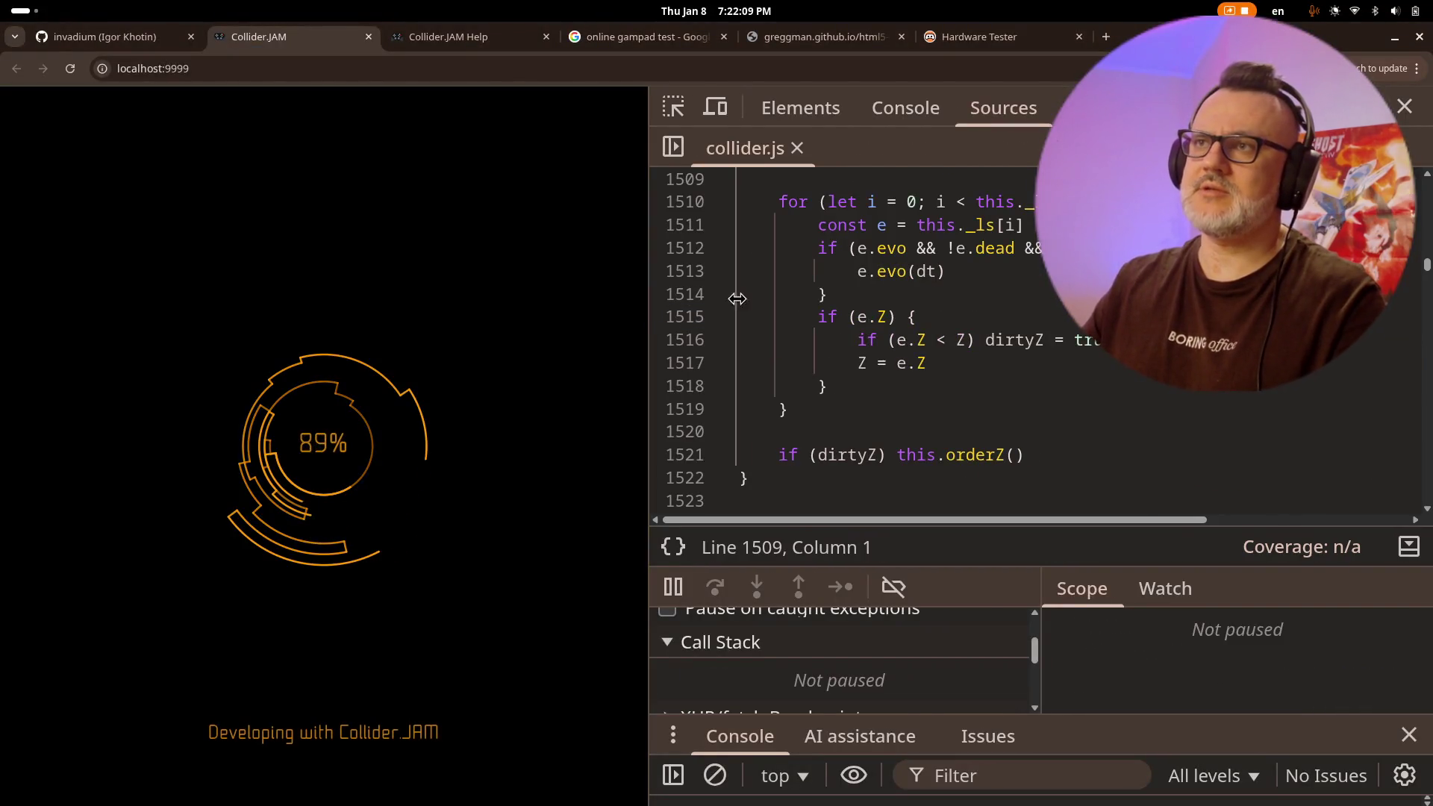
pyautogui.moveTo(650, 288); pyautogui.dragTo(828, 288)
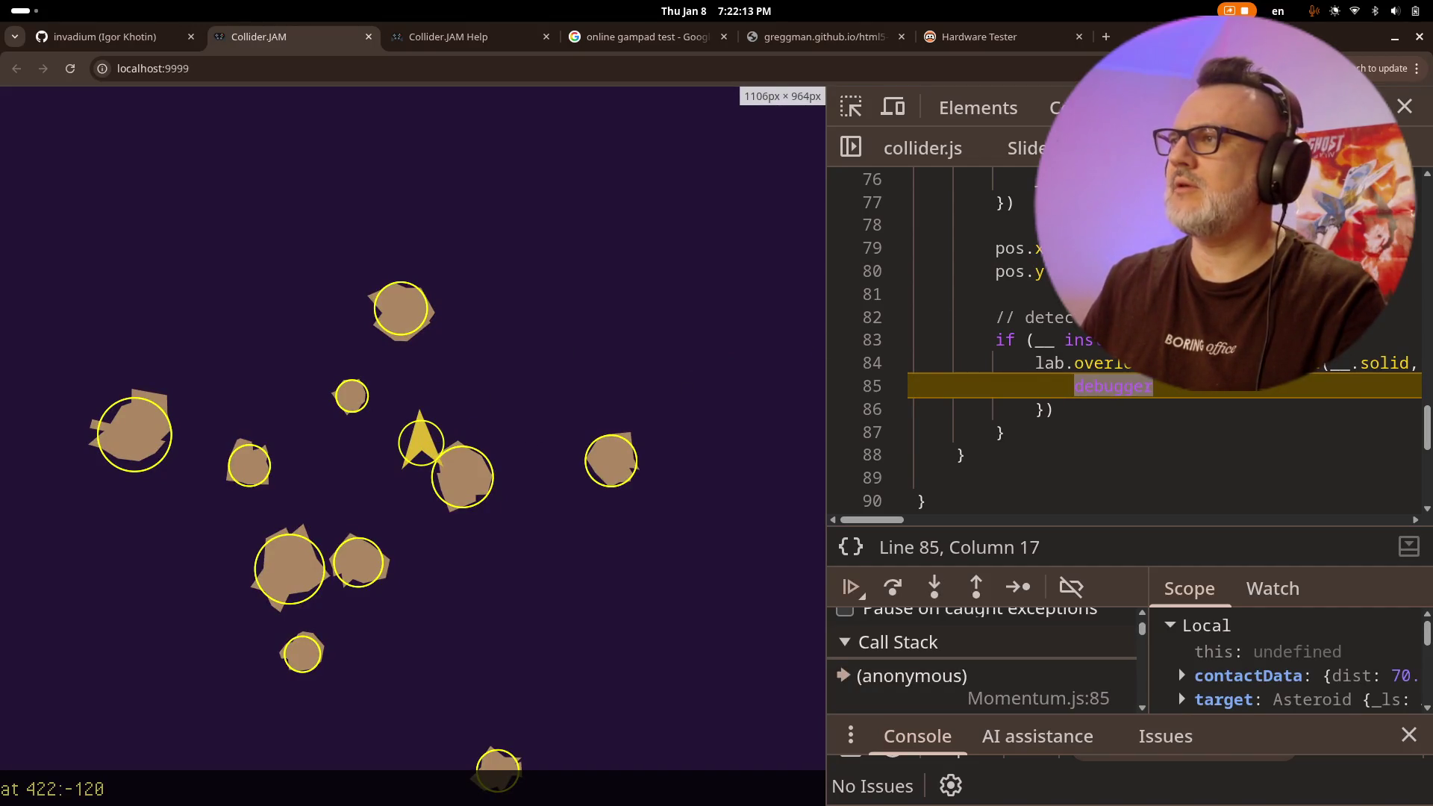
pyautogui.moveTo(828, 325)
pyautogui.mouseDown()
pyautogui.moveTo(794, 314)
pyautogui.moveTo(578, 352)
pyautogui.mouseUp()
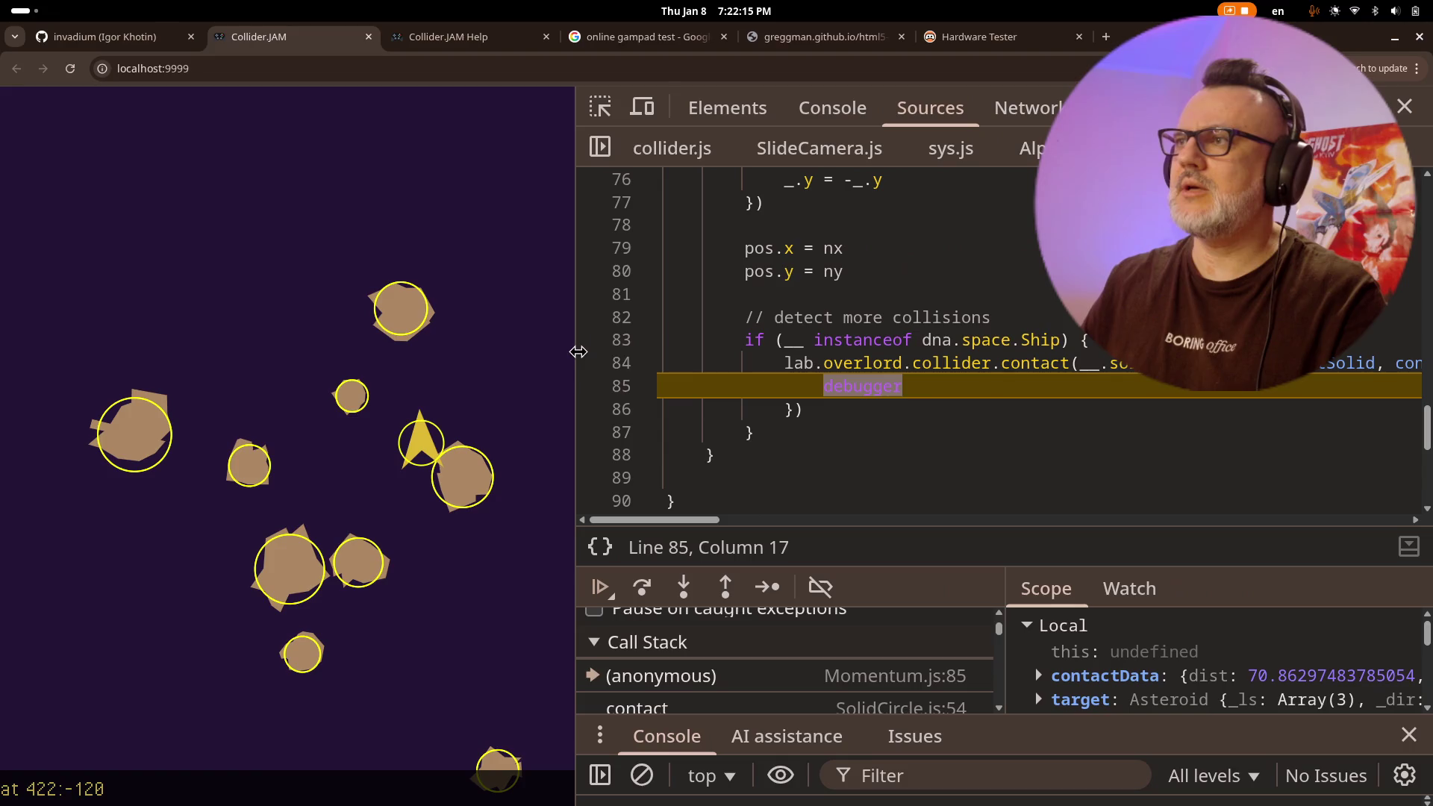
pyautogui.moveTo(1093, 366)
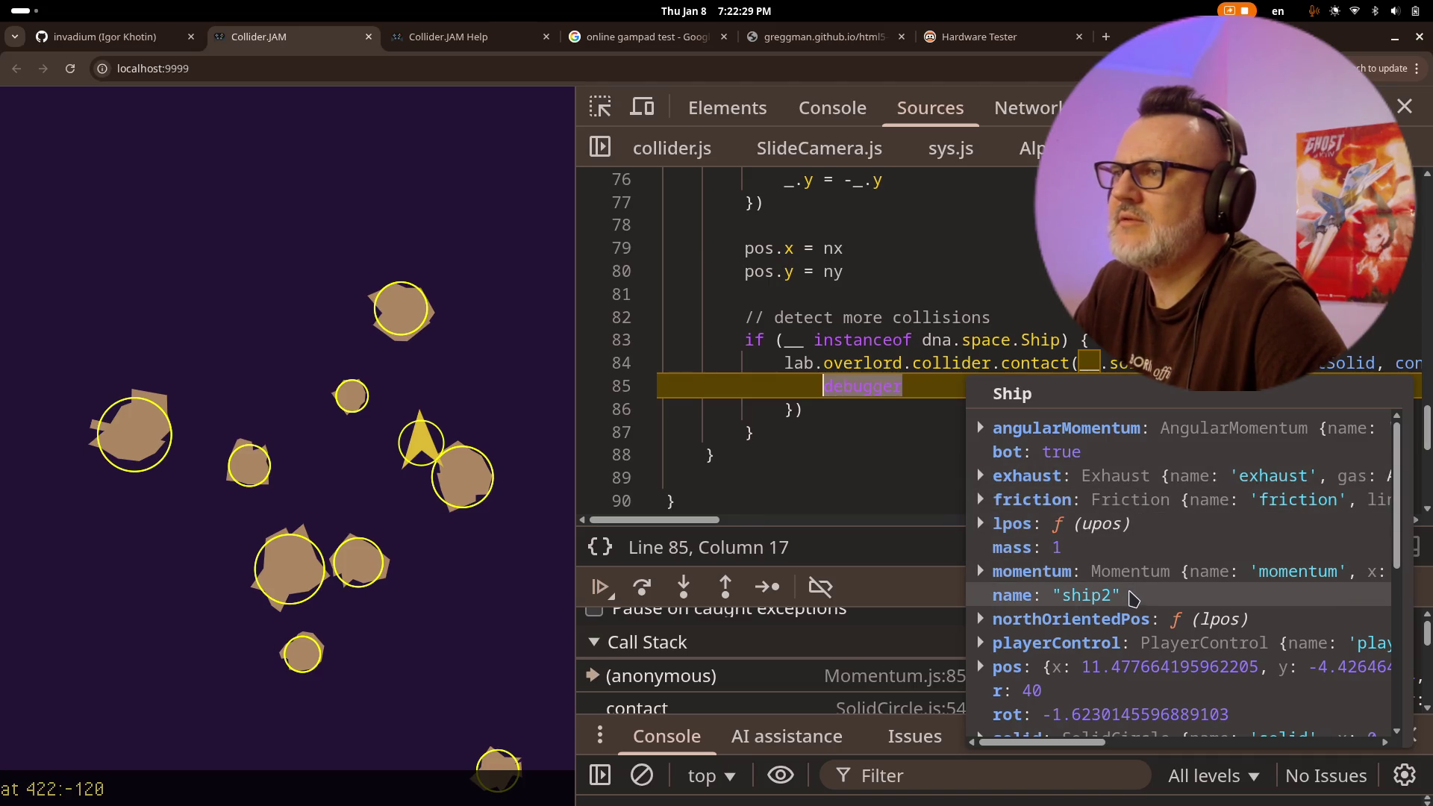
# - Inspect the ship's pos, target and contact data, finding asteroid8 at distance about 70.86
pyautogui.click(984, 670)
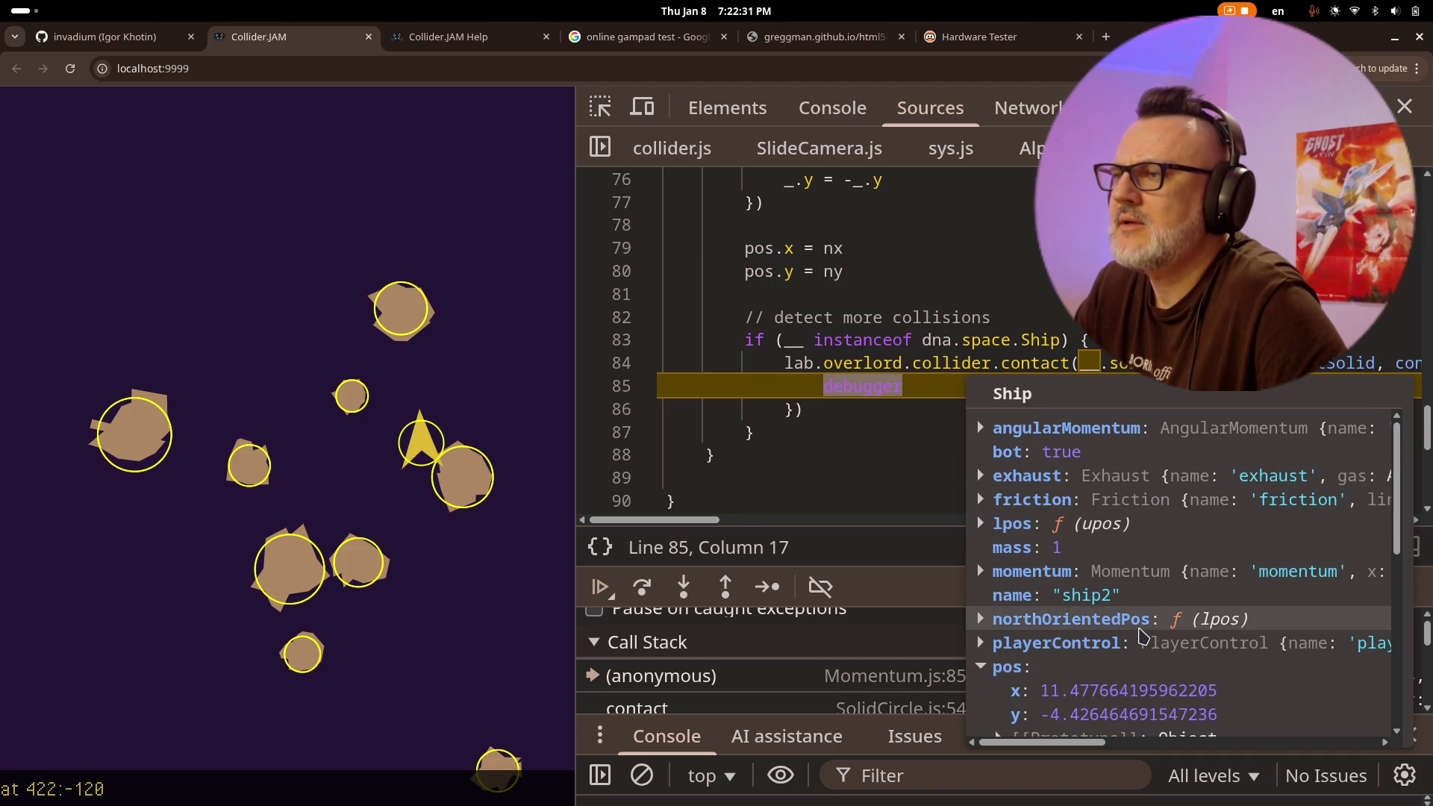
pyautogui.scroll(-1, 1015, 676)
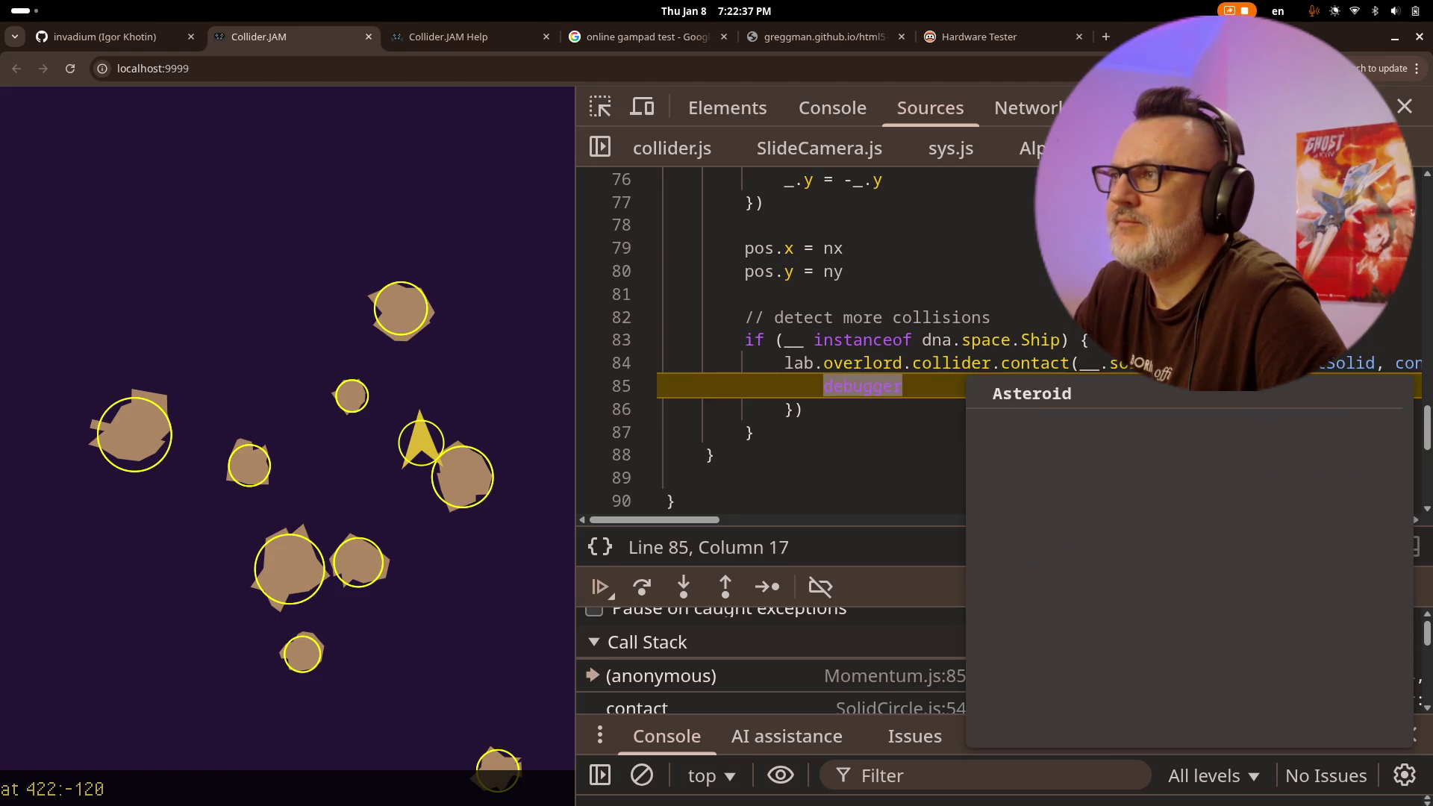
pyautogui.moveTo(1094, 364)
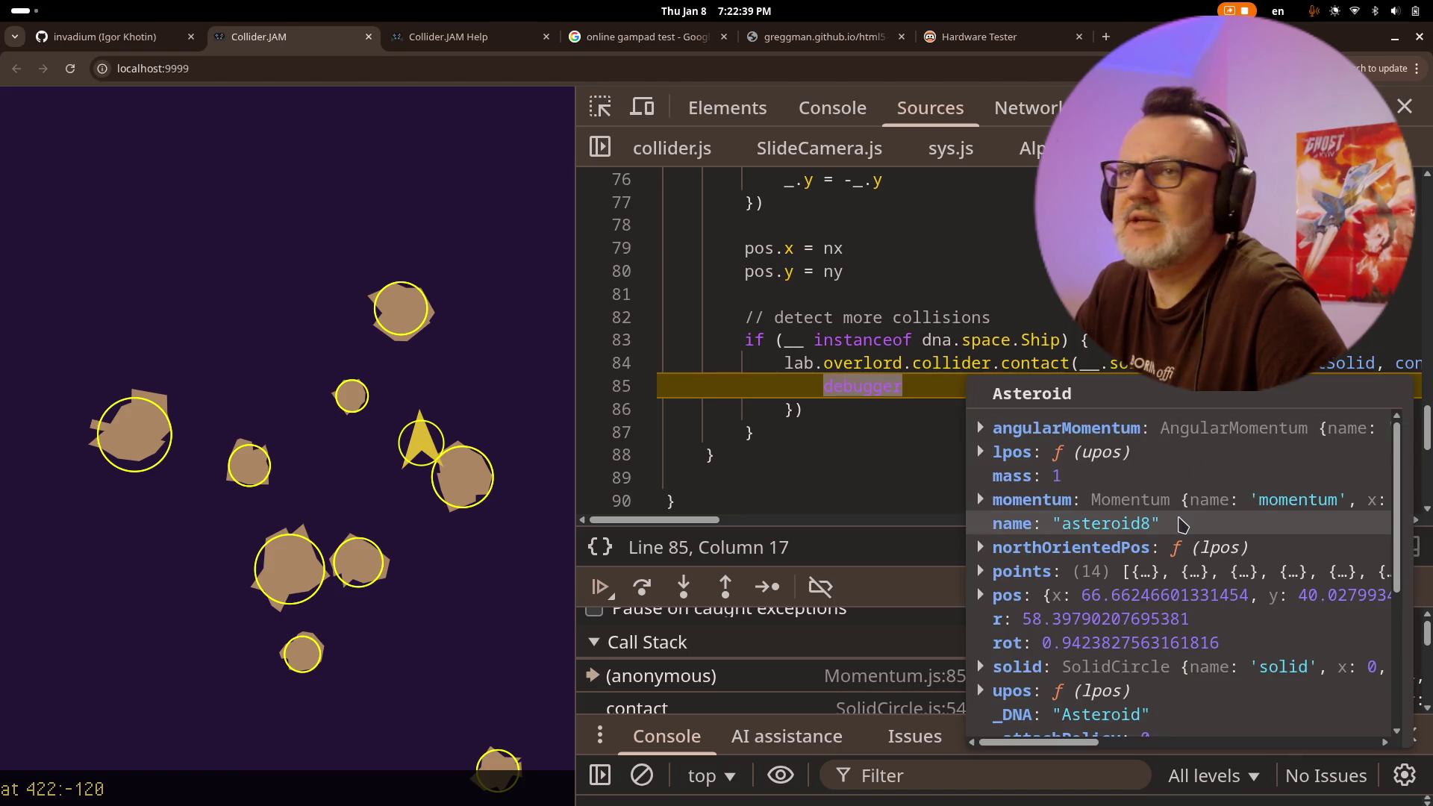
pyautogui.scroll(-4, 1195, 575)
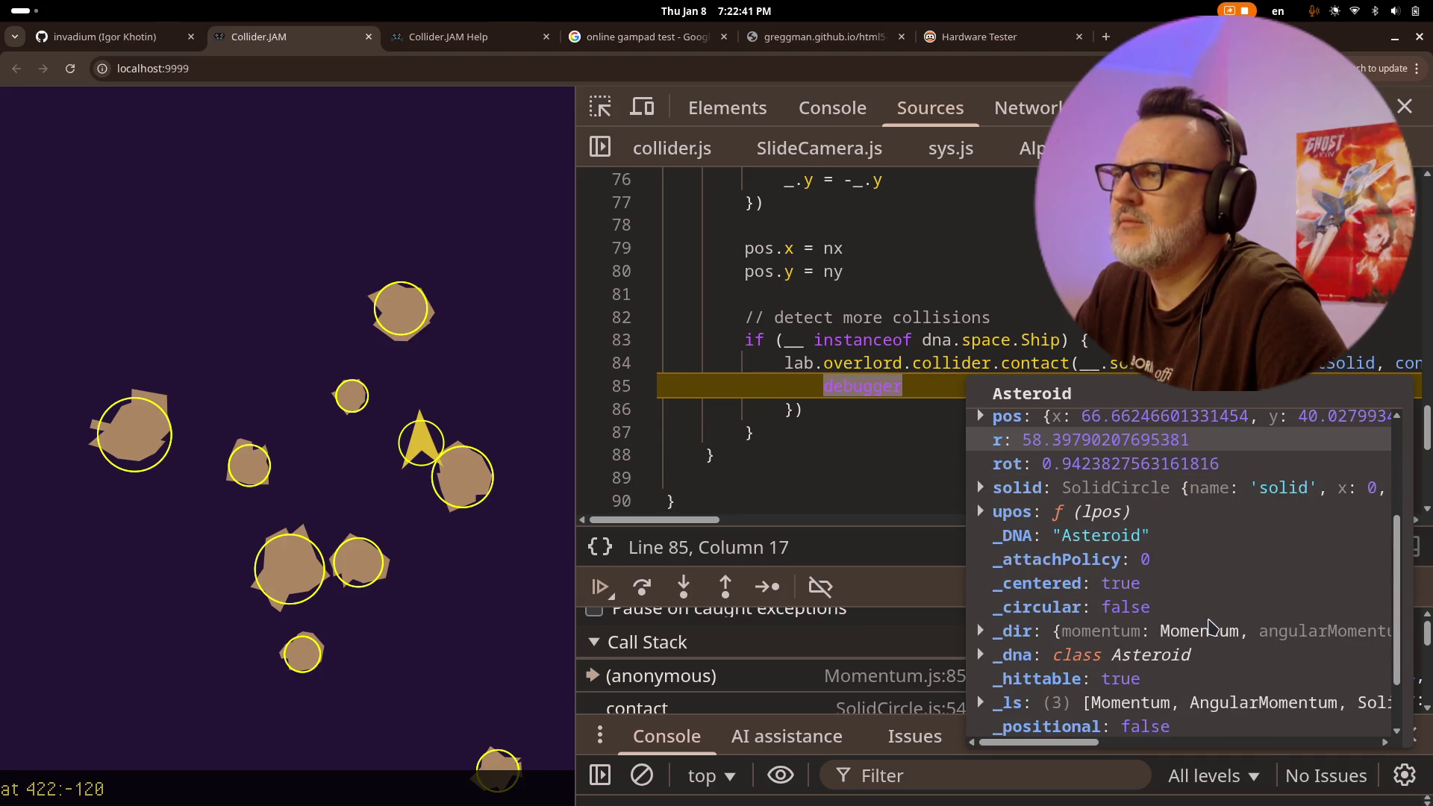
pyautogui.scroll(4, 1212, 627)
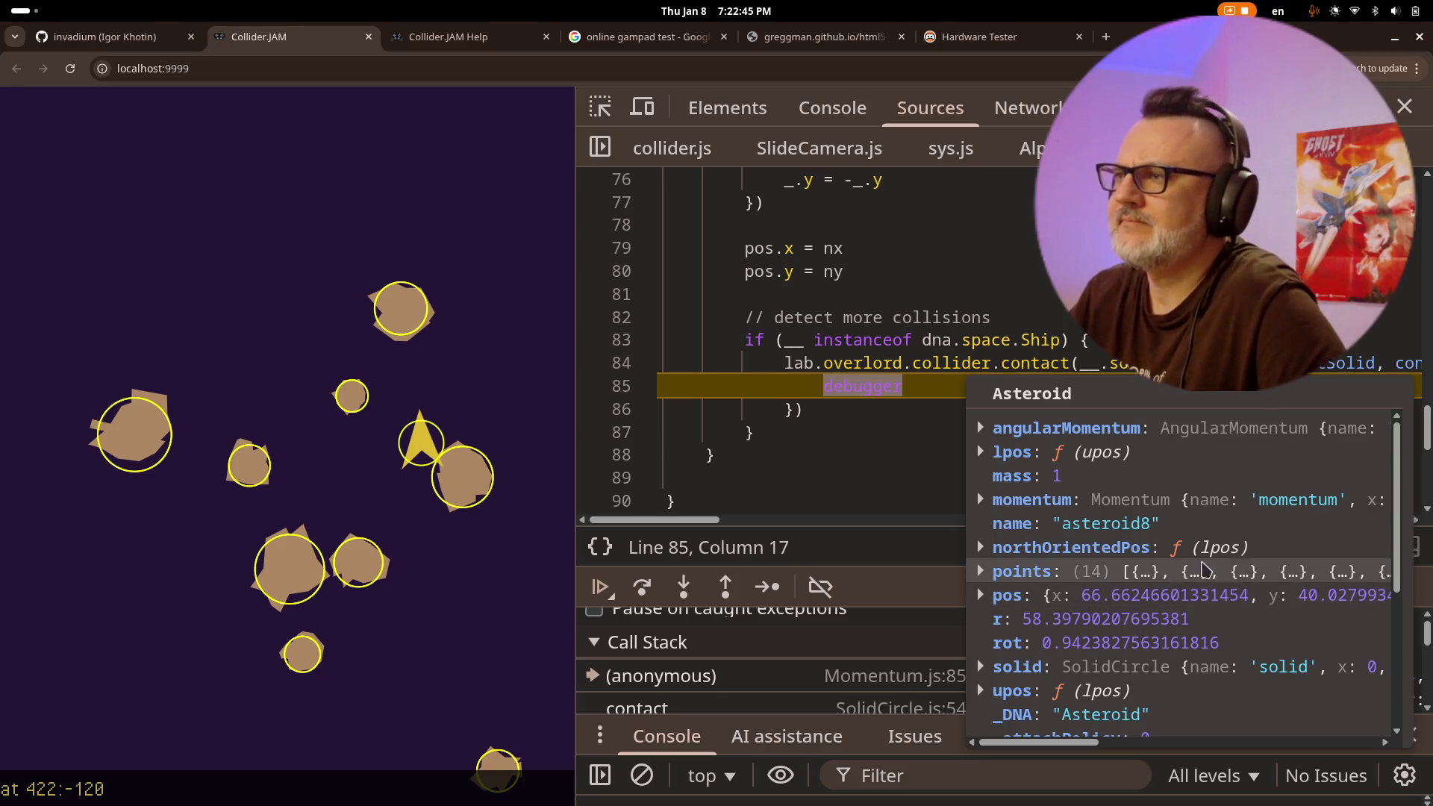
pyautogui.scroll(-3, 1235, 589)
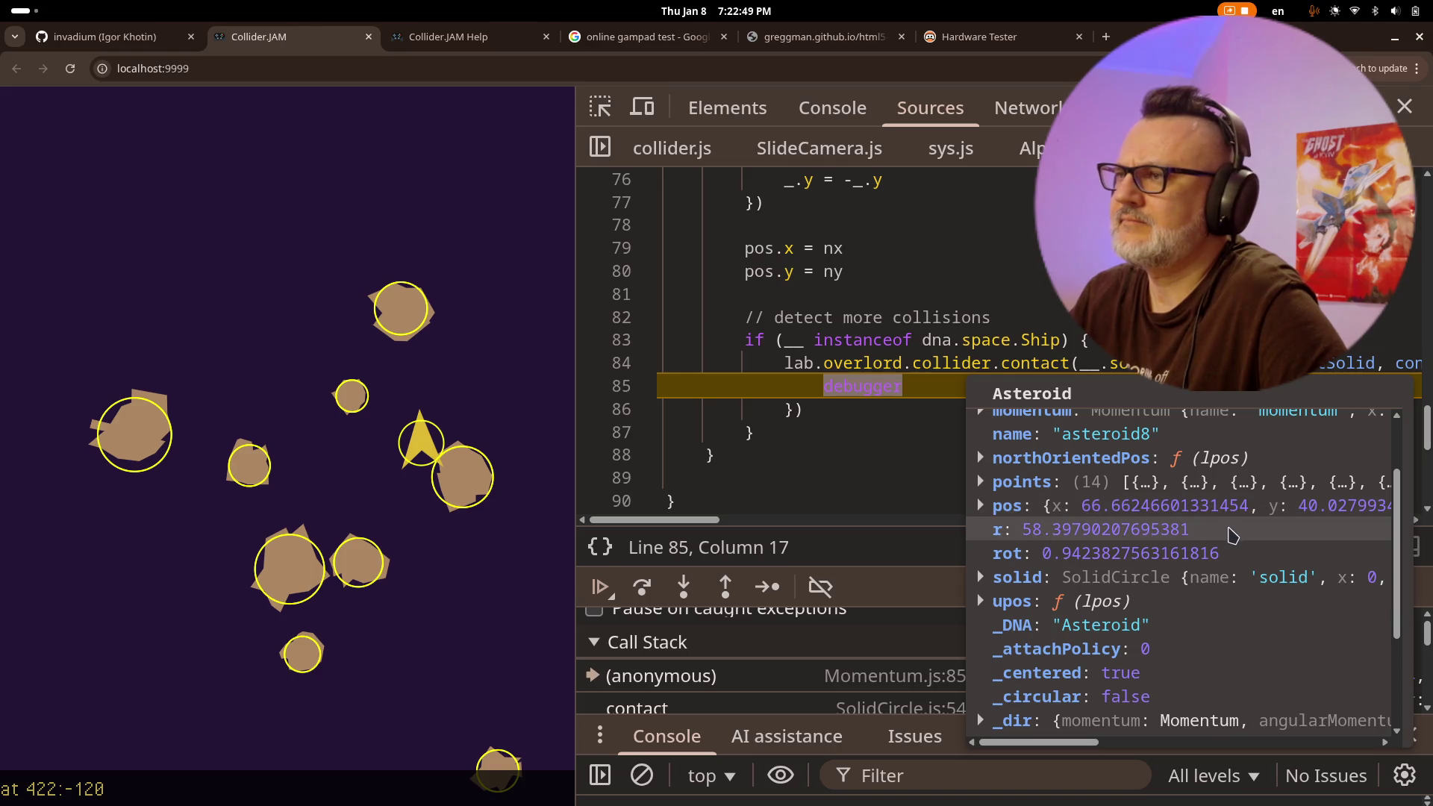
pyautogui.scroll(-3, 1224, 561)
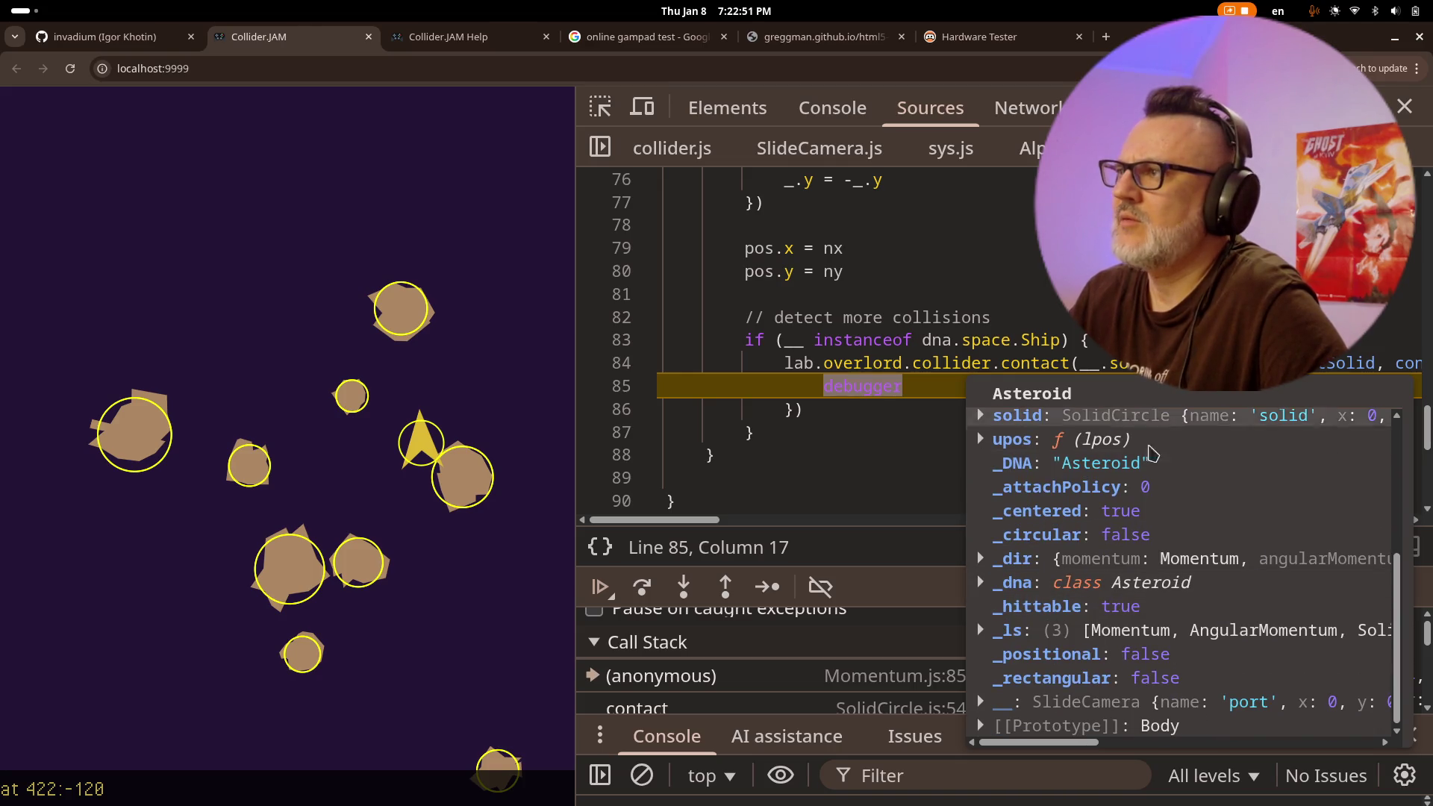
pyautogui.moveTo(681, 520); pyautogui.dragTo(737, 520)
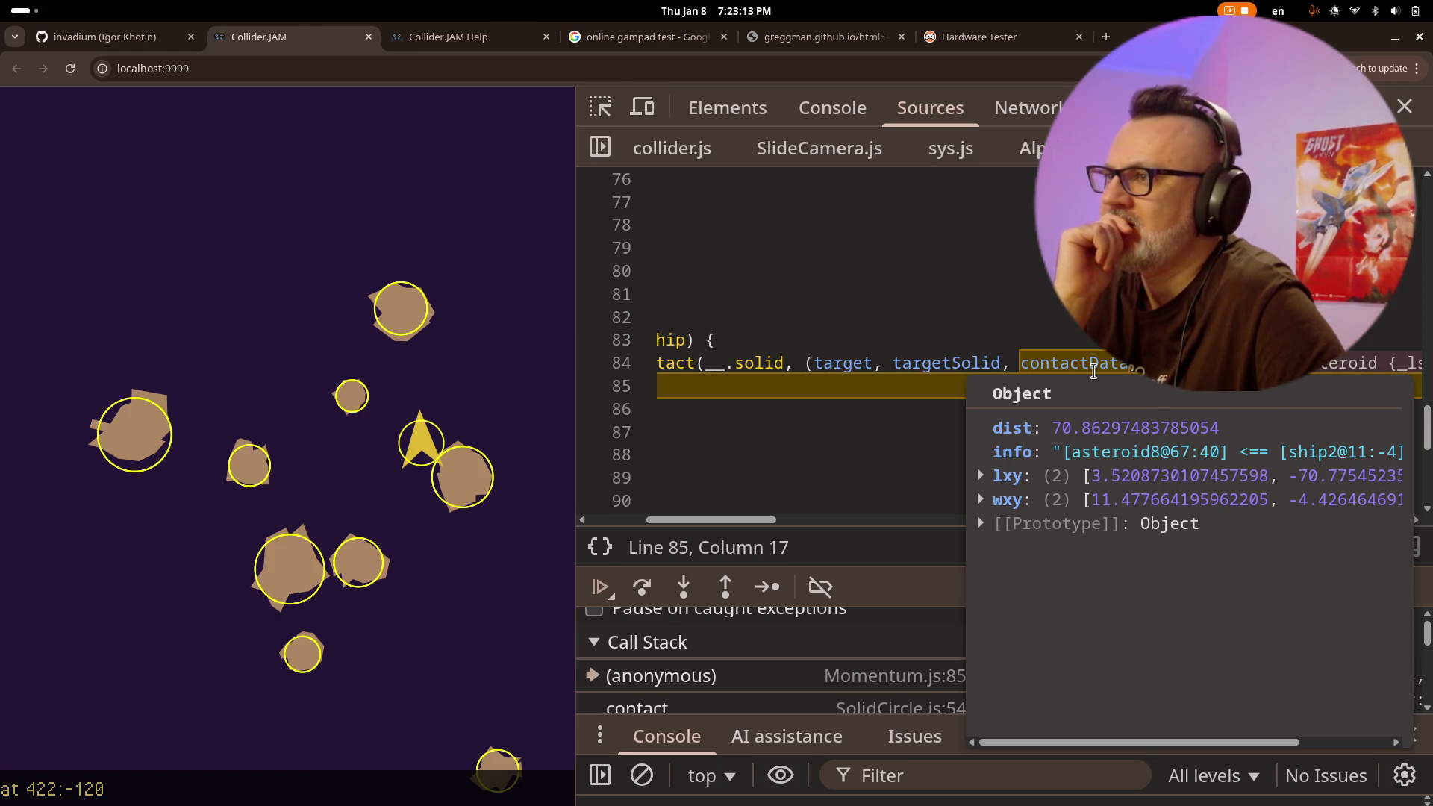
pyautogui.moveTo(964, 365)
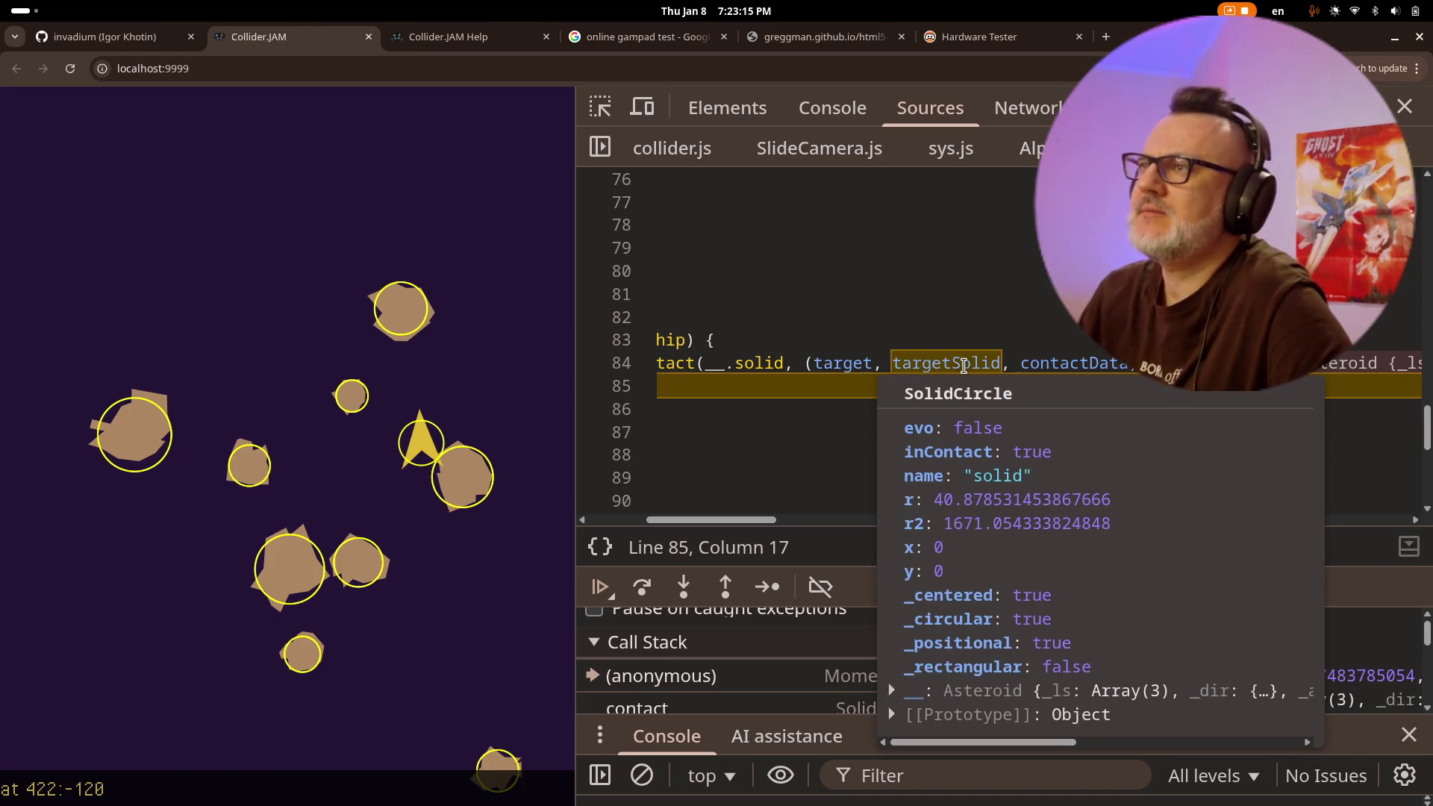
pyautogui.moveTo(844, 364)
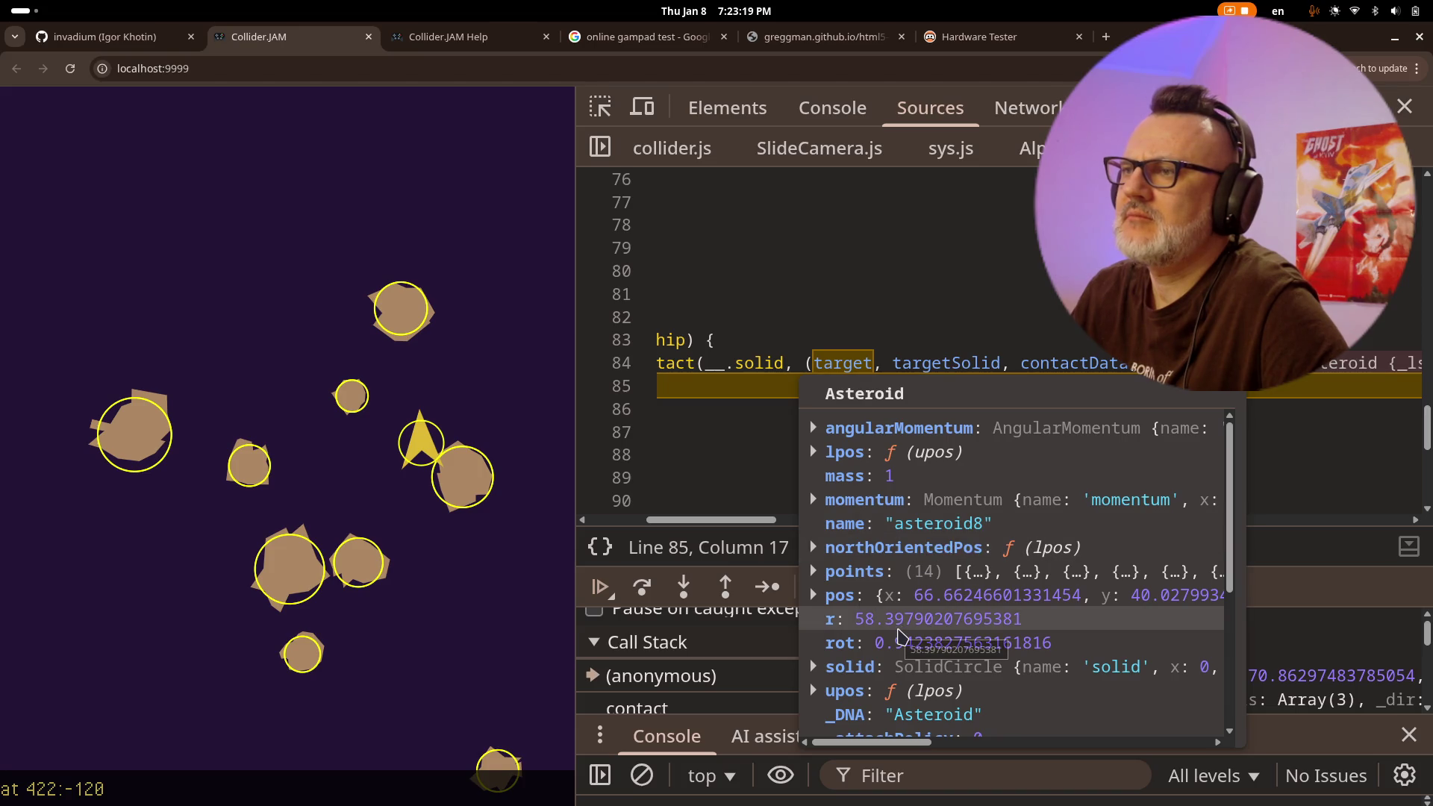
pyautogui.hotkey('alt', 'Tab')
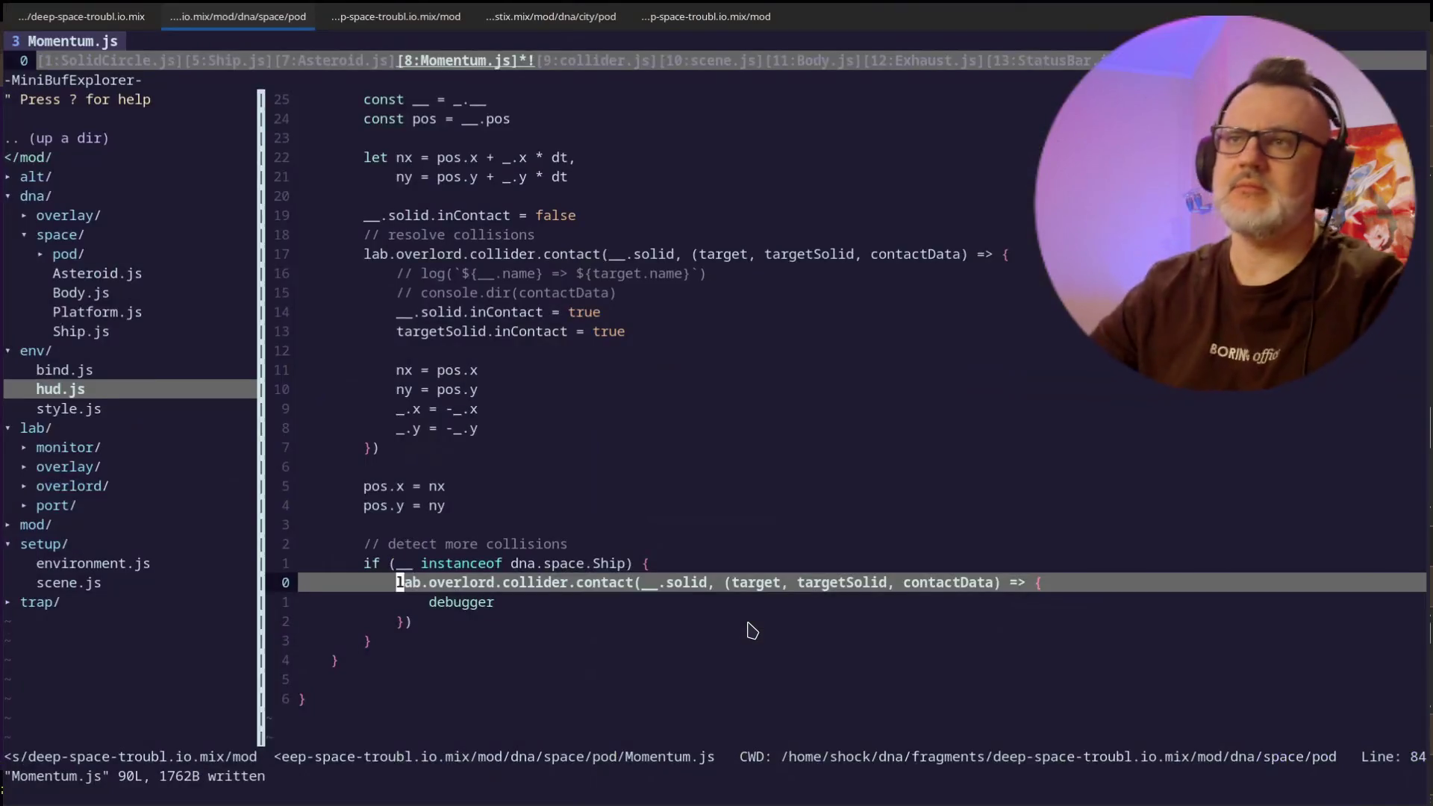
# - Open scene.js from the NERDTree file tree and go to the asteroid radius line
pyautogui.hotkey('ctrl', 'w')
pyautogui.press('h')
pyautogui.press('j')
pyautogui.press('j')
pyautogui.press('j')
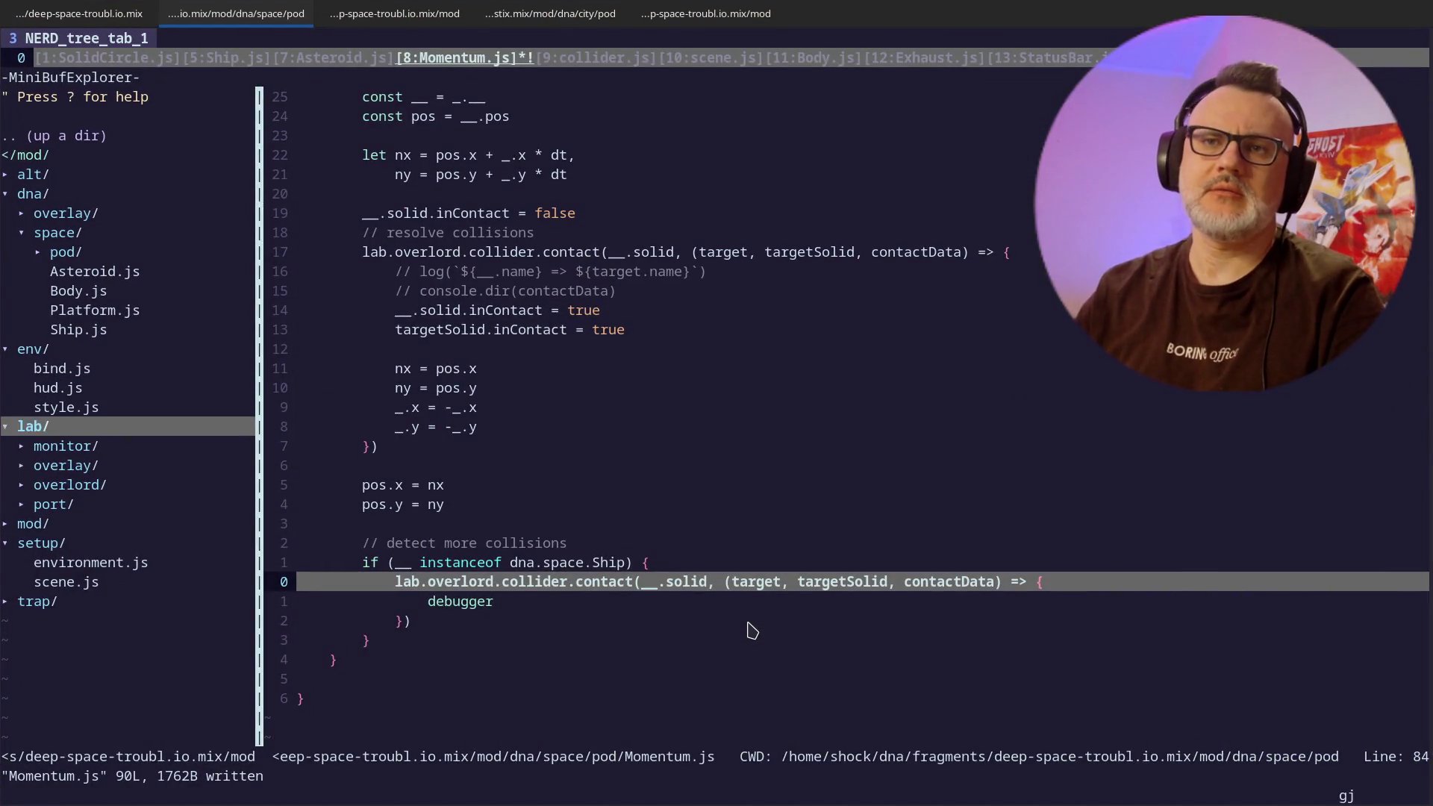
pyautogui.press('j')
pyautogui.press('j')
pyautogui.press('j')
pyautogui.press('Return')
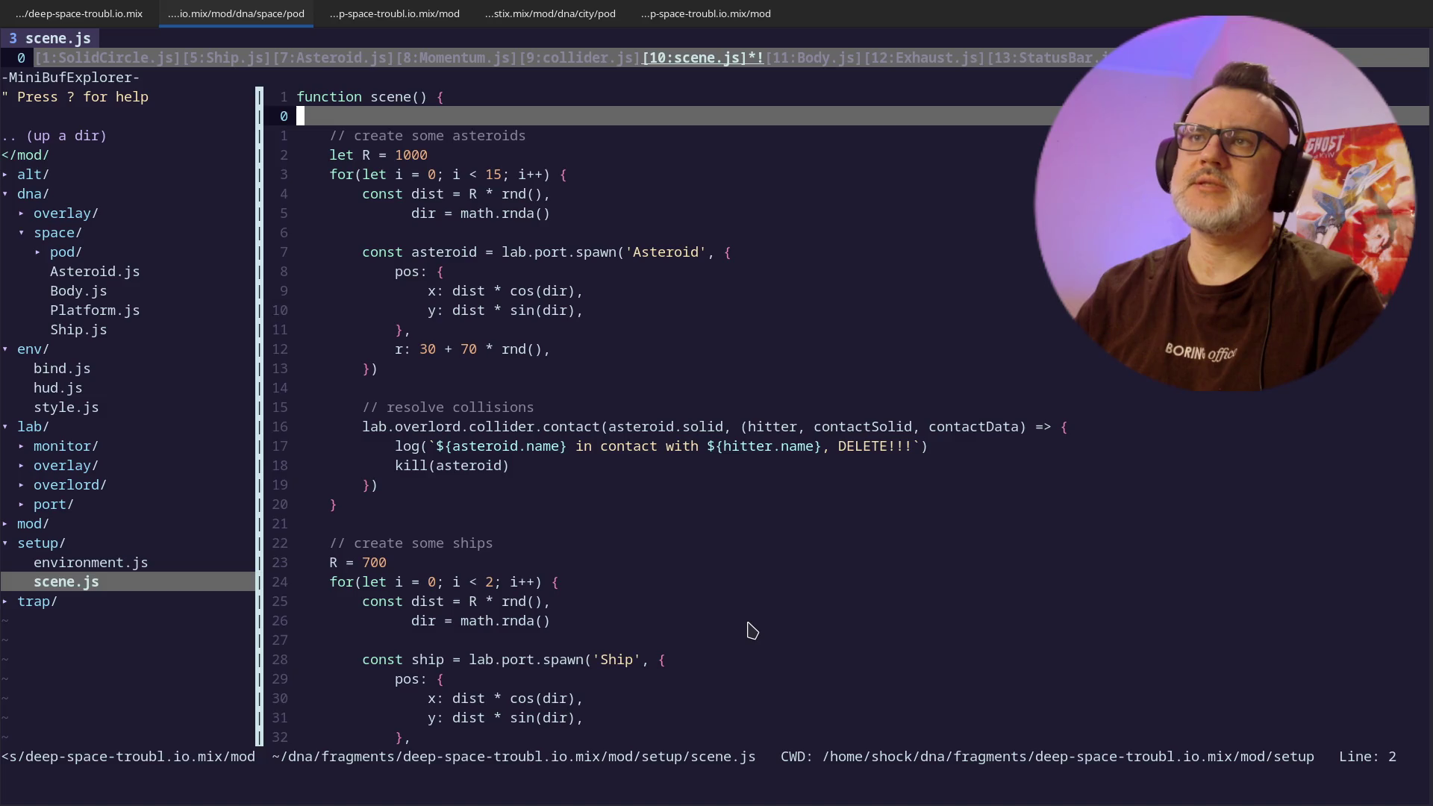
pyautogui.press('j')
pyautogui.press('j')
pyautogui.press('j')
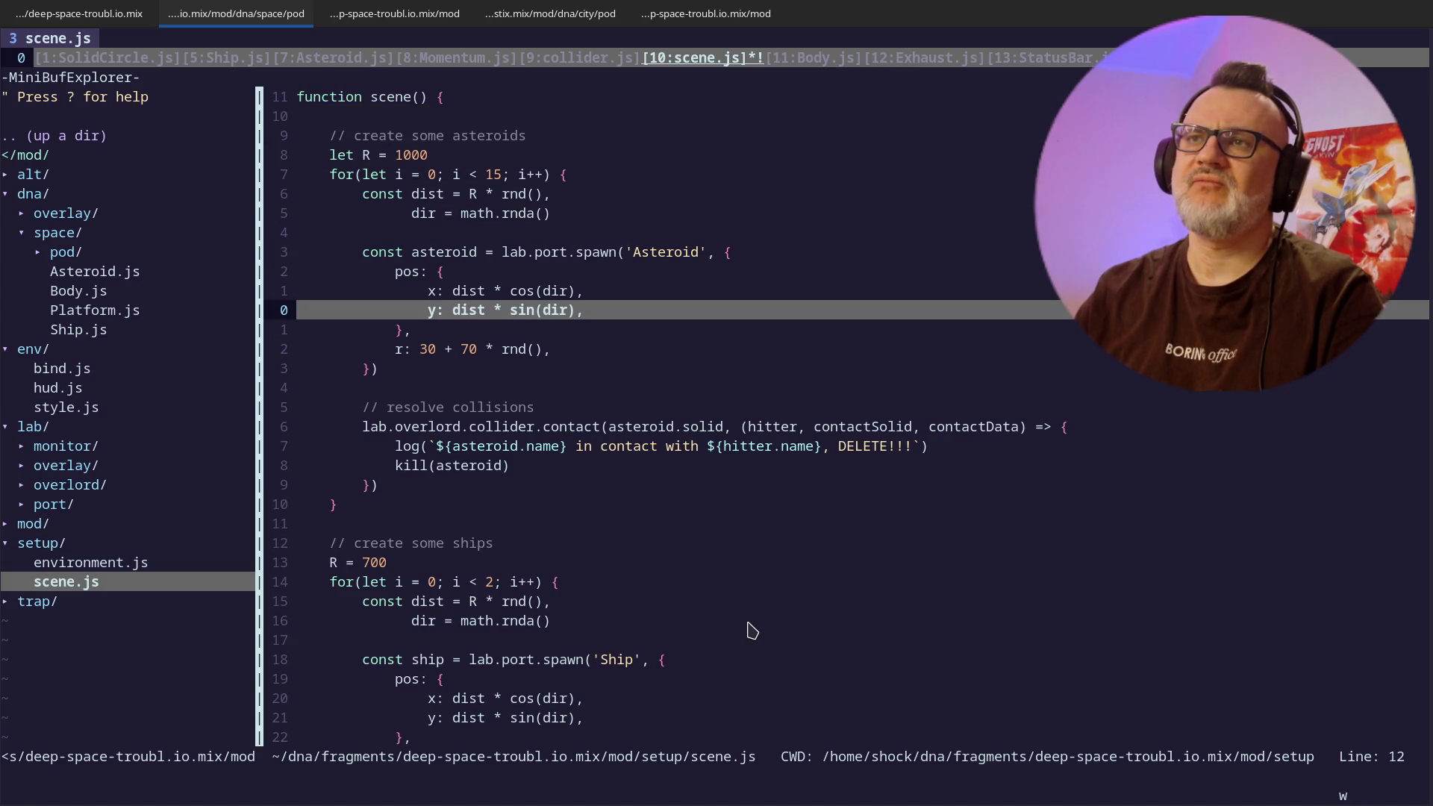
pyautogui.press('k')
pyautogui.press('k')
pyautogui.press('k')
pyautogui.press('j')
pyautogui.press('j')
pyautogui.press('j')
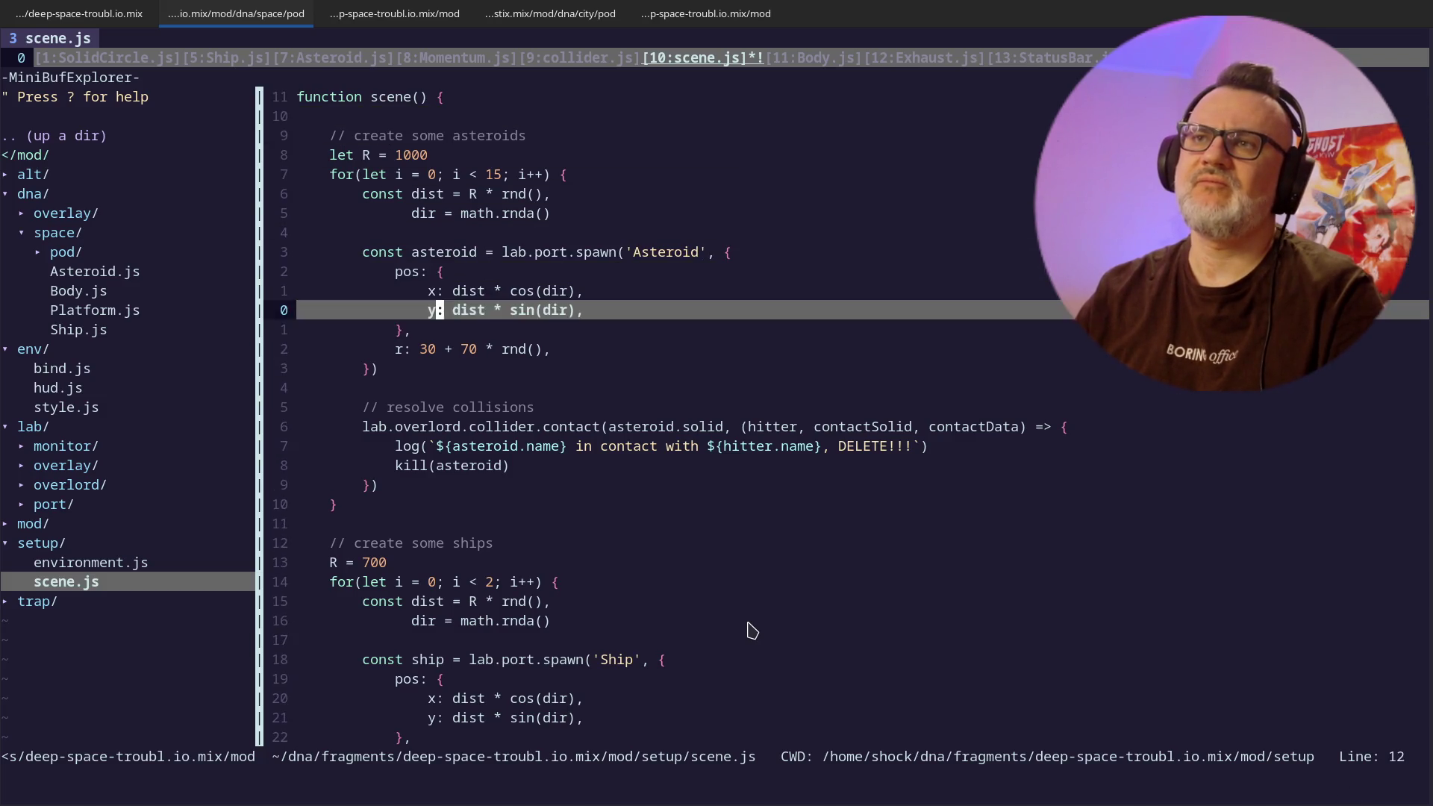
pyautogui.press('j')
# - Change the asteroid radius to r: round(30 + 70 * rnd()) and save scene.js
pyautogui.write('ji')
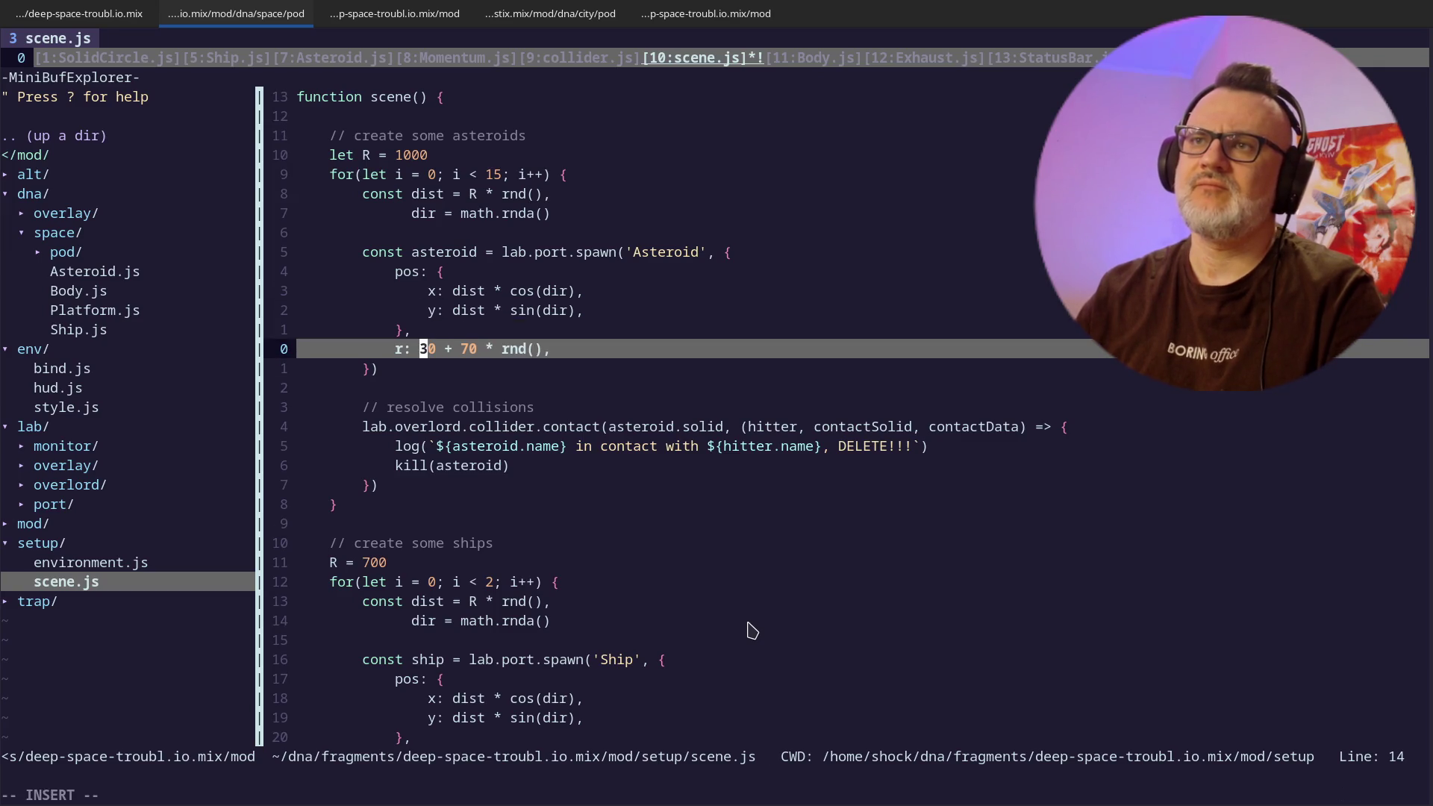
pyautogui.write('round(')
pyautogui.press('End')
pyautogui.write('i')
pyautogui.press('BackSpace')
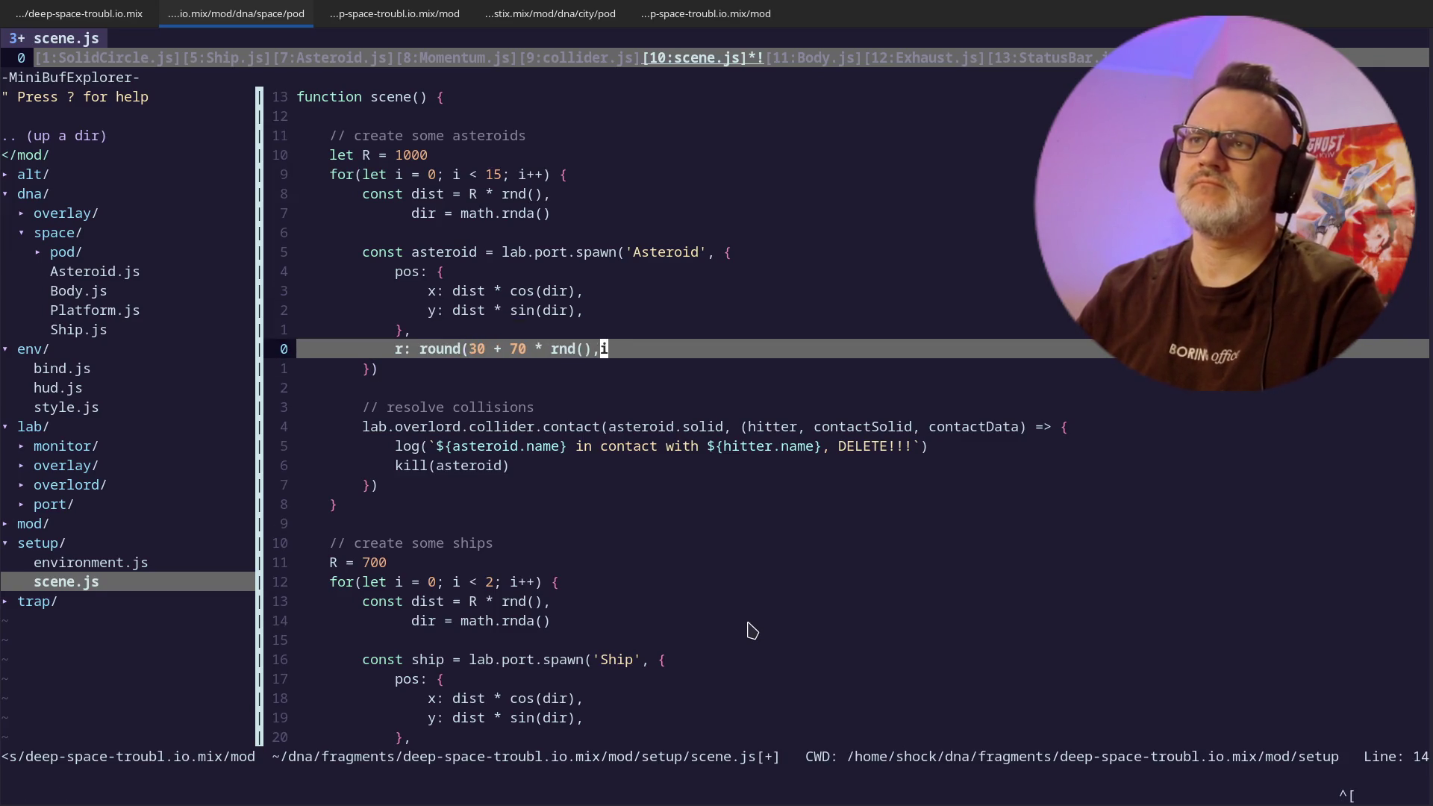
pyautogui.press('Left')
pyautogui.write(')')
pyautogui.press('Escape')
pyautogui.write(':w')
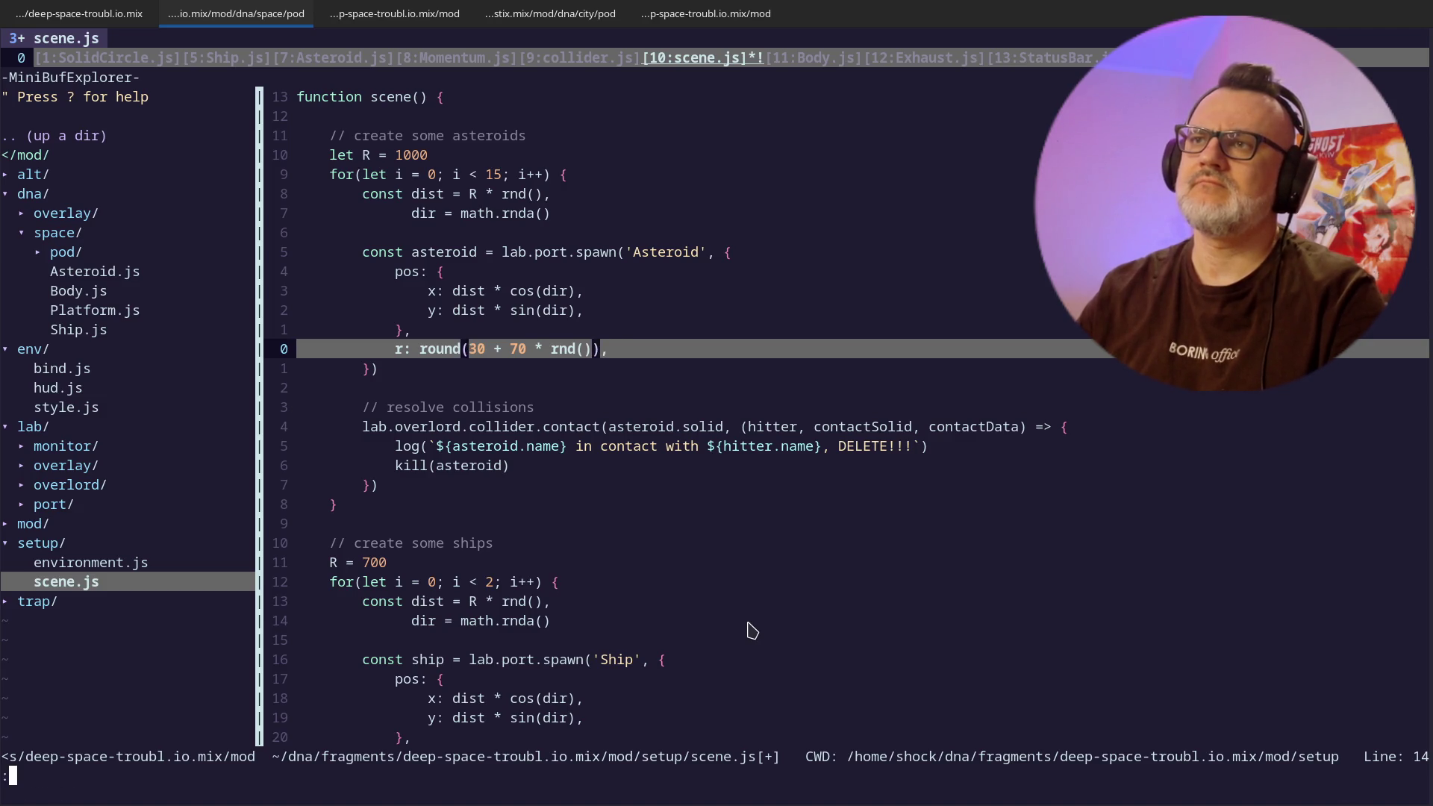
pyautogui.press('Return')
pyautogui.hotkey('alt', 'Tab')
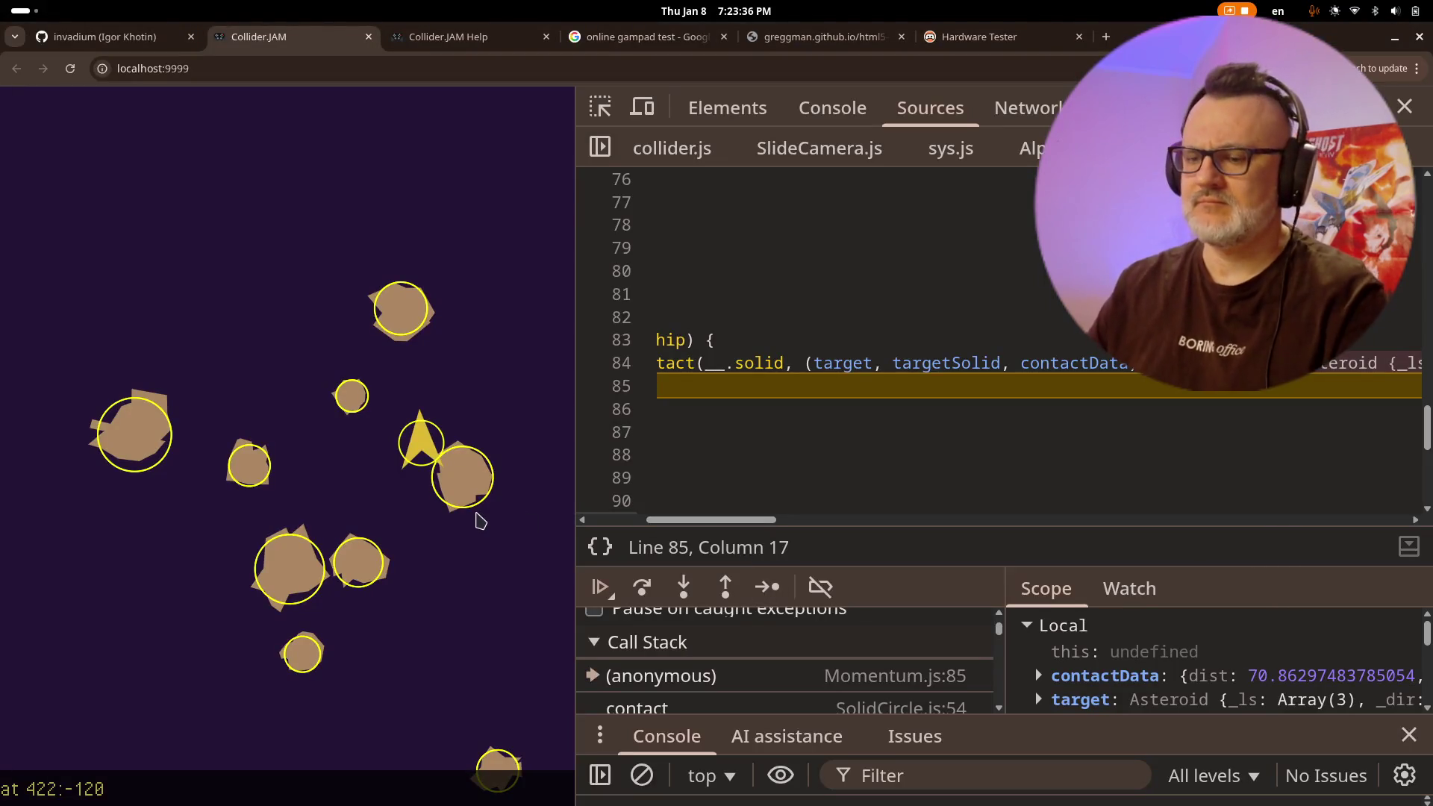
# - Reload the game, select ship1 and thrust it into an asteroid until the breakpoint pauses again
pyautogui.hotkey('ctrl', 'r')
pyautogui.click(832, 108)
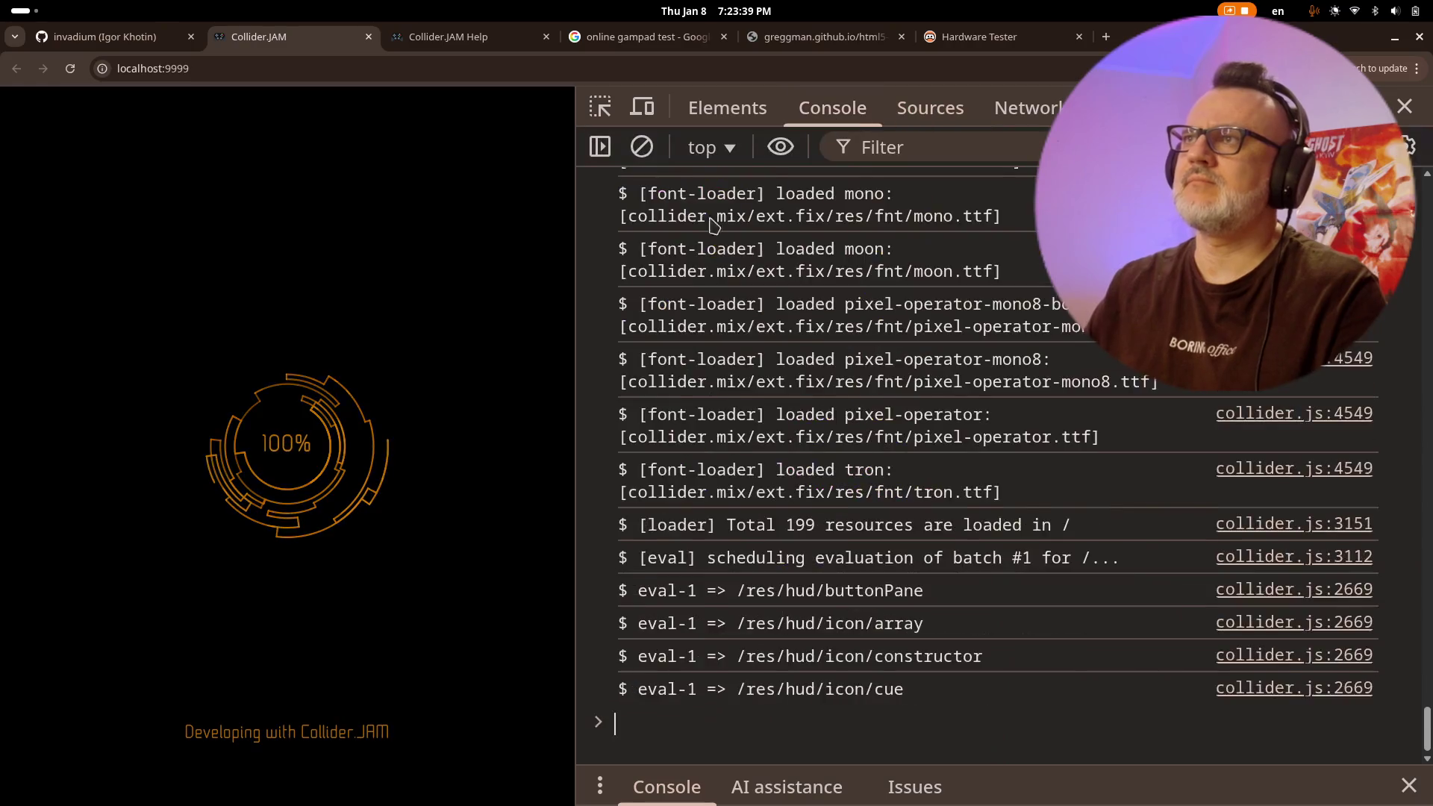
pyautogui.click(457, 340)
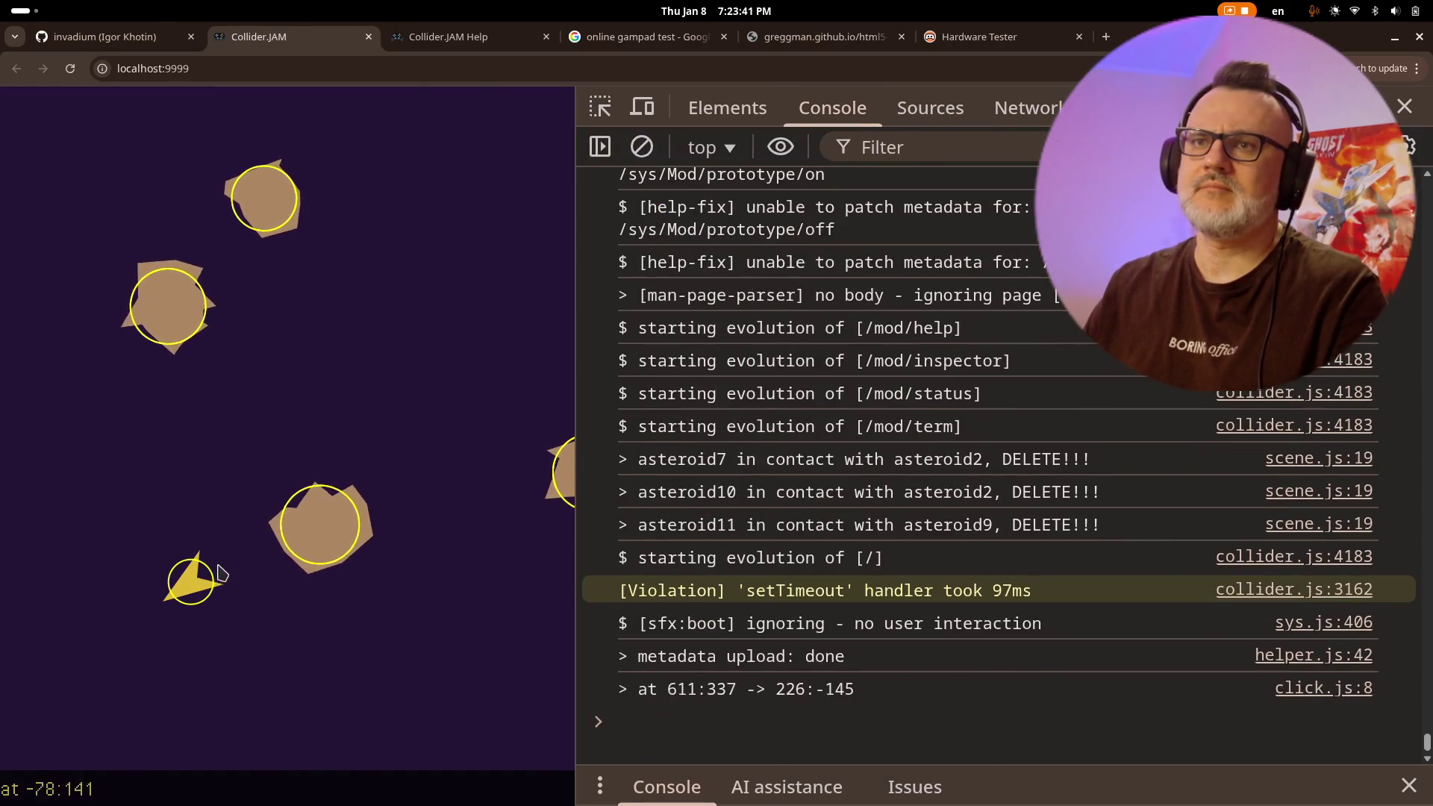
pyautogui.click(217, 556)
pyautogui.press('Up')
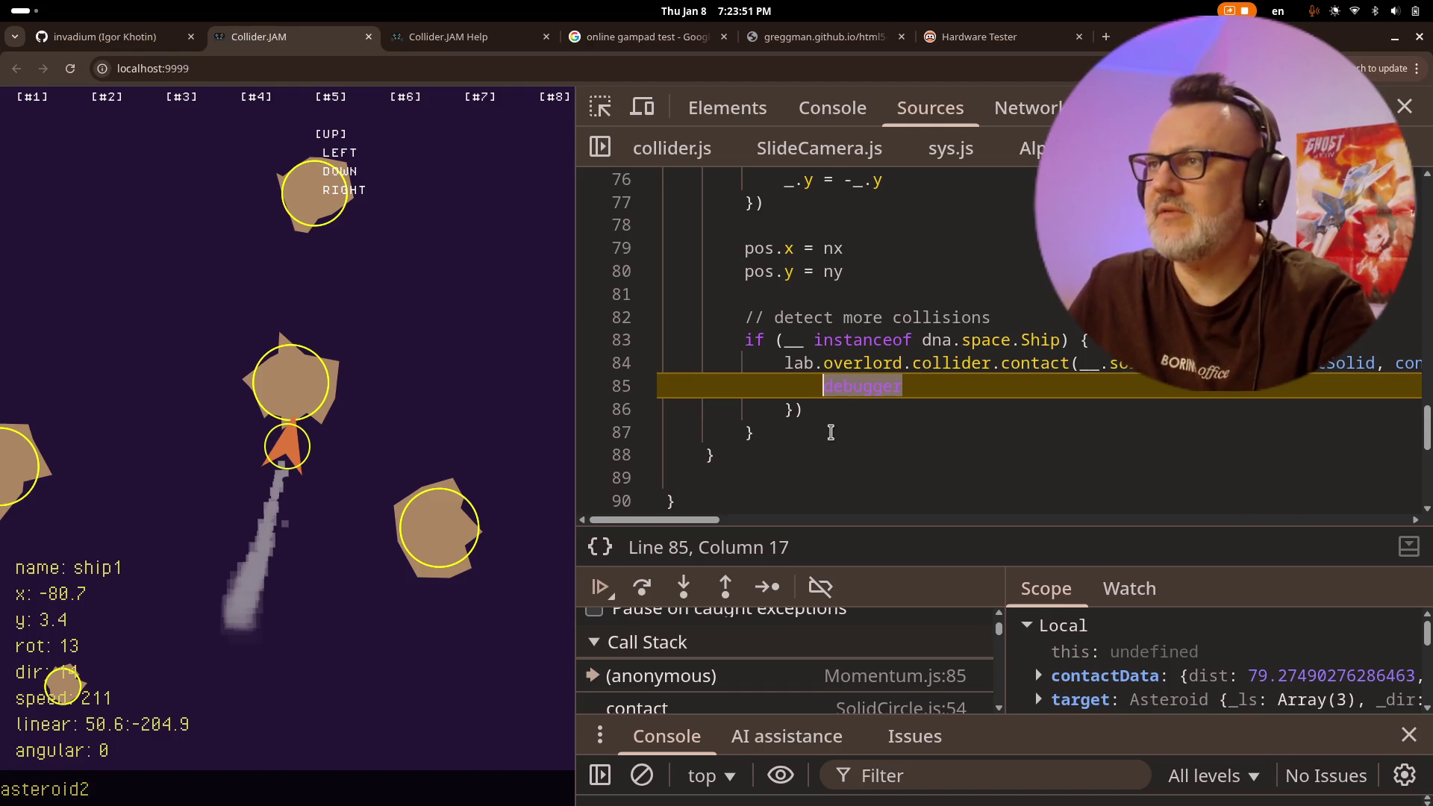
pyautogui.scroll(3, 888, 438)
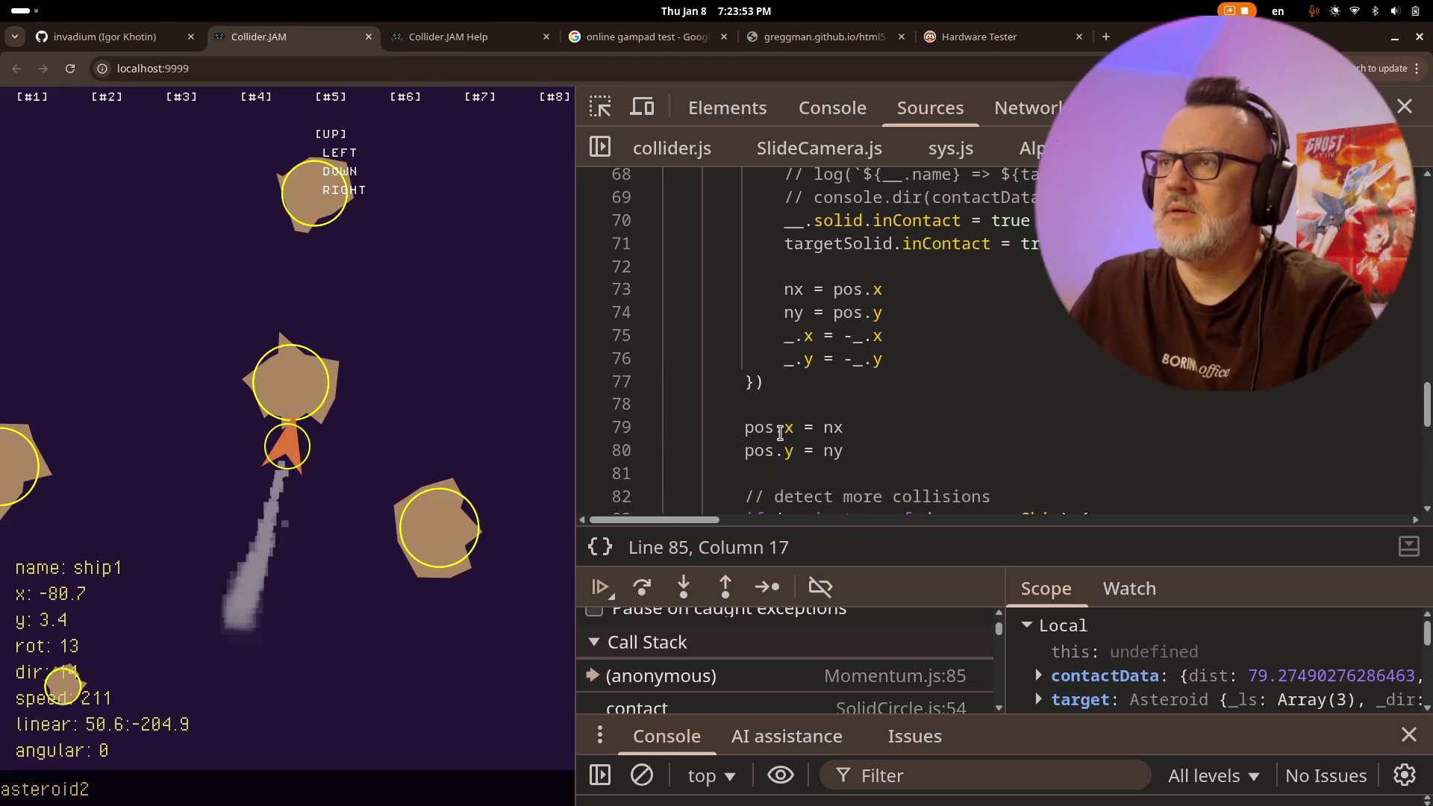
pyautogui.hotkey('alt', 'Tab')
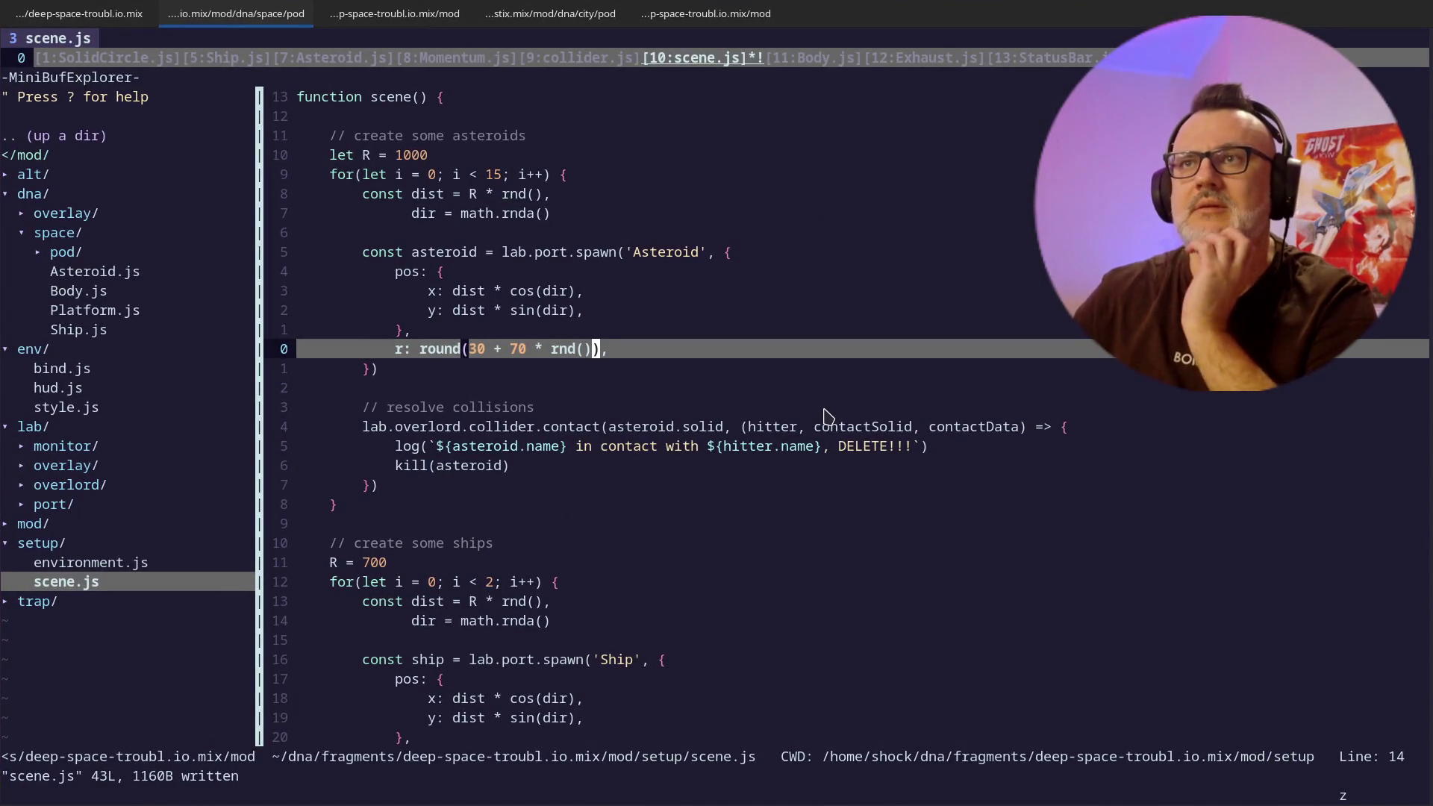
# - Scroll to the end of scene.js past the collision handlers, then return to the paused browser
pyautogui.press('j')
pyautogui.press('j')
pyautogui.press('j')
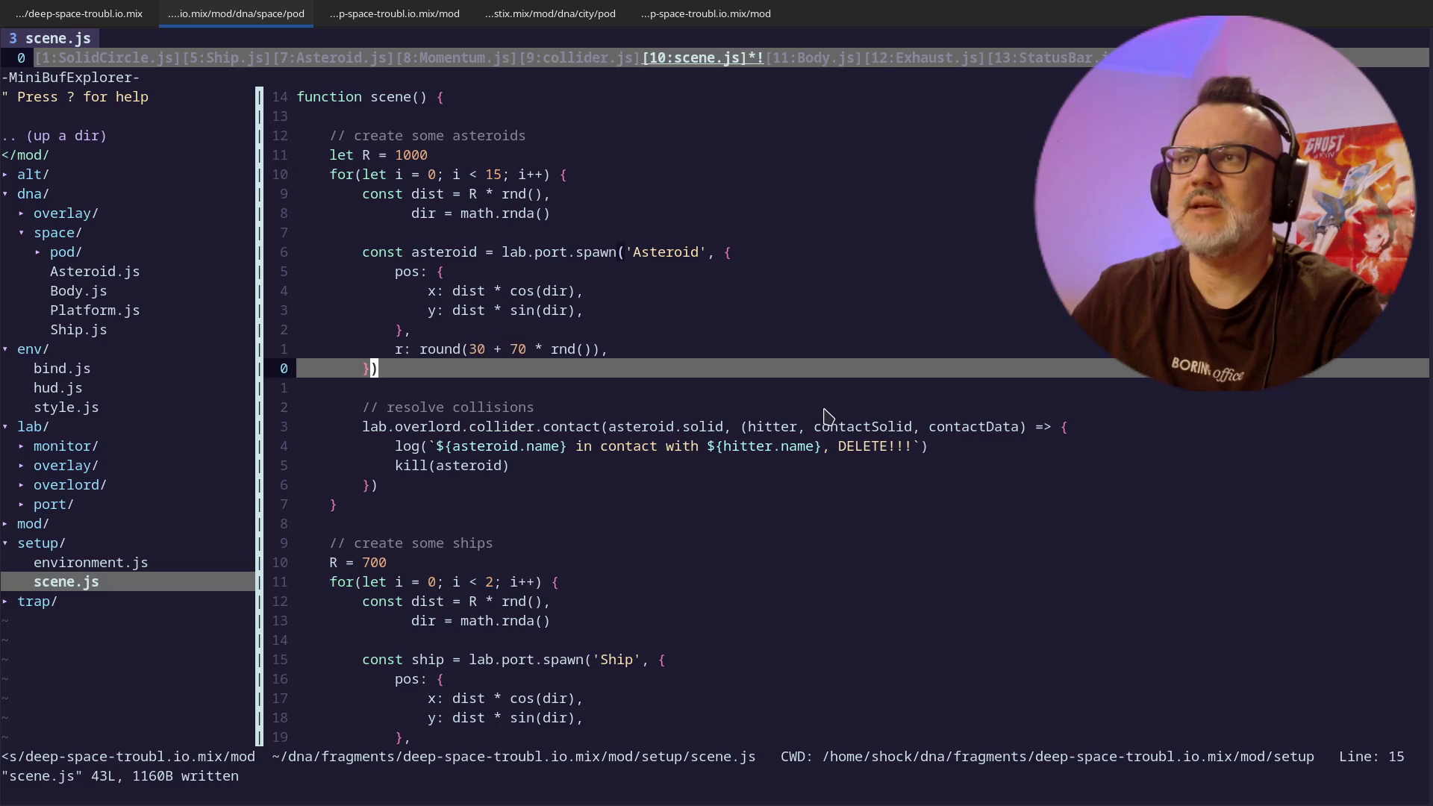
pyautogui.press('j')
pyautogui.press('j')
pyautogui.press('j')
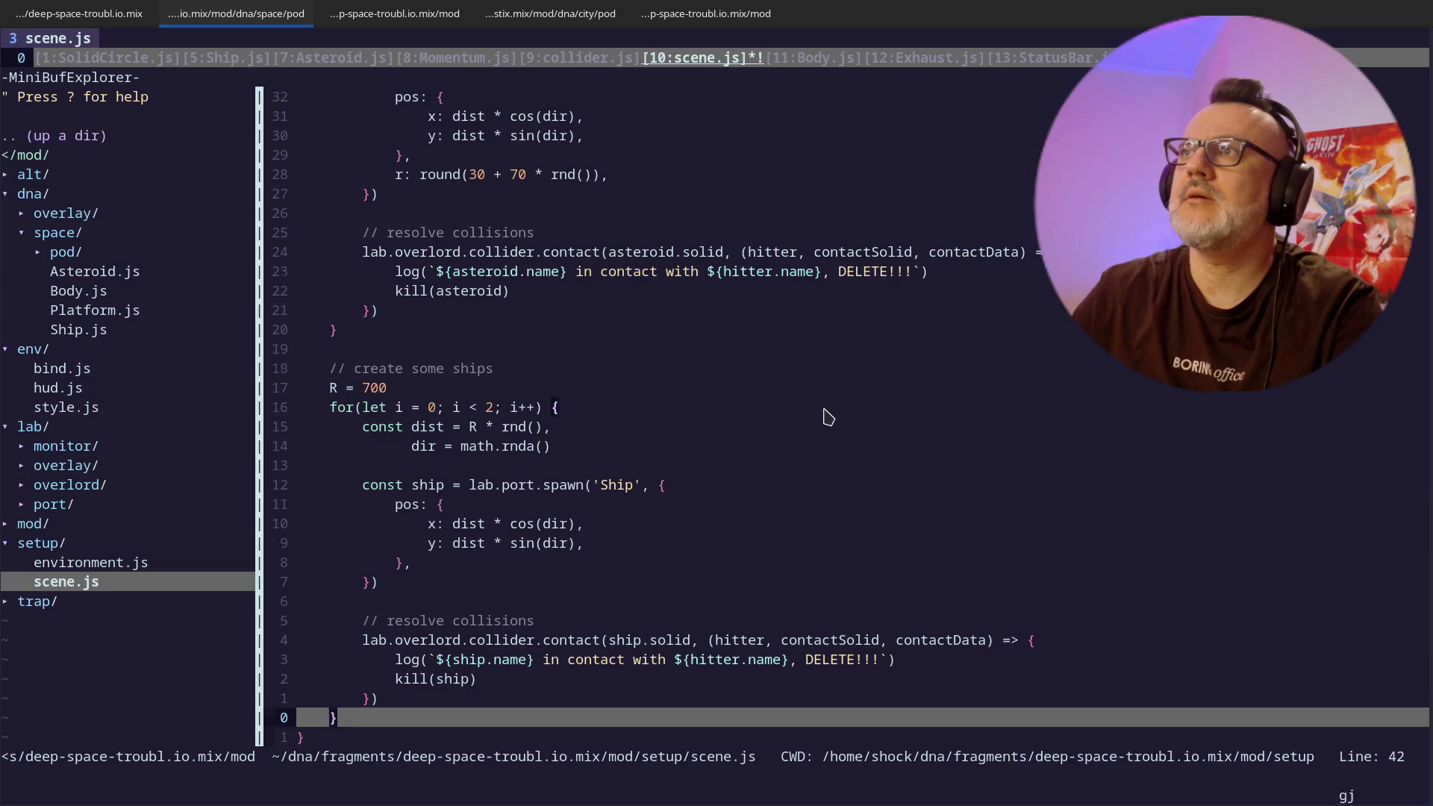
pyautogui.hotkey('alt', 'Tab')
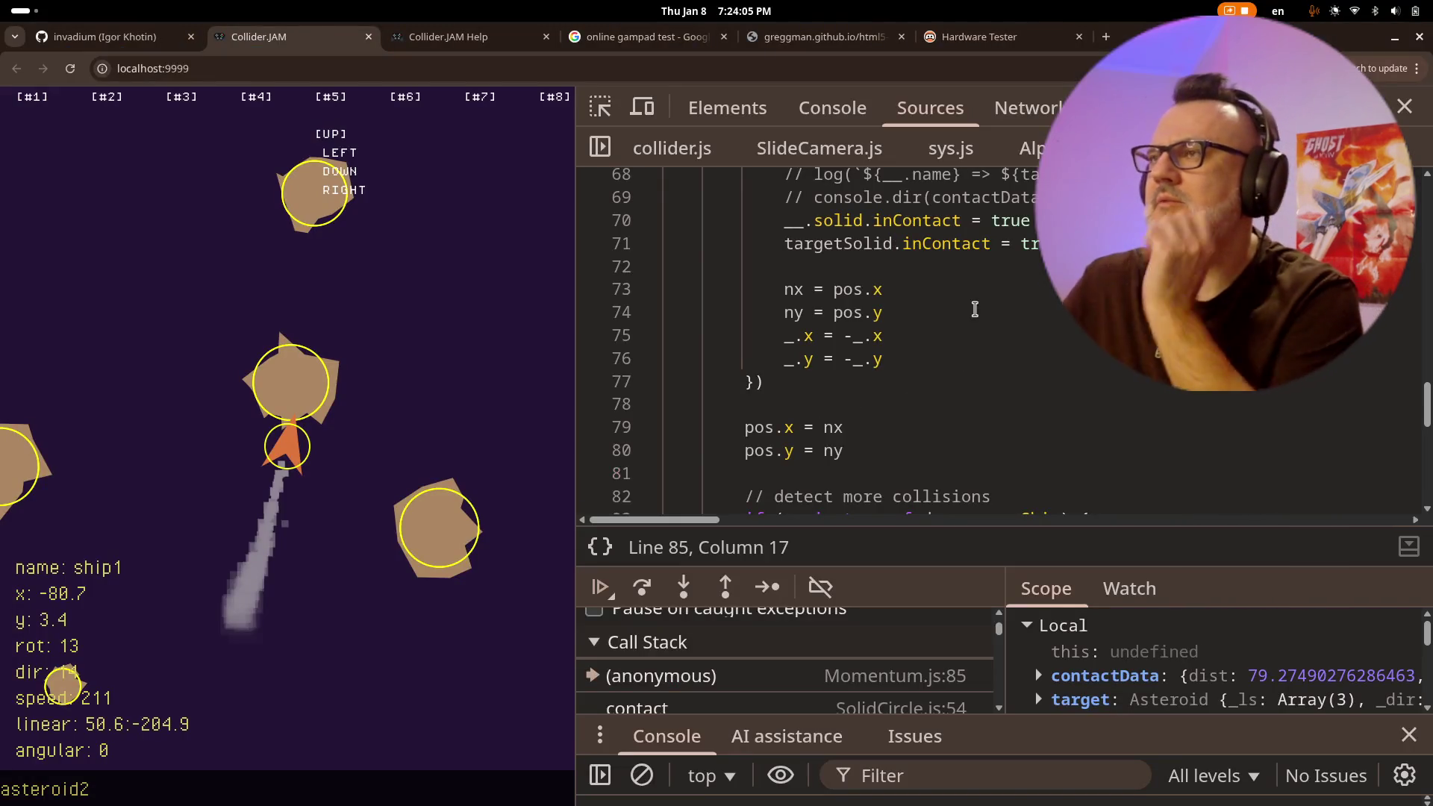
# - Inspect target, targetSolid and contactData: asteroid9 has solid radius 50.4 but r 72
pyautogui.scroll(3, 822, 336)
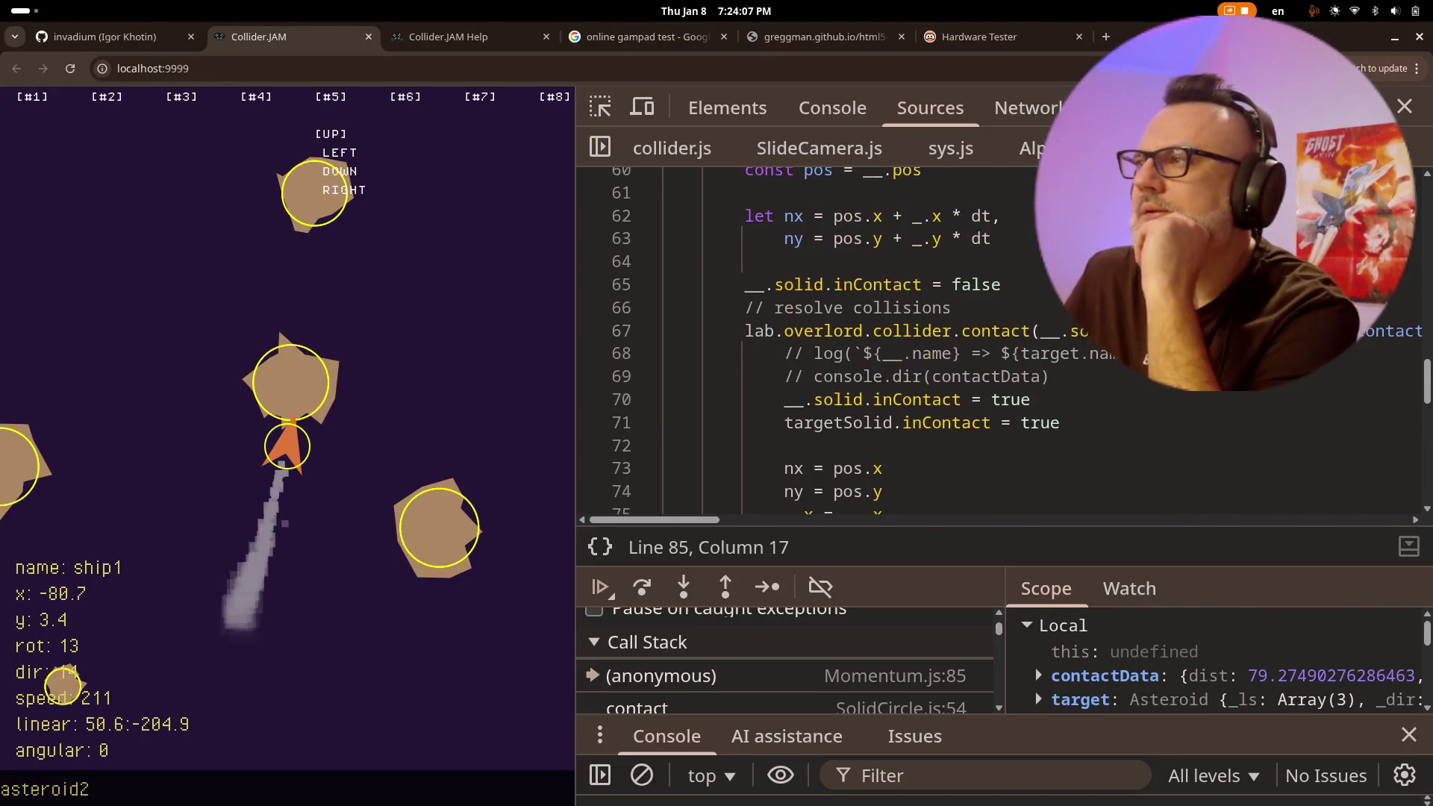
pyautogui.moveTo(1210, 331)
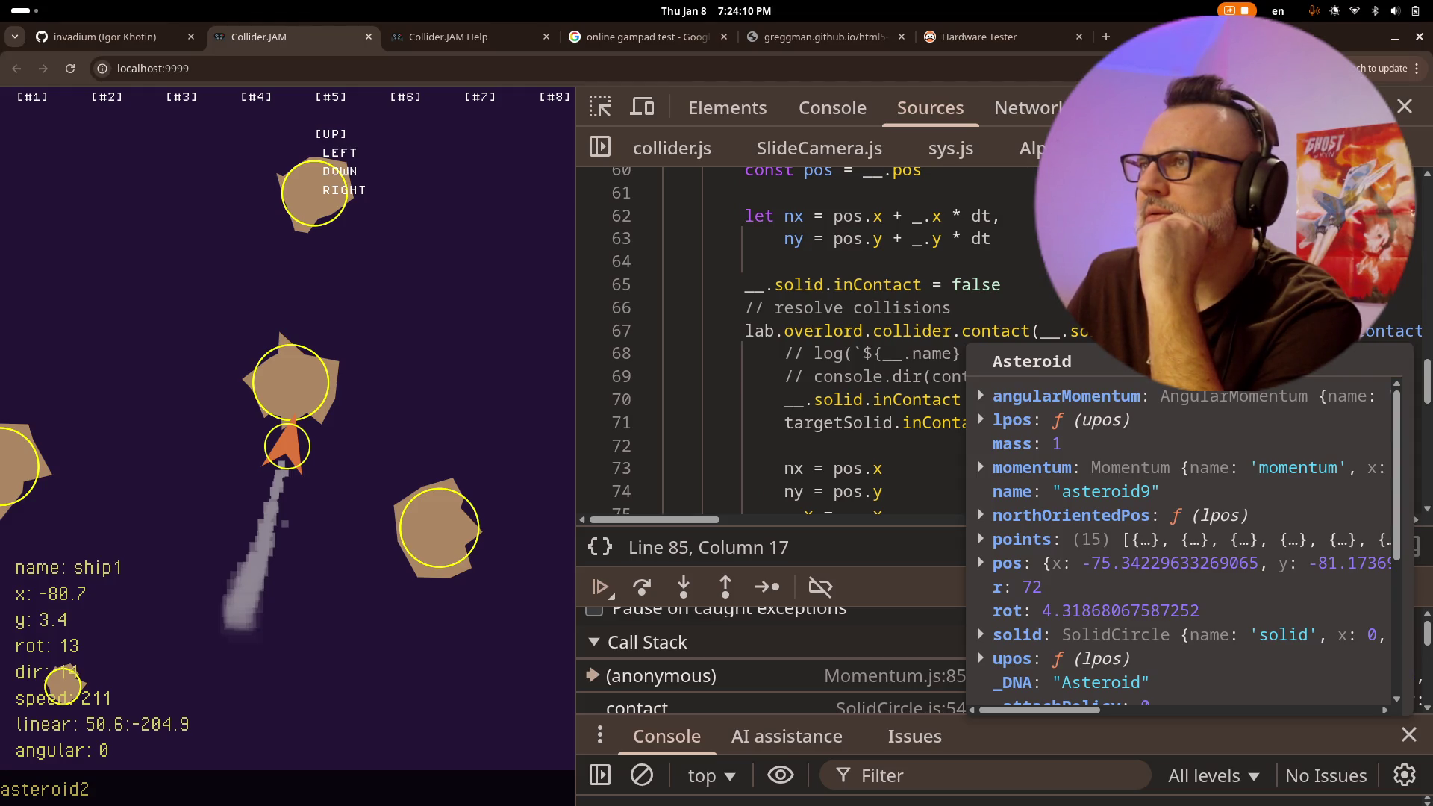
pyautogui.click(870, 288)
pyautogui.scroll(3, 877, 314)
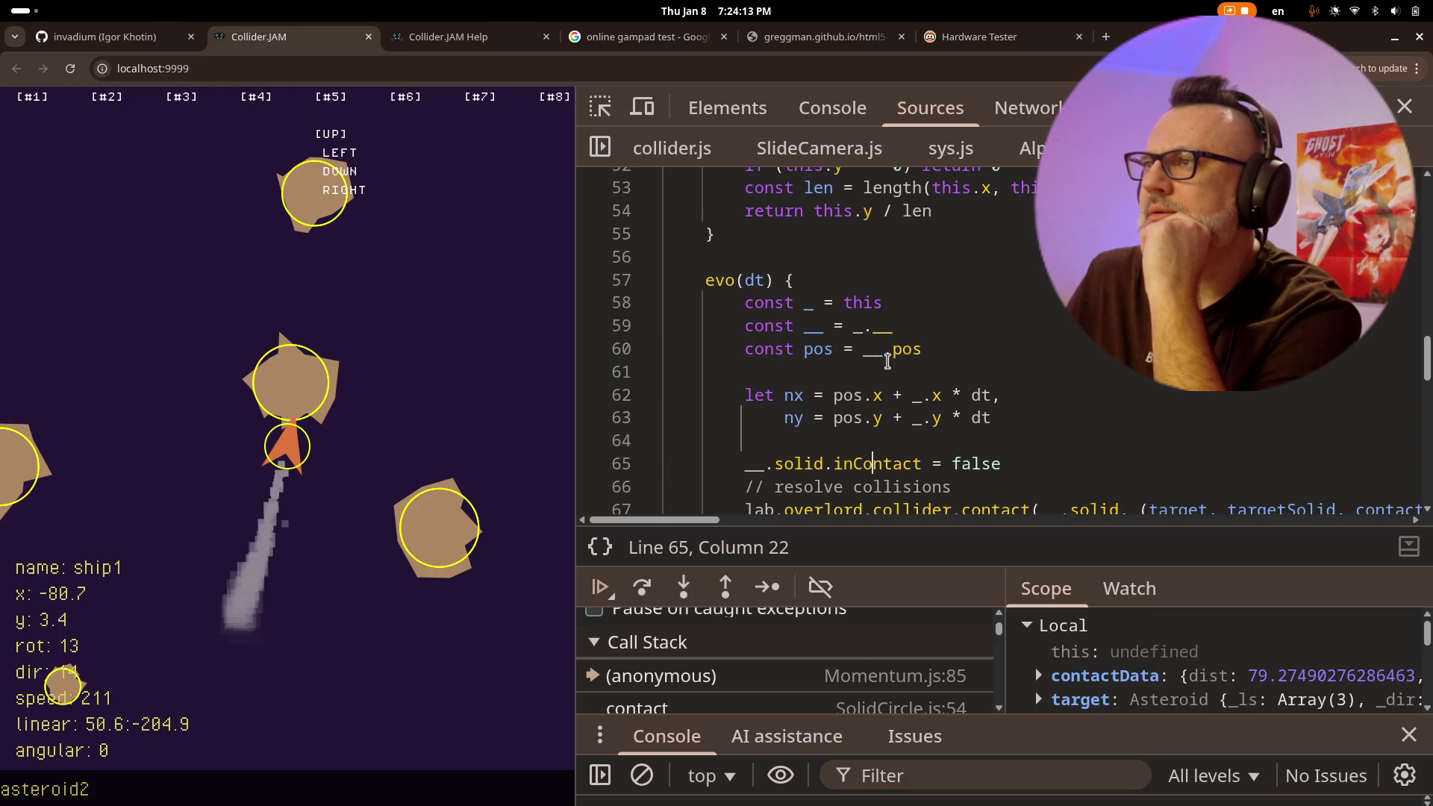
pyautogui.moveTo(878, 399)
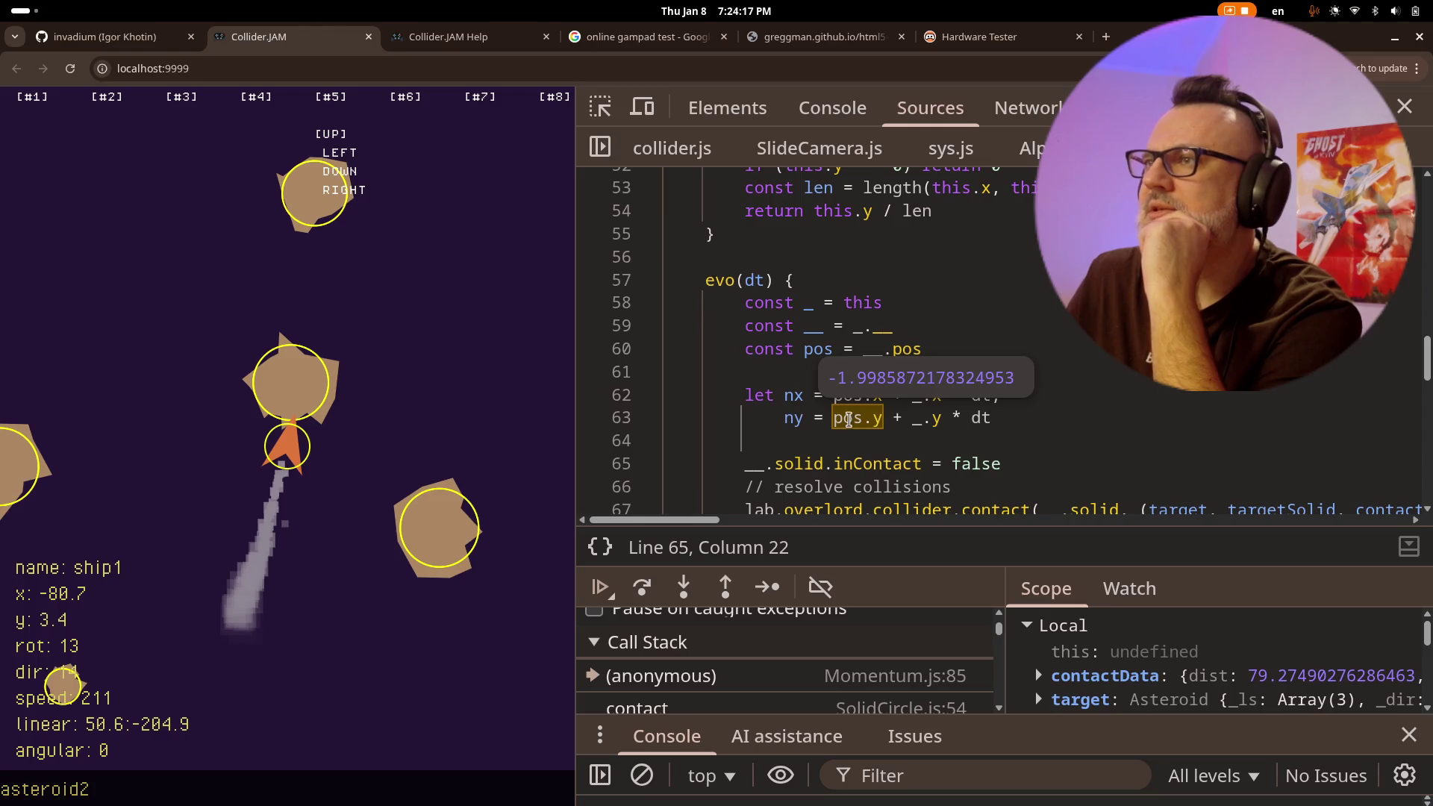
pyautogui.scroll(-2, 1109, 429)
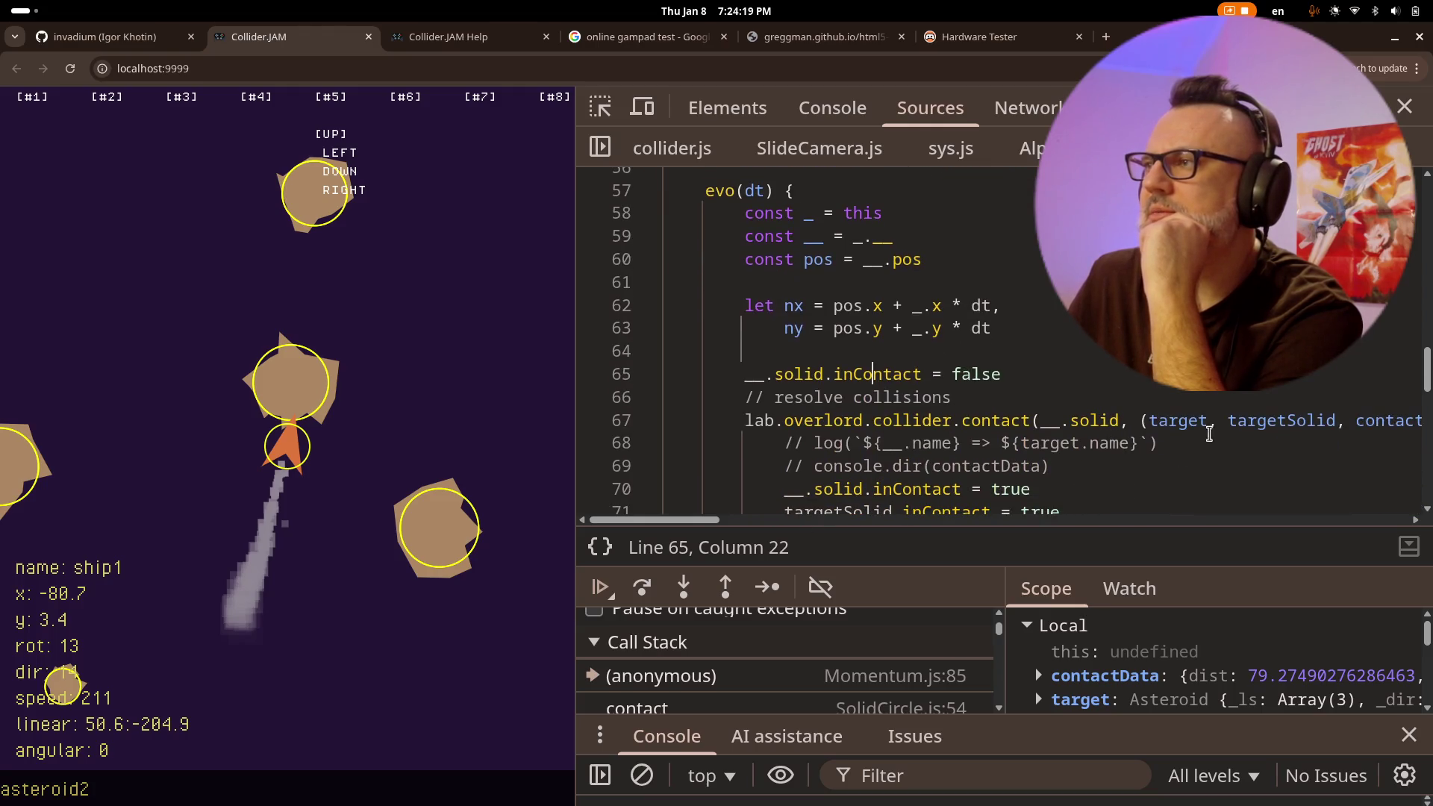
pyautogui.hscroll(5, 716, 518)
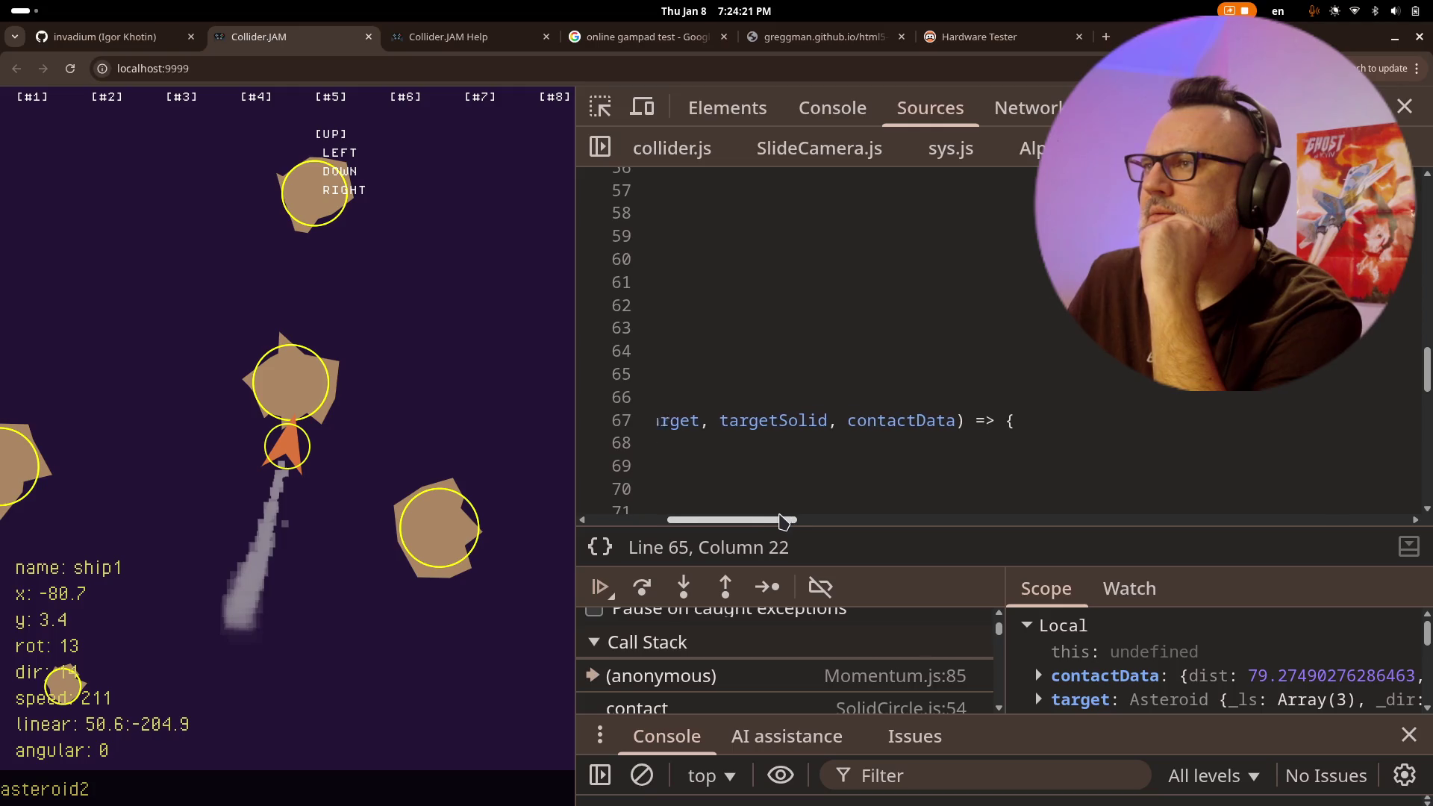
pyautogui.moveTo(999, 423)
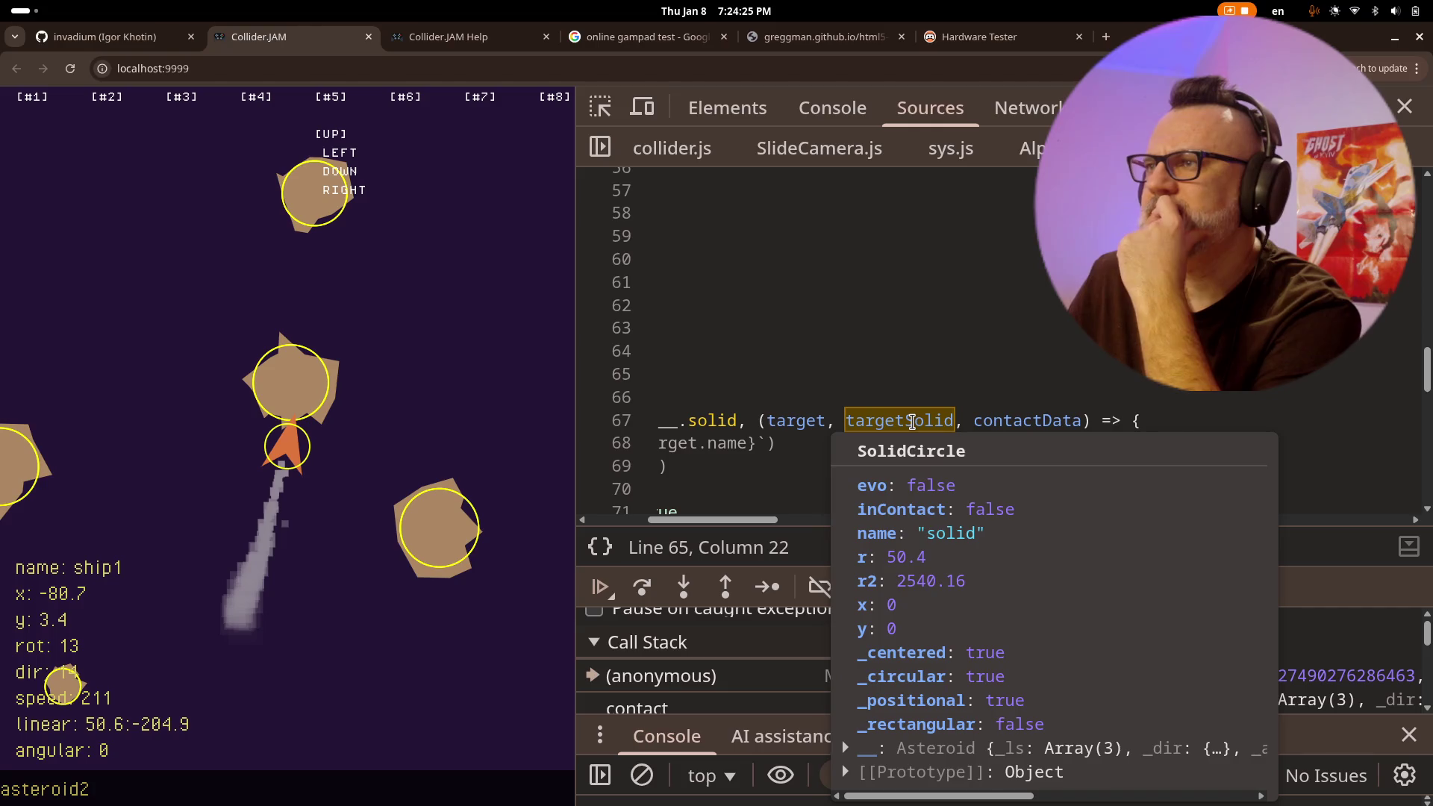
pyautogui.moveTo(783, 420)
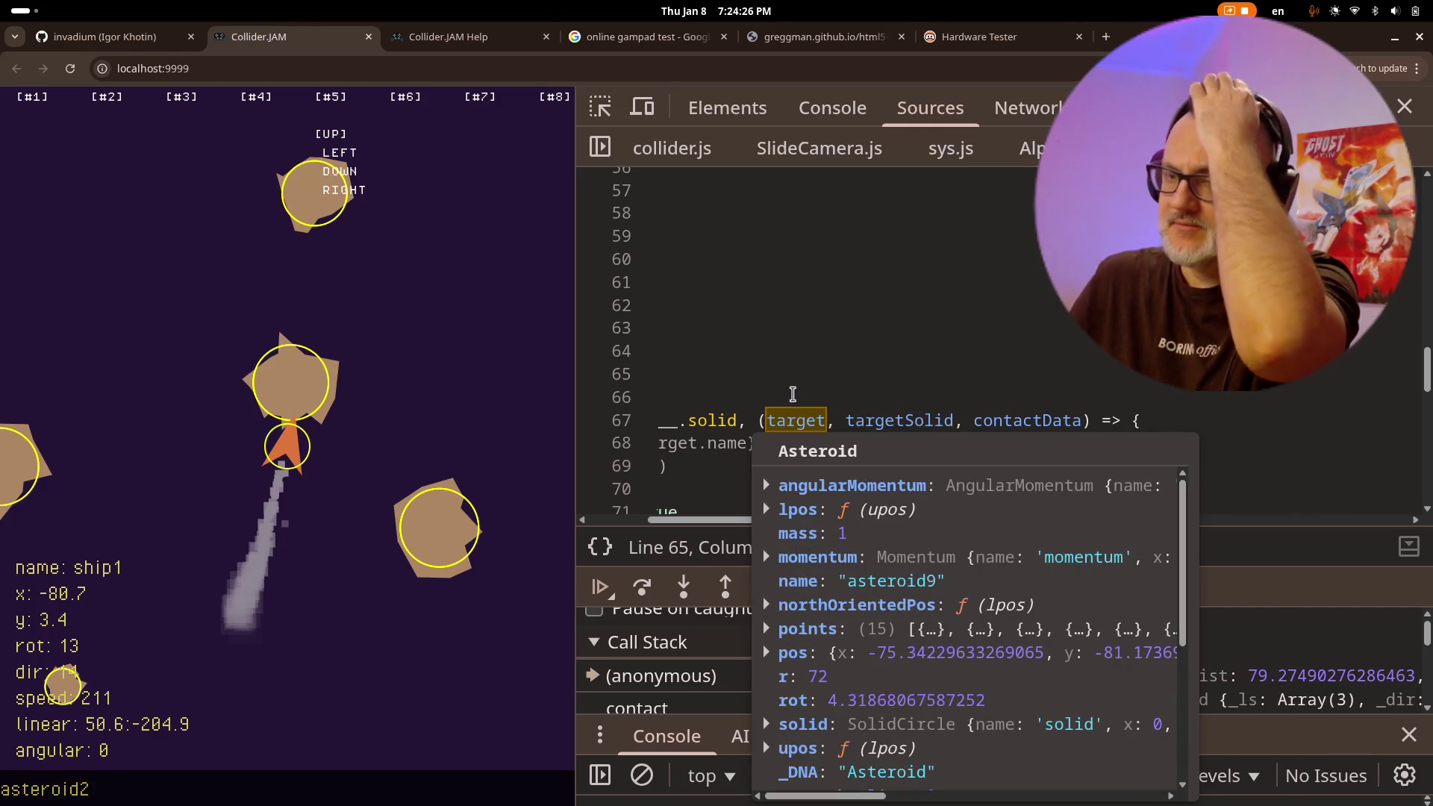
pyautogui.hotkey('alt', 'Tab')
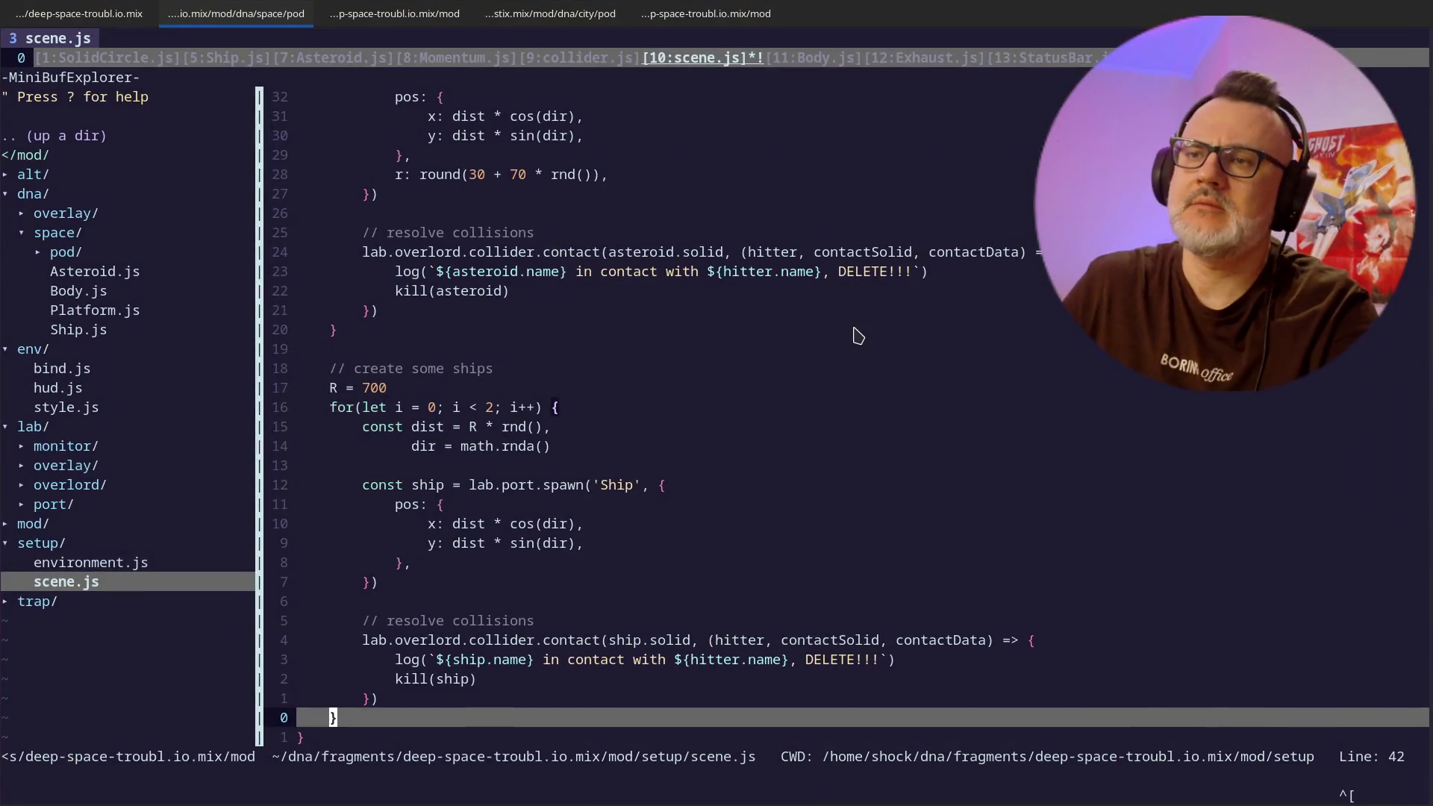
# - Revisit scene.js's collision handlers, then go to Momentum.js's collider.contact resolve call in evo
pyautogui.press('k')
pyautogui.press('k')
pyautogui.press('k')
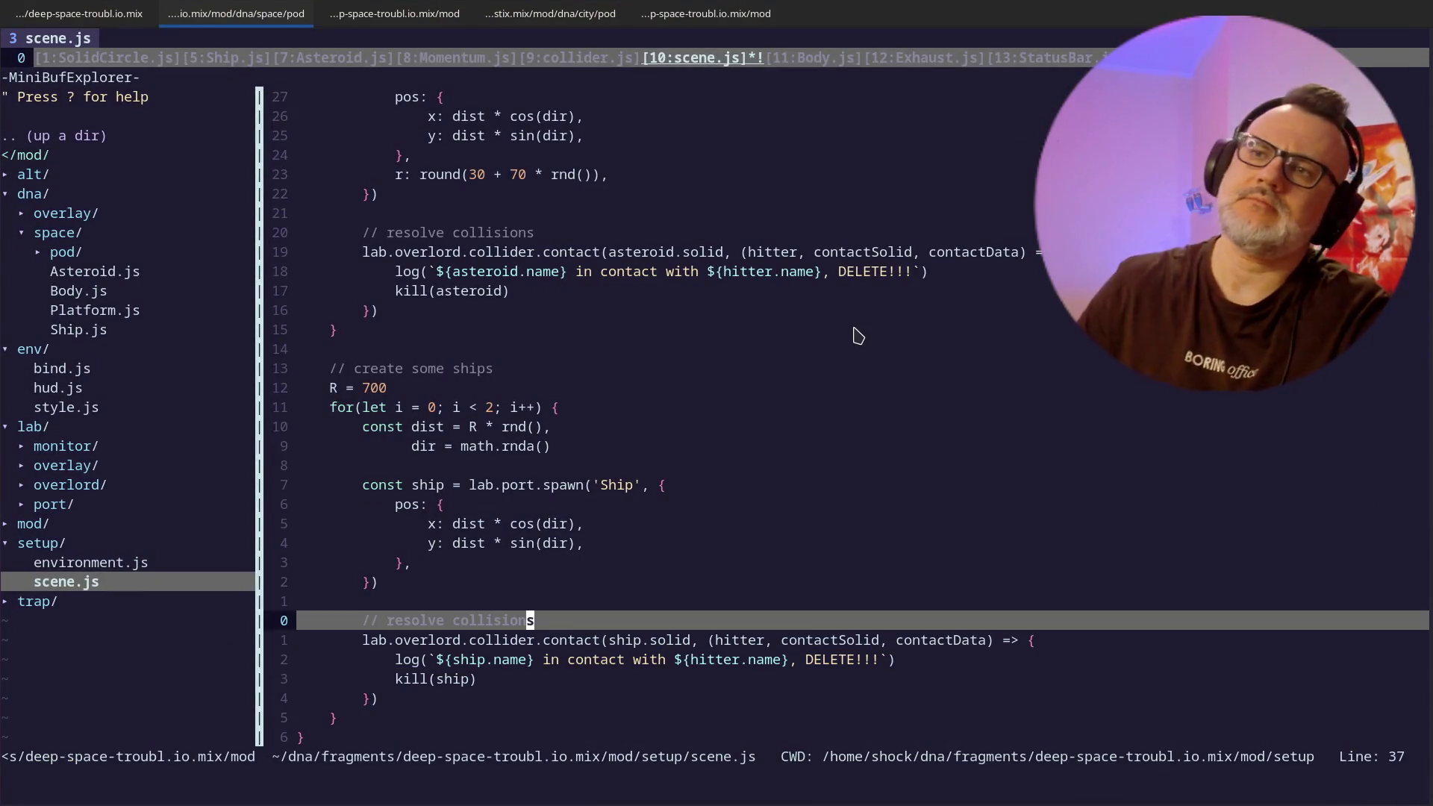
pyautogui.press('k')
pyautogui.press('k')
pyautogui.press('k')
pyautogui.press('k')
pyautogui.press('k')
pyautogui.press('k')
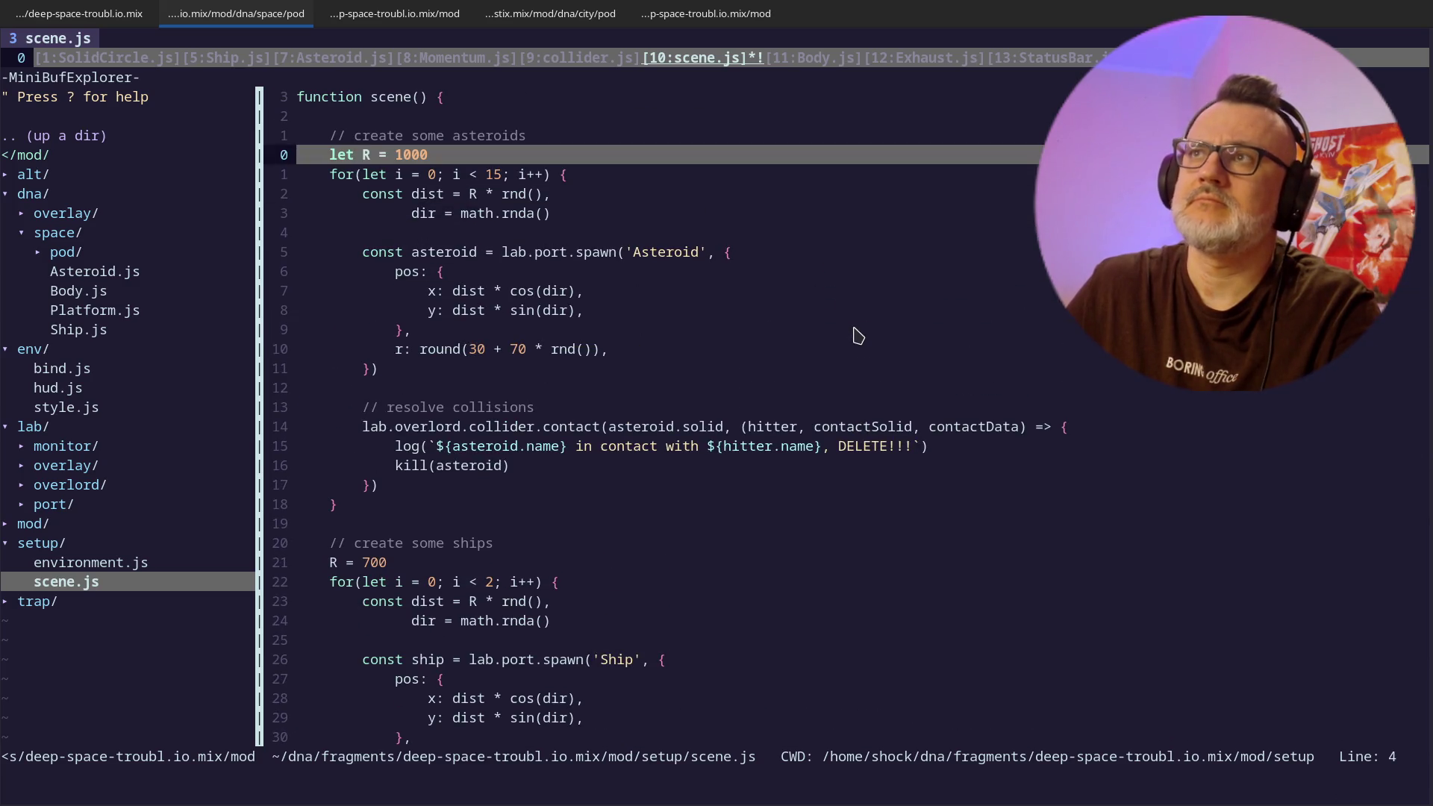
pyautogui.hotkey('ctrl', 'o')
pyautogui.hotkey('ctrl', 'o')
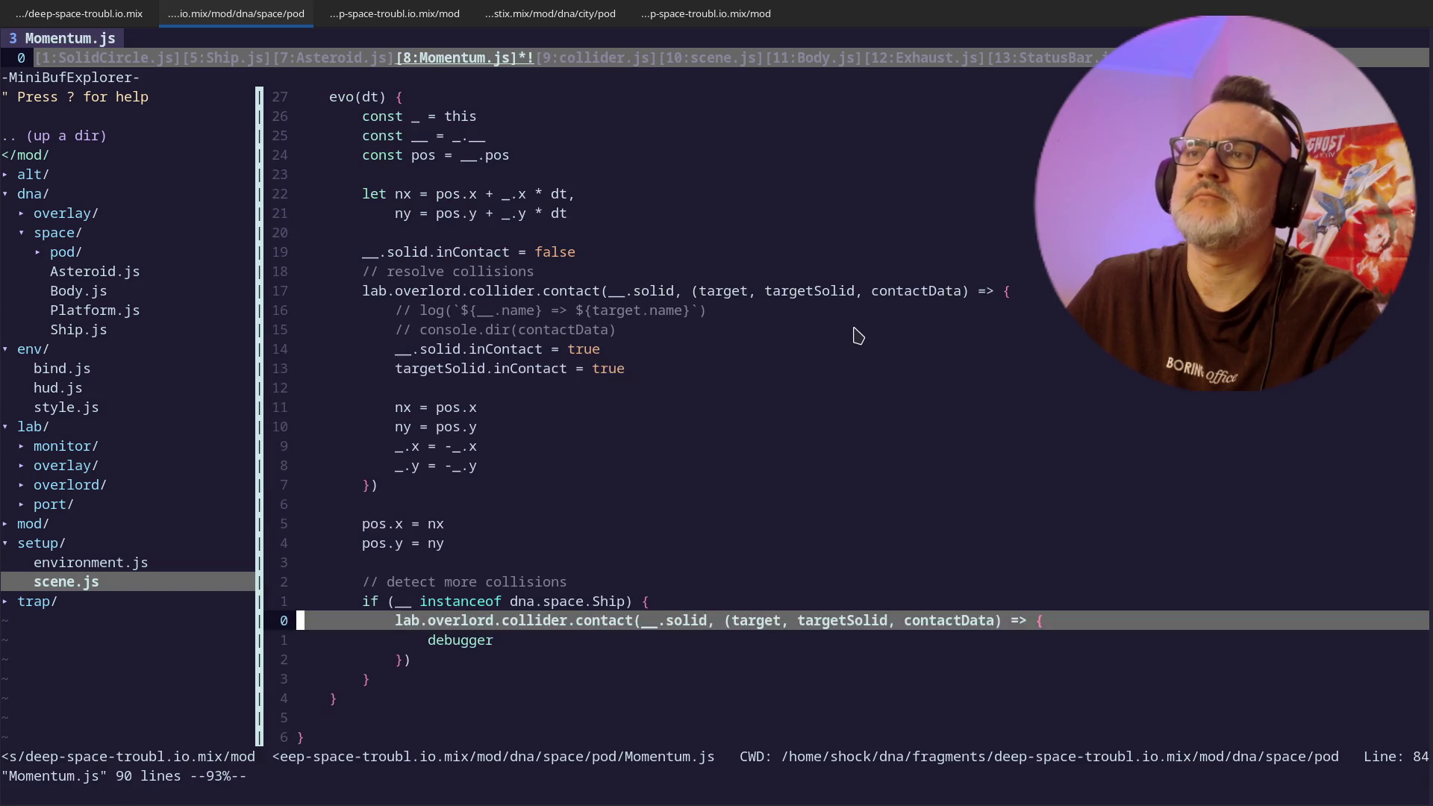
pyautogui.press('j')
pyautogui.press('j')
pyautogui.press('k')
pyautogui.press('k')
pyautogui.press('k')
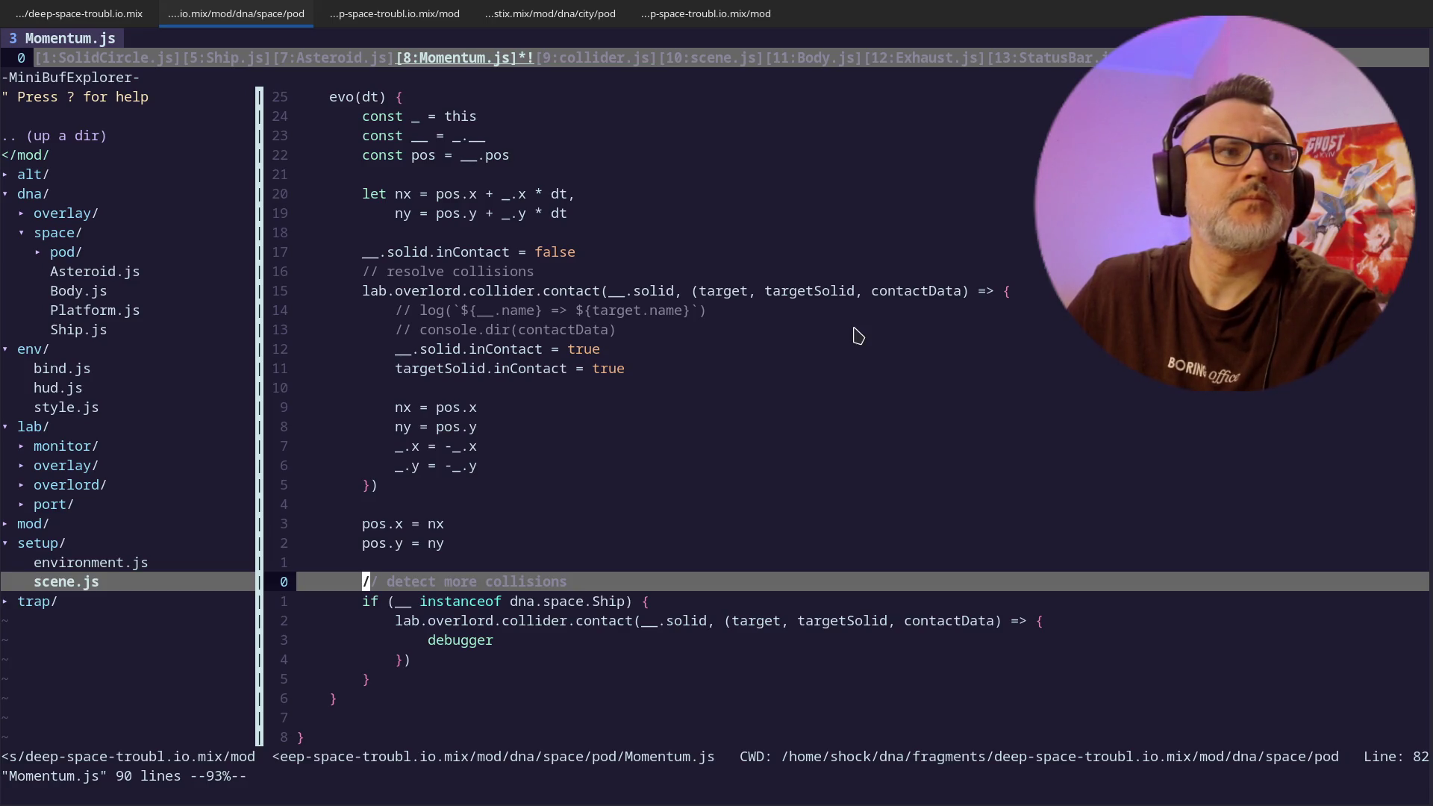
pyautogui.press('j')
pyautogui.press('j')
pyautogui.press('j')
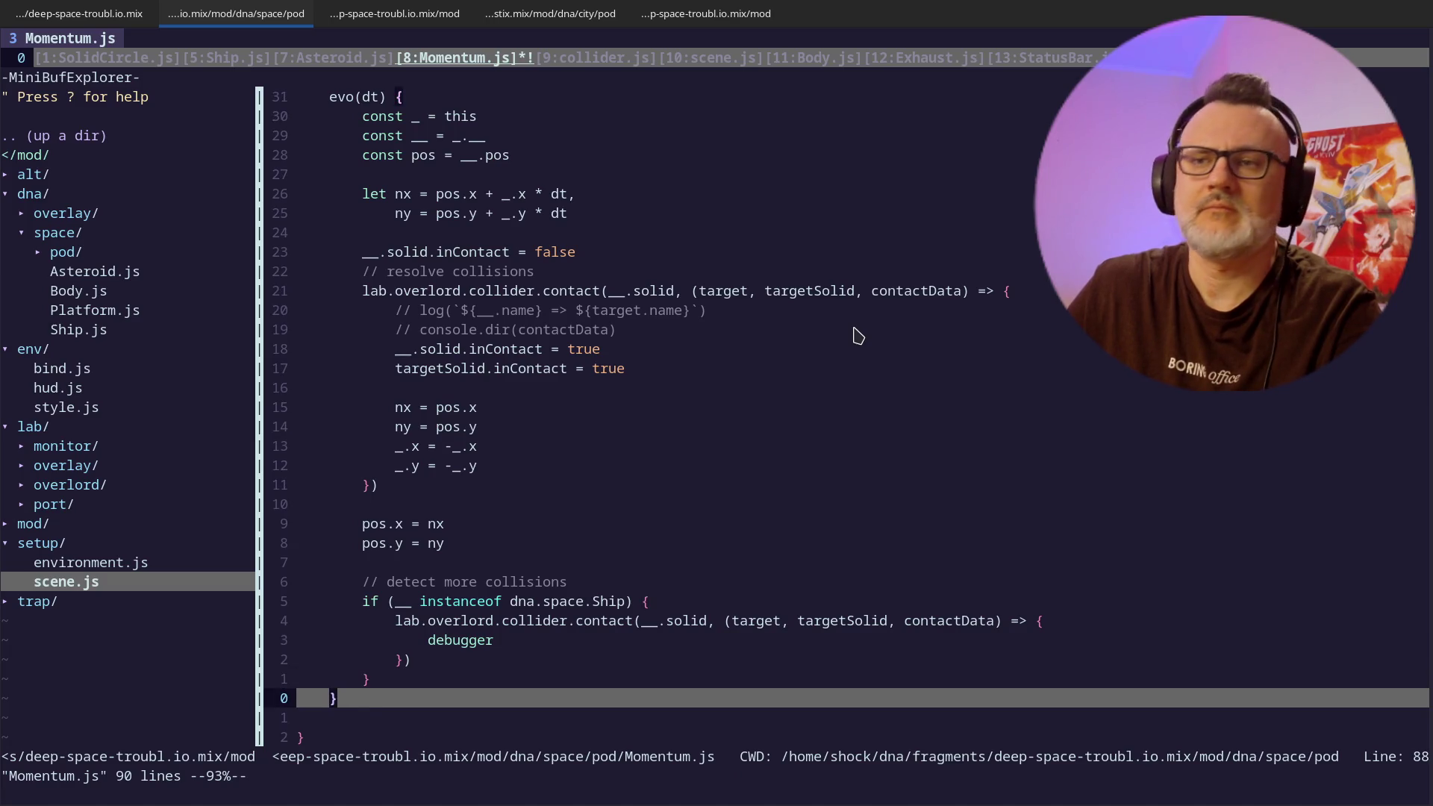
pyautogui.press('k')
pyautogui.press('k')
pyautogui.press('k')
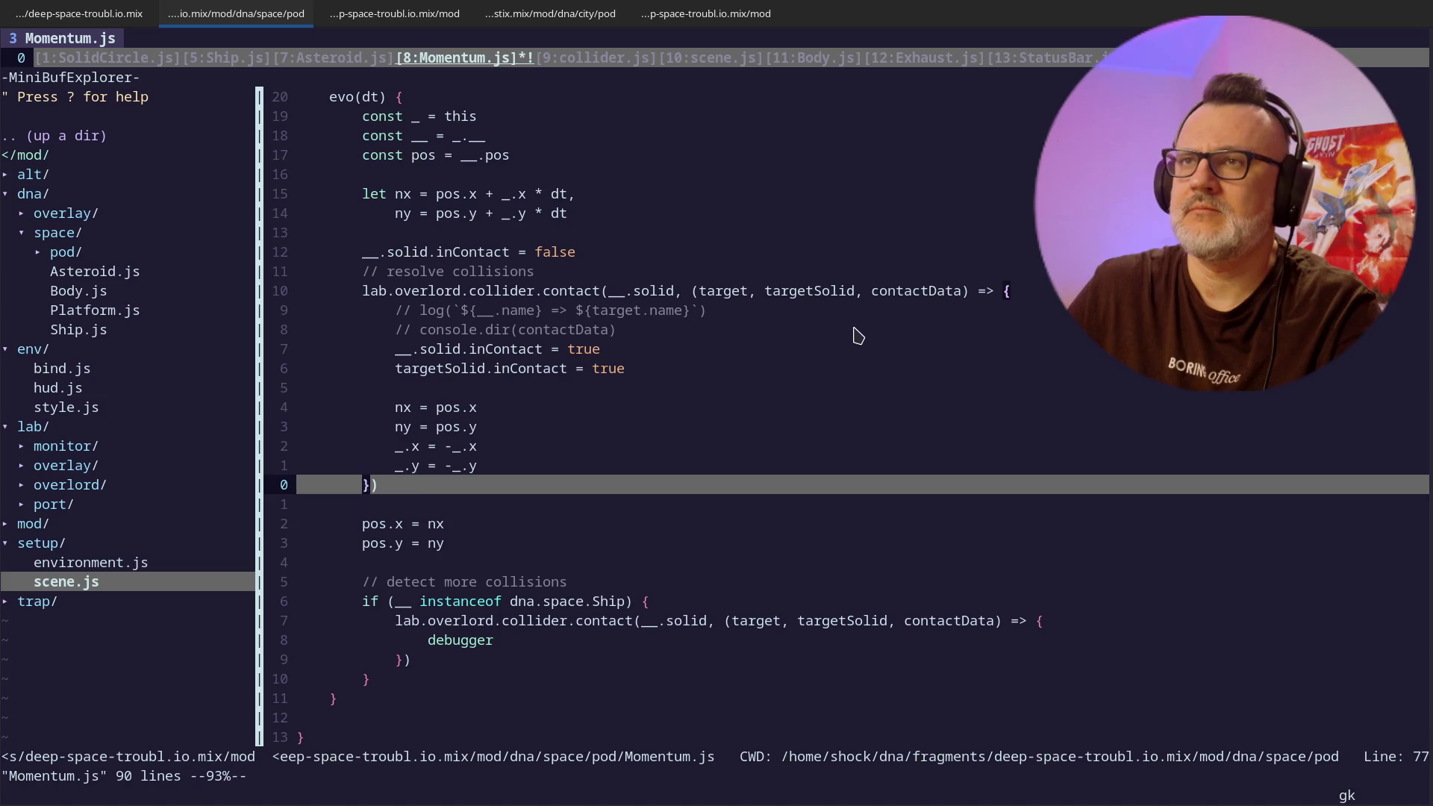
pyautogui.press('k')
pyautogui.press('k')
pyautogui.press('k')
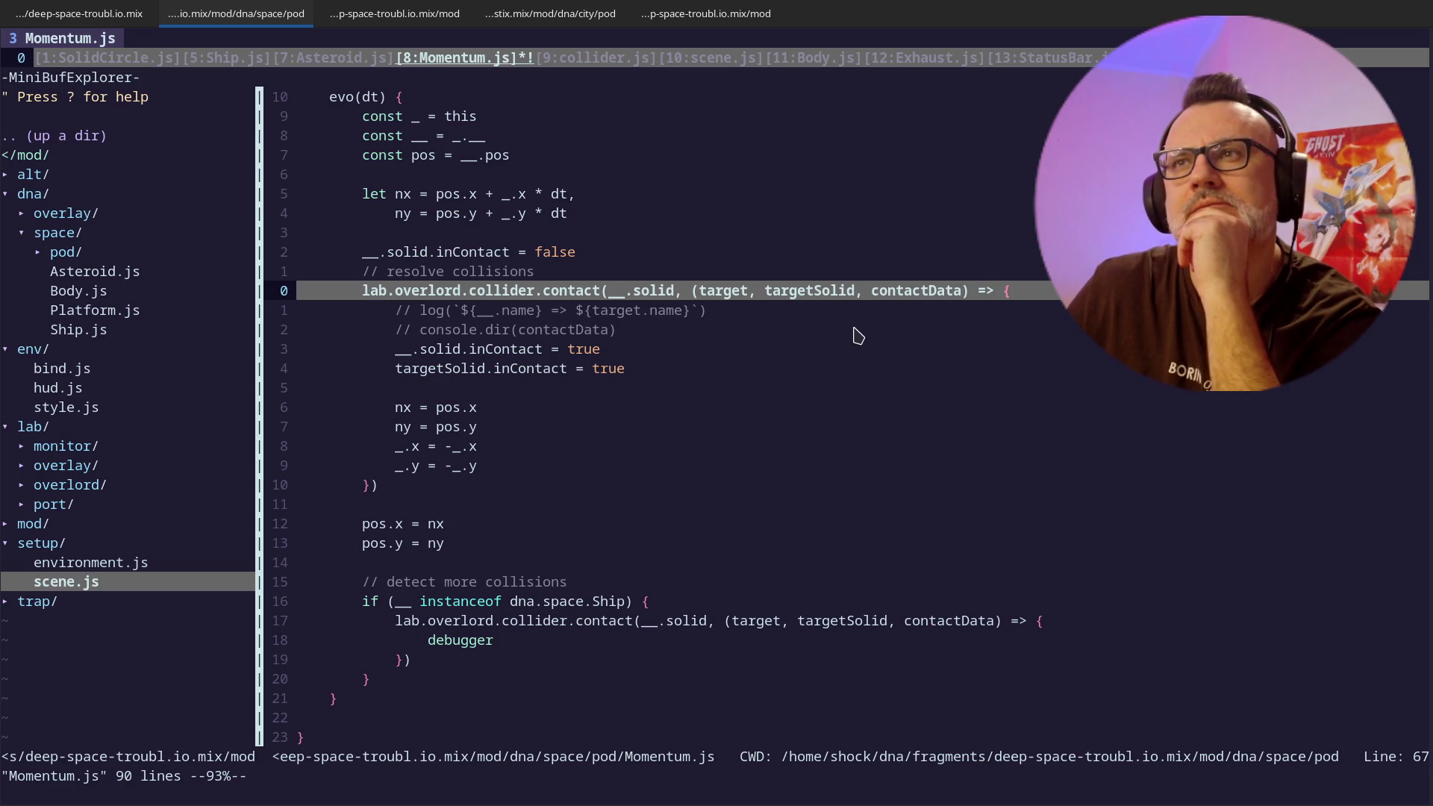
# - Insert 'const lastX = pos.x, lastY = pos.y' above the nx calculation in evo
pyautogui.press('k')
pyautogui.press('k')
pyautogui.press('k')
pyautogui.write('Oconst ')
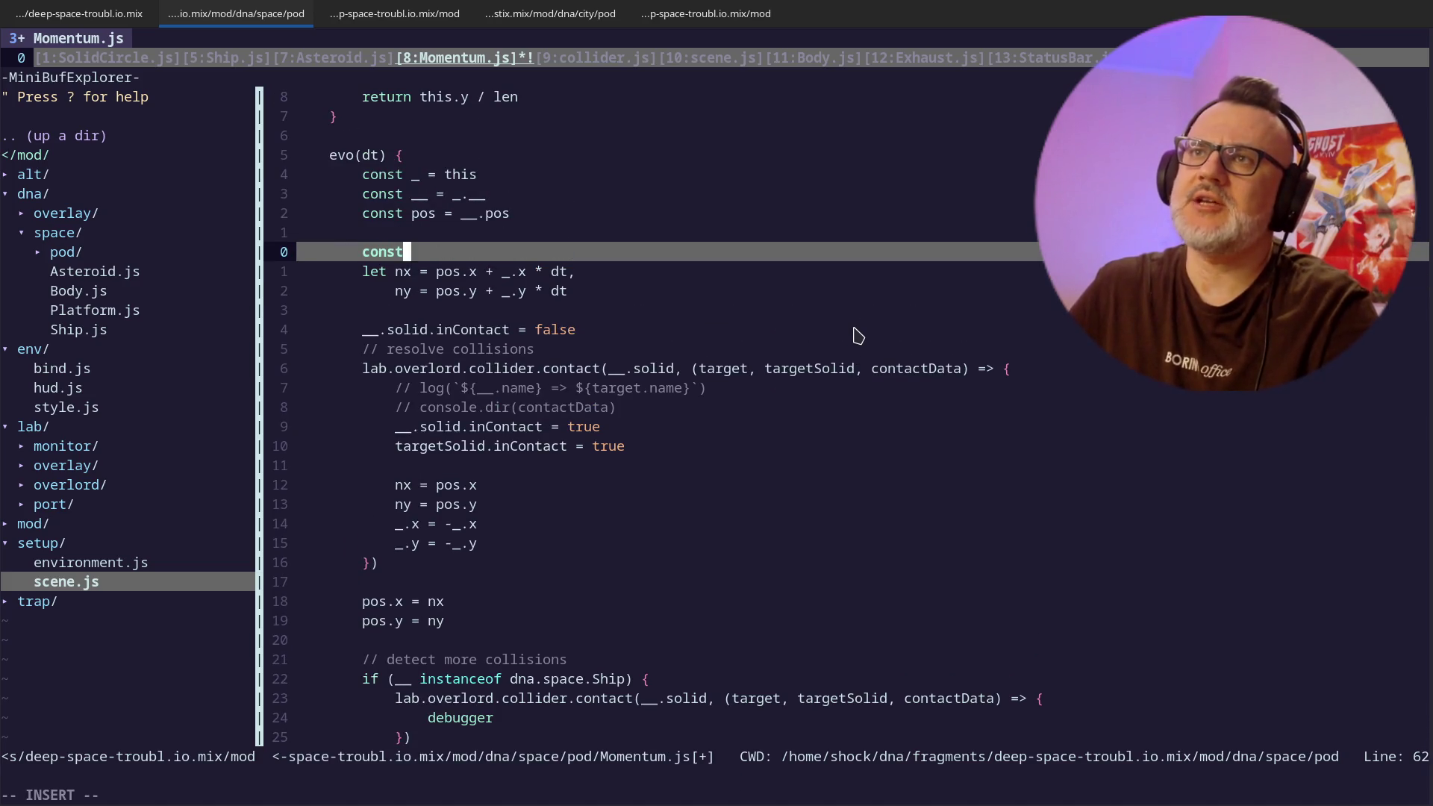
pyautogui.write('px = ')
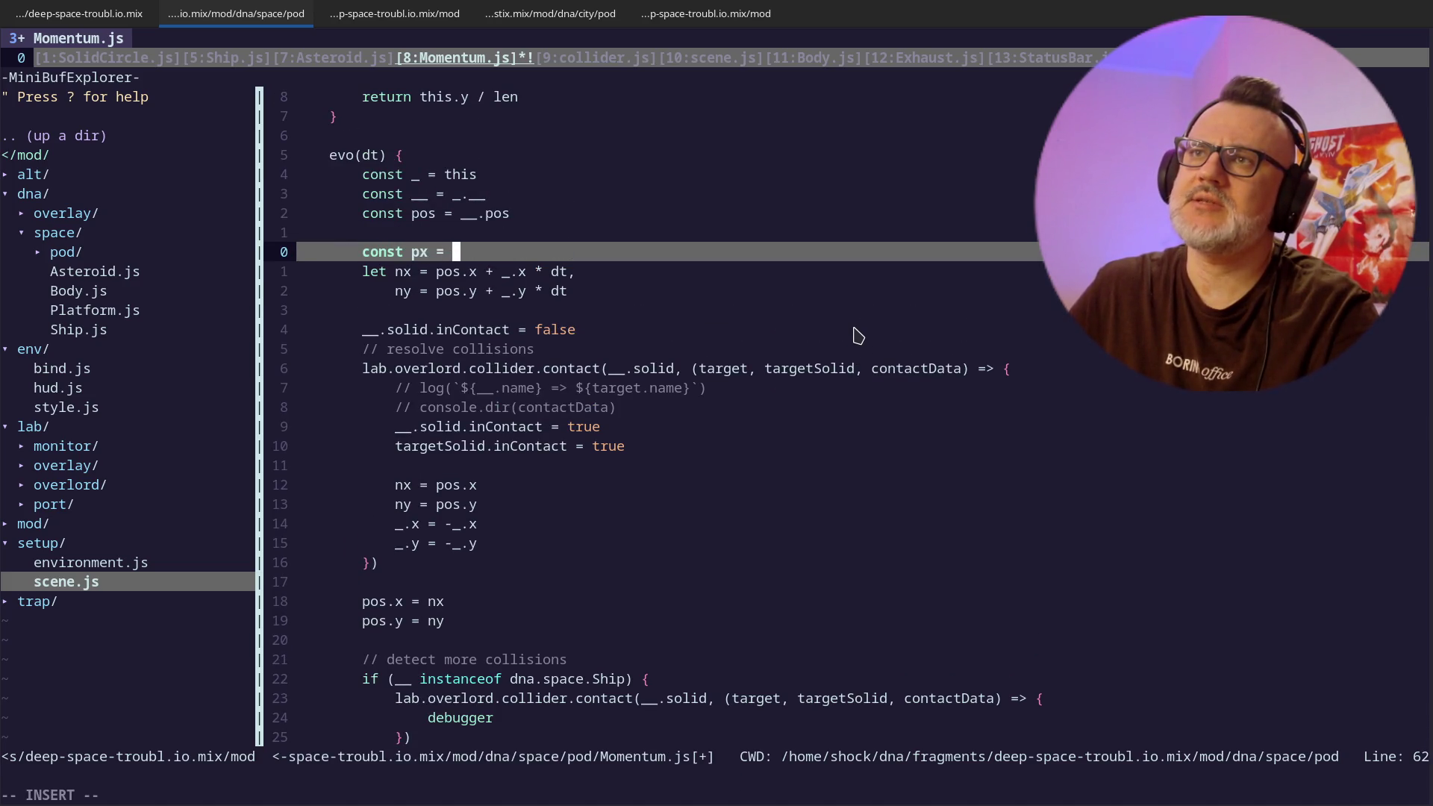
pyautogui.press('BackSpace')
pyautogui.press('BackSpace')
pyautogui.press('BackSpace')
pyautogui.press('BackSpace')
pyautogui.press('BackSpace')
pyautogui.write('lastX ')
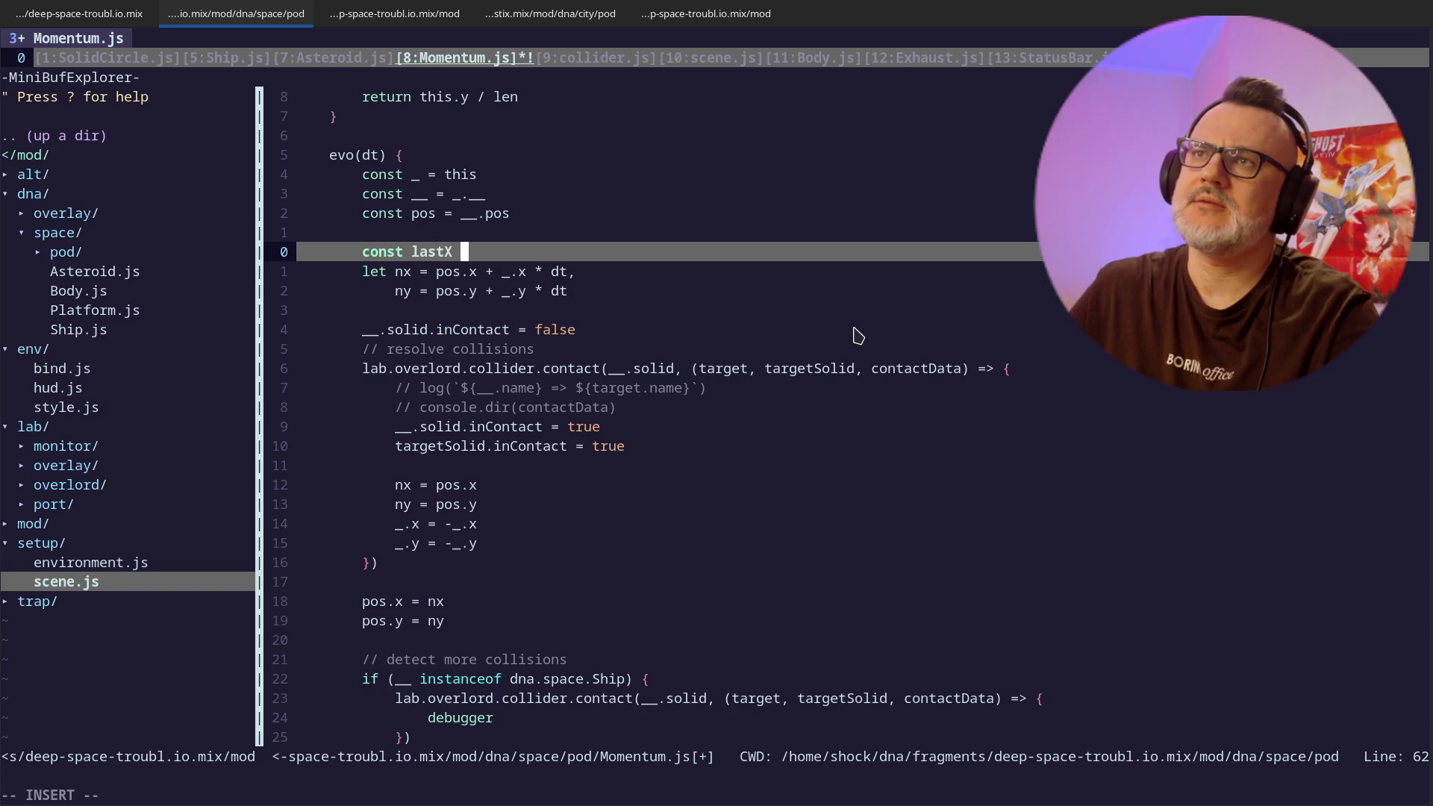
pyautogui.write('= pos.x,')
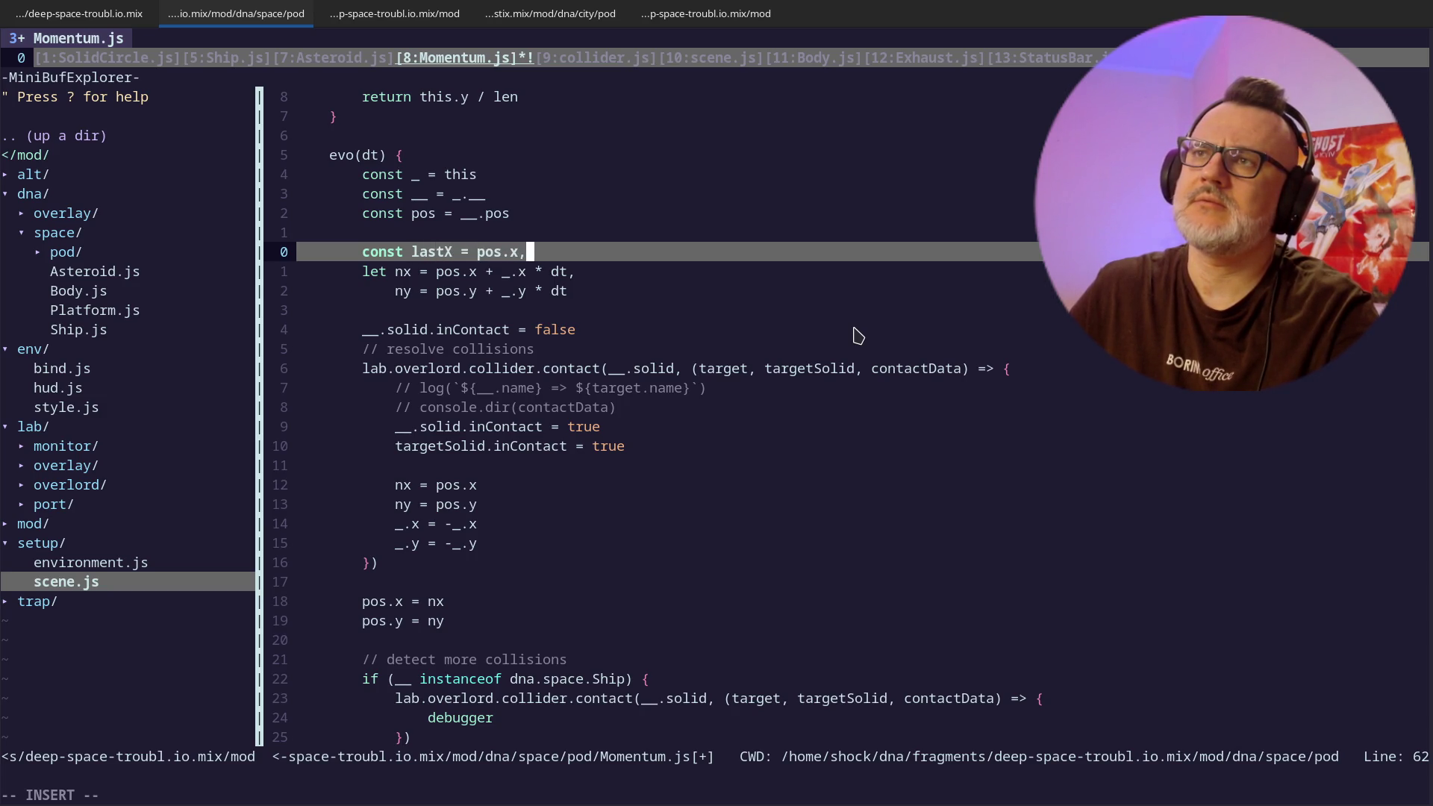
pyautogui.press('Return')
pyautogui.write('astY = pos.y,')
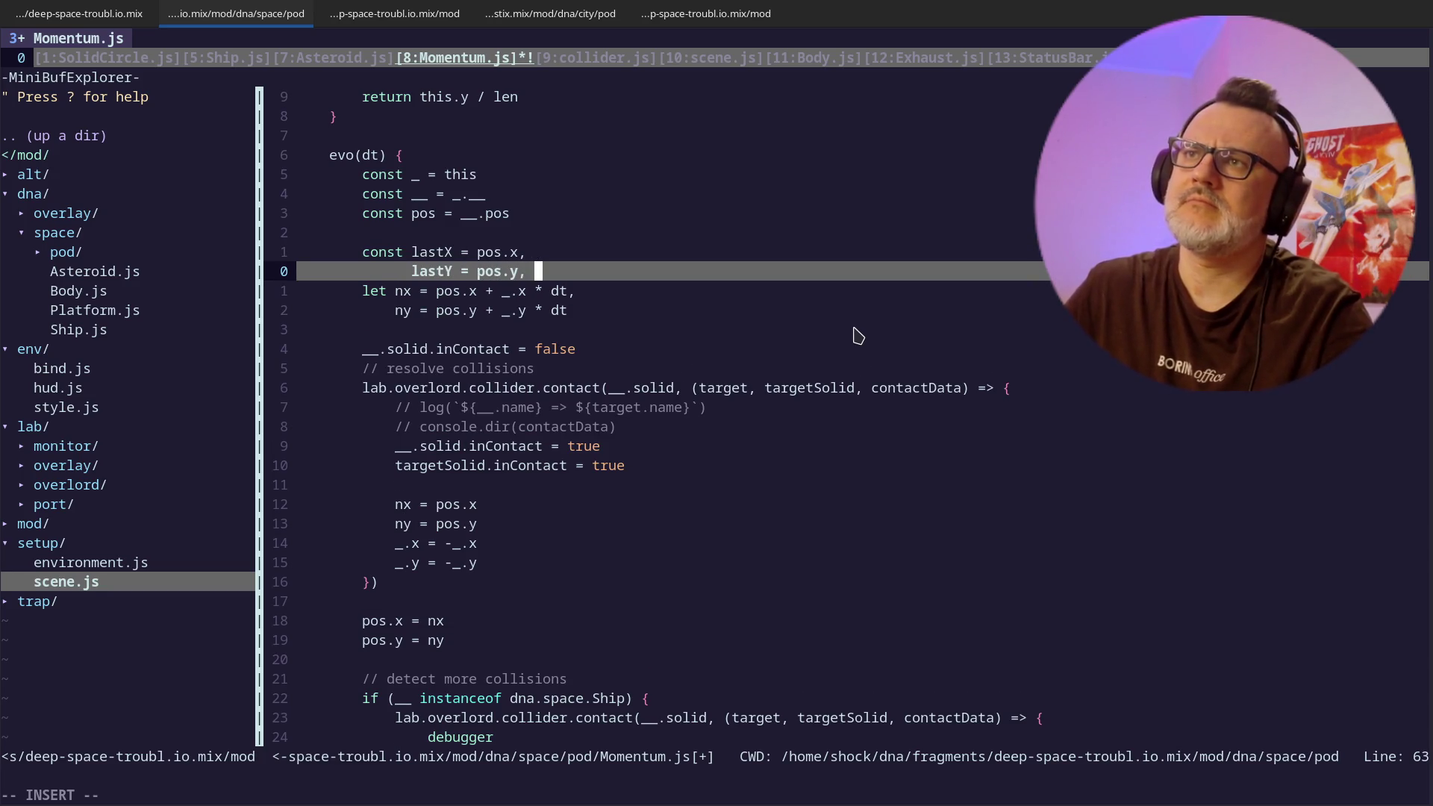
pyautogui.press('Return')
pyautogui.press('Escape')
# - Save all open files with :wa
pyautogui.press('j')
pyautogui.press('j')
pyautogui.press('j')
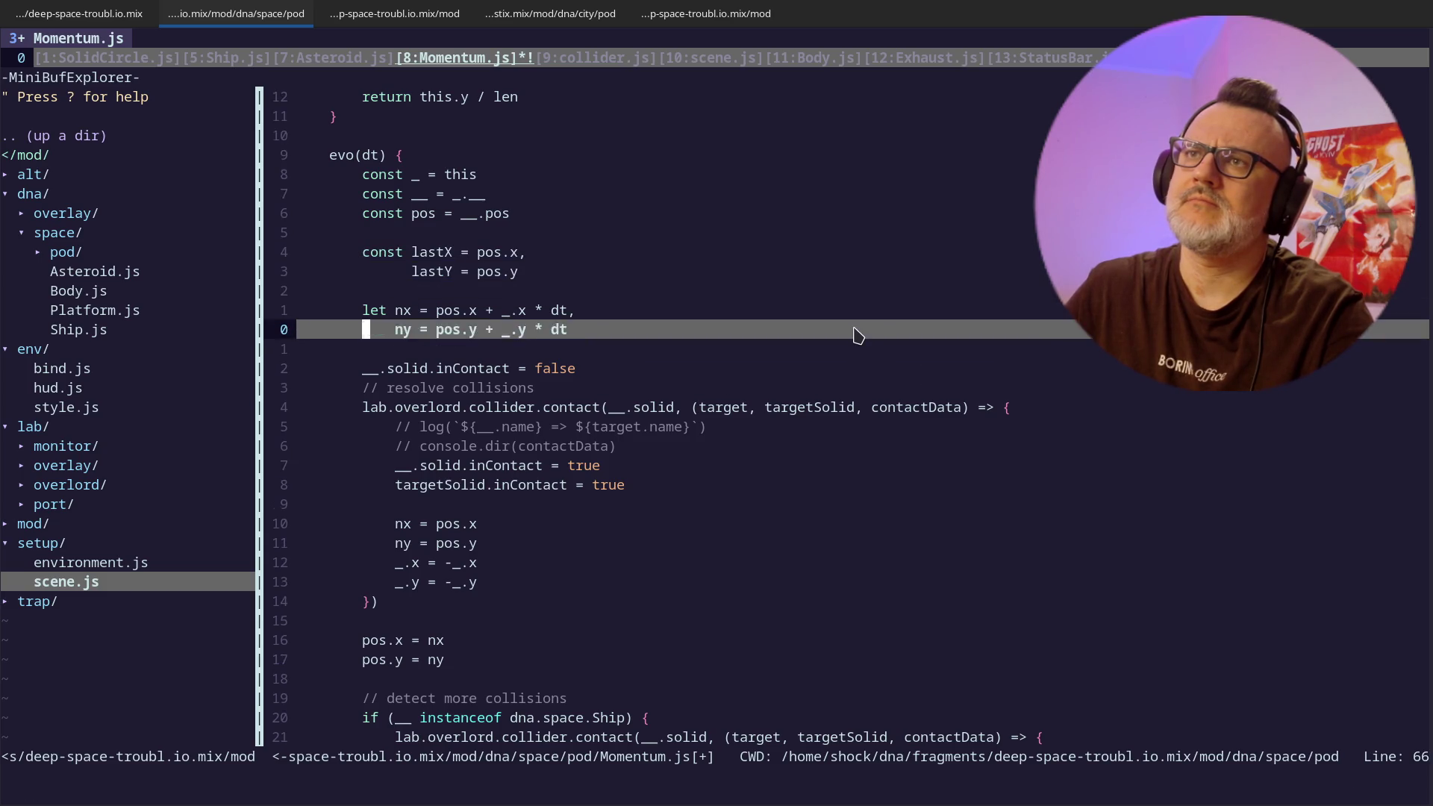
pyautogui.press('Return')
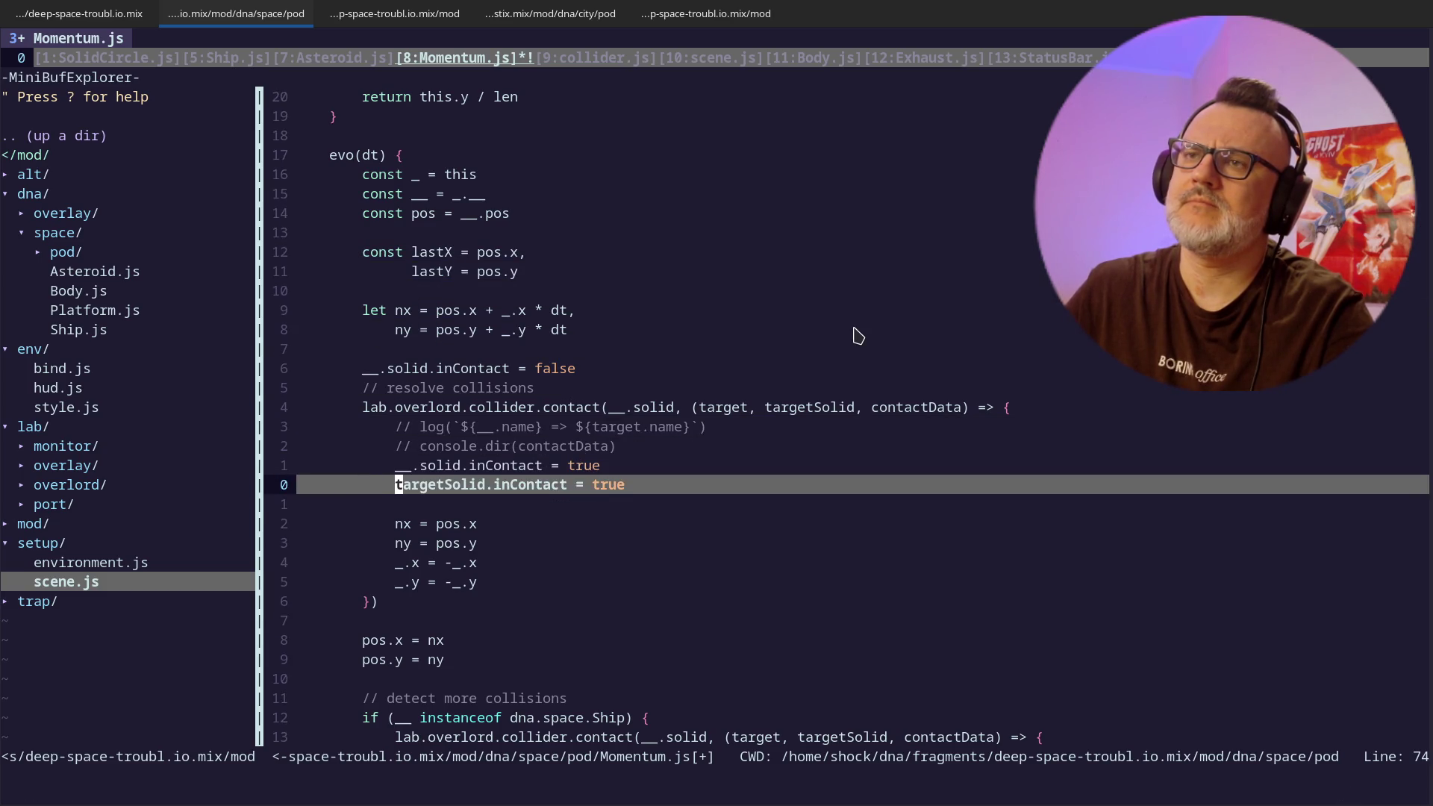
pyautogui.write(':wa')
pyautogui.press('Return')
pyautogui.press('j')
pyautogui.press('j')
pyautogui.press('j')
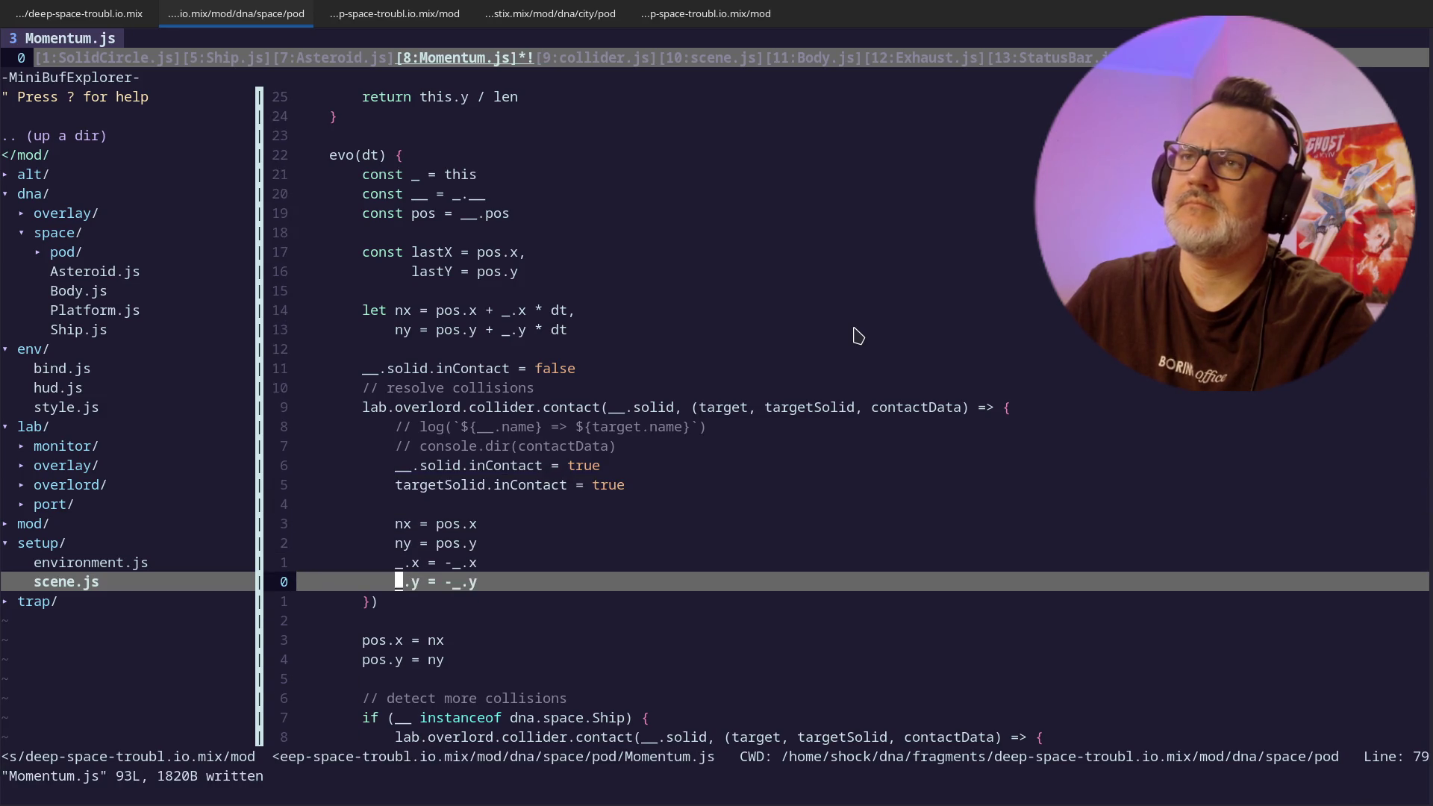
# - Begin a new console.log line in the Ship contact block
pyautogui.press('k')
pyautogui.press('k')
pyautogui.press('k')
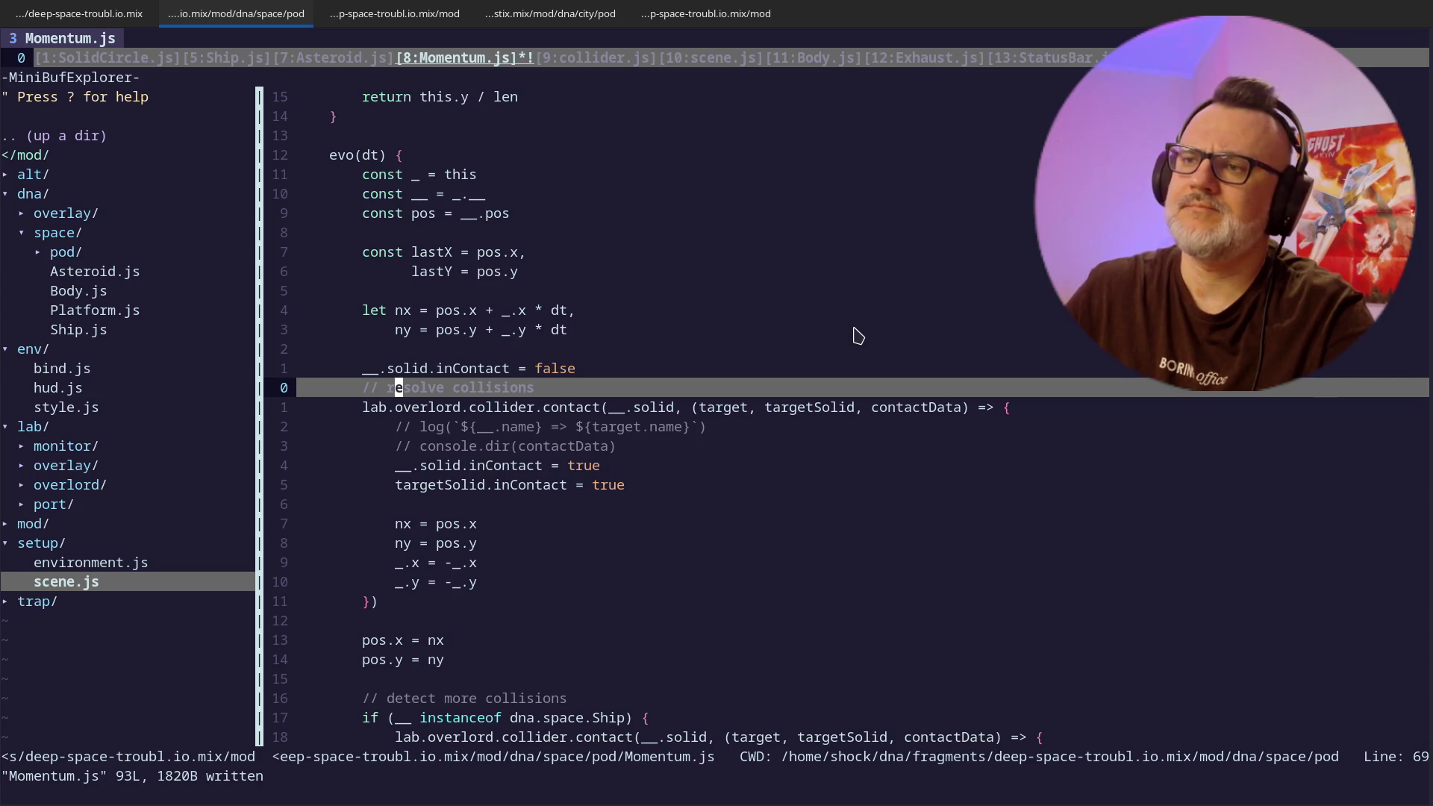
pyautogui.press('j')
pyautogui.press('j')
pyautogui.press('j')
pyautogui.write('gk')
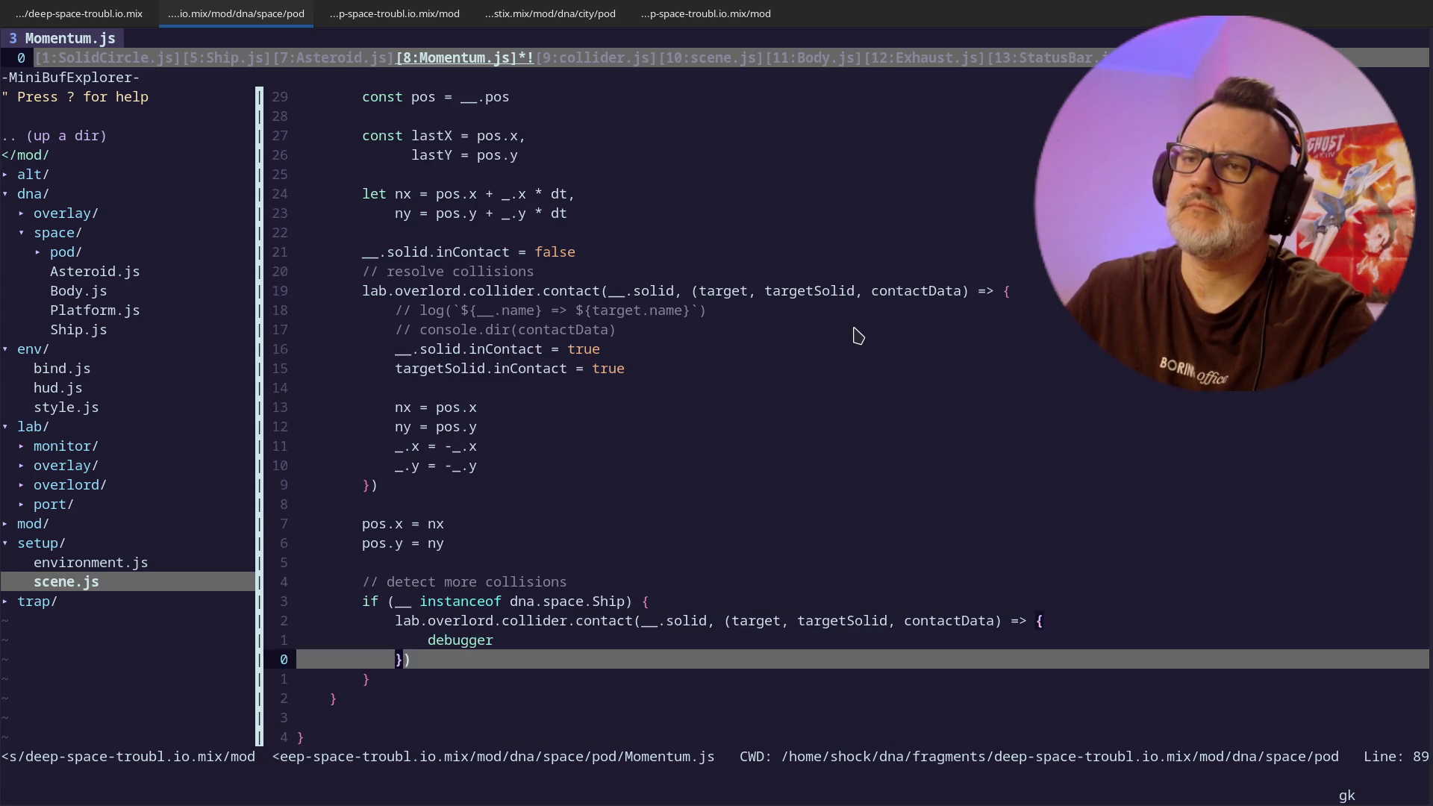
pyautogui.write('kO')
pyautogui.write('console.log(')
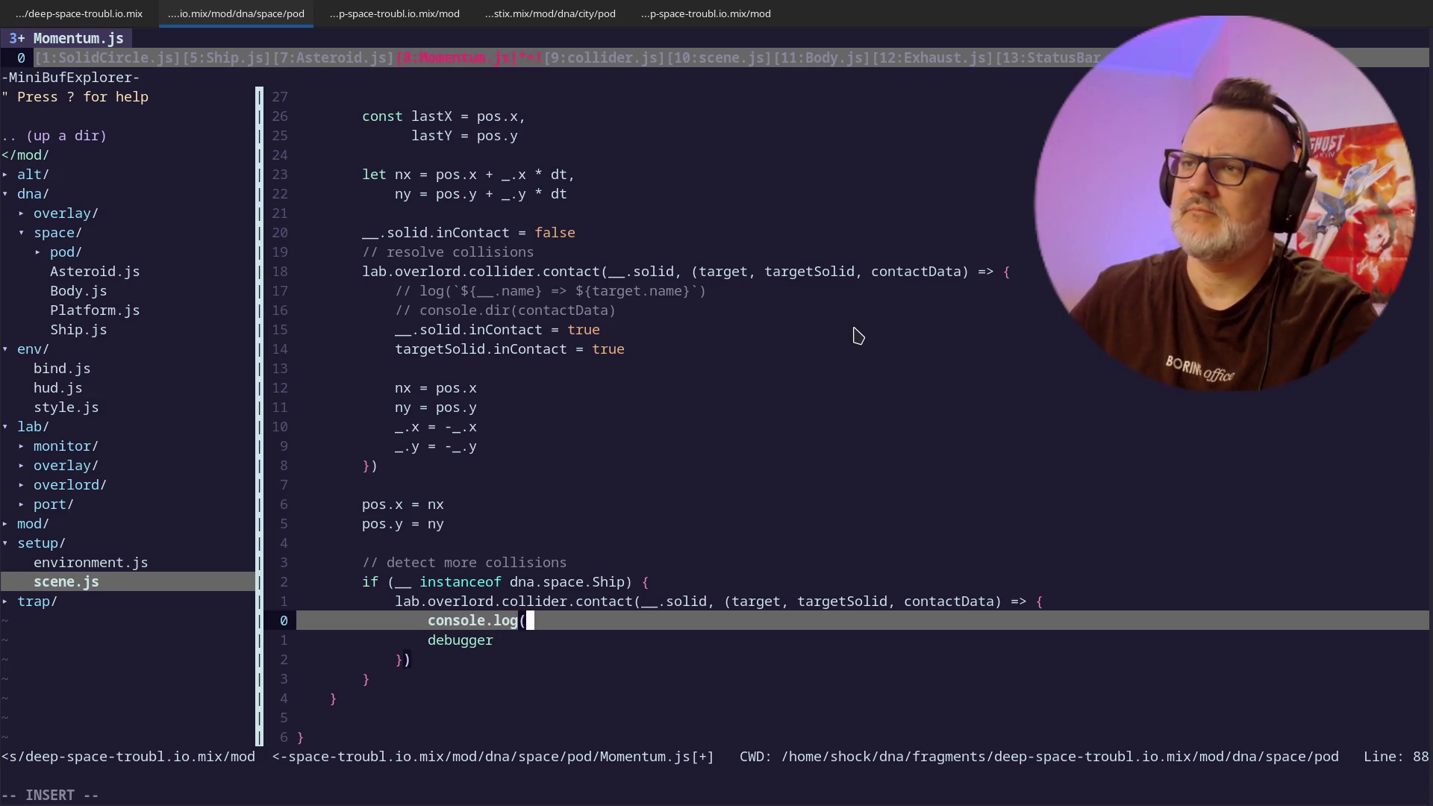
pyautogui.write("'")
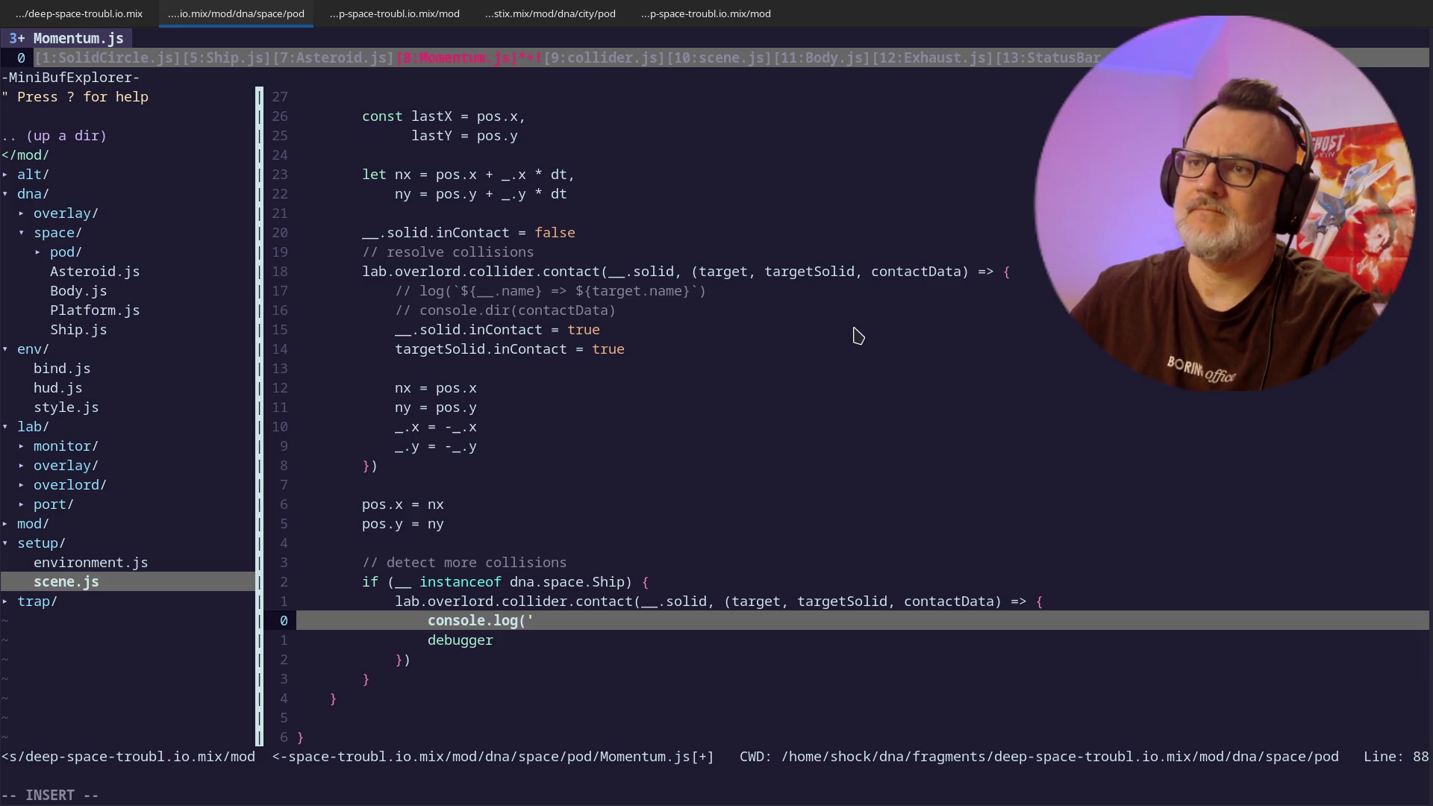
# - Fill the console.log template literal with ${lastX}:${lastY} followed by an arrow
pyautogui.press('BackSpace')
pyautogui.press('Escape')
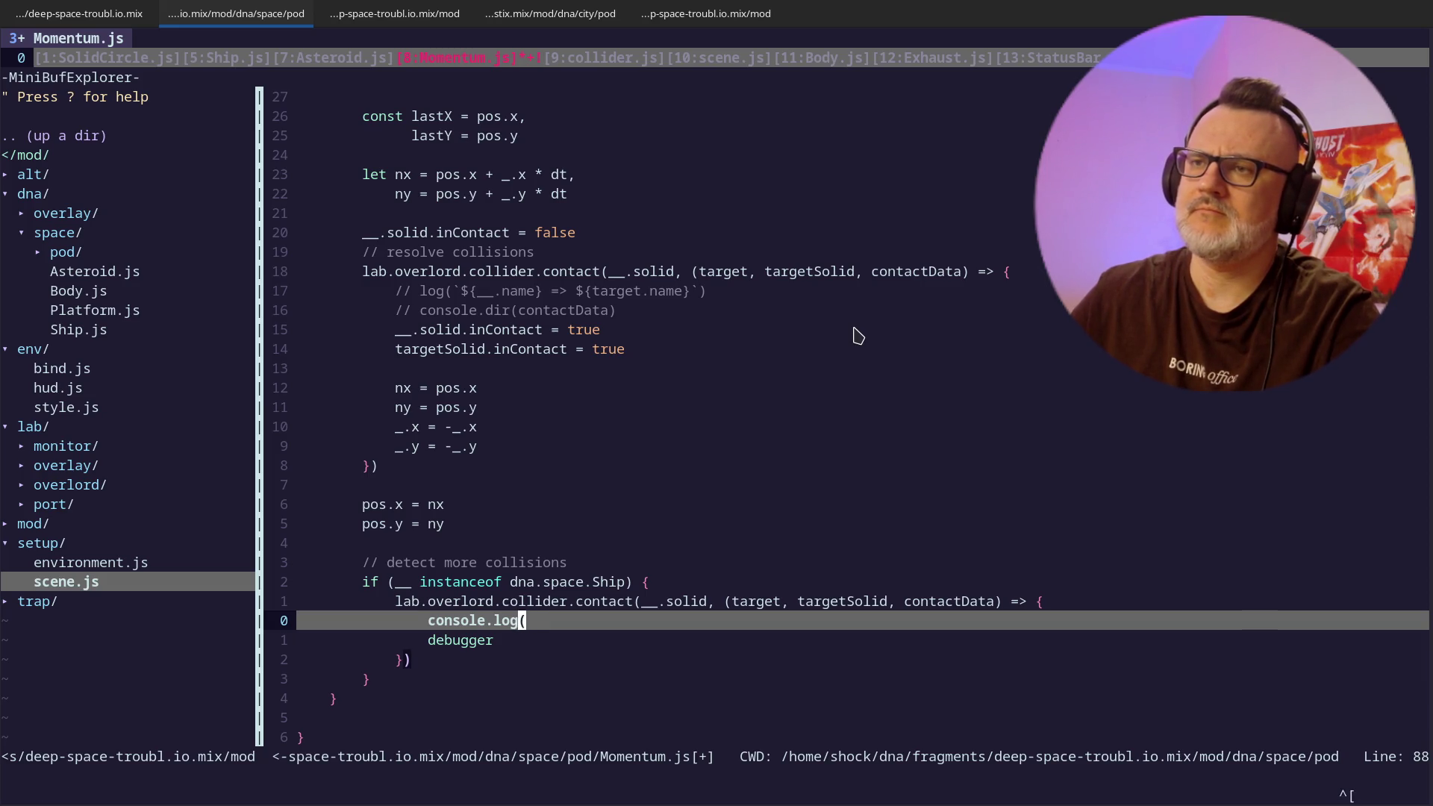
pyautogui.write('A)')
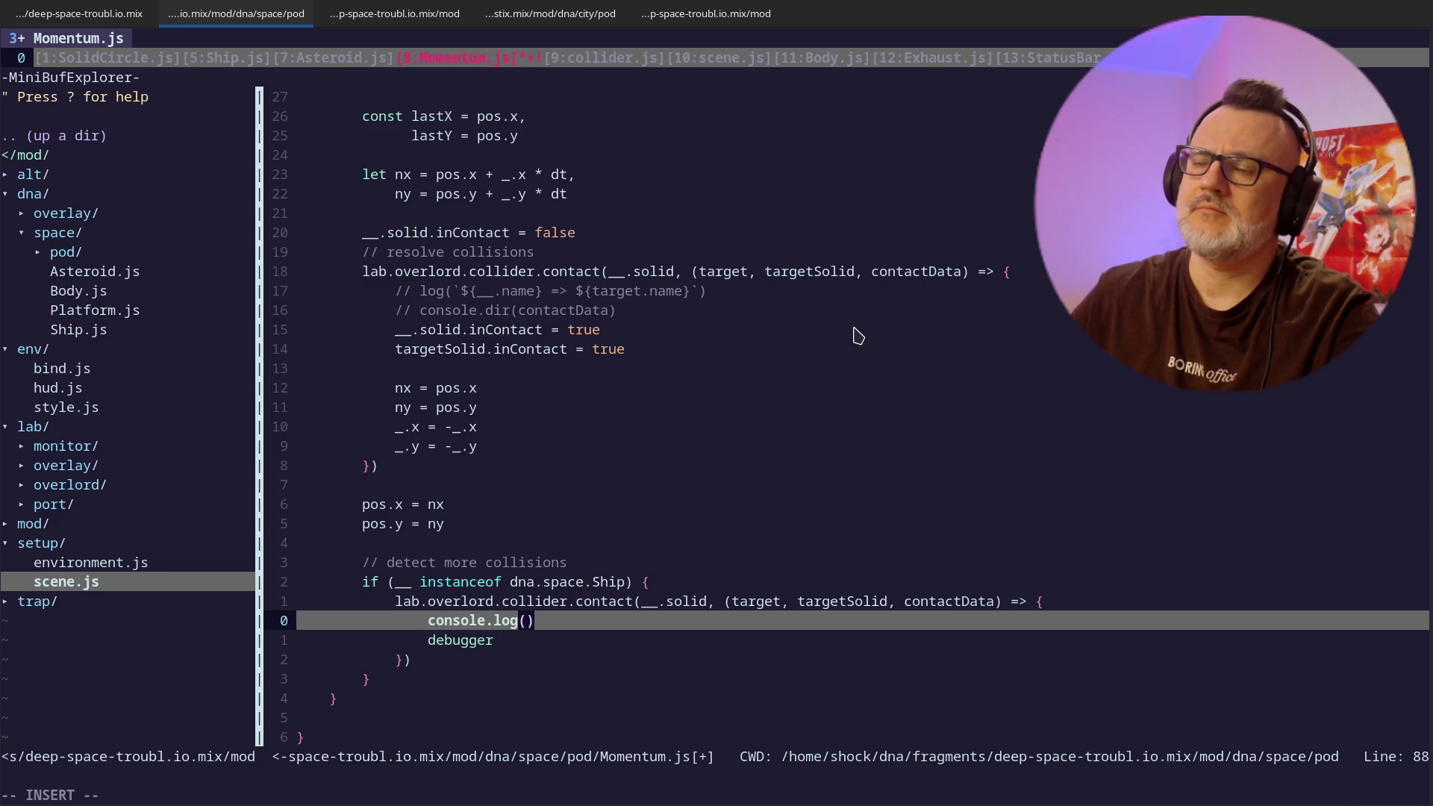
pyautogui.press('BackSpace')
pyautogui.press('BackSpace')
pyautogui.press('Escape')
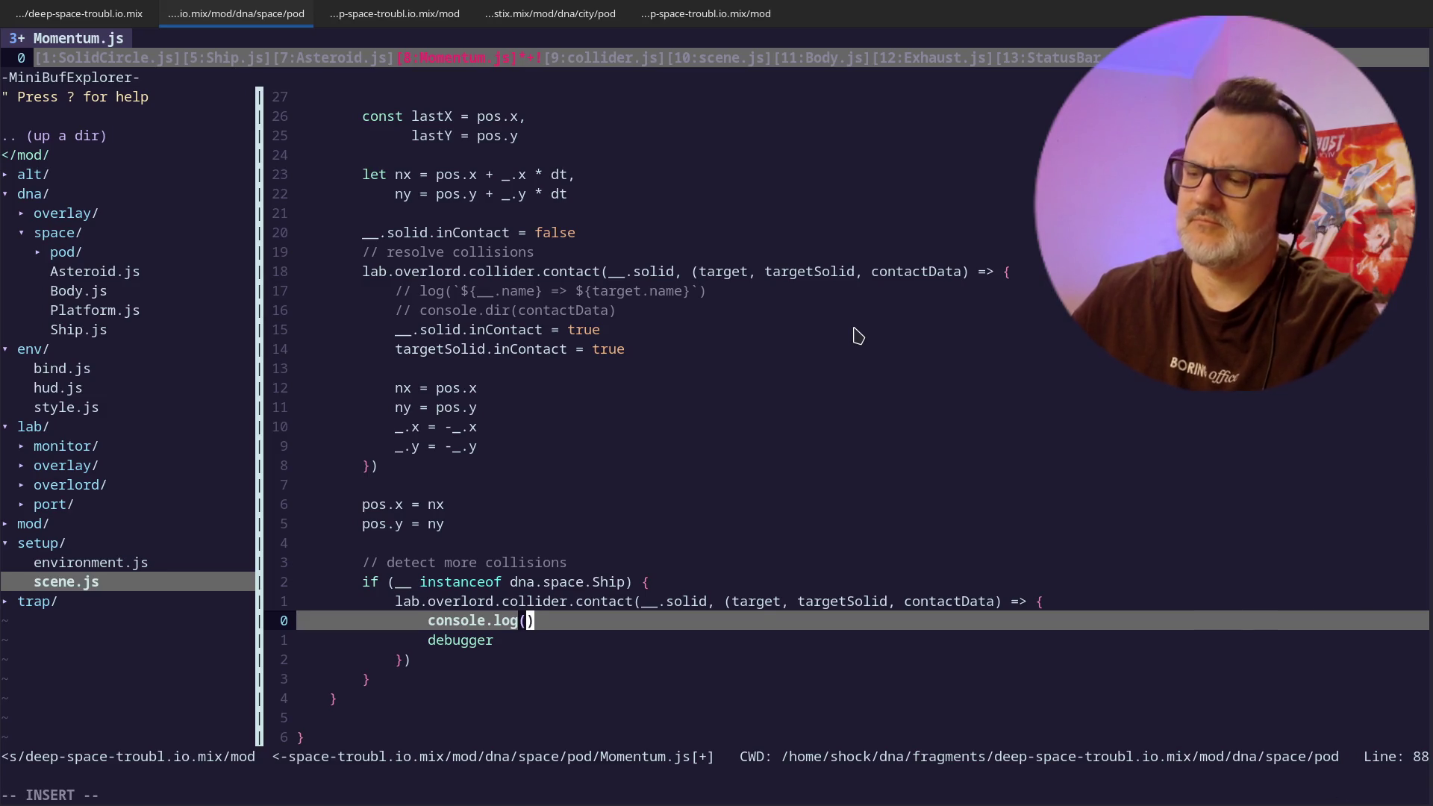
pyautogui.write('`${')
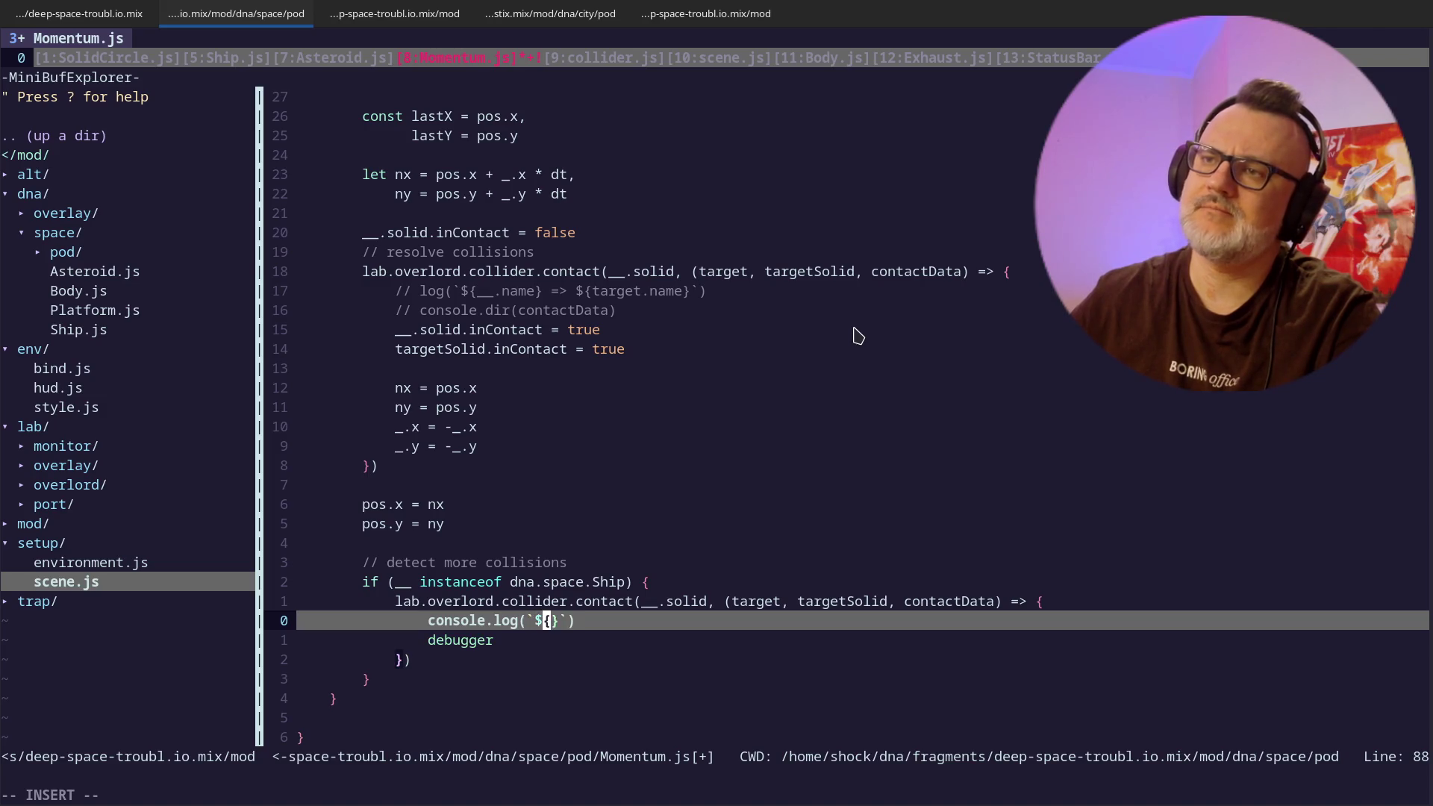
pyautogui.press('Right')
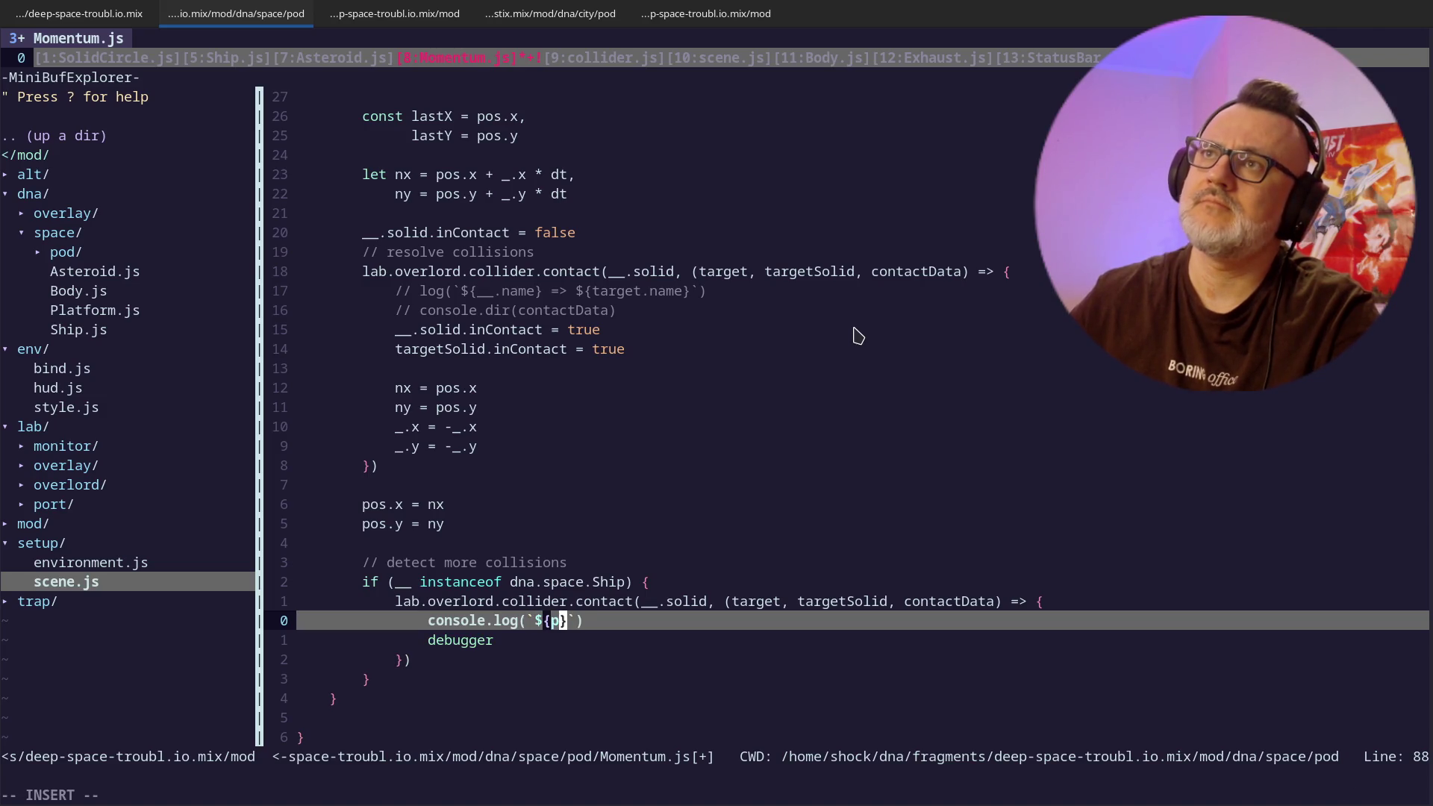
pyautogui.write('stX')
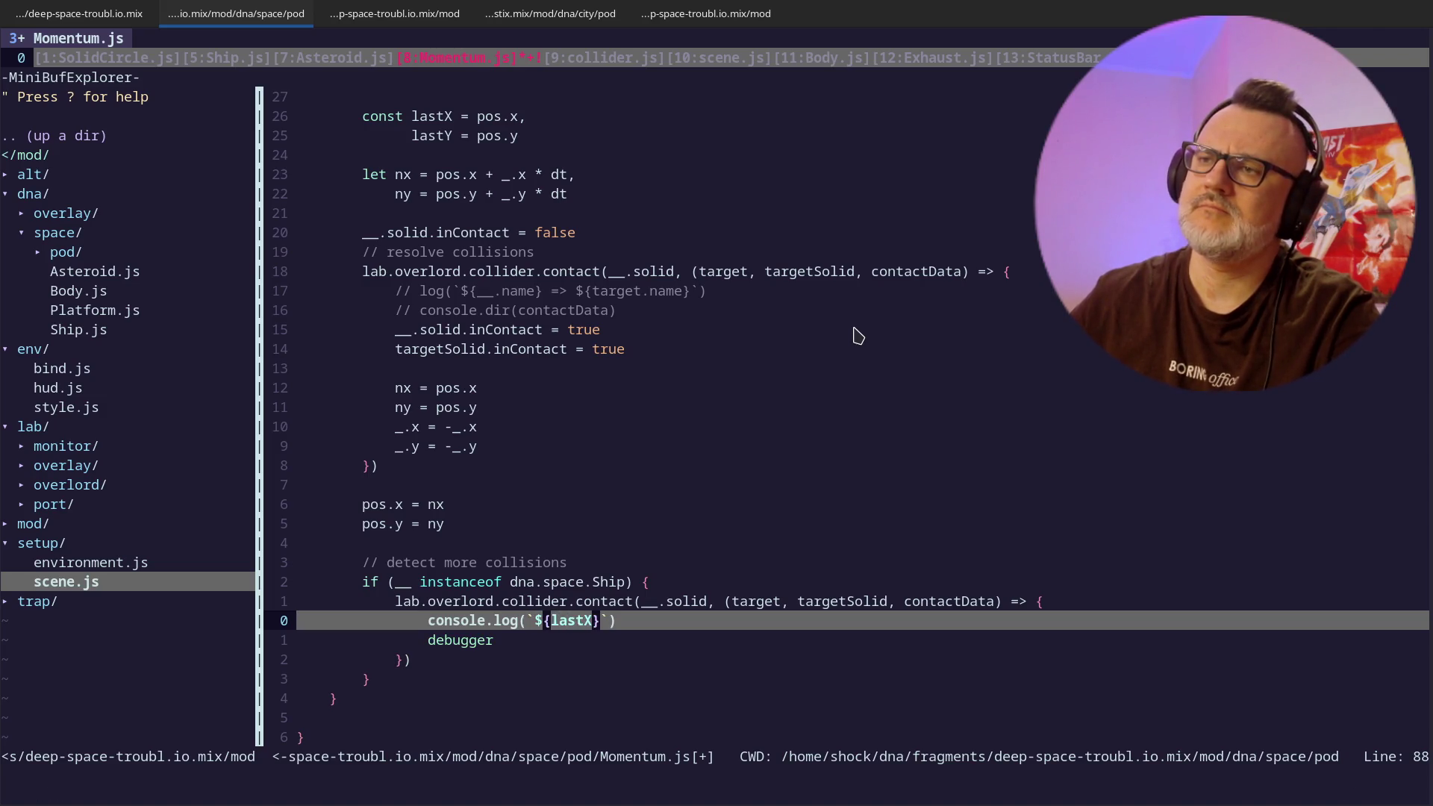
pyautogui.press('Right')
pyautogui.write(':')
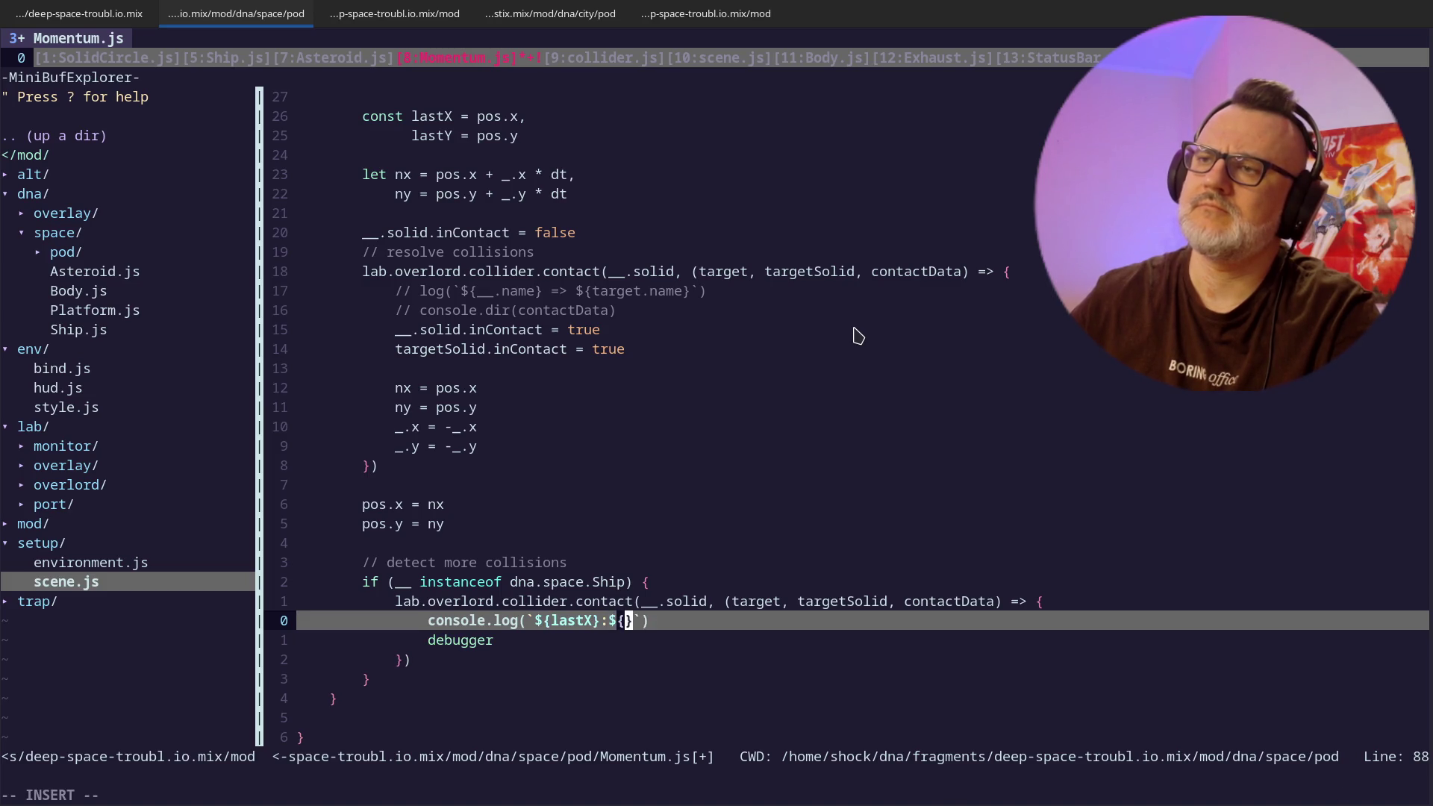
pyautogui.write('.')
pyautogui.write('Y')
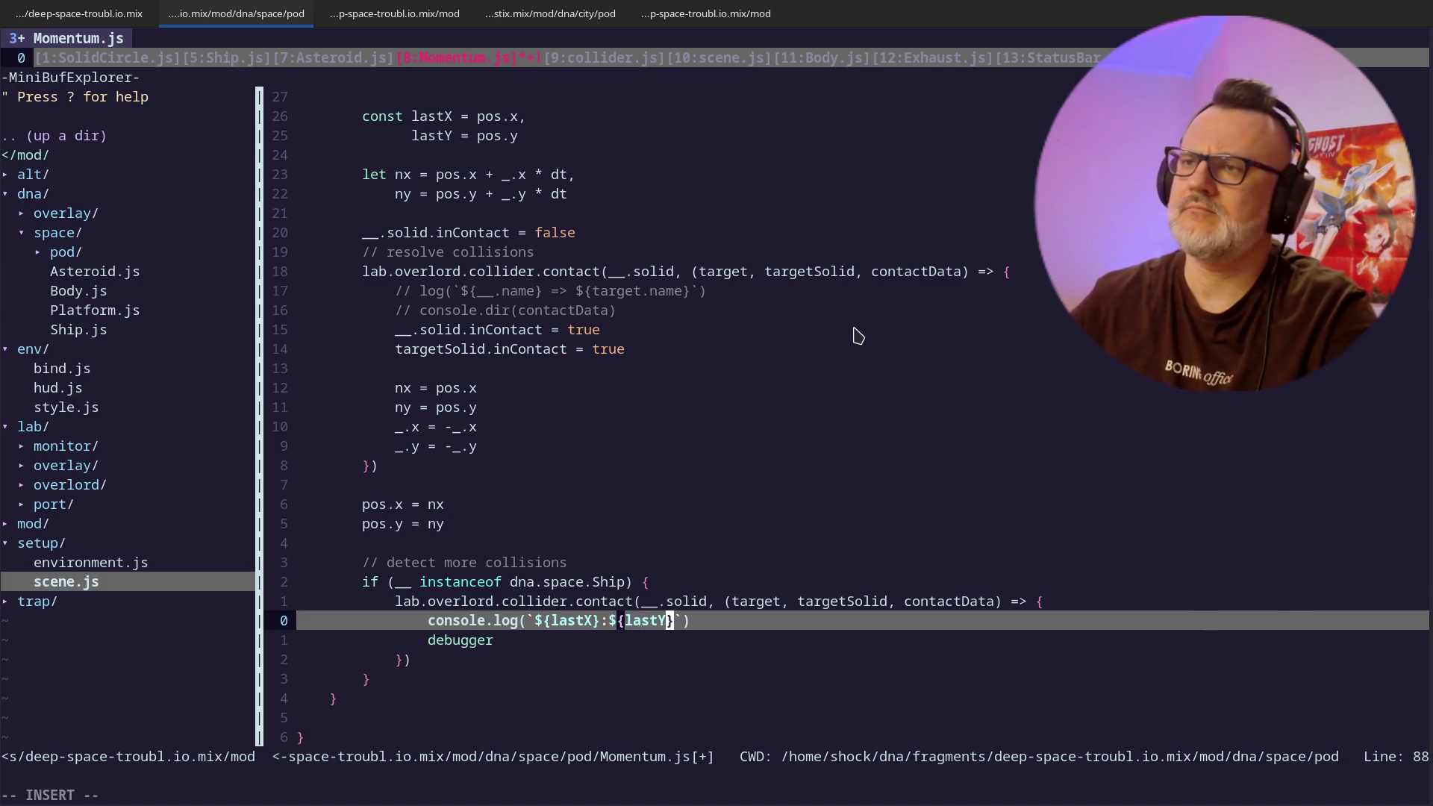
pyautogui.press('Escape')
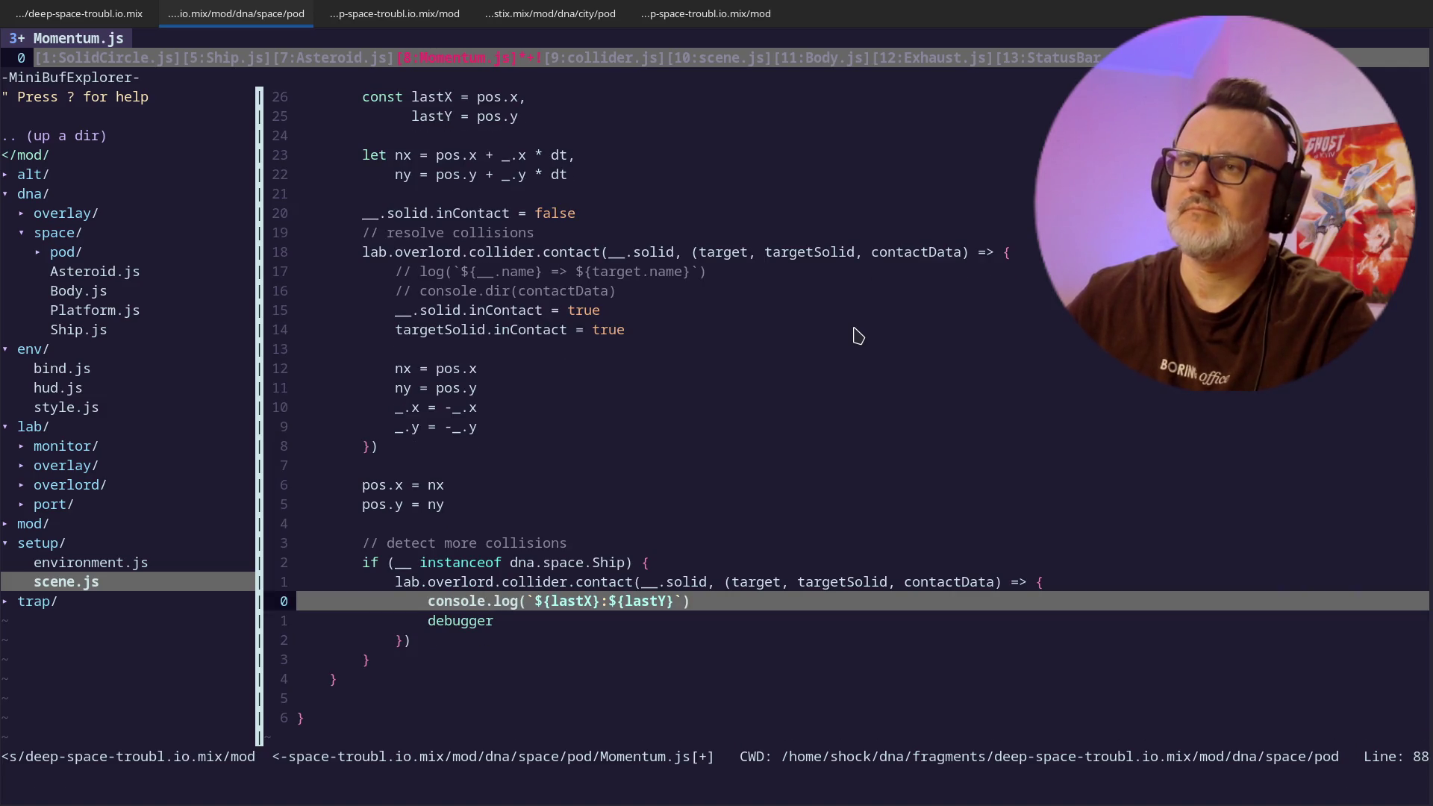
pyautogui.press('w')
pyautogui.press('w')
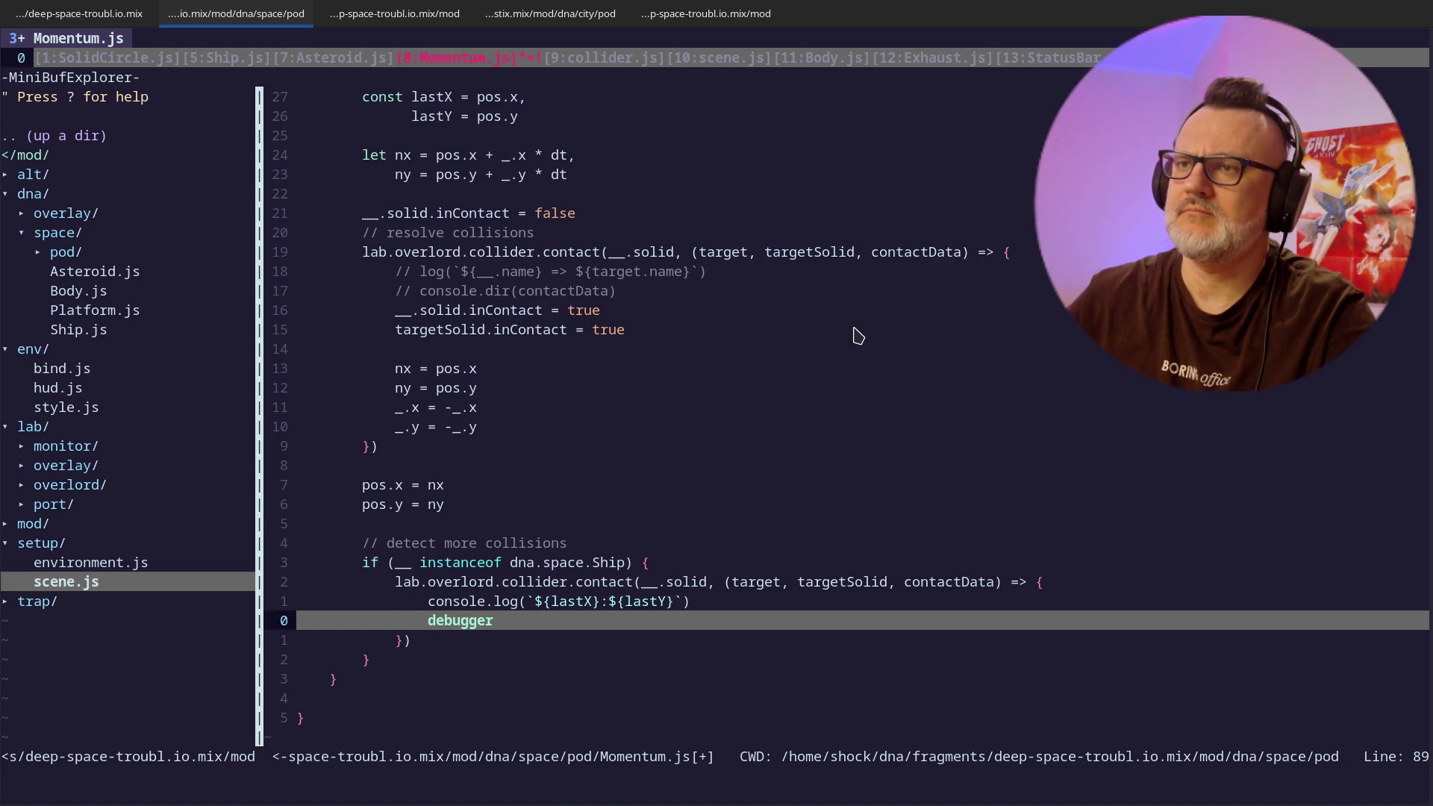
pyautogui.write('ki ')
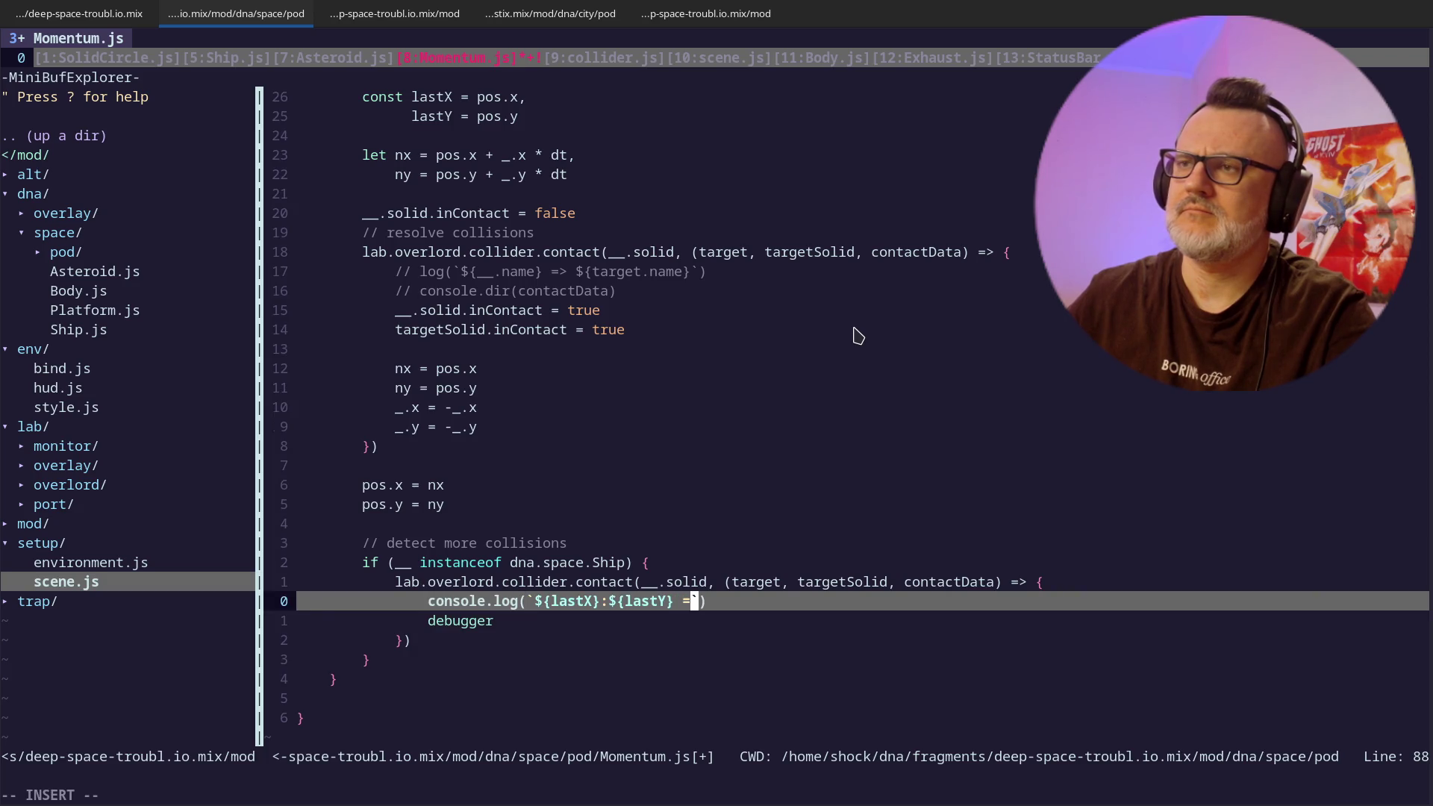
pyautogui.write('>')
pyautogui.press('Escape')
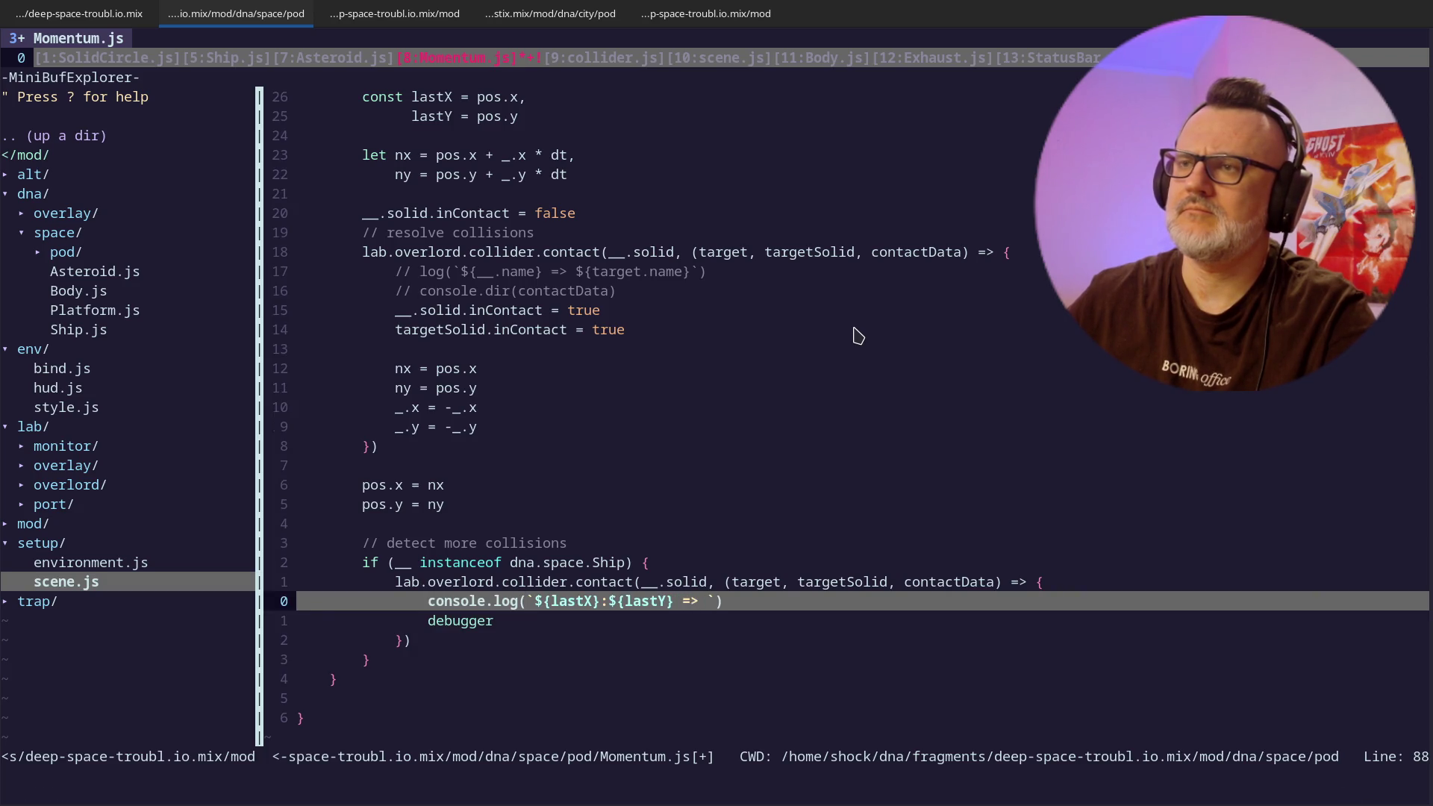
pyautogui.press('h')
pyautogui.press('h')
pyautogui.press('h')
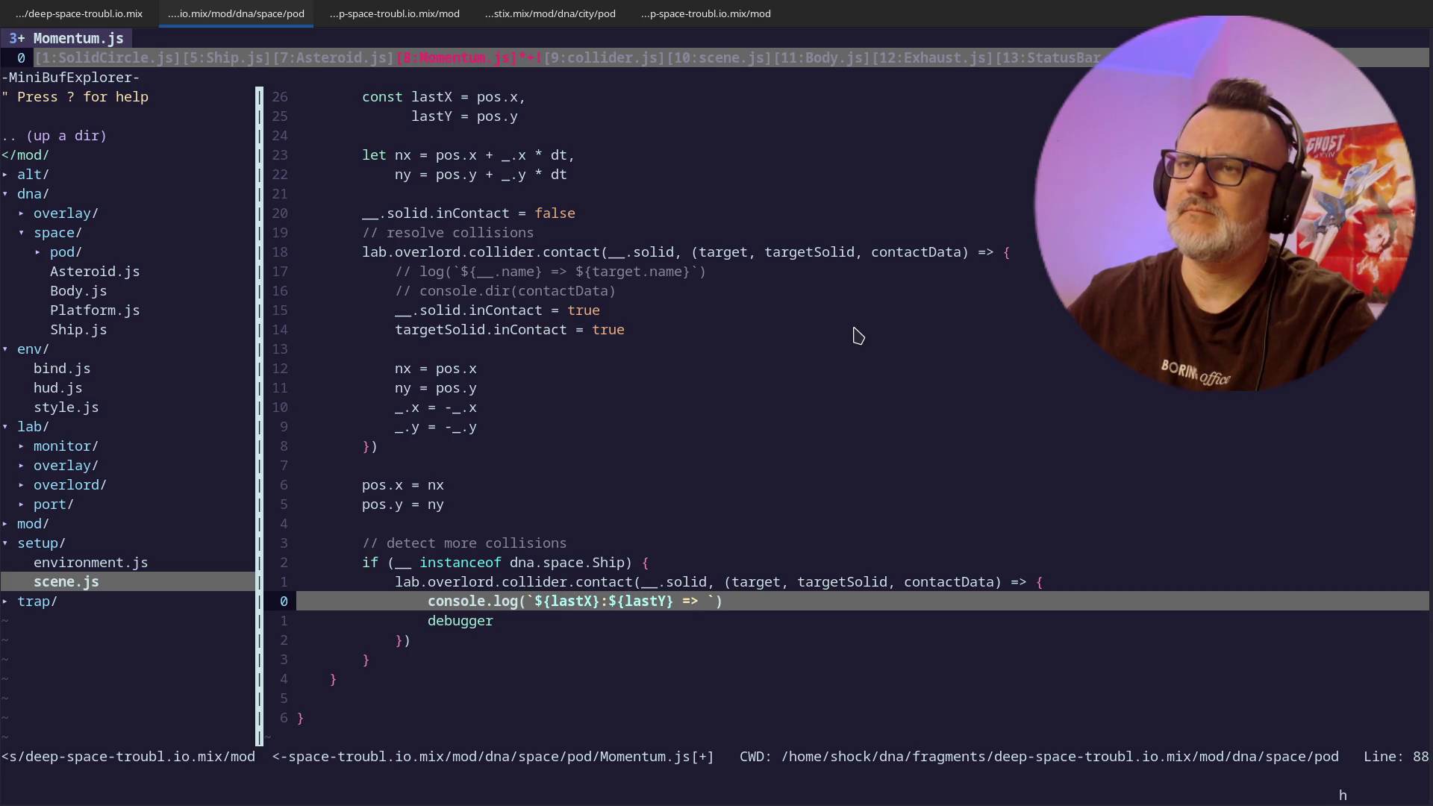
# - Wrap the lastX and lastY placeholders in round() calls
pyautogui.write('i')
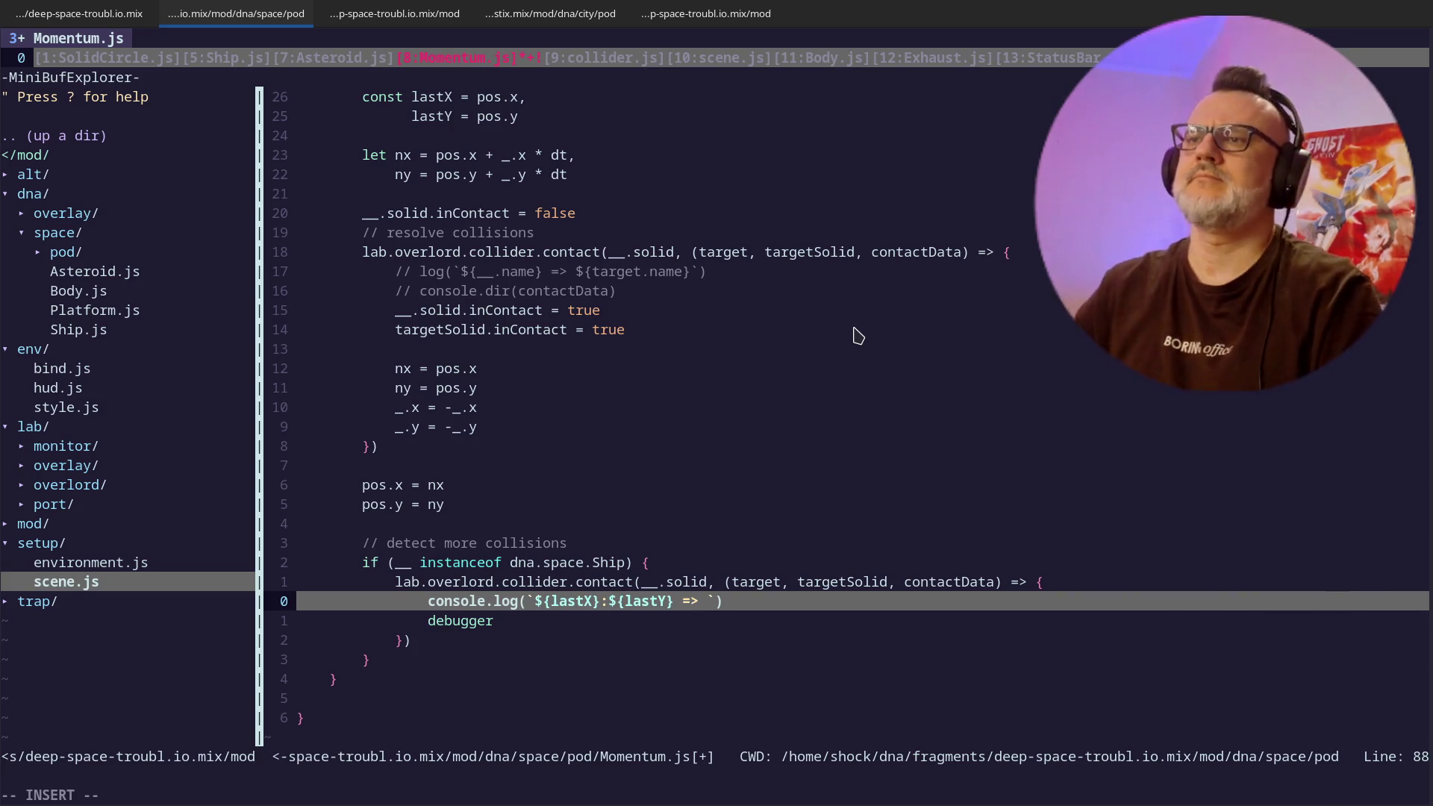
pyautogui.write('round(')
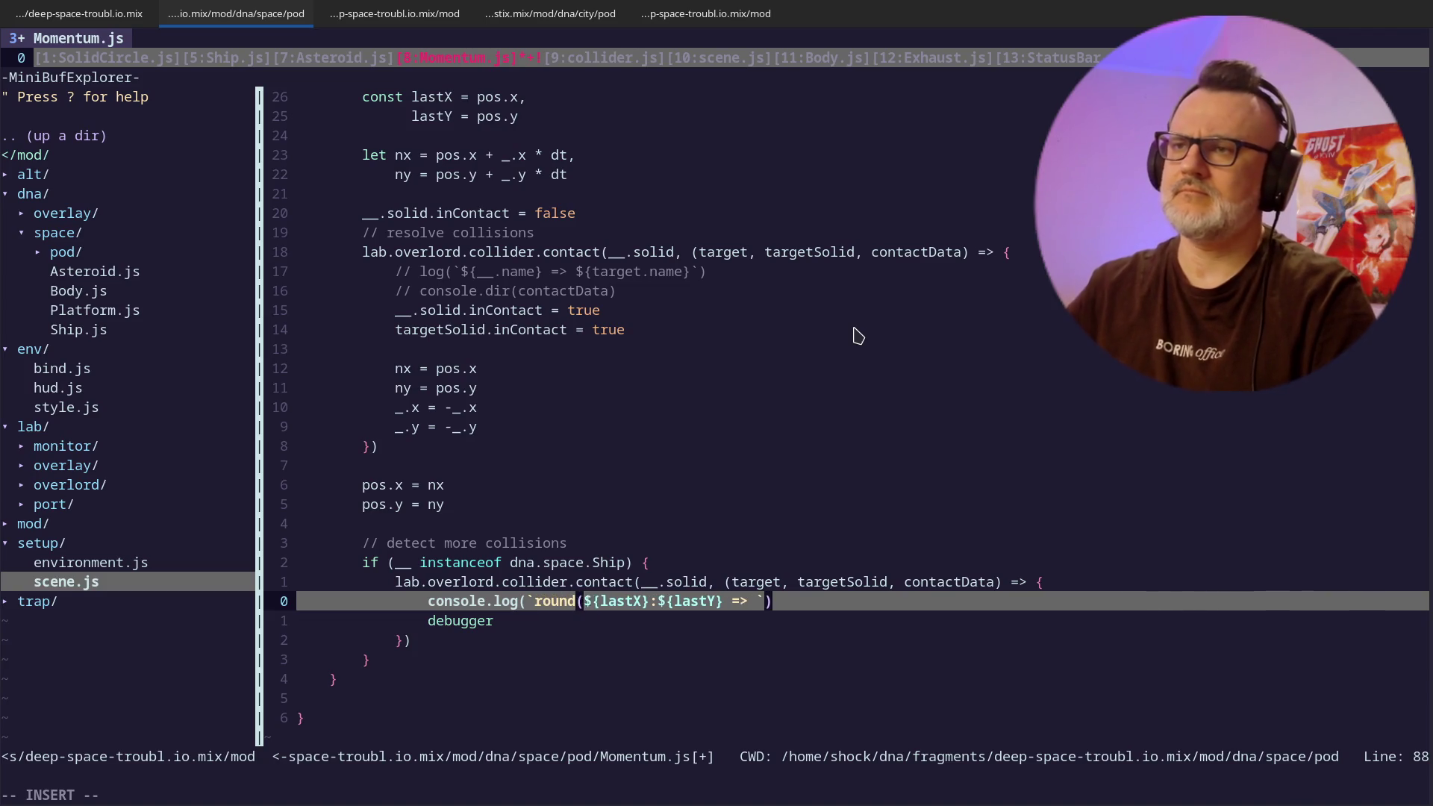
pyautogui.press('Escape')
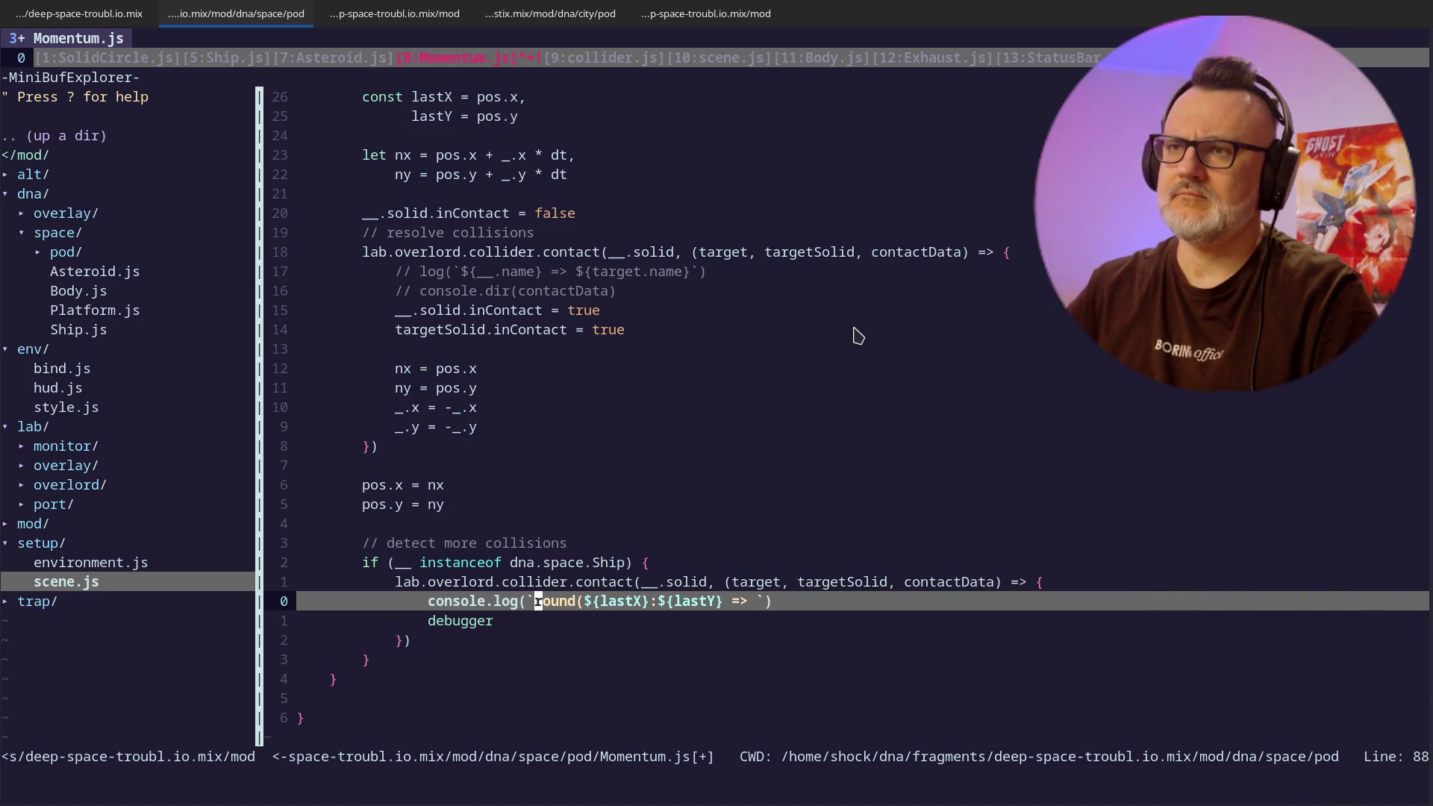
pyautogui.press('d')
pyautogui.press('f')
pyautogui.press('(')
pyautogui.write('laroudn(')
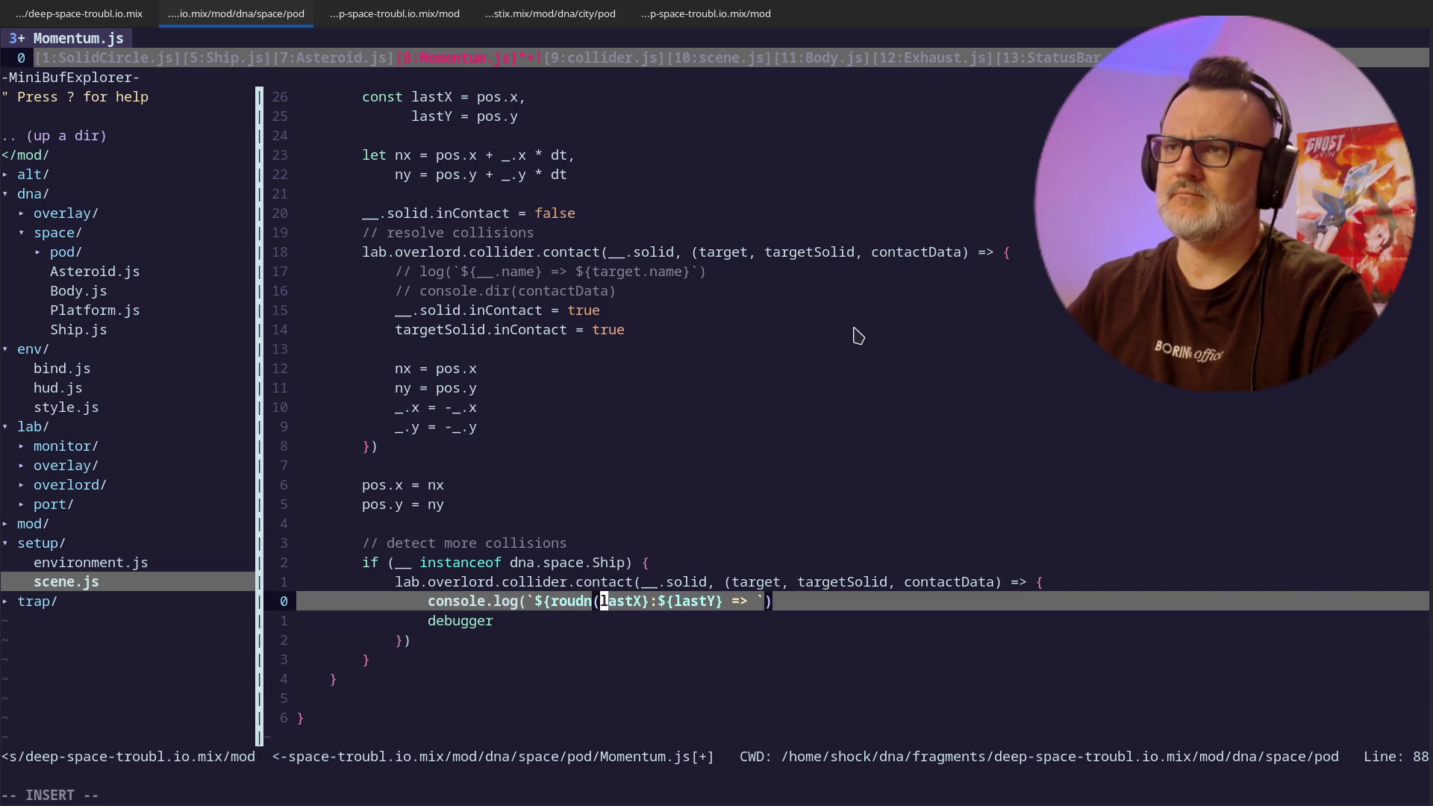
pyautogui.press('Escape')
pyautogui.press('d')
pyautogui.press('f')
pyautogui.press('(')
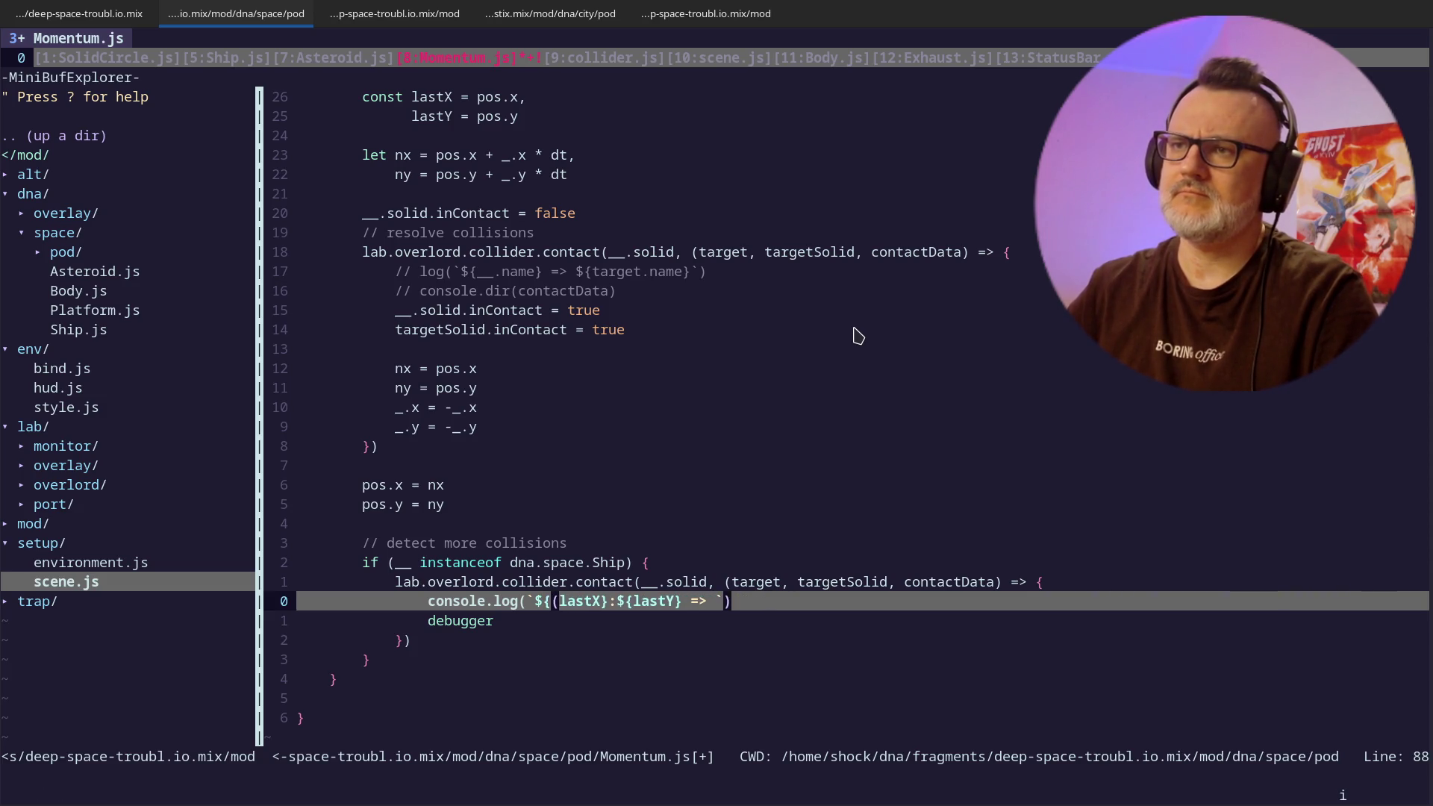
pyautogui.write('iround(')
pyautogui.press('Escape')
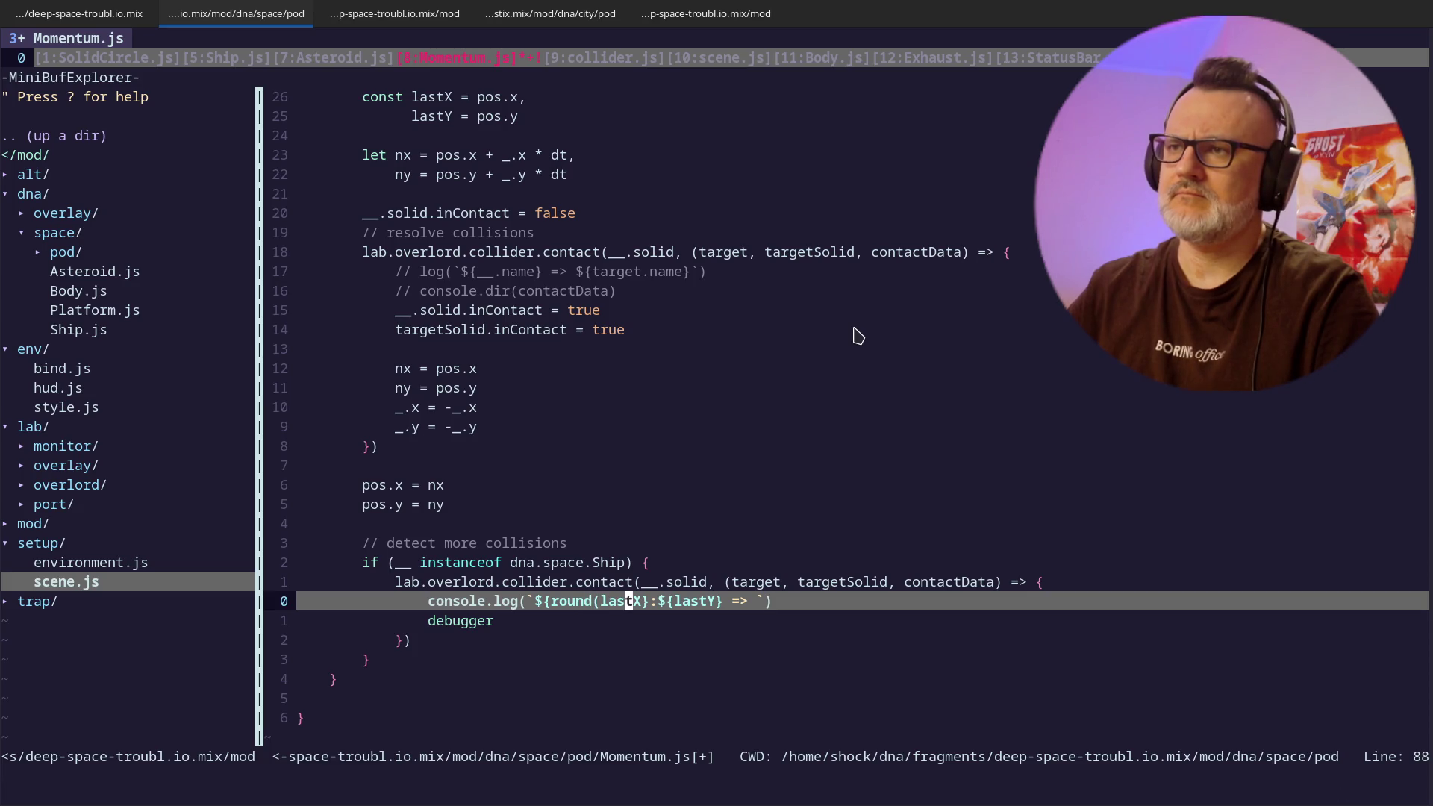
pyautogui.write(')')
pyautogui.press('Escape')
pyautogui.write('1around(')
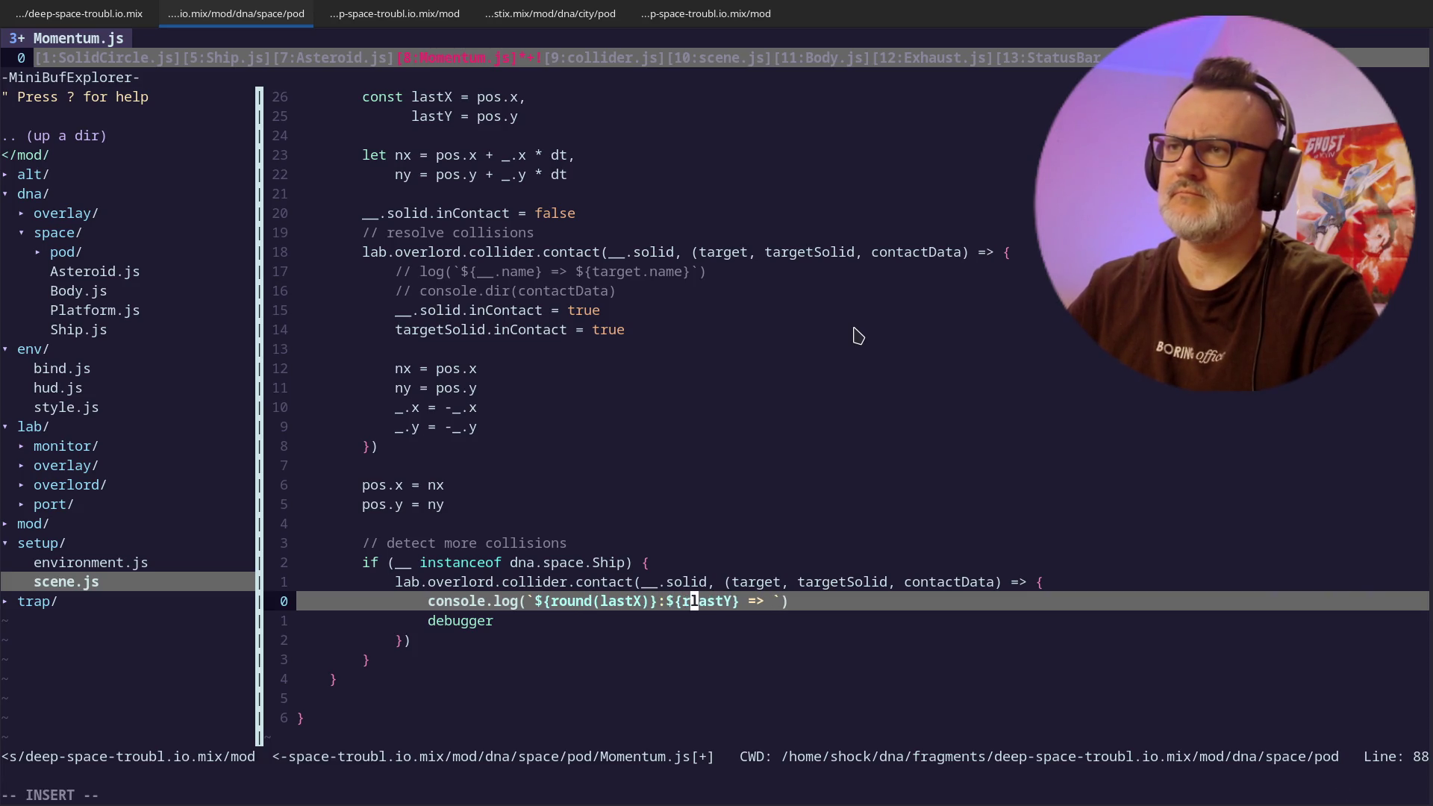
pyautogui.press('Escape')
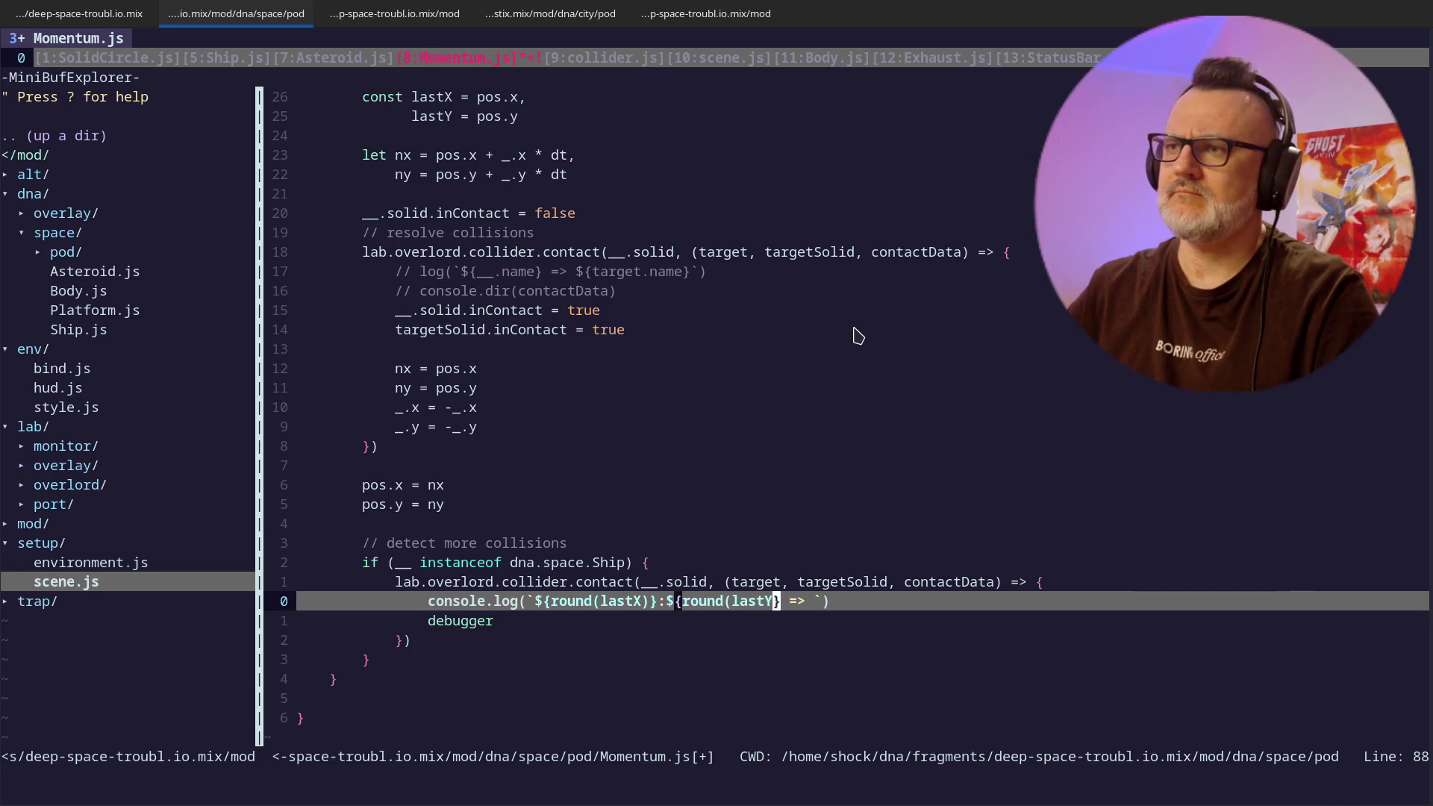
pyautogui.write('i)')
pyautogui.press('Escape')
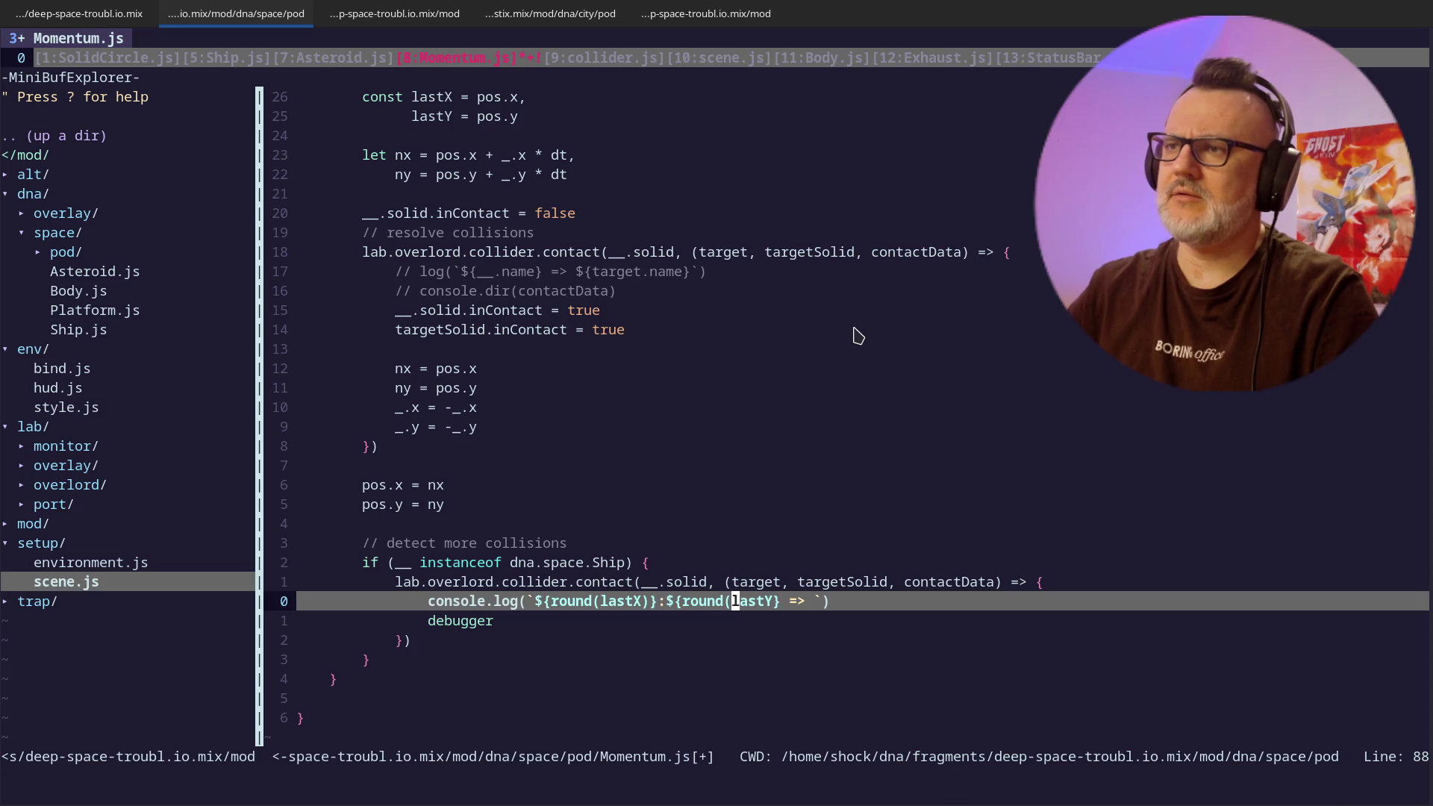
# - Remove the round() wrappers again, leaving plain lastX and lastY placeholders
pyautogui.press('h')
pyautogui.press('v')
pyautogui.press('F')
pyautogui.press('{')
pyautogui.press('d')
pyautogui.press('F')
pyautogui.press('a')
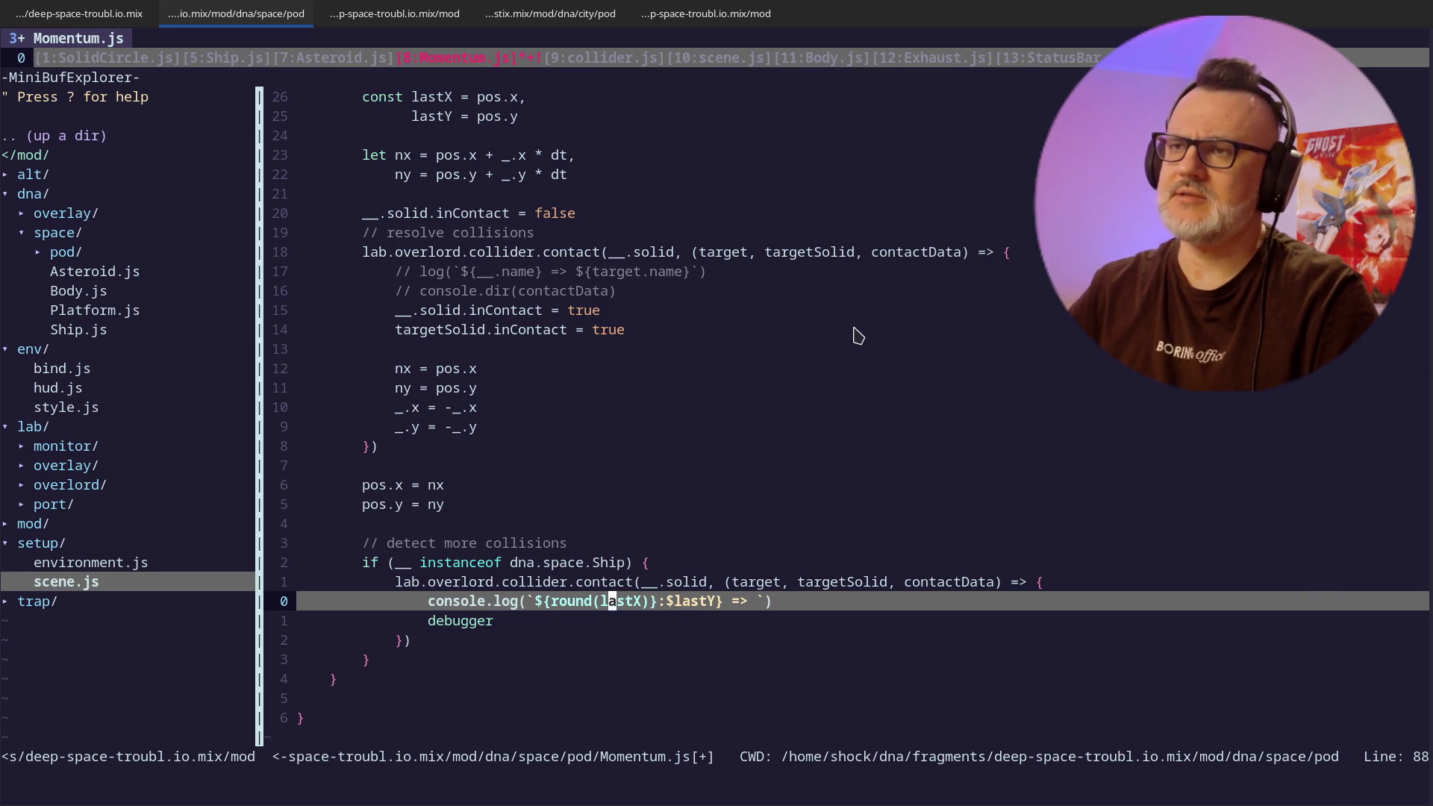
pyautogui.press('d')
pyautogui.press('2')
pyautogui.press('w')
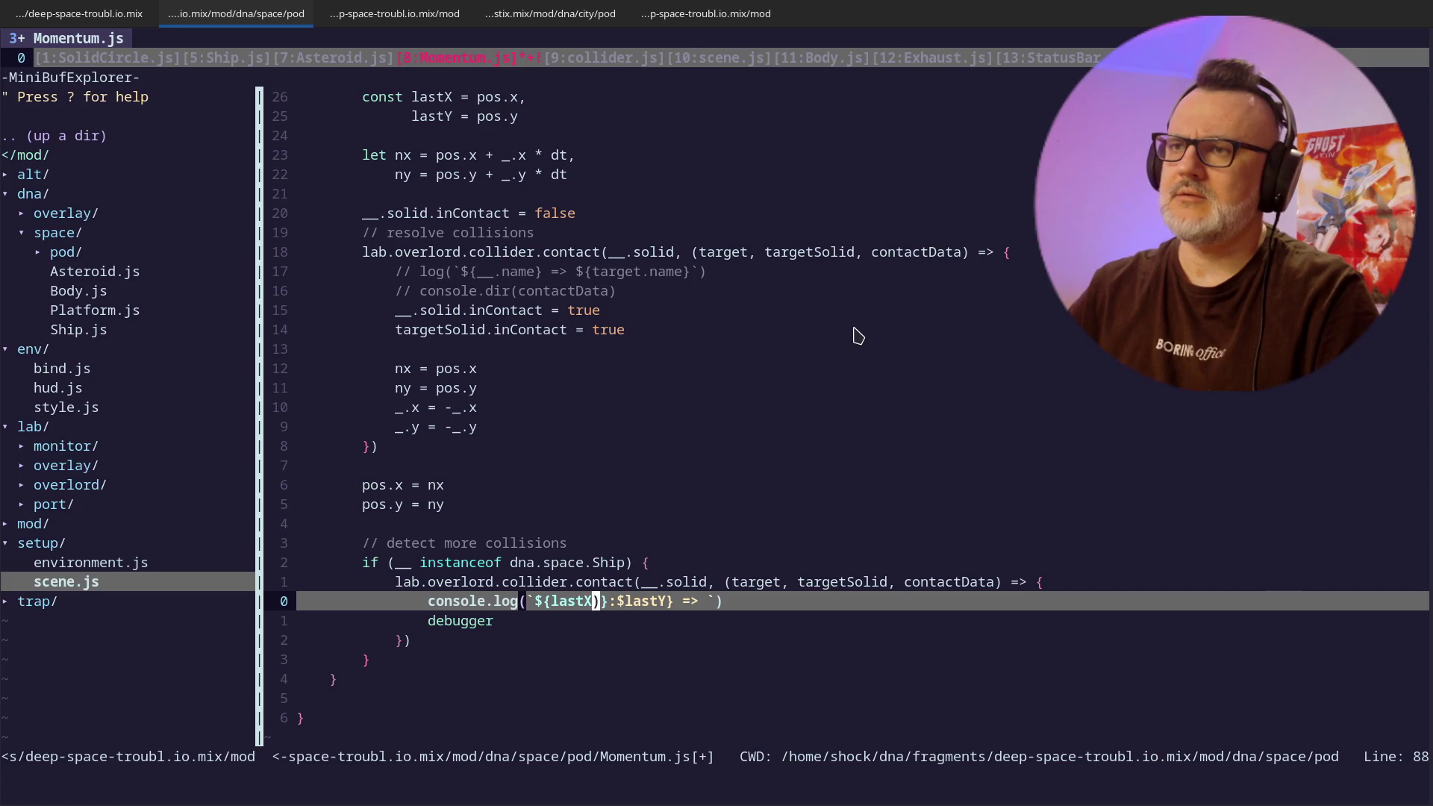
pyautogui.press('x')
pyautogui.press('f')
# - Append ${pos.x}:${pos.y} final-position placeholders at the end of the log message
pyautogui.press('`')
pyautogui.press('a')
pyautogui.press('Escape')
pyautogui.write('i')
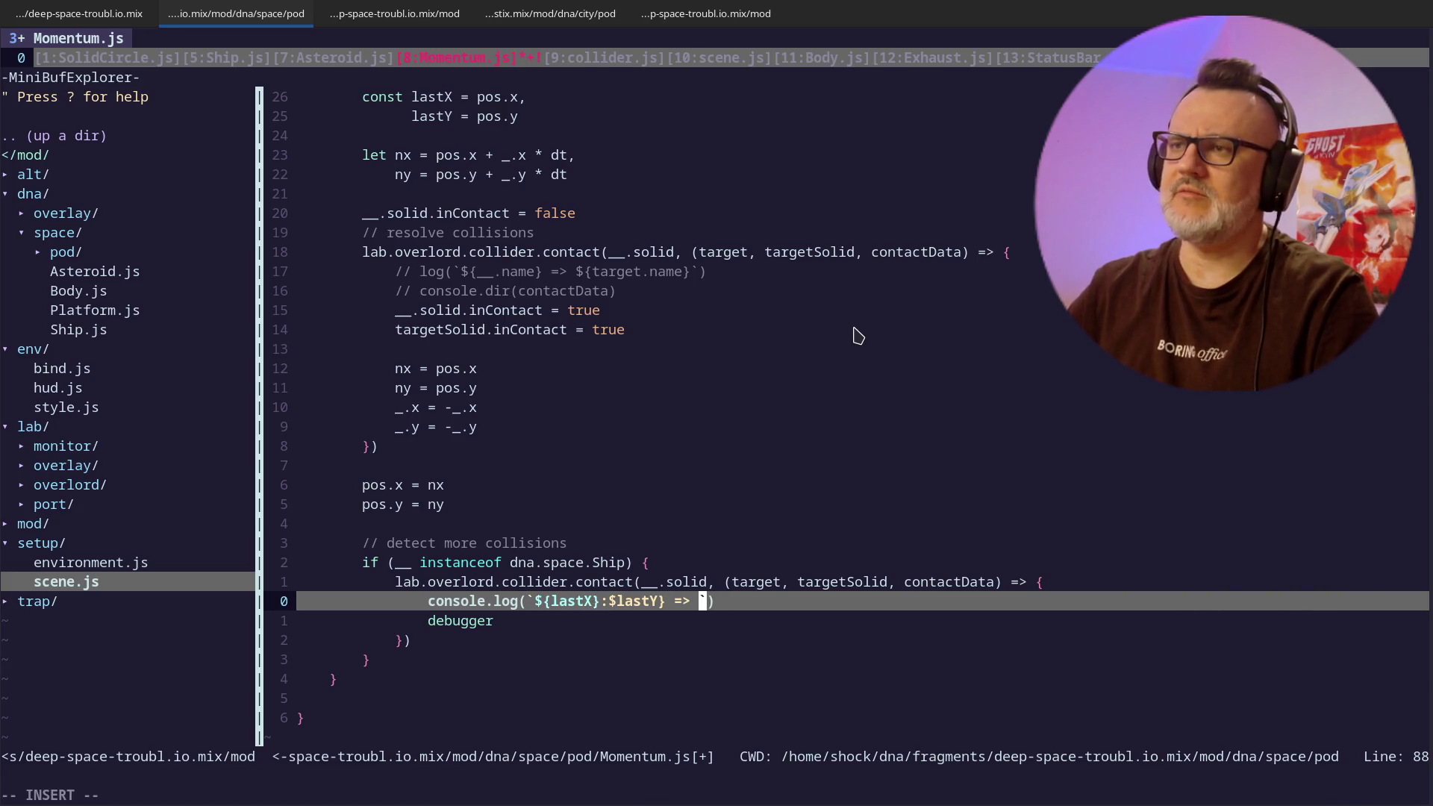
pyautogui.write('${pos.x}')
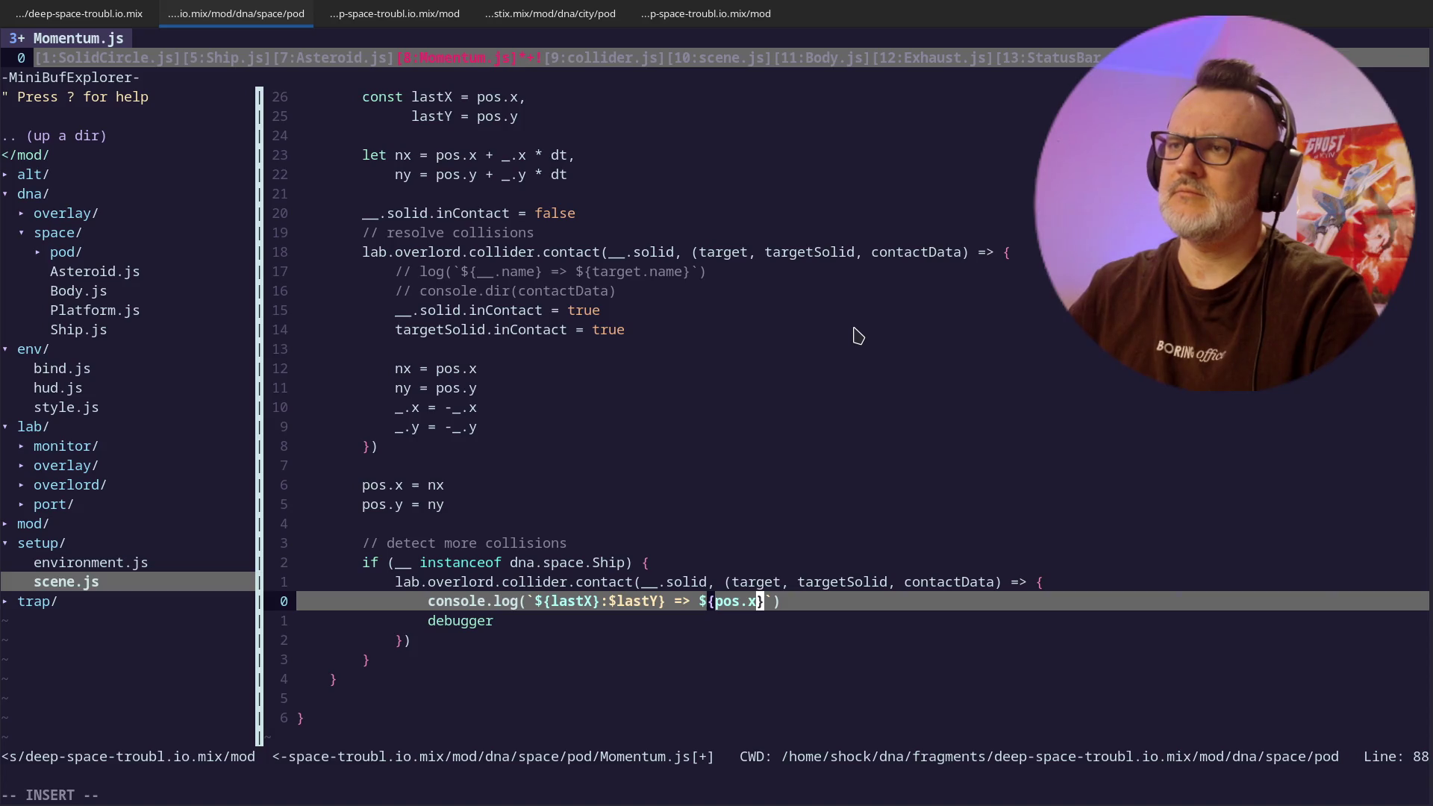
pyautogui.press('Escape')
pyautogui.press('l')
pyautogui.press('l')
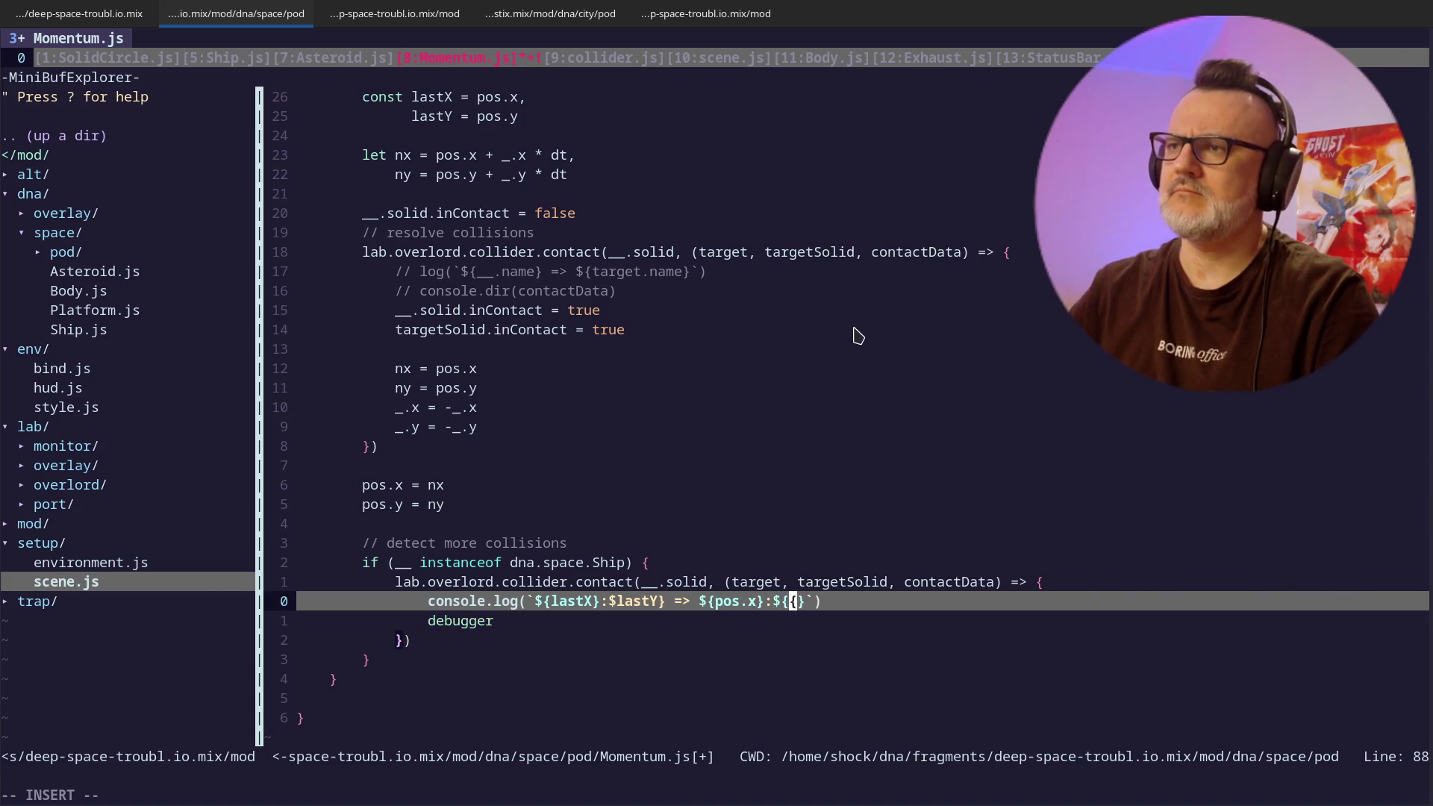
pyautogui.press('Left')
pyautogui.press('BackSpace')
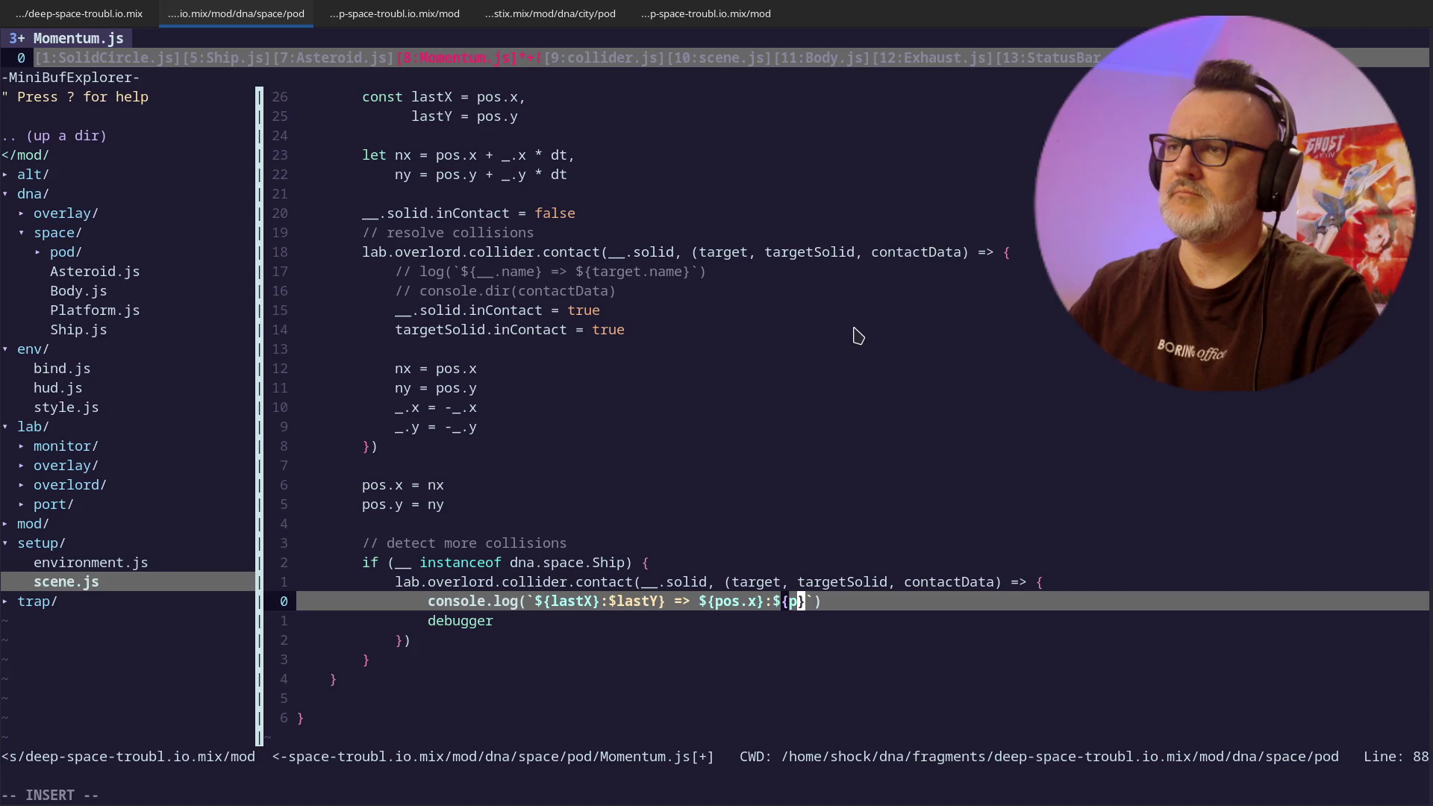
pyautogui.write('os.y')
pyautogui.press('Escape')
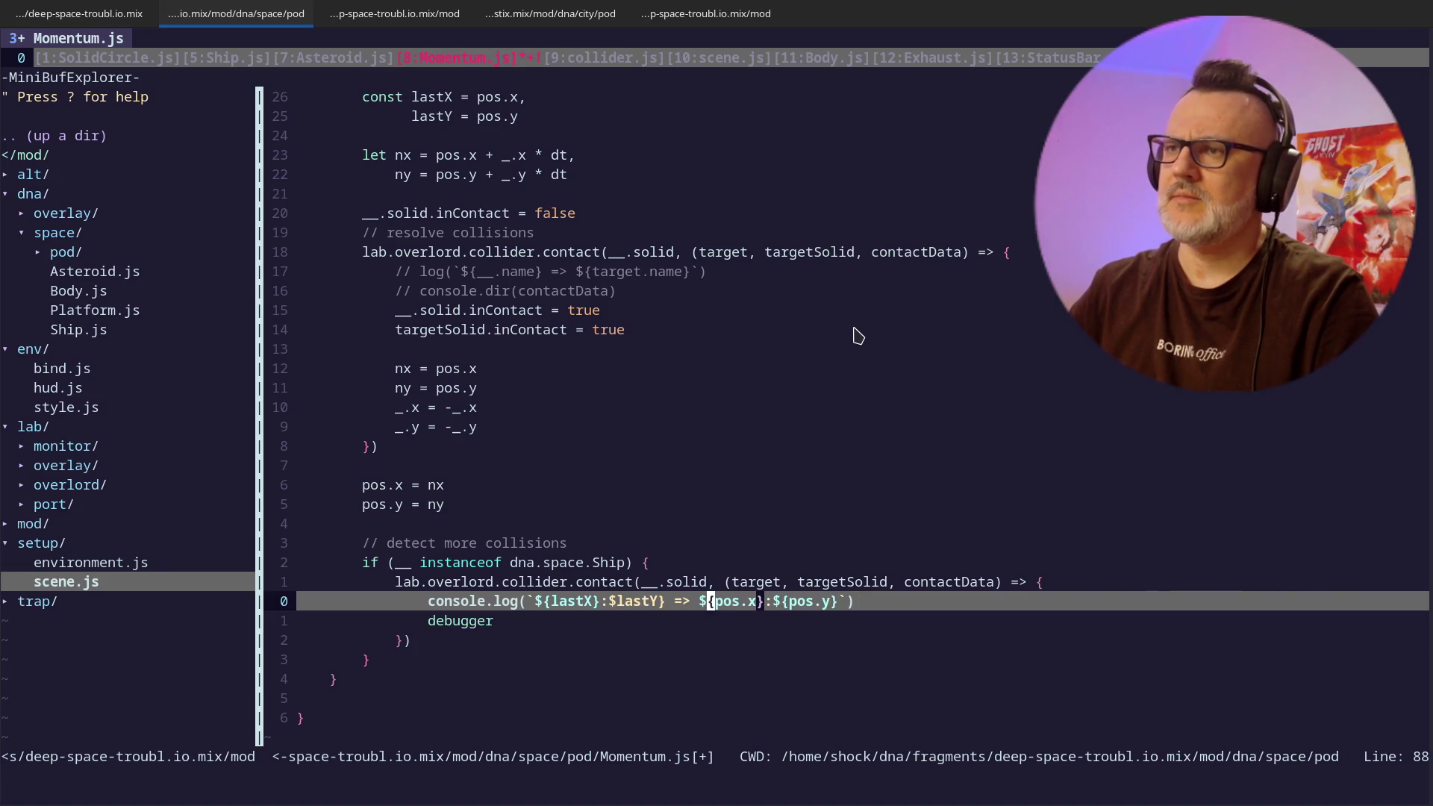
# - Insert '-> ${nx}:${ny} =>' between the last and final positions in the log
pyautogui.press('h')
pyautogui.press('h')
pyautogui.write('r-')
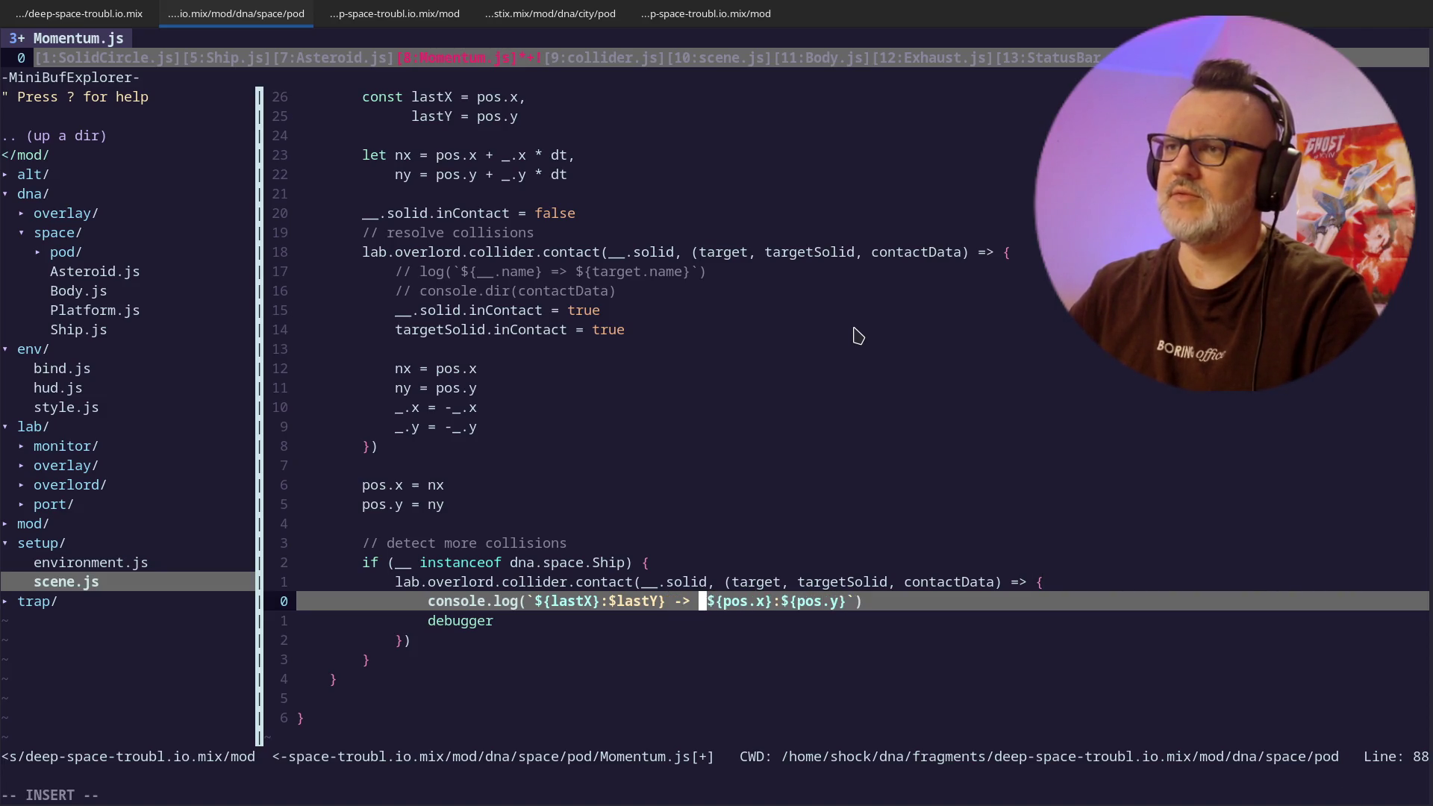
pyautogui.write('la ${nx}')
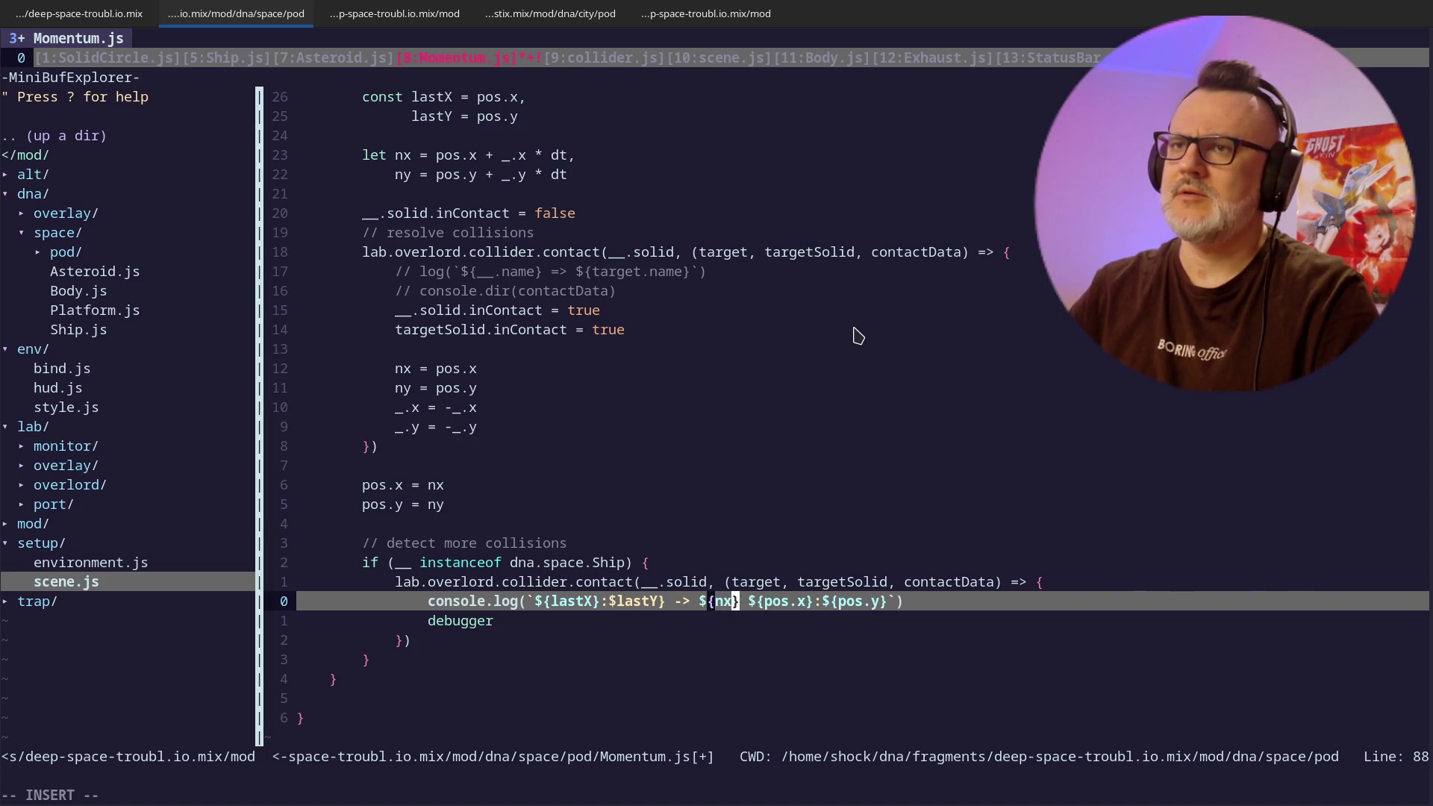
pyautogui.press('Escape')
pyautogui.write('a:${n')
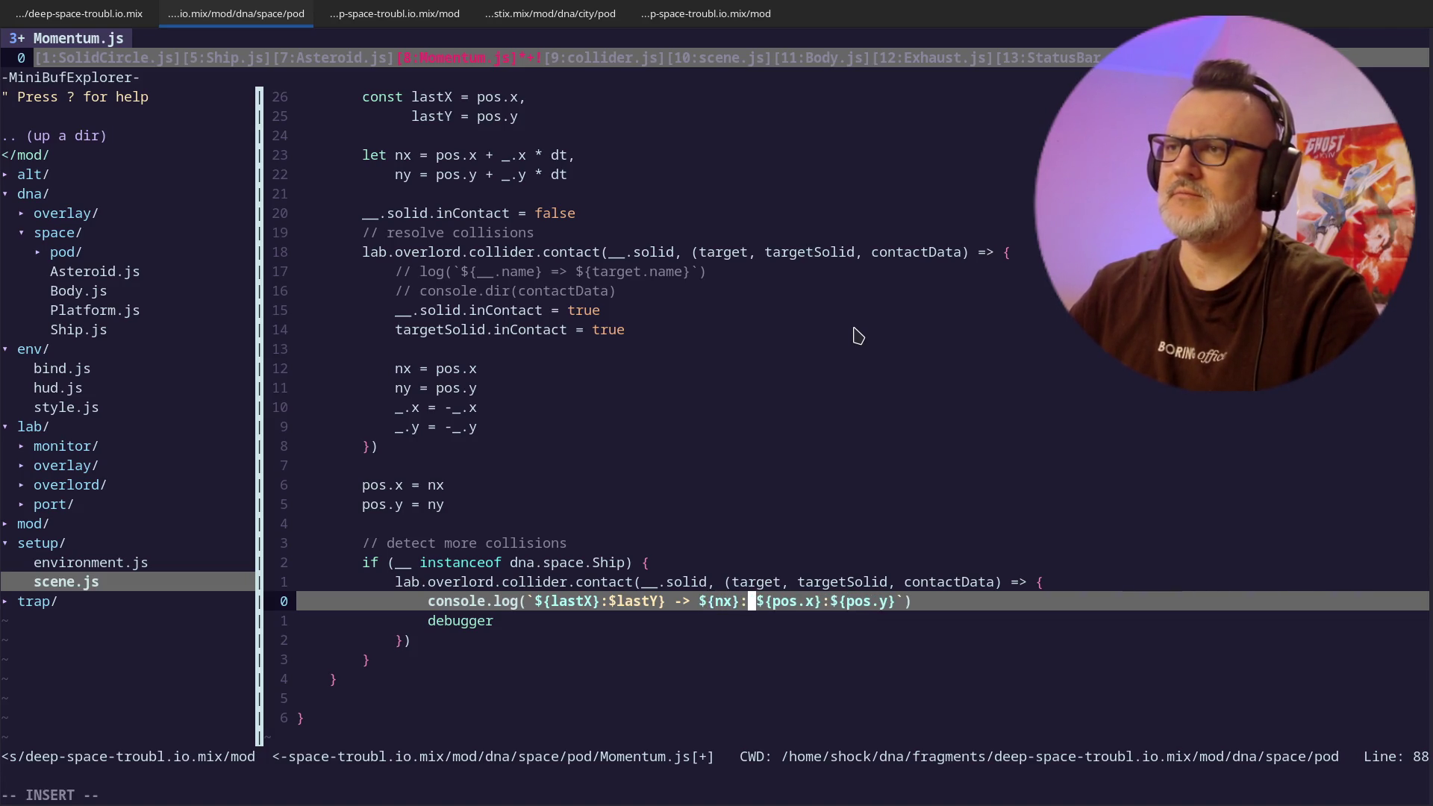
pyautogui.write('y} ${')
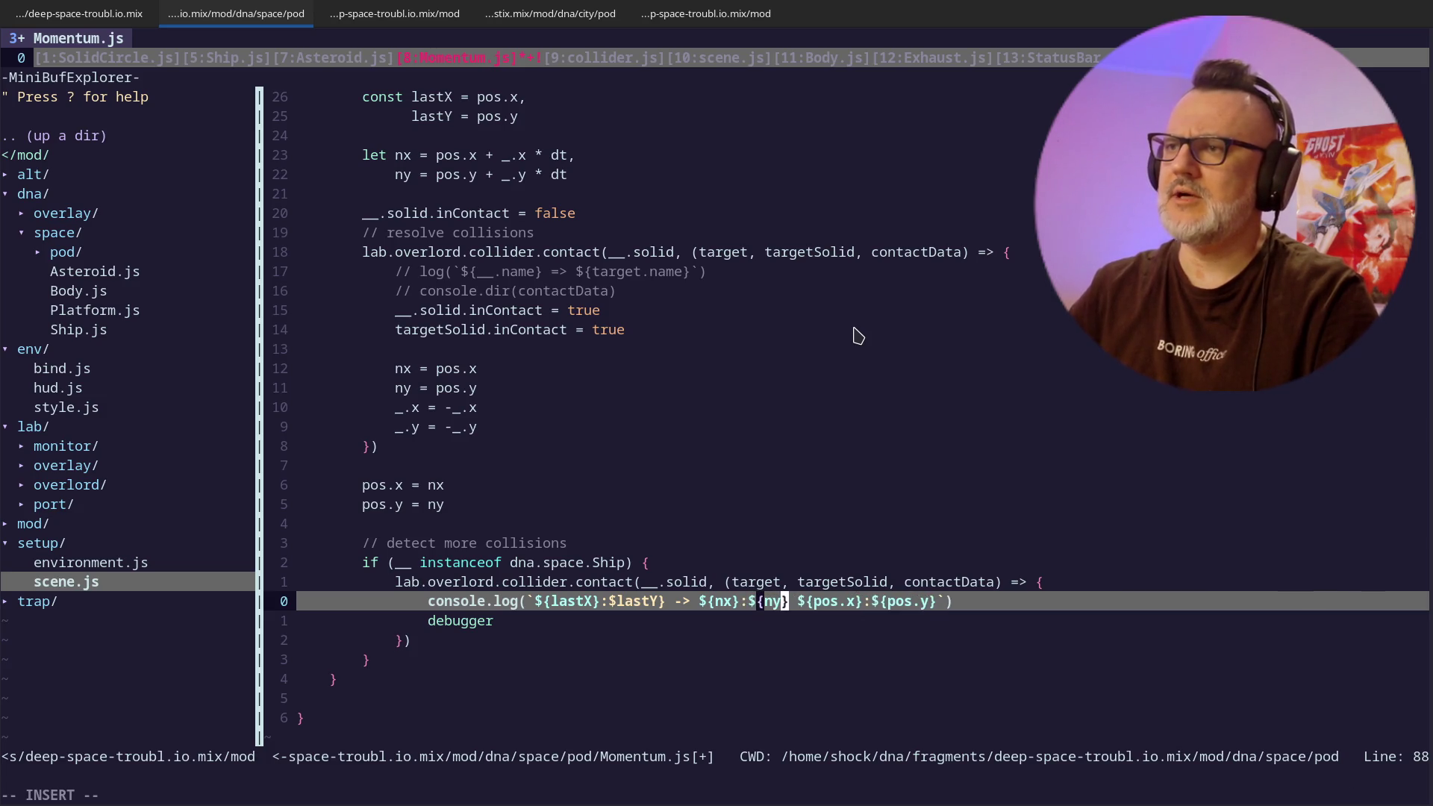
pyautogui.write('a =>')
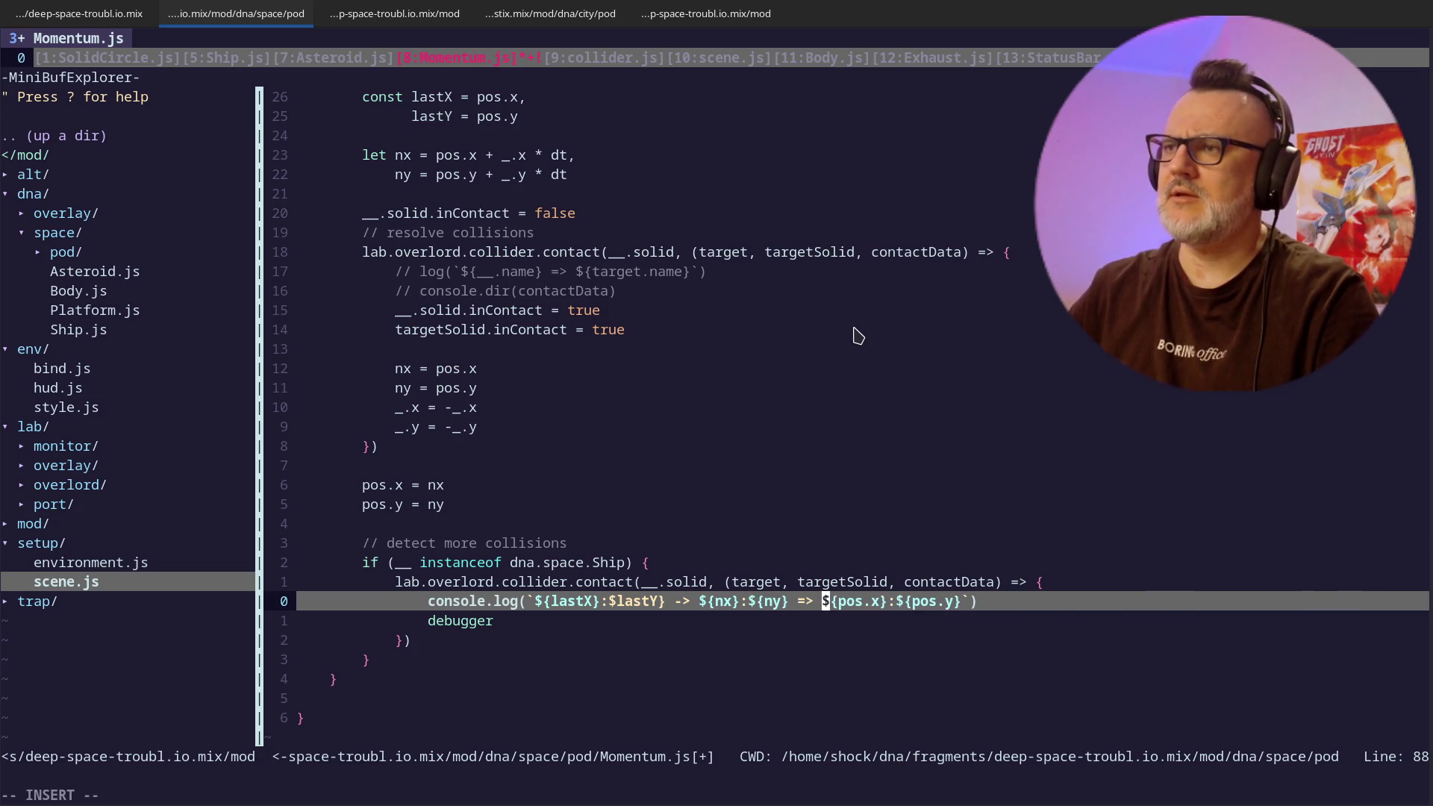
pyautogui.press('Escape')
# - Save Momentum.js with :w (94L, 1904B)
pyautogui.write('jk')
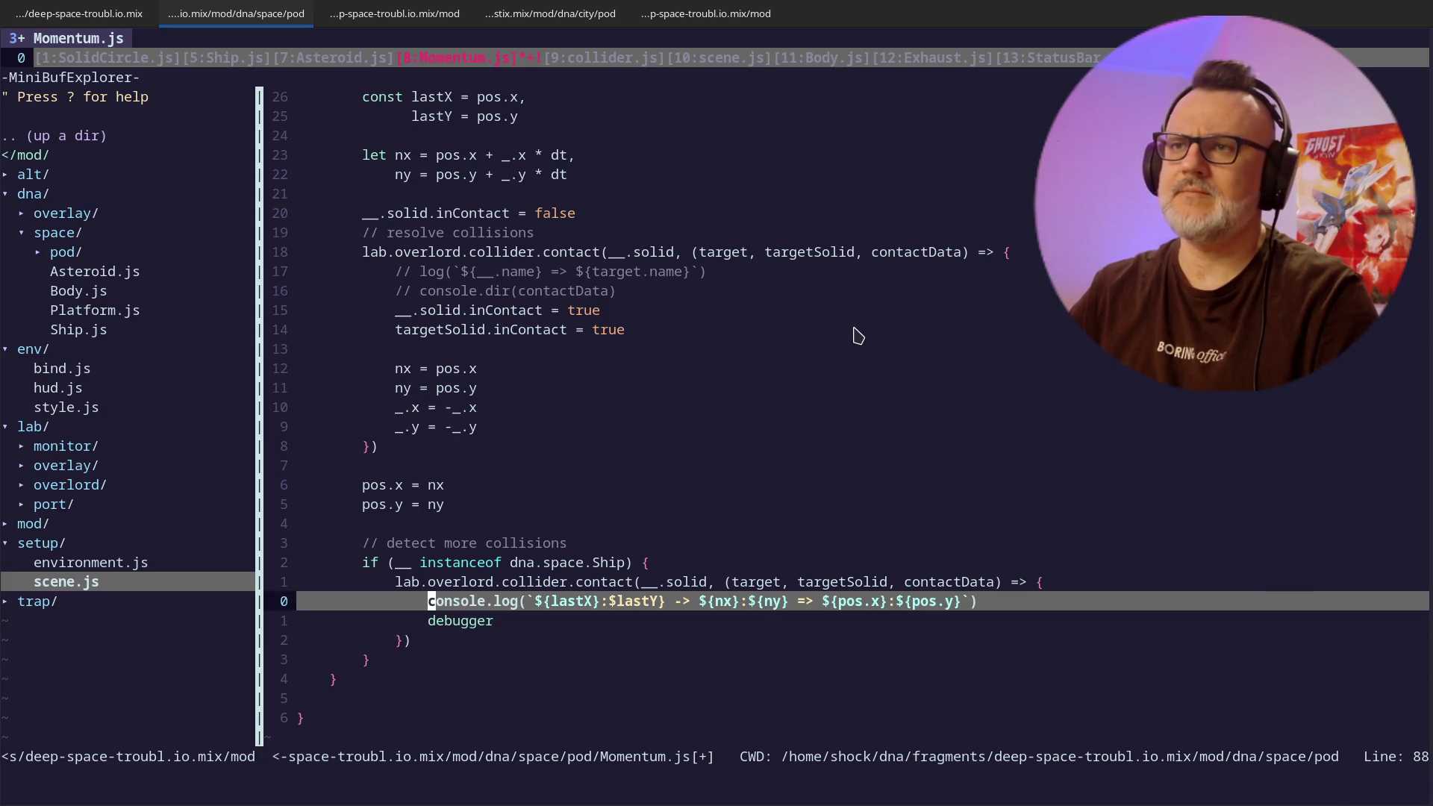
pyautogui.write(':w')
pyautogui.press('Return')
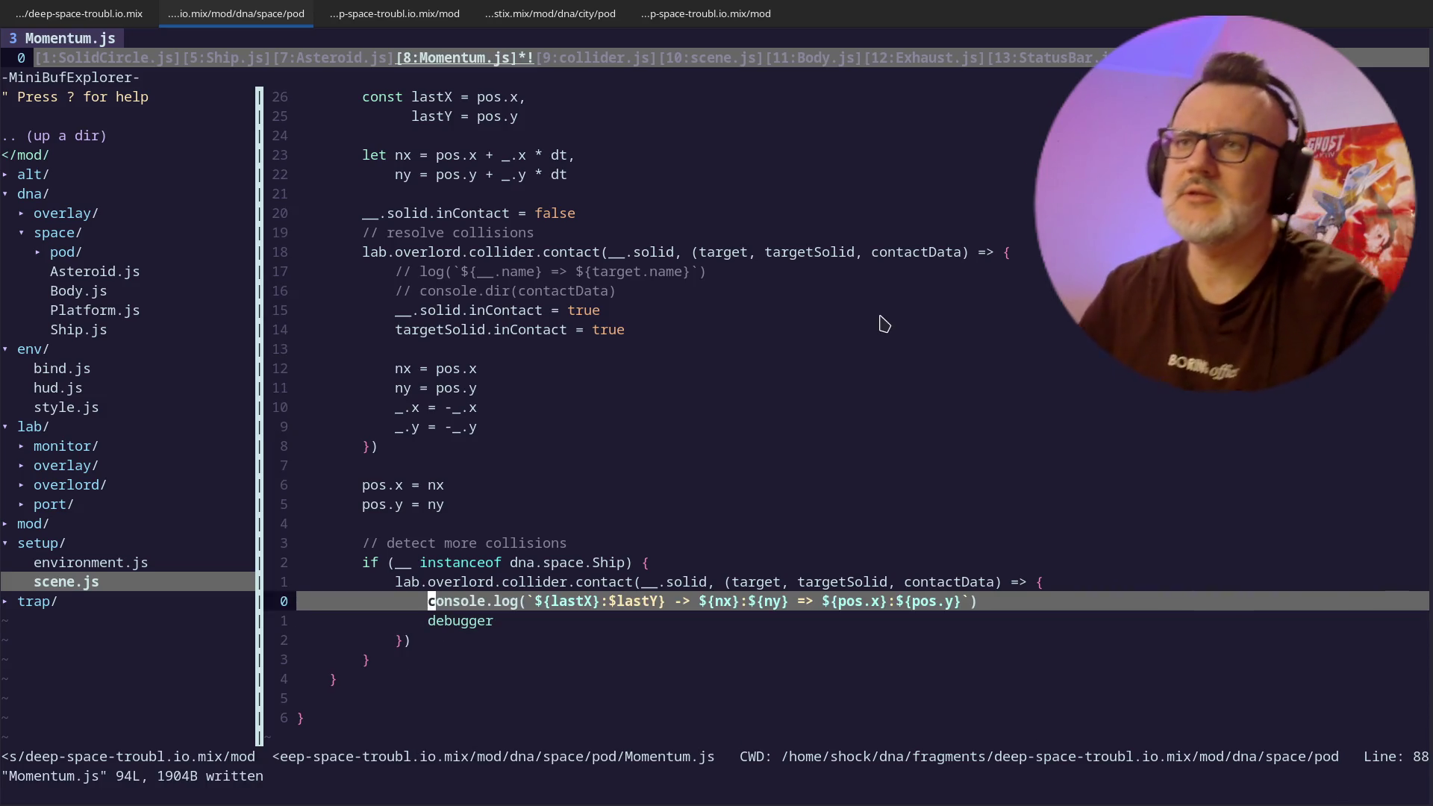
pyautogui.press('Escape')
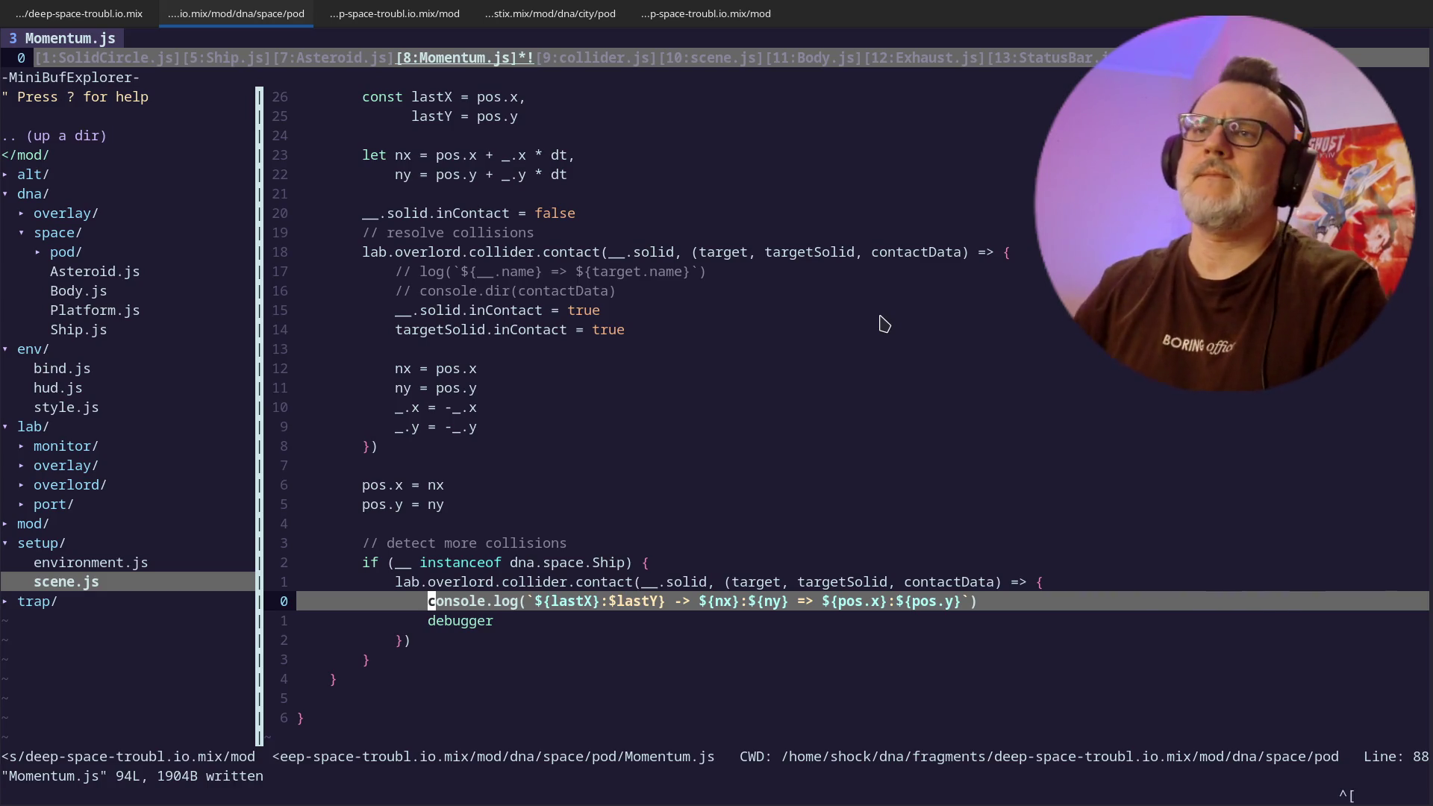
# - Go to the pos.x = nx assignment, start an 'if' line above it, then discard that line
pyautogui.write(':wa')
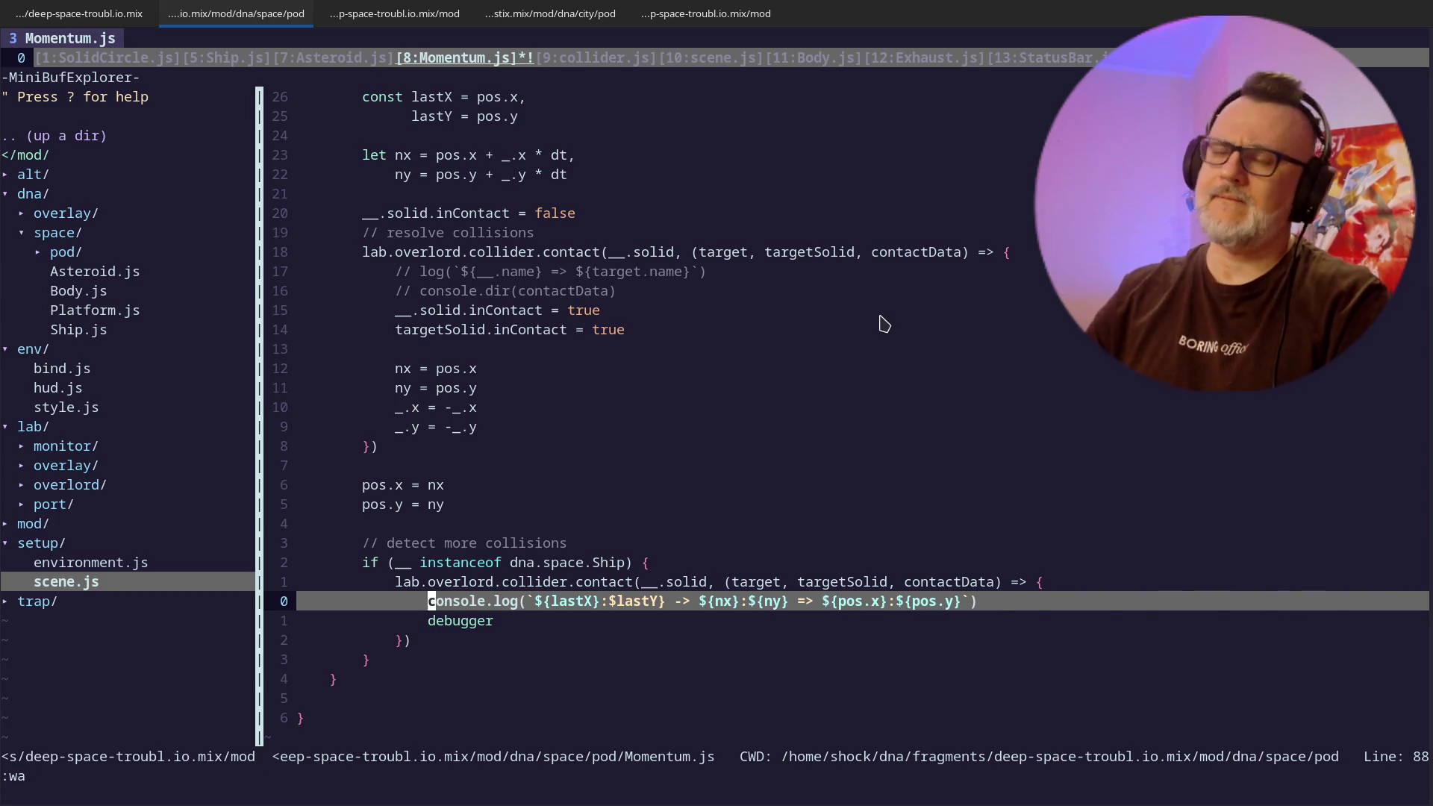
pyautogui.press('k')
pyautogui.press('k')
pyautogui.press('k')
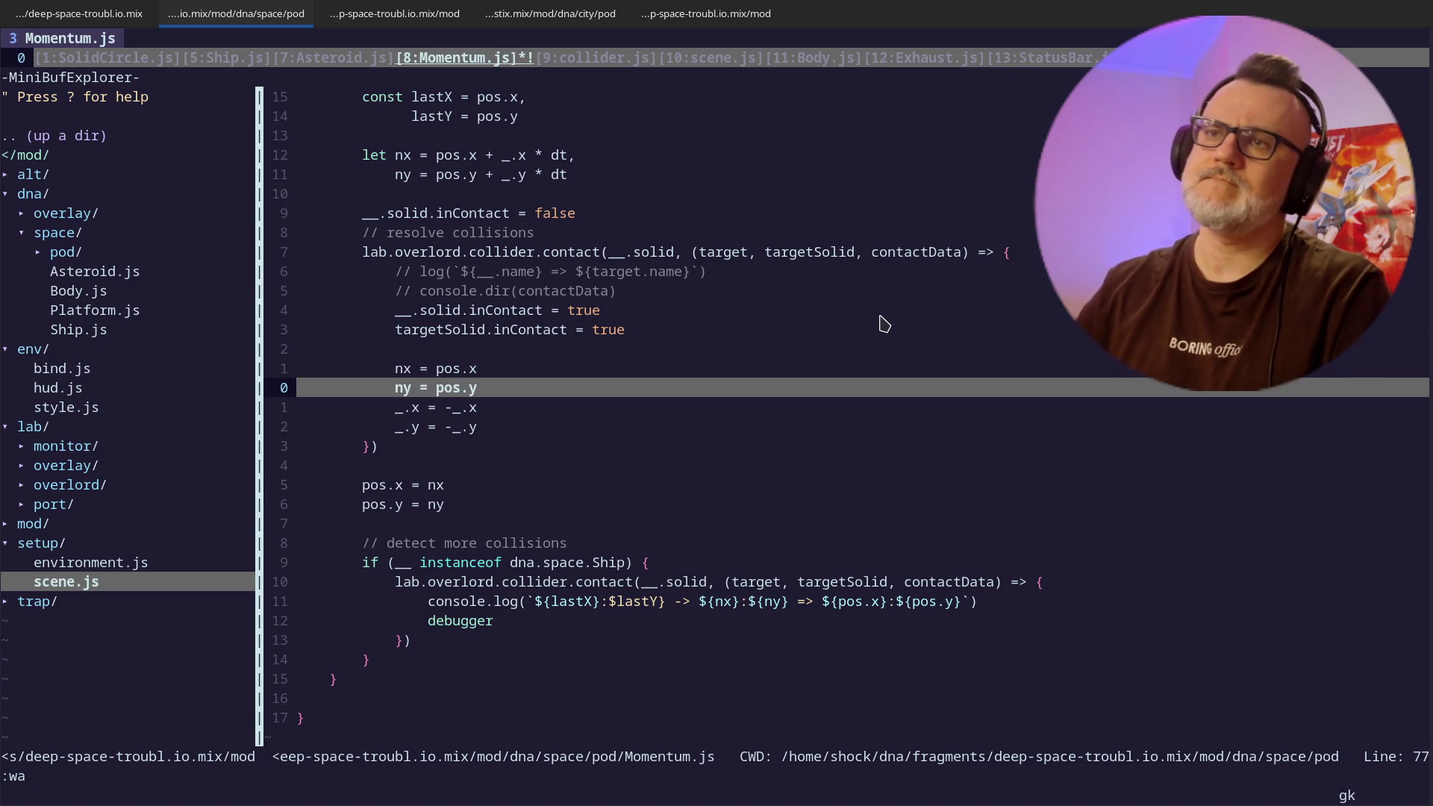
pyautogui.press('k')
pyautogui.press('j')
pyautogui.press('j')
pyautogui.press('j')
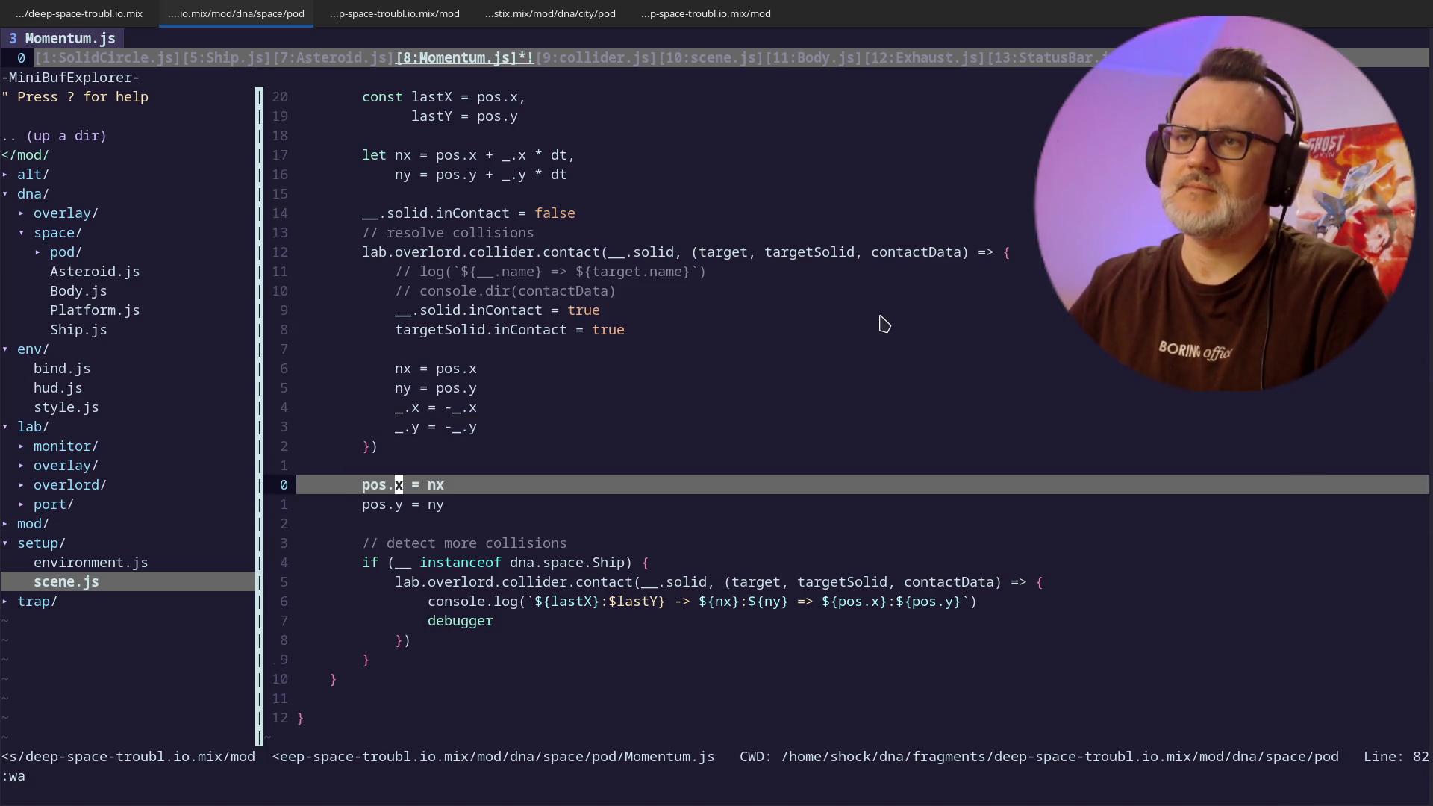
pyautogui.hotkey('shift', 'o')
pyautogui.write('if')
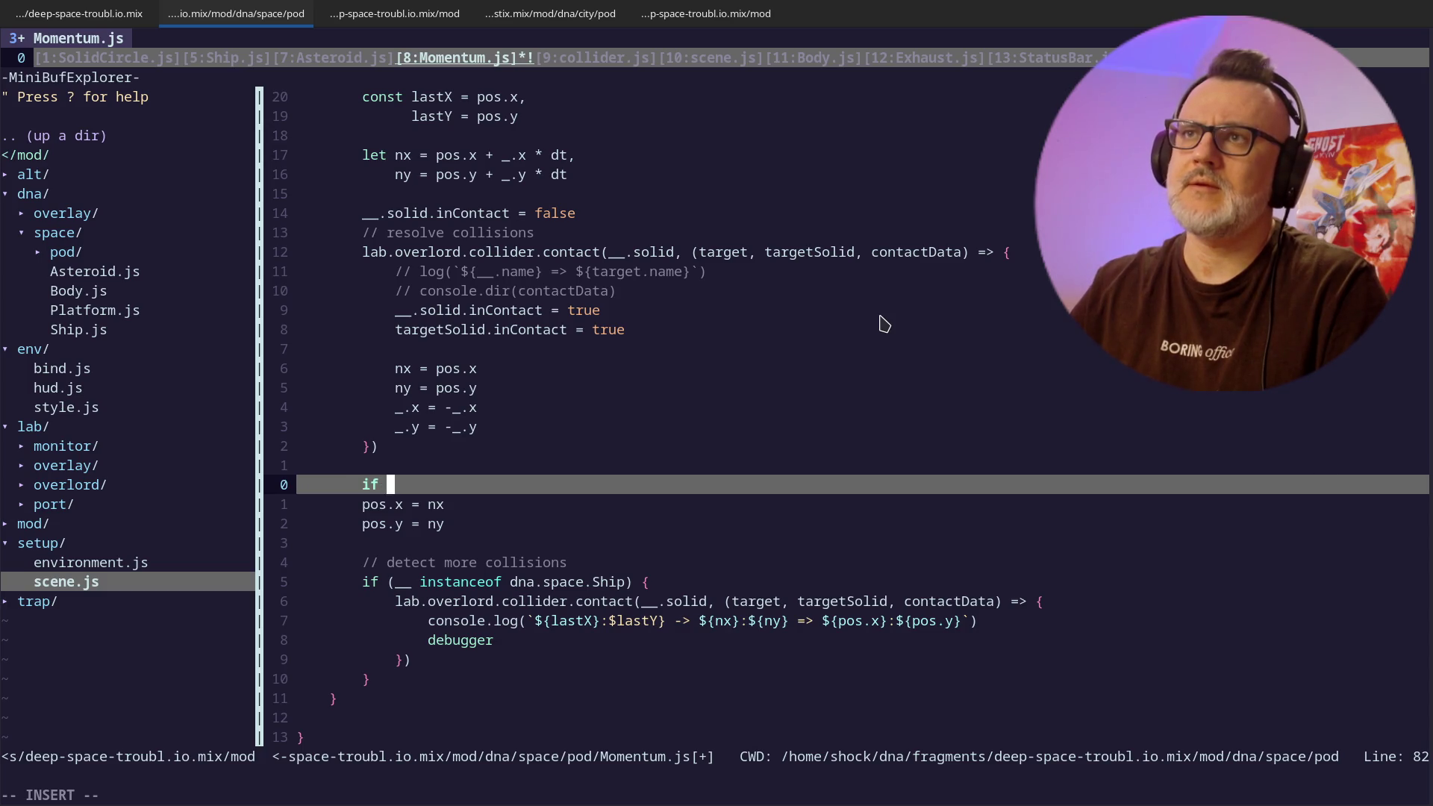
pyautogui.press('Escape')
pyautogui.press('d')
pyautogui.press('d')
# - Declare 'let contact = false' above the inContact reset line
pyautogui.press('k')
pyautogui.press('k')
pyautogui.press('k')
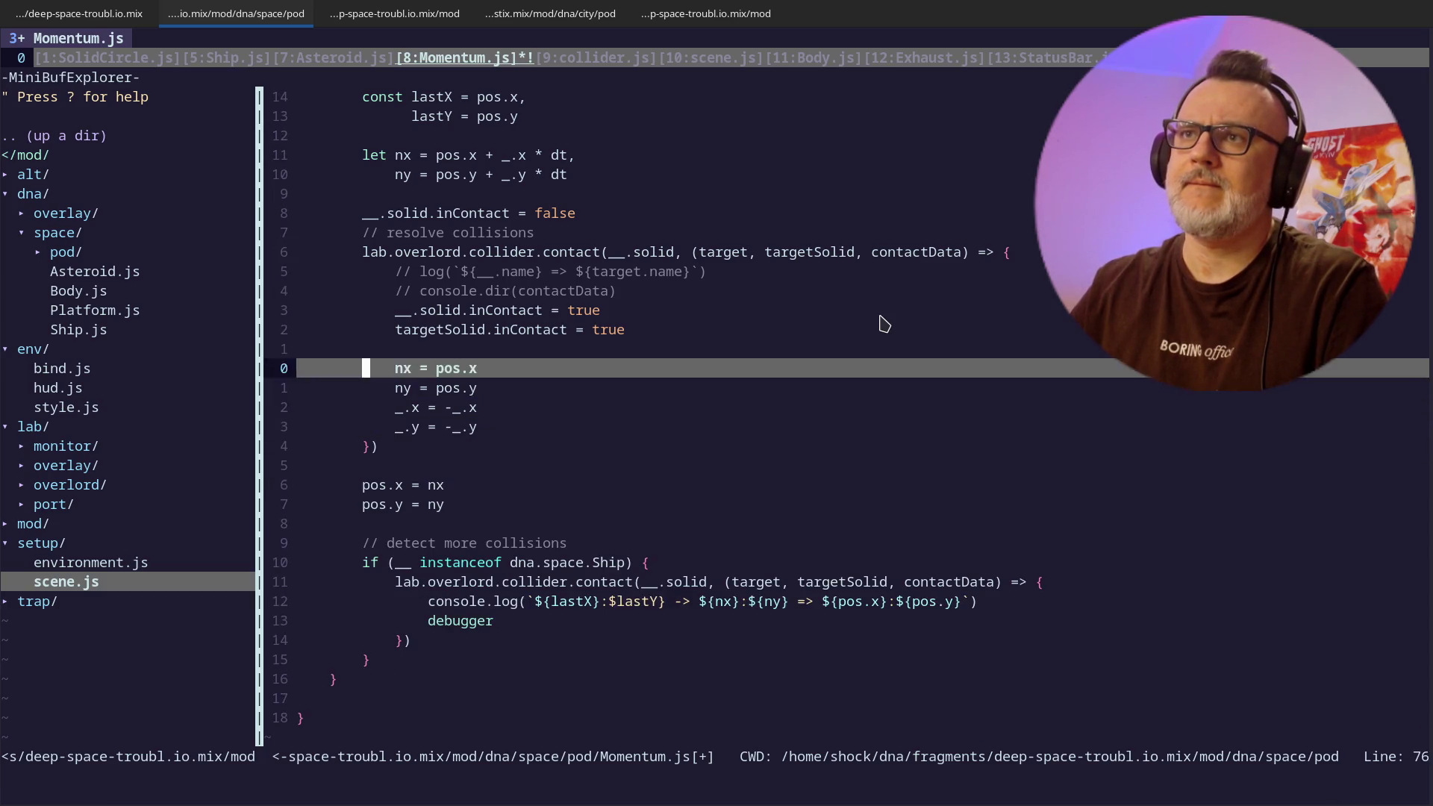
pyautogui.press('k')
pyautogui.press('k')
pyautogui.press('k')
pyautogui.hotkey('shift', 'o')
pyautogui.write('le')
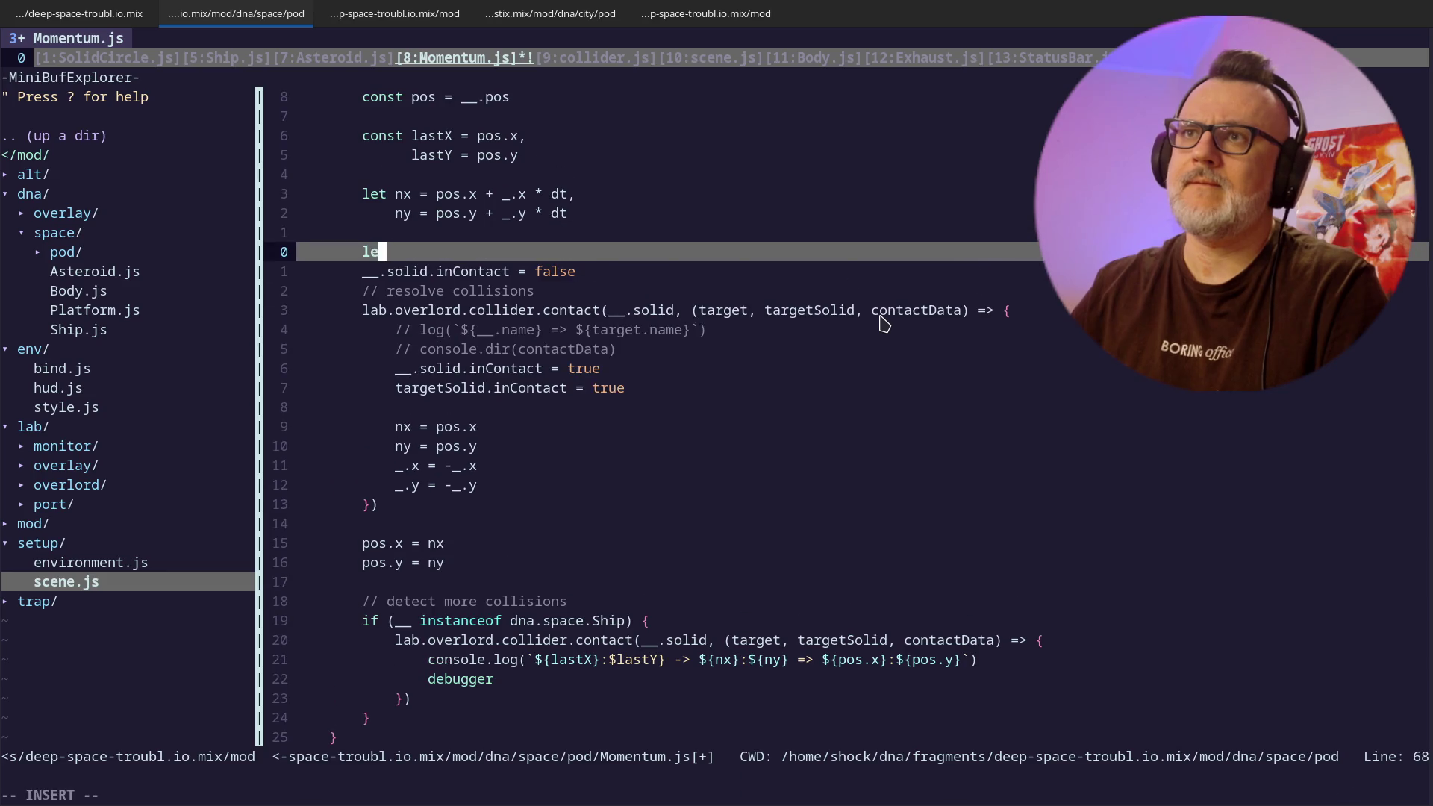
pyautogui.write('t contact = false')
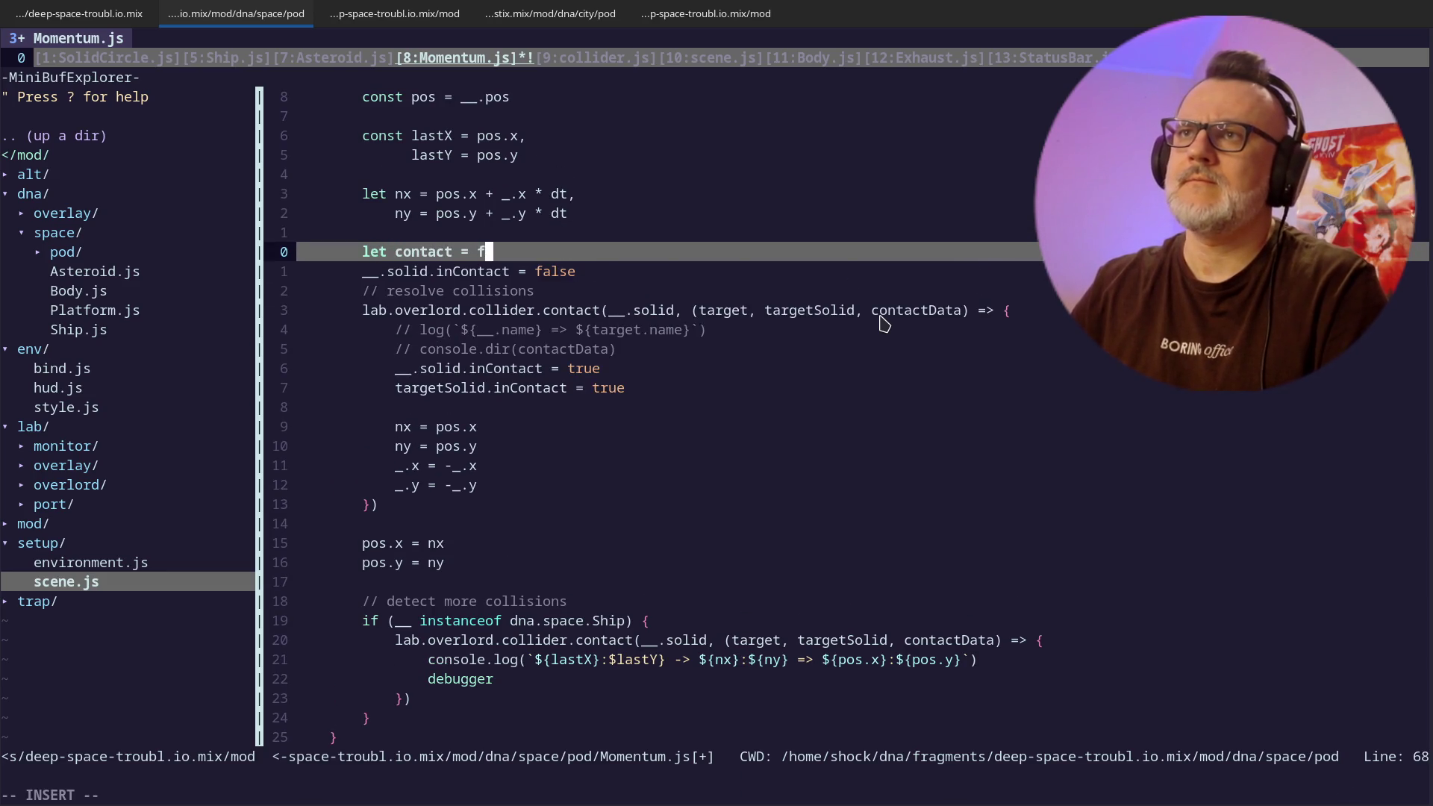
pyautogui.press('Escape')
# - Add a line setting contact = true inside the collision callback
pyautogui.press('j')
pyautogui.press('j')
pyautogui.press('j')
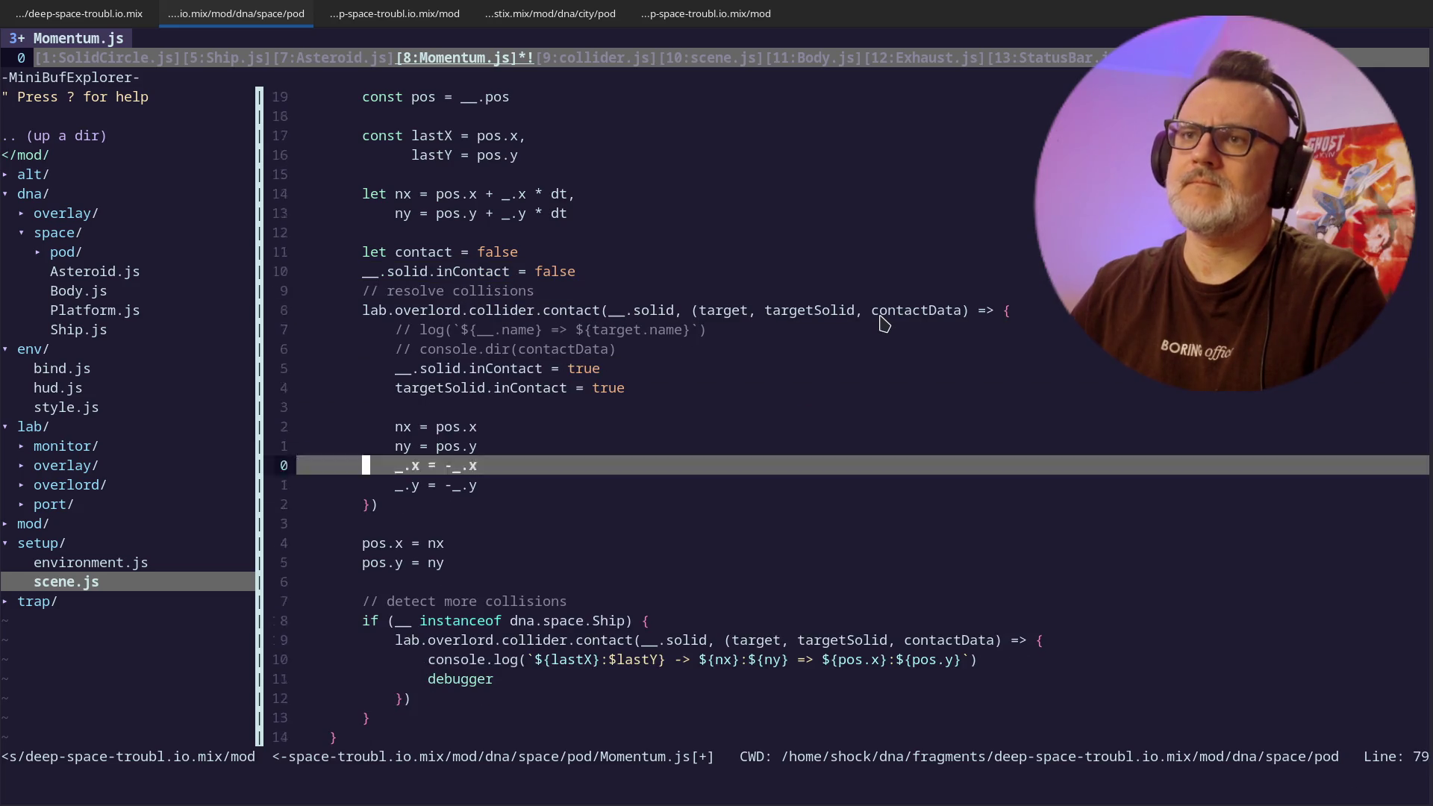
pyautogui.press('j')
pyautogui.press('k')
pyautogui.press('k')
pyautogui.press('k')
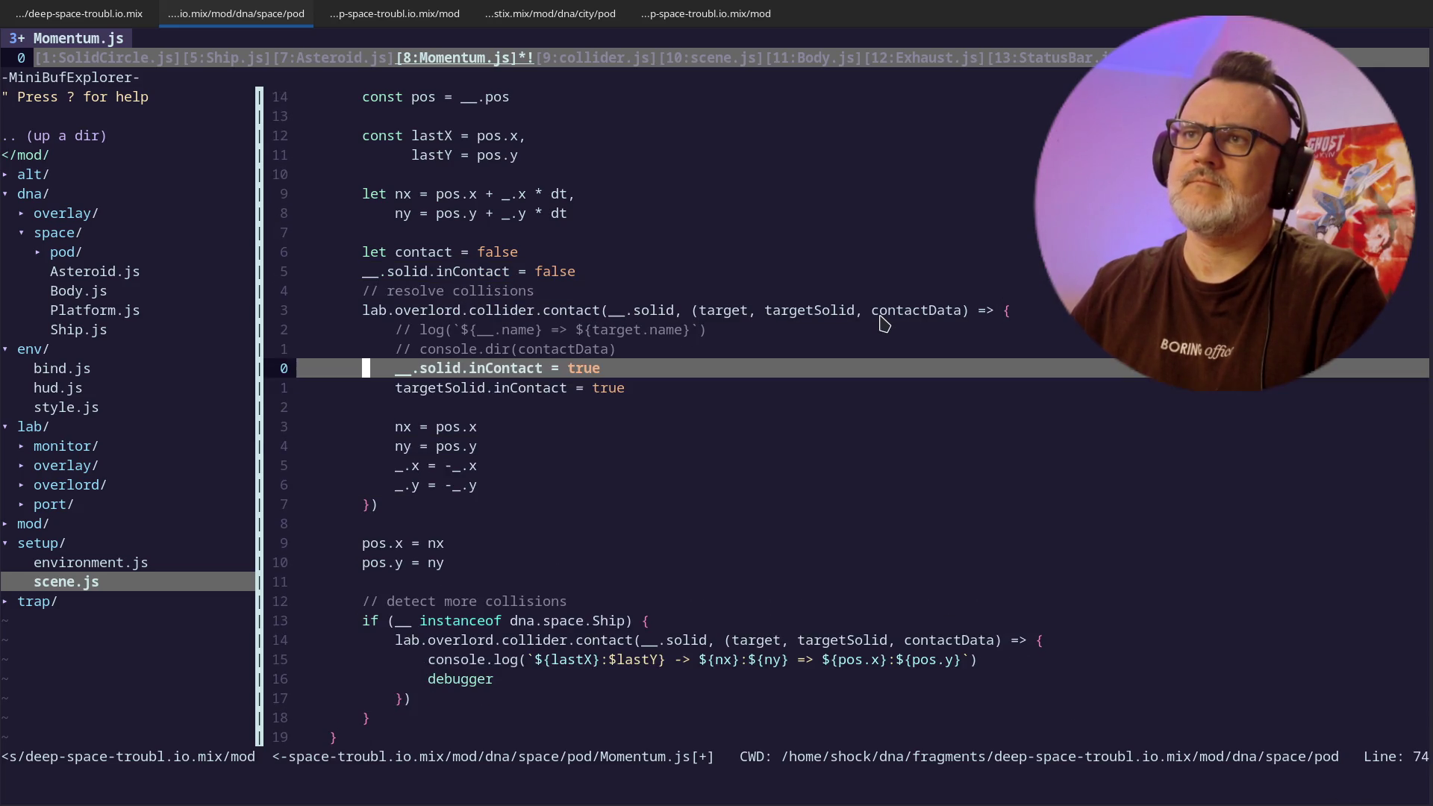
pyautogui.hotkey('shift', 'o')
pyautogui.write('// ')
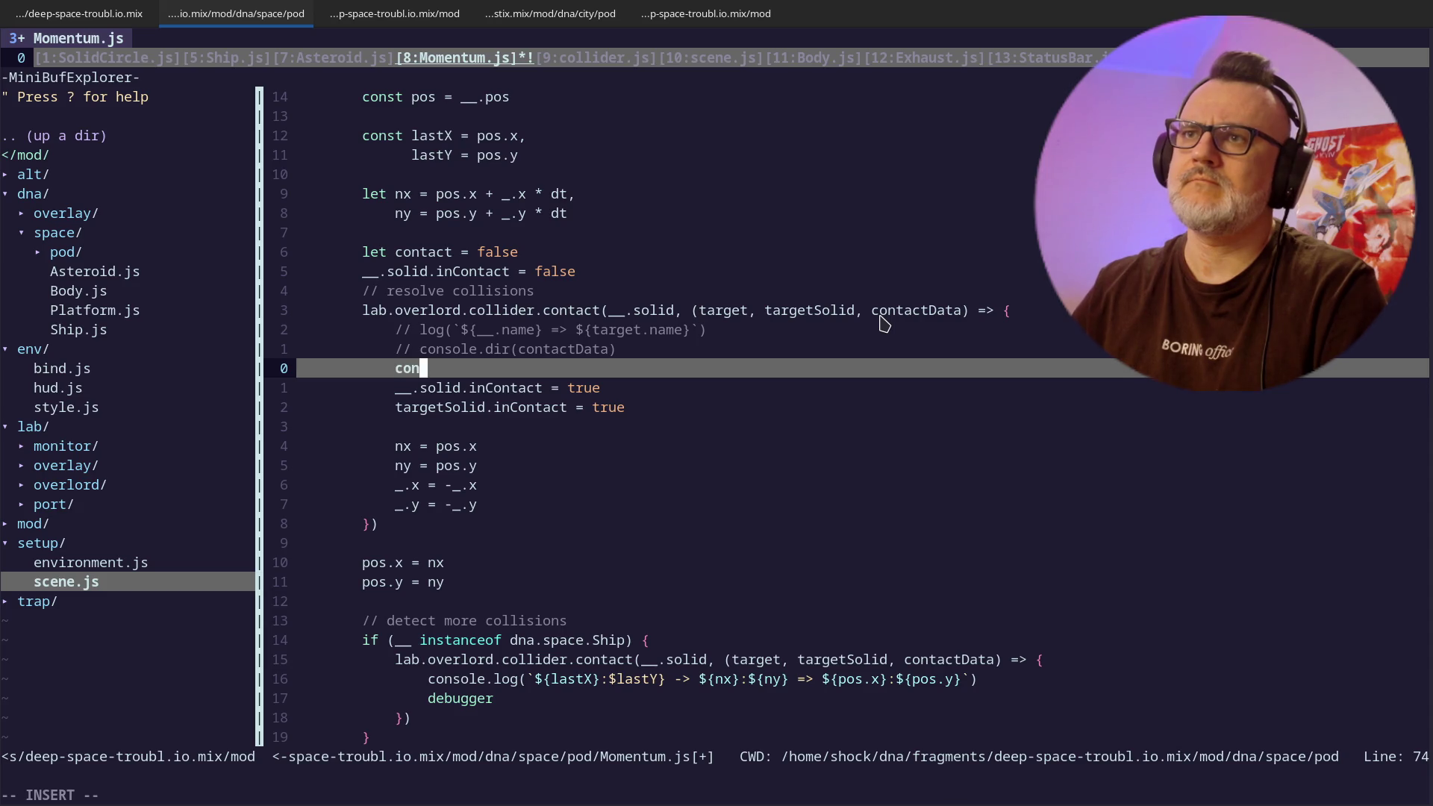
pyautogui.write(' = true')
pyautogui.press('Escape')
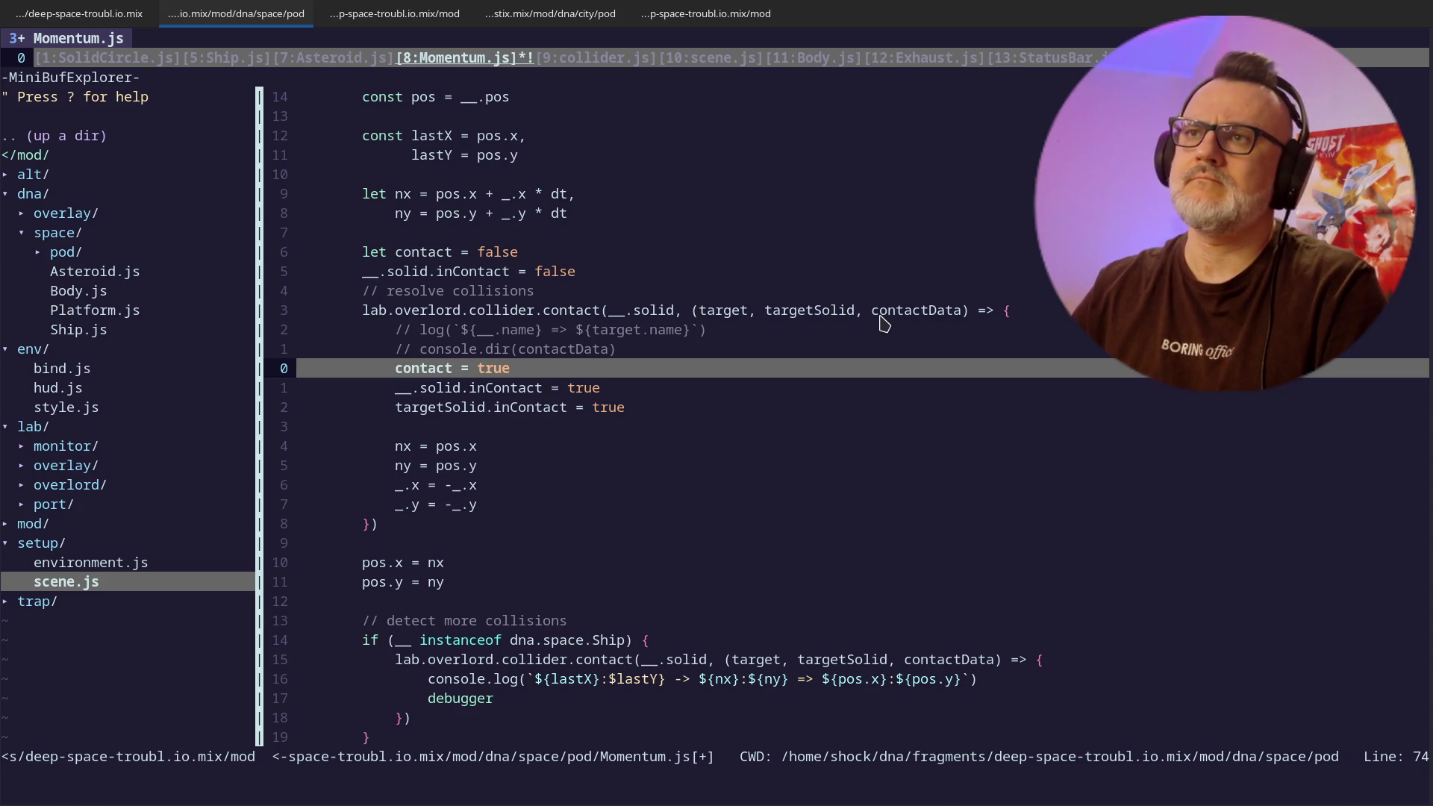
# - Wrap the pos.x and pos.y updates in an indented if (!contact) { } block
pyautogui.press('j')
pyautogui.press('j')
pyautogui.press('j')
pyautogui.write('oi')
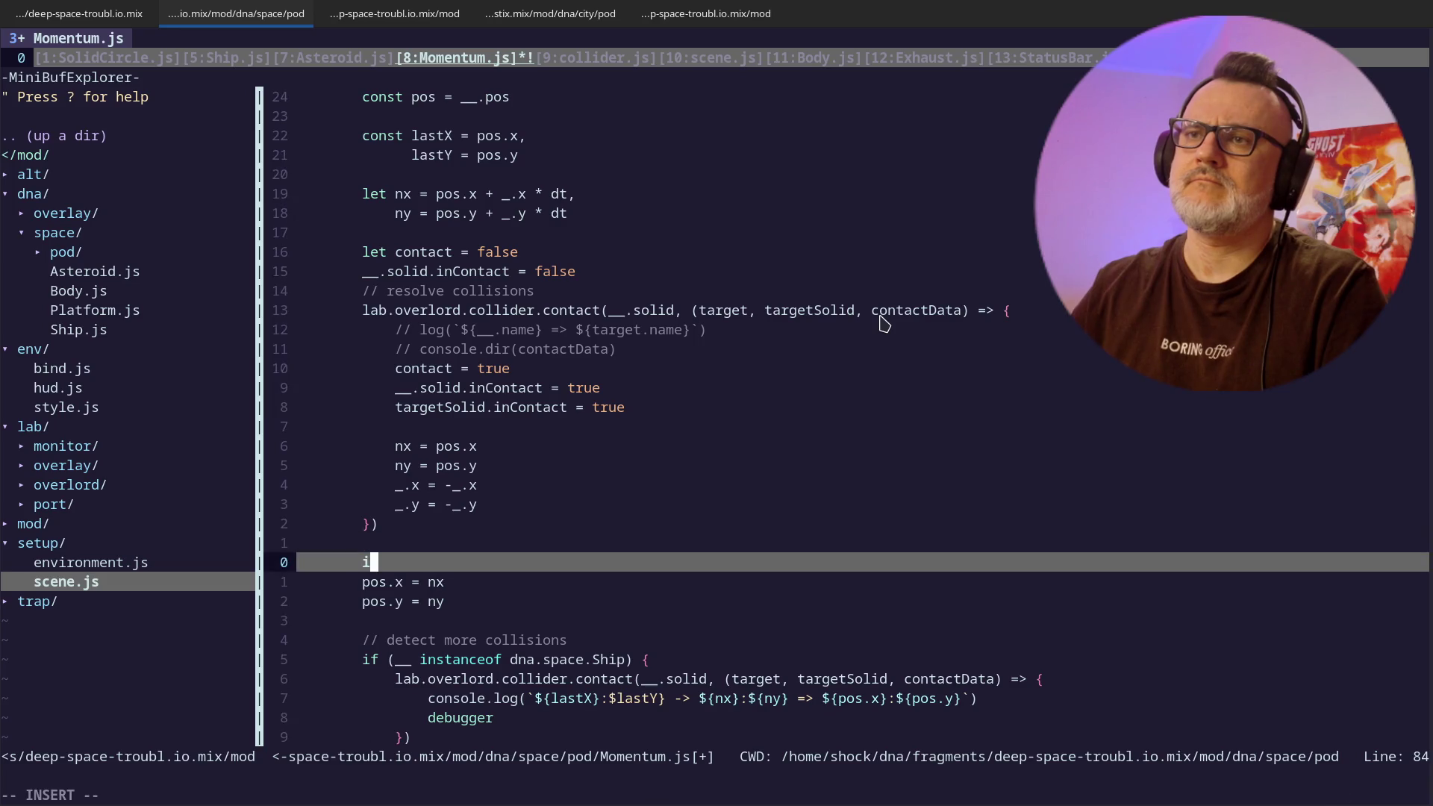
pyautogui.write('nta')
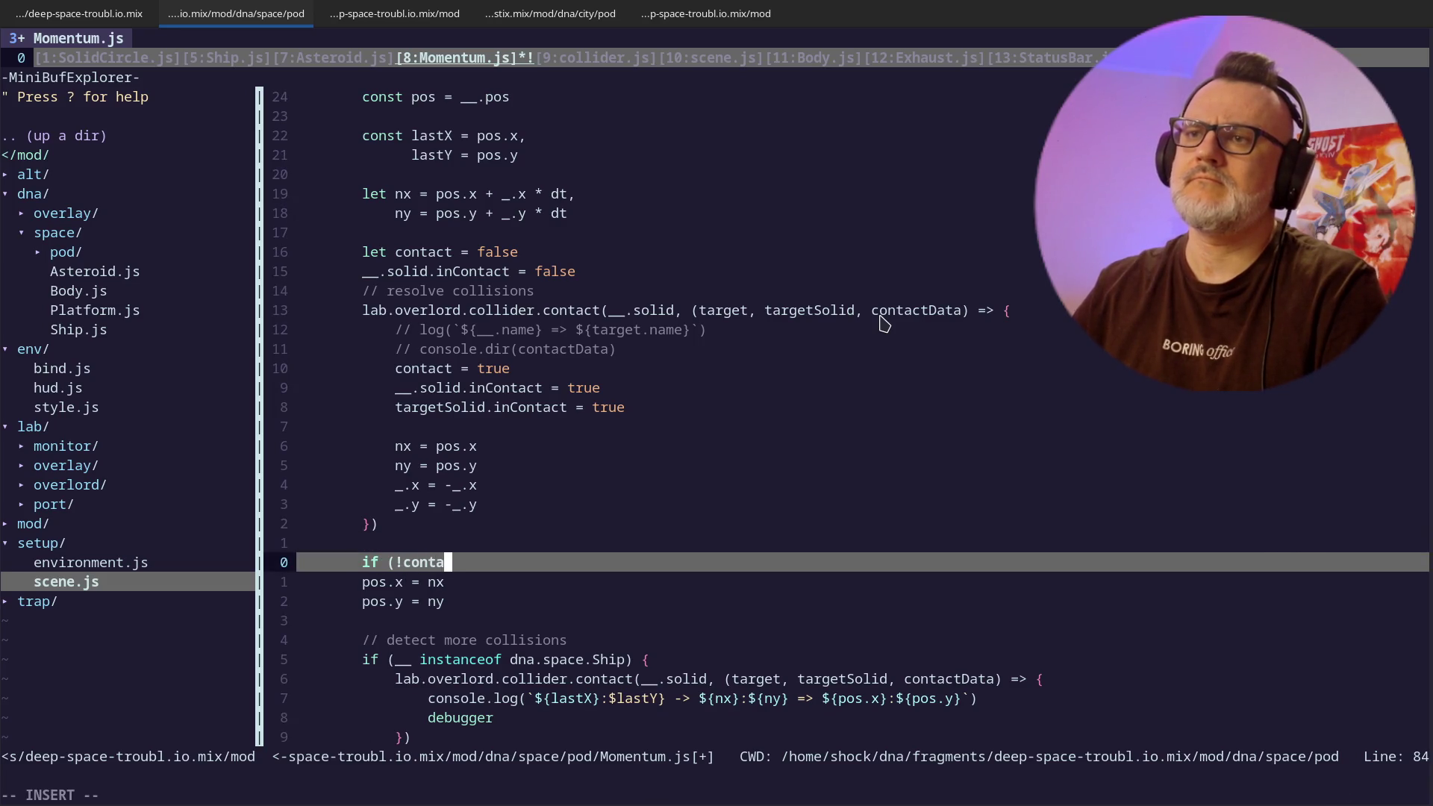
pyautogui.press('BackSpace')
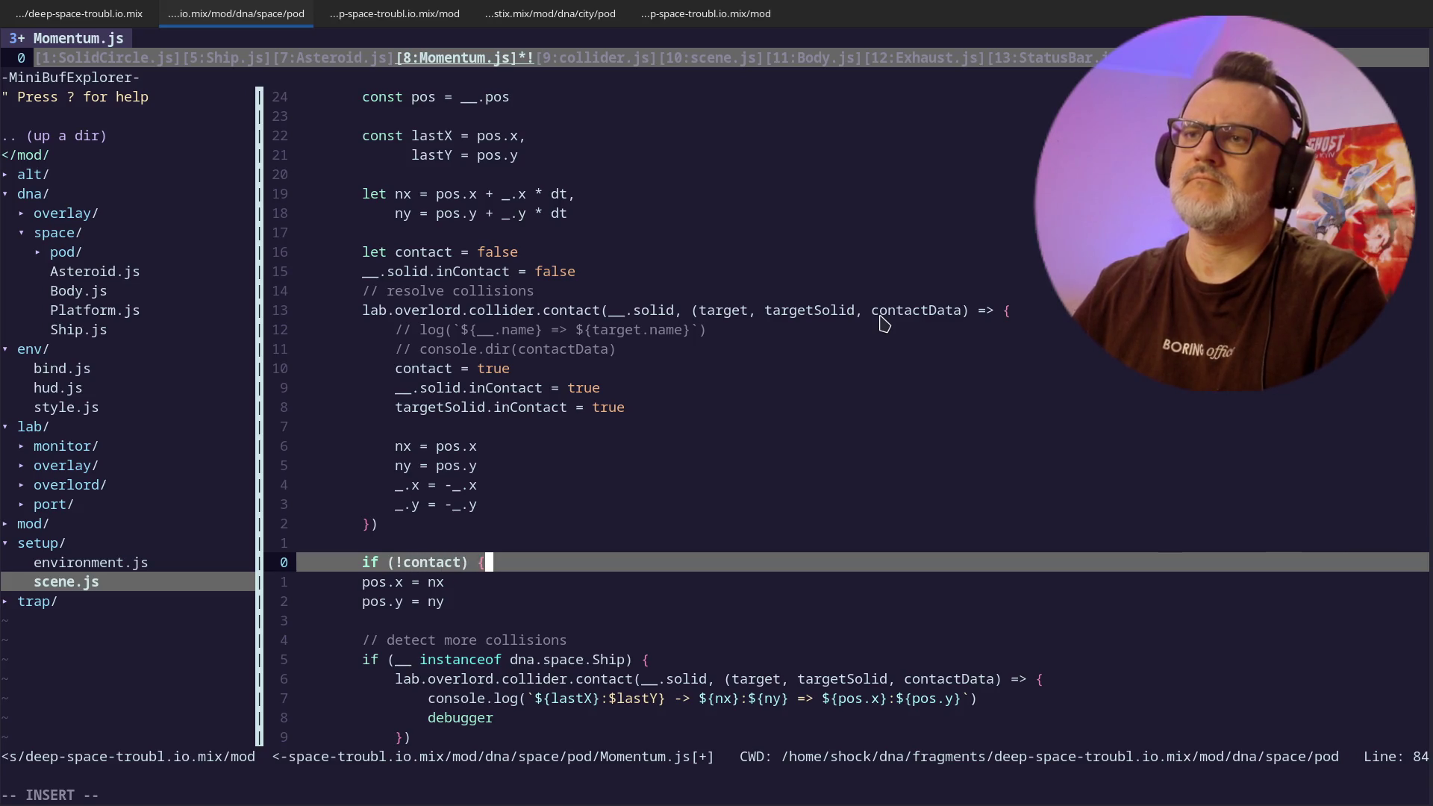
pyautogui.press('Escape')
pyautogui.press('j')
pyautogui.press('j')
pyautogui.write('os.x}')
pyautogui.press('Escape')
pyautogui.press('k')
pyautogui.press('k')
pyautogui.press('v')
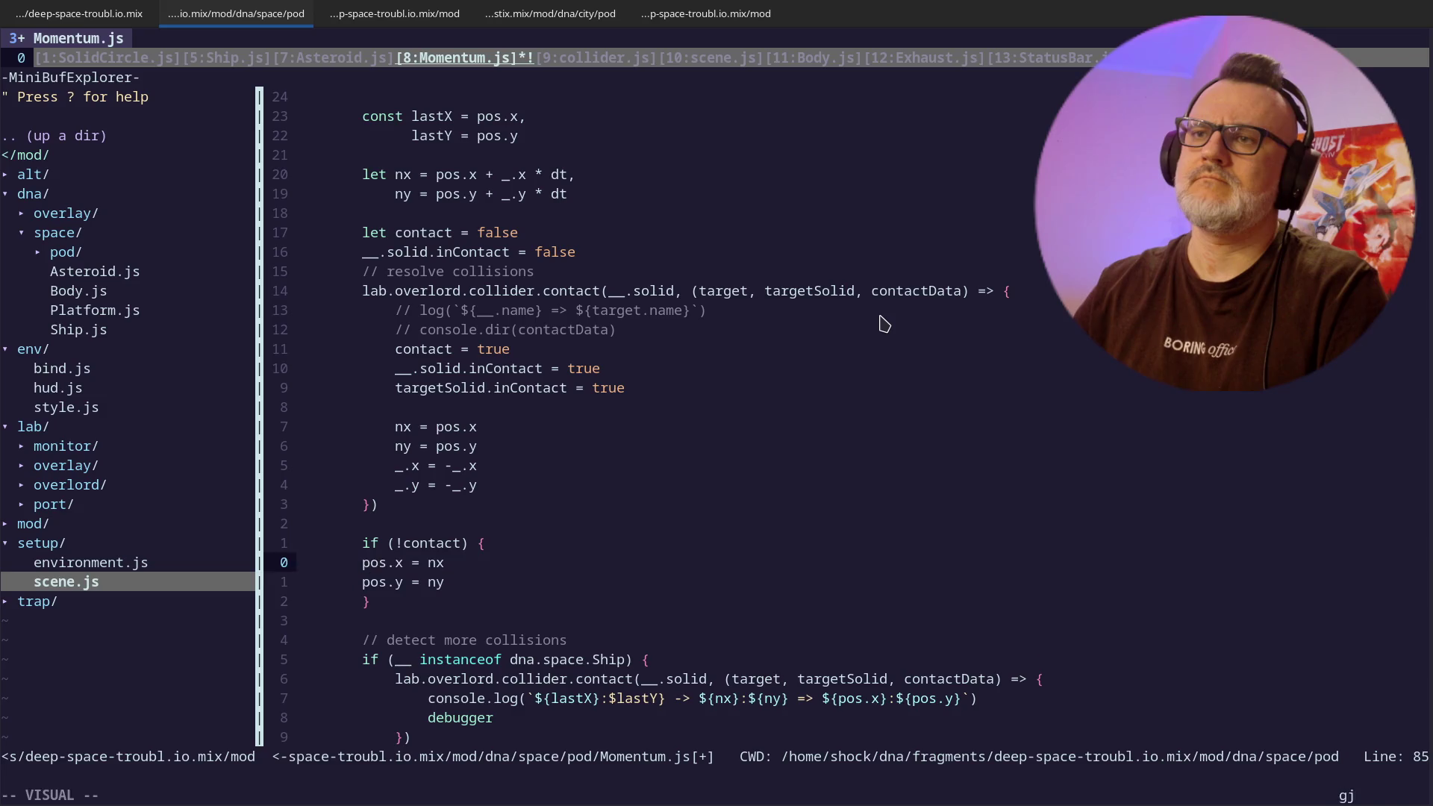
pyautogui.press('Escape')
# - Comment out the nx, ny and _.y bounce lines with // prefixes
pyautogui.press('k')
pyautogui.press('k')
pyautogui.press('k')
pyautogui.write('I//')
pyautogui.press('Escape')
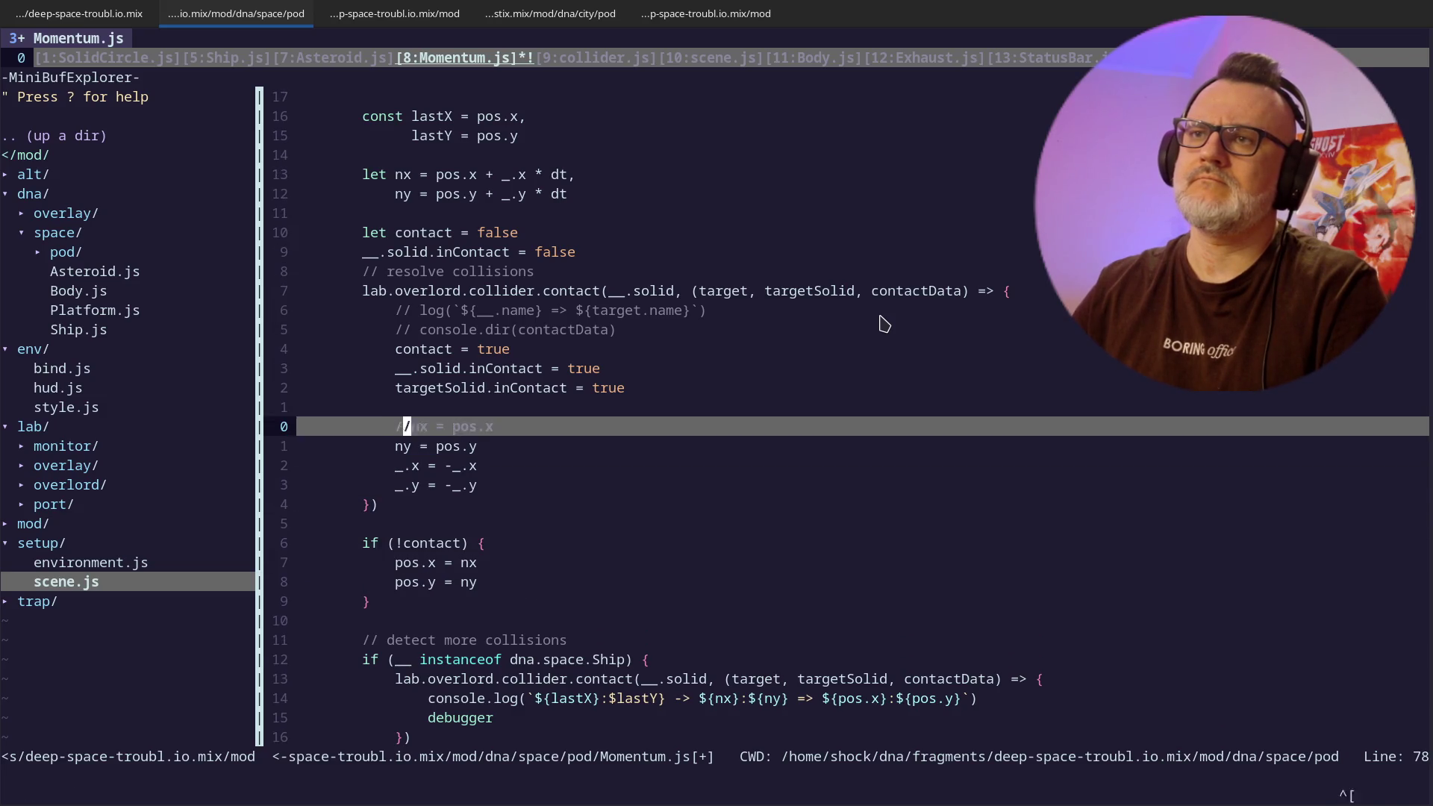
pyautogui.write('jI//')
pyautogui.press('Escape')
pyautogui.press('Return')
pyautogui.write('j')
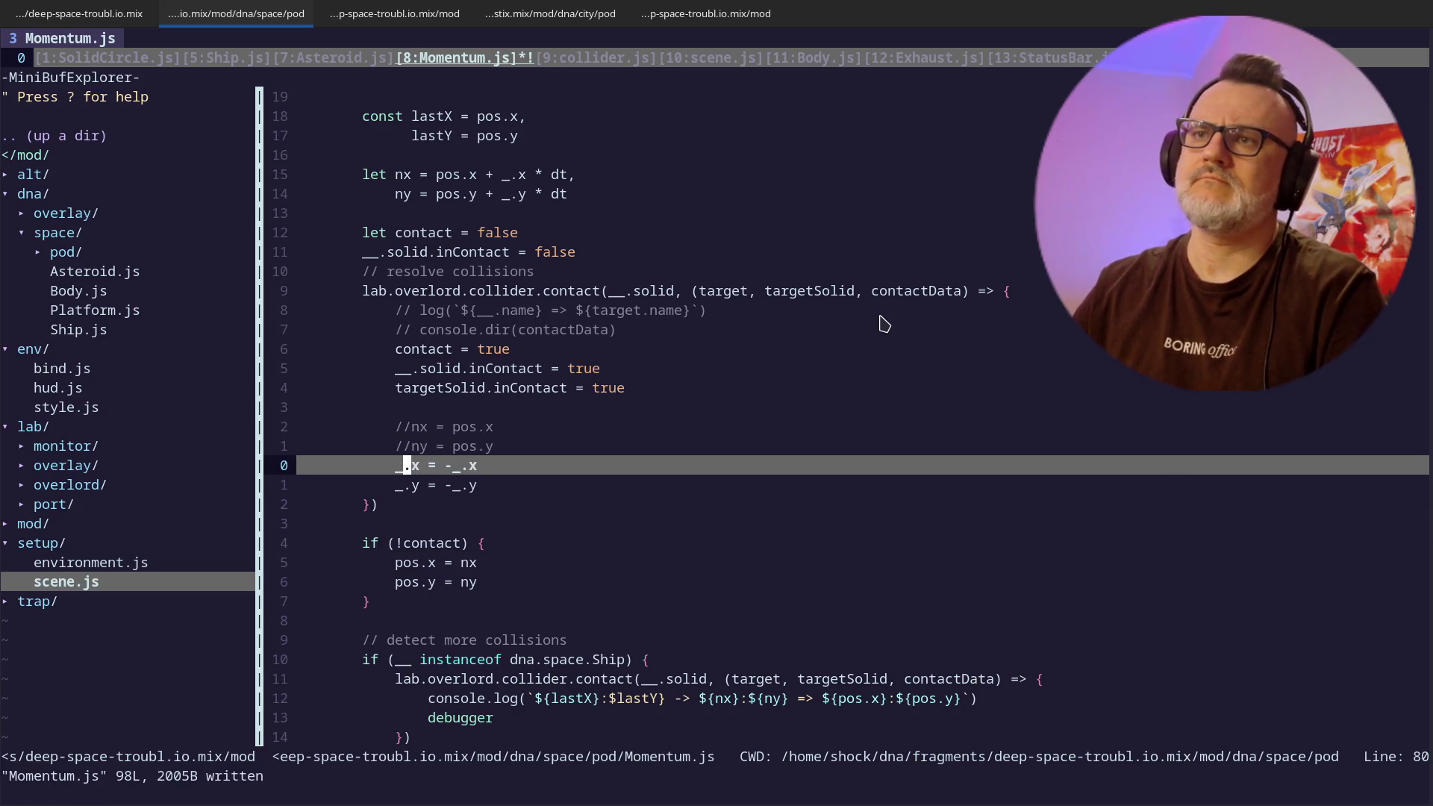
pyautogui.write('I/')
pyautogui.write('//')
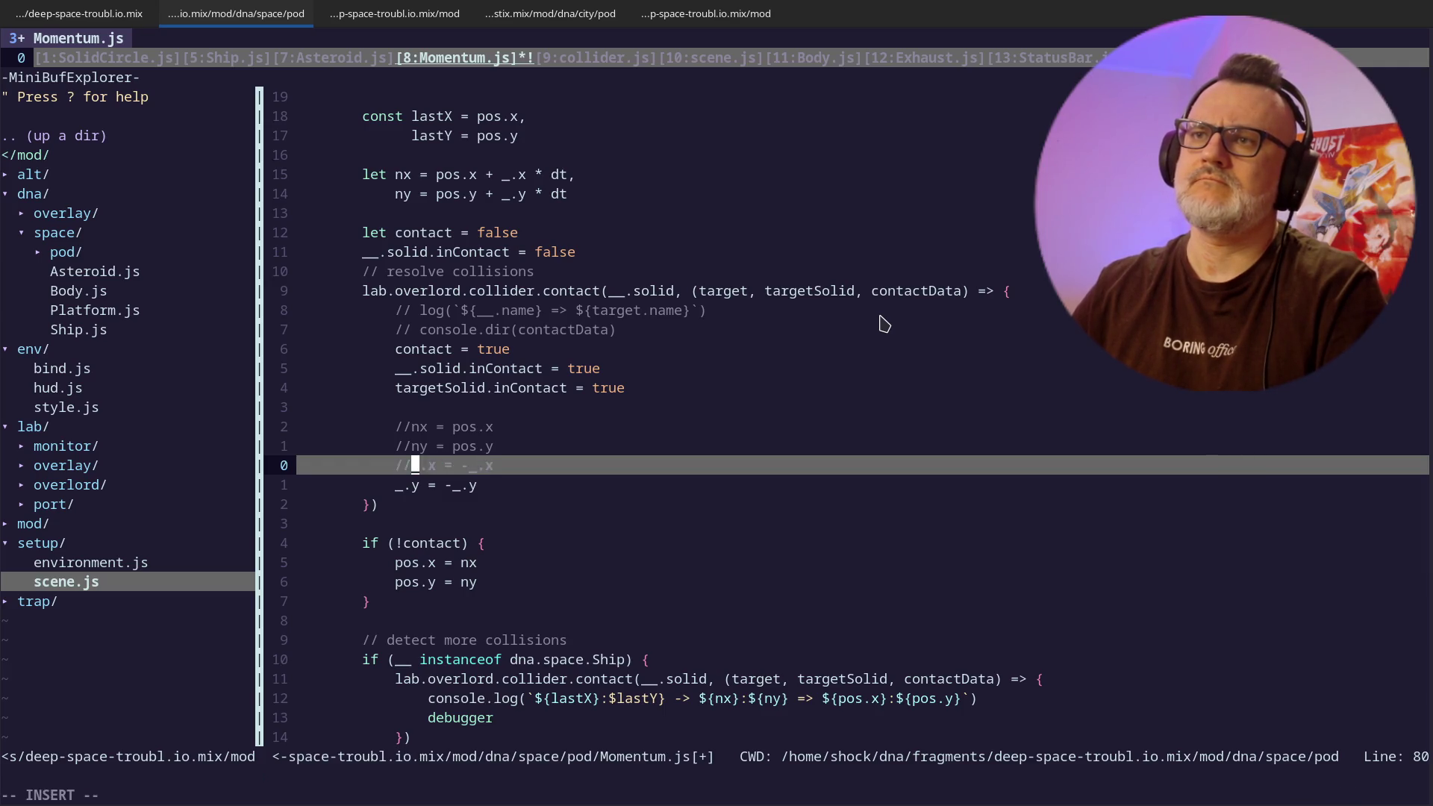
pyautogui.press('Escape')
pyautogui.write('jI//')
pyautogui.press('Escape')
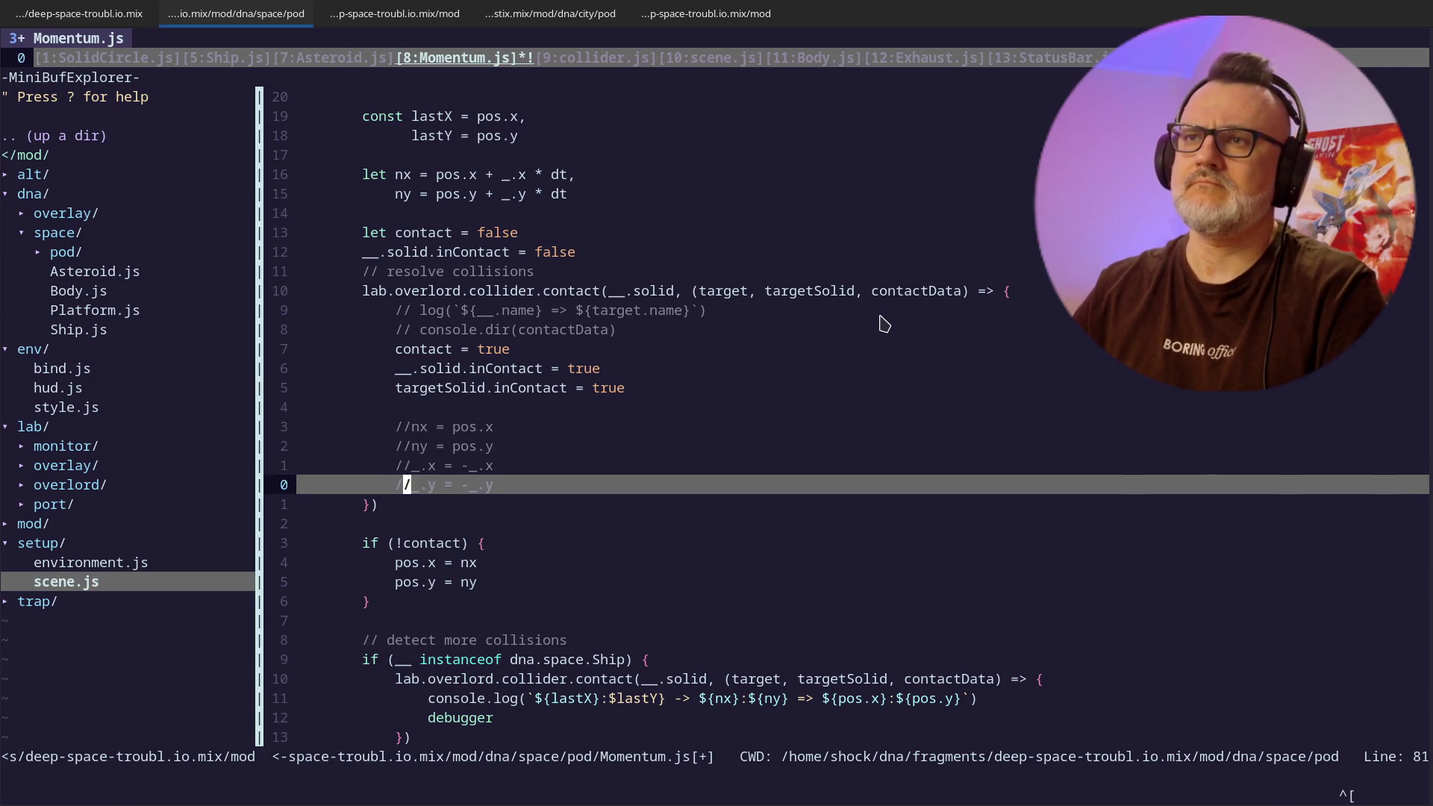
pyautogui.write('kwa')
pyautogui.press('Return')
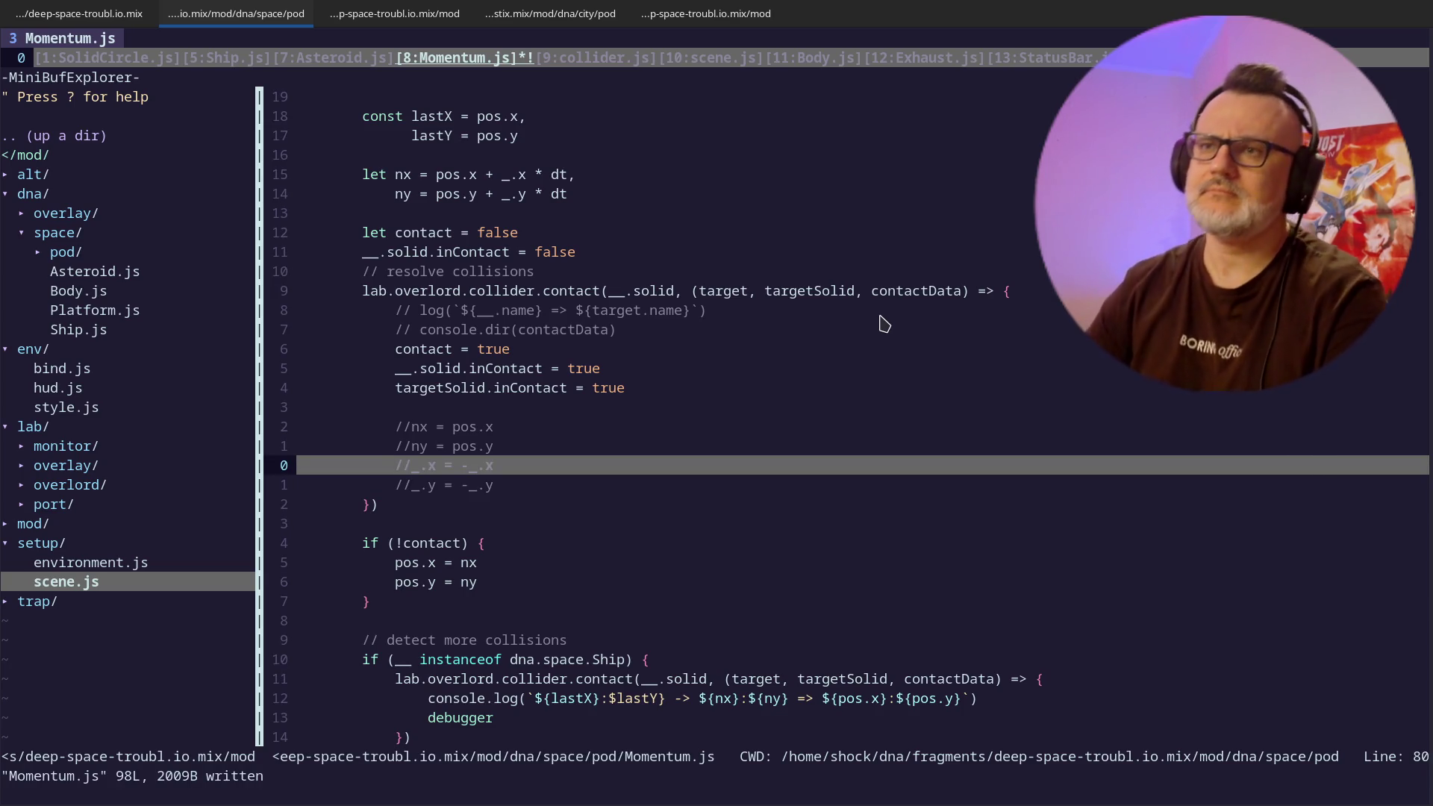
# - Save all open files with :wa
pyautogui.write(':wa')
pyautogui.press('Return')
pyautogui.hotkey('alt', 'Tab')
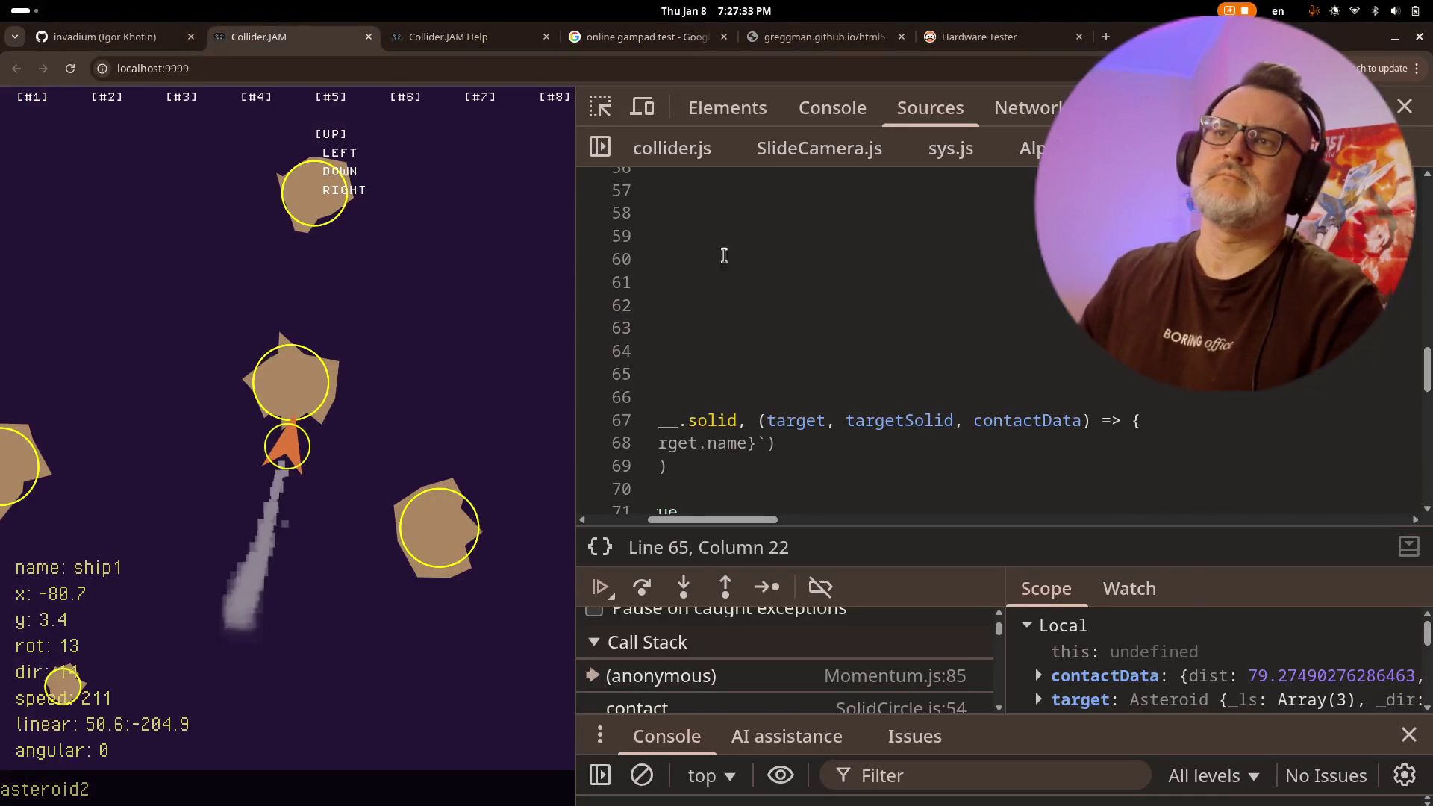
# - Reload the game, thrust the ship into an asteroid, and widen DevTools to read the position log
pyautogui.hotkey('ctrl', 'r')
pyautogui.hotkey('ctrl', 'shift', 'j')
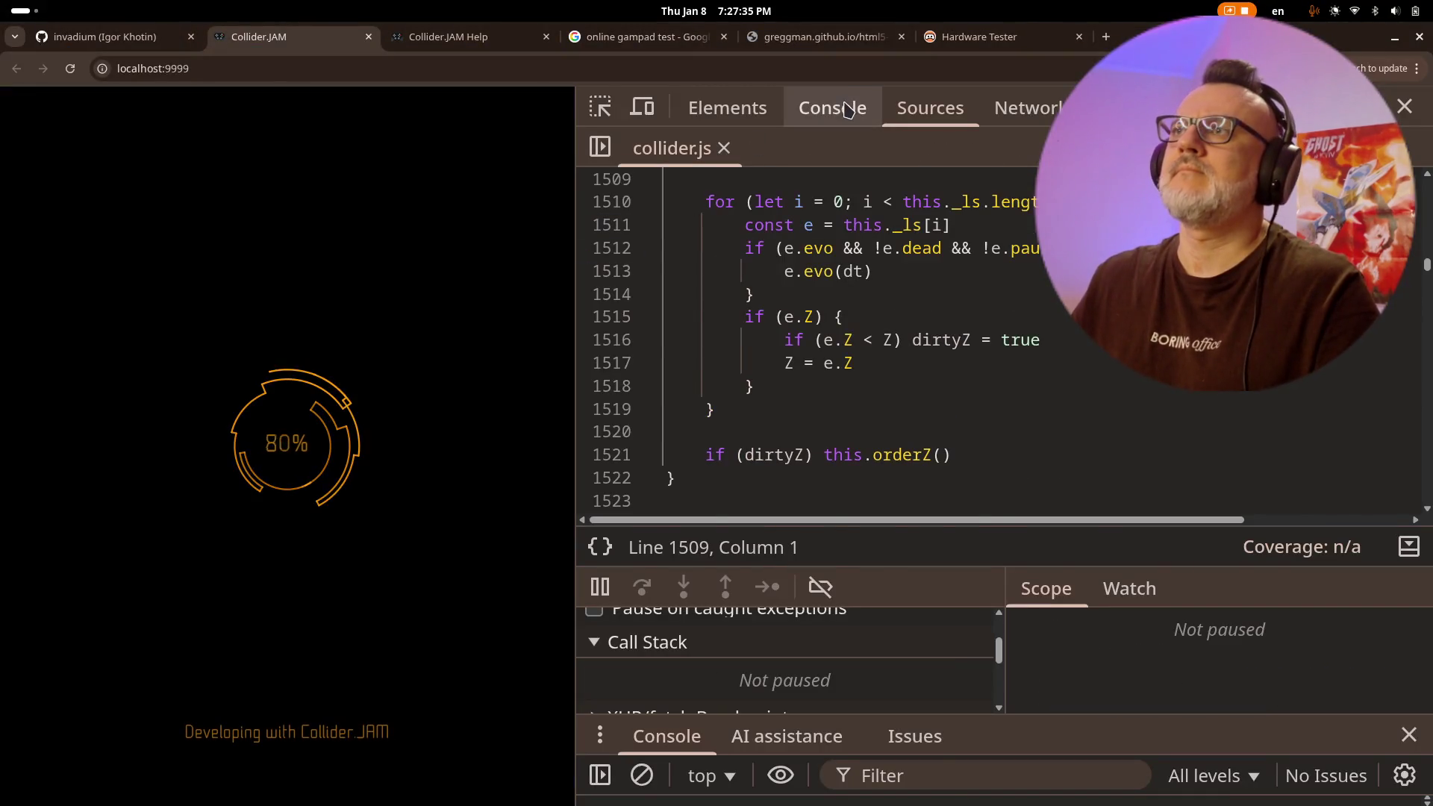
pyautogui.click(446, 280)
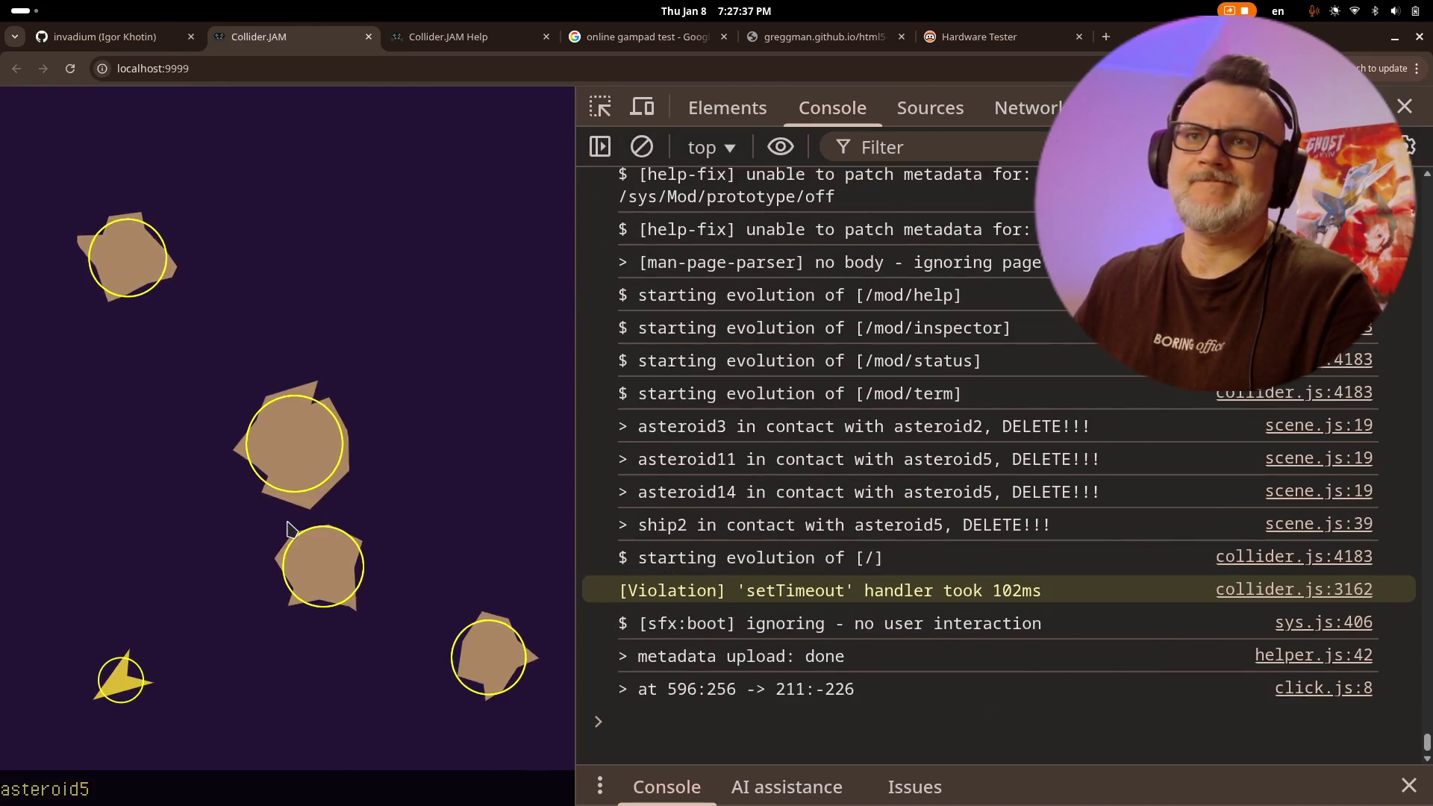
pyautogui.click(223, 539)
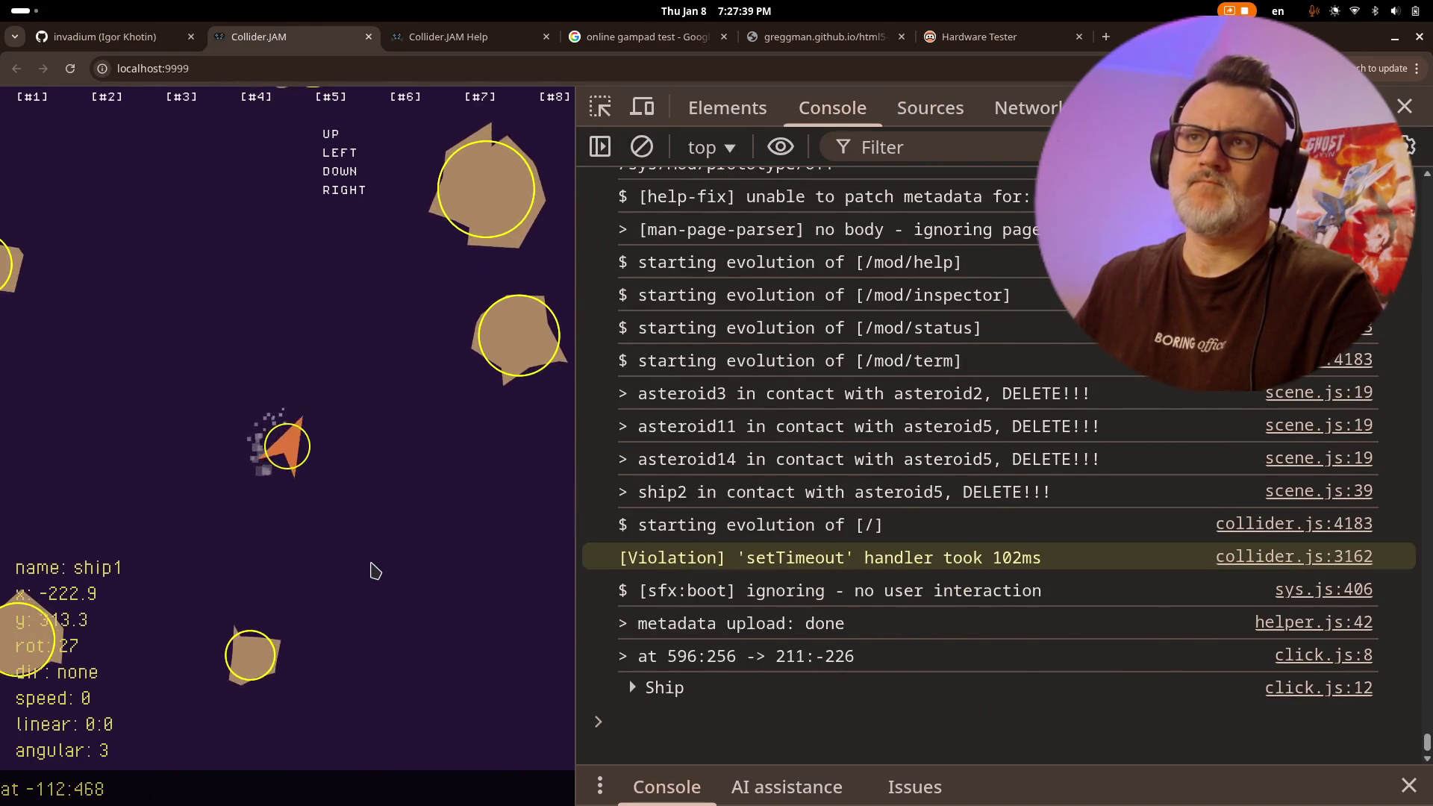
pyautogui.press('Up')
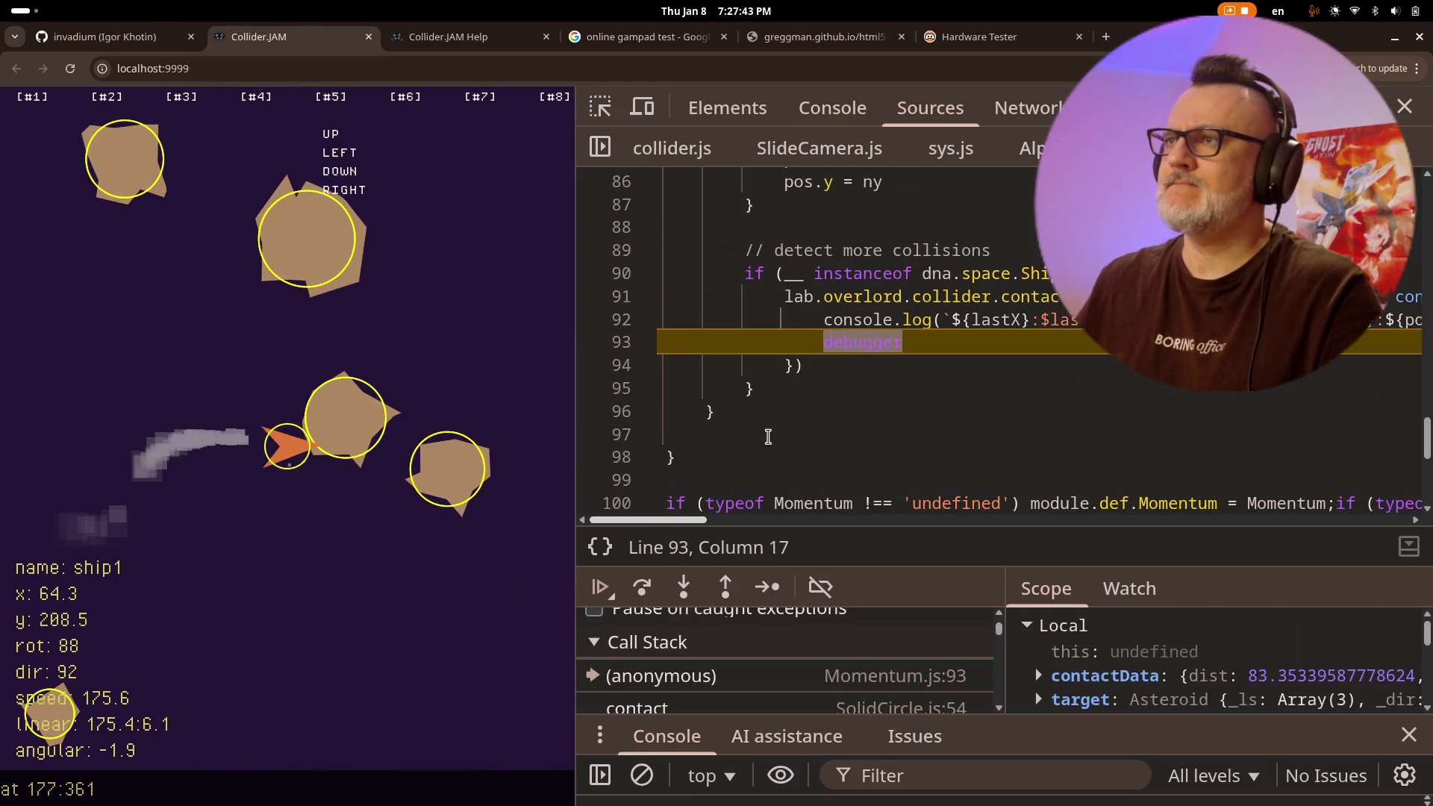
pyautogui.click(832, 107)
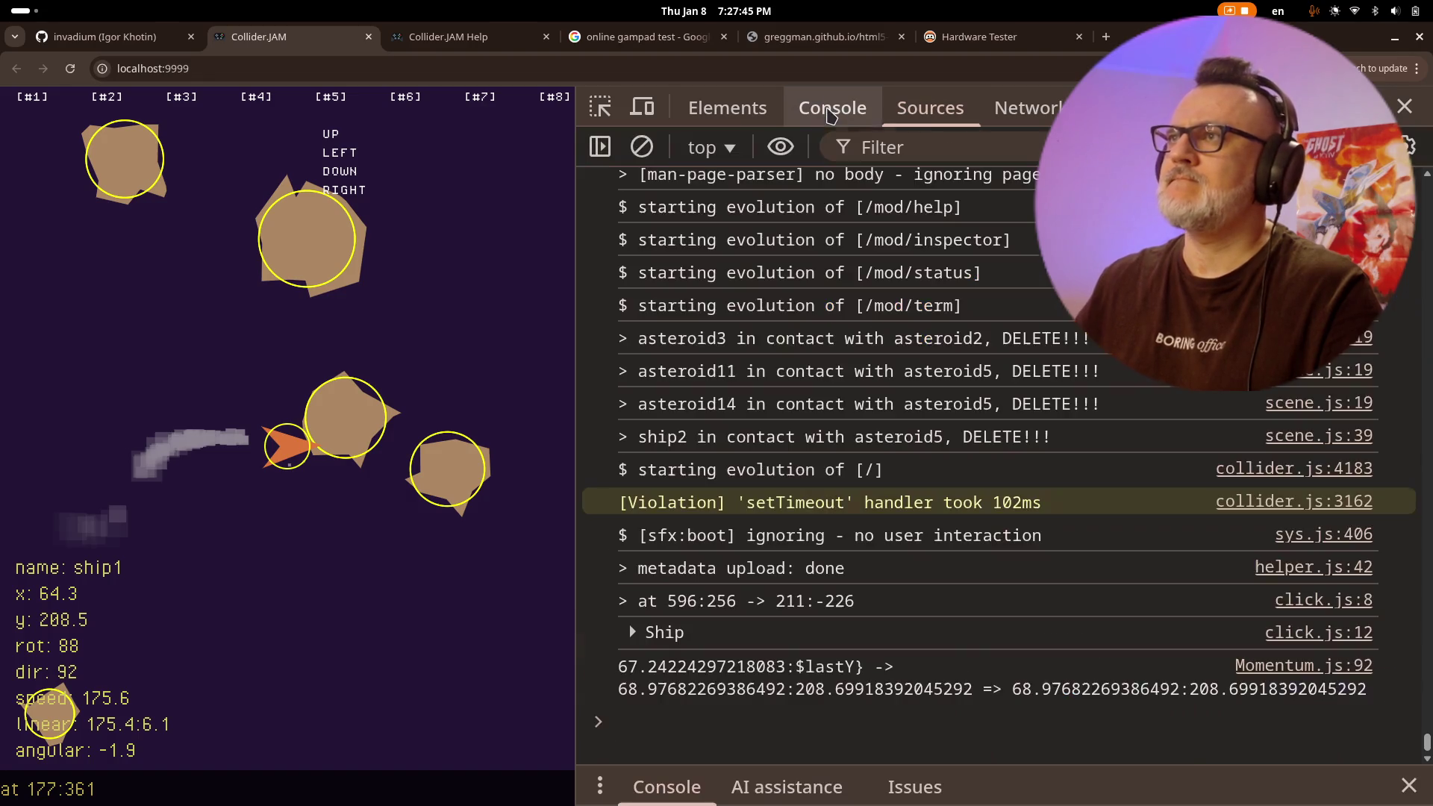
pyautogui.moveTo(580, 499); pyautogui.dragTo(435, 518)
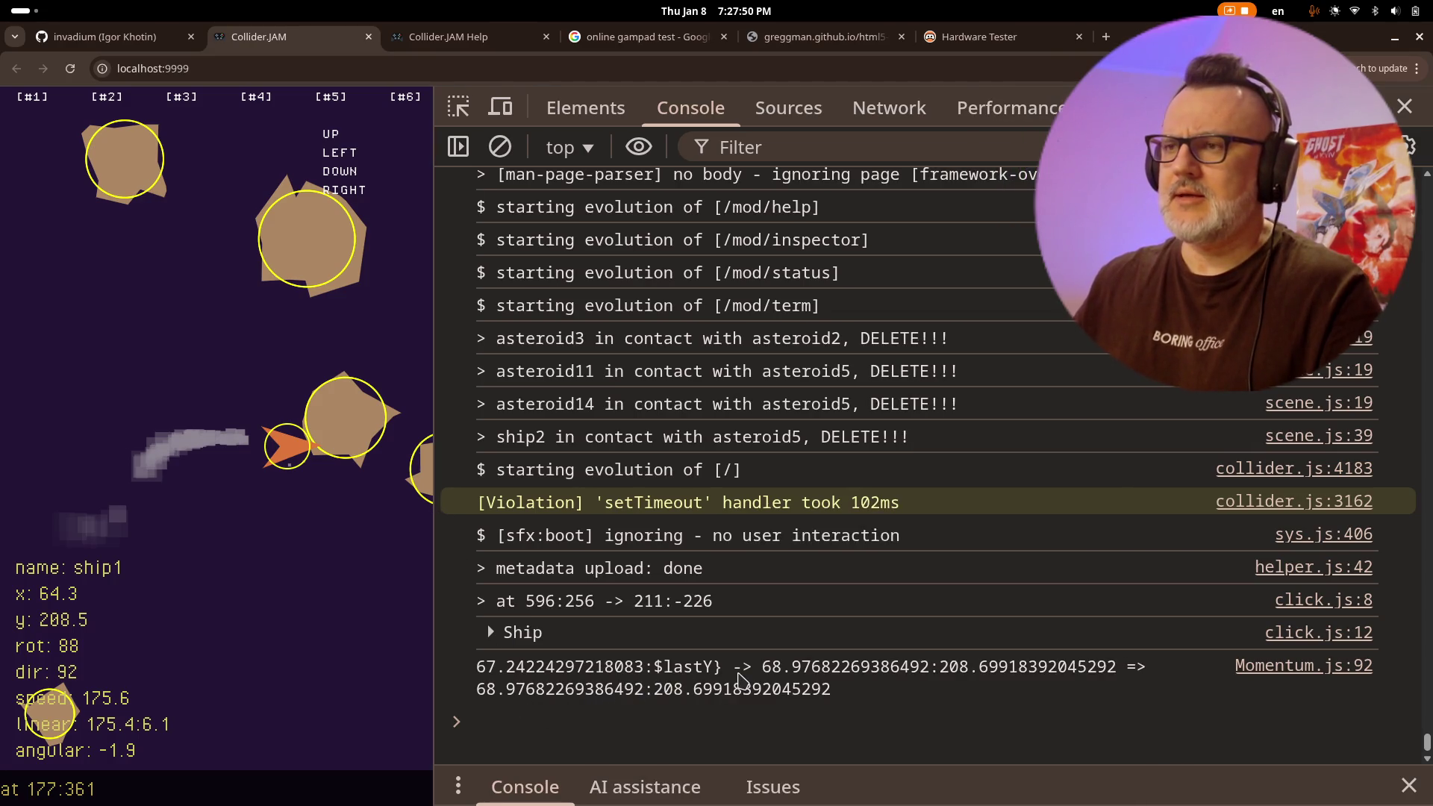
pyautogui.hotkey('alt', 'Tab')
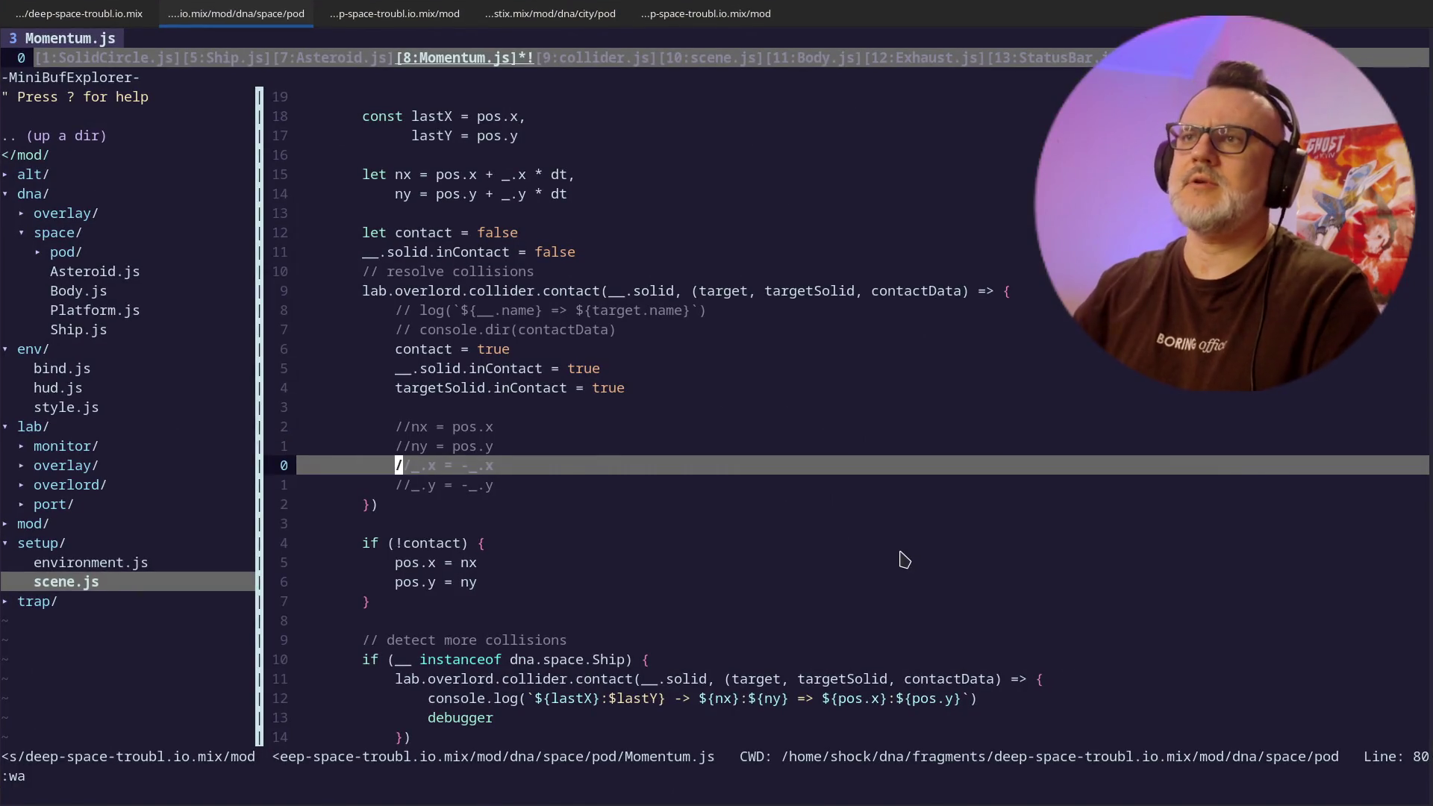
# - Insert the missing '{' so the contact log reads ${lastY}, then save with :w
pyautogui.press('j')
pyautogui.press('1')
pyautogui.press('0')
pyautogui.press('j')
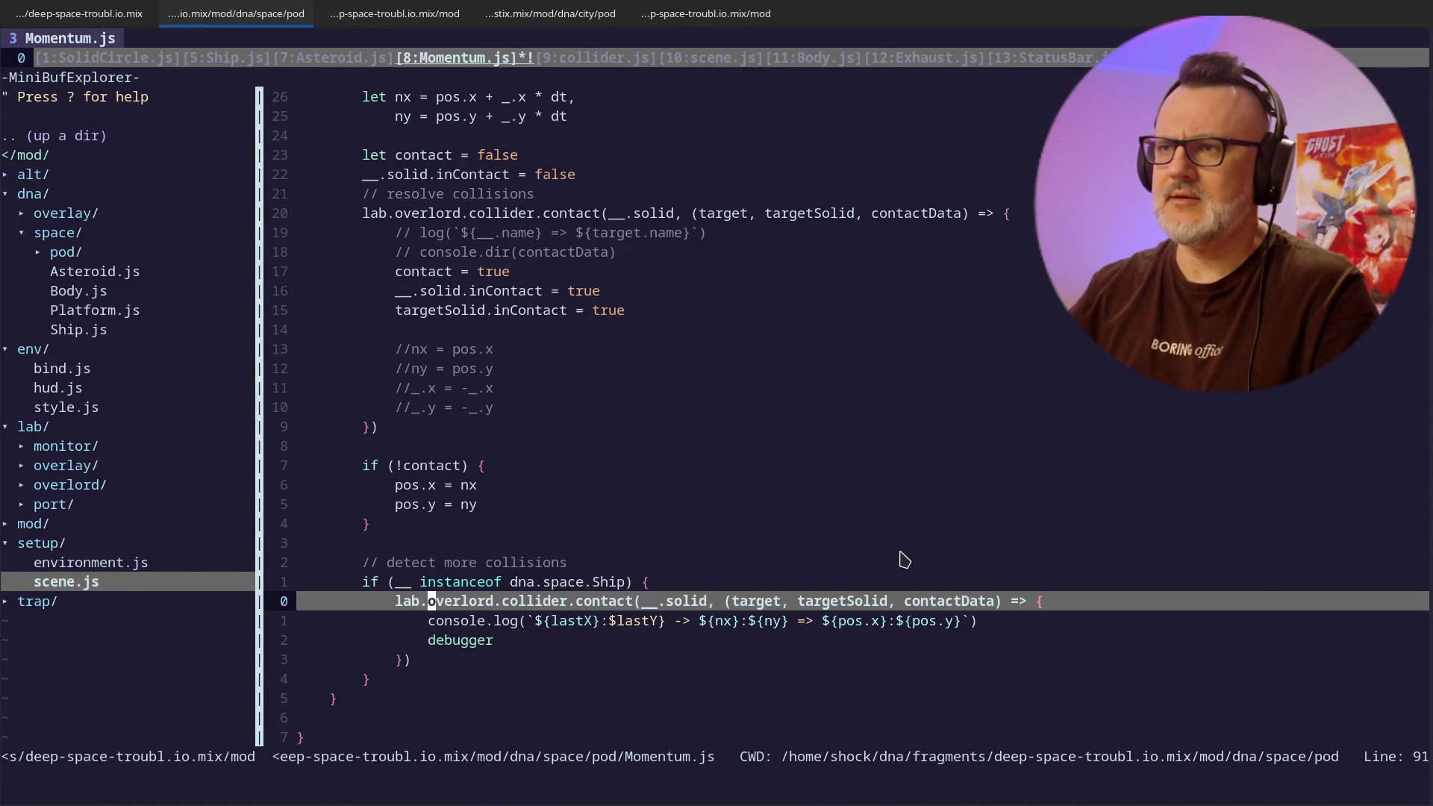
pyautogui.write('ji')
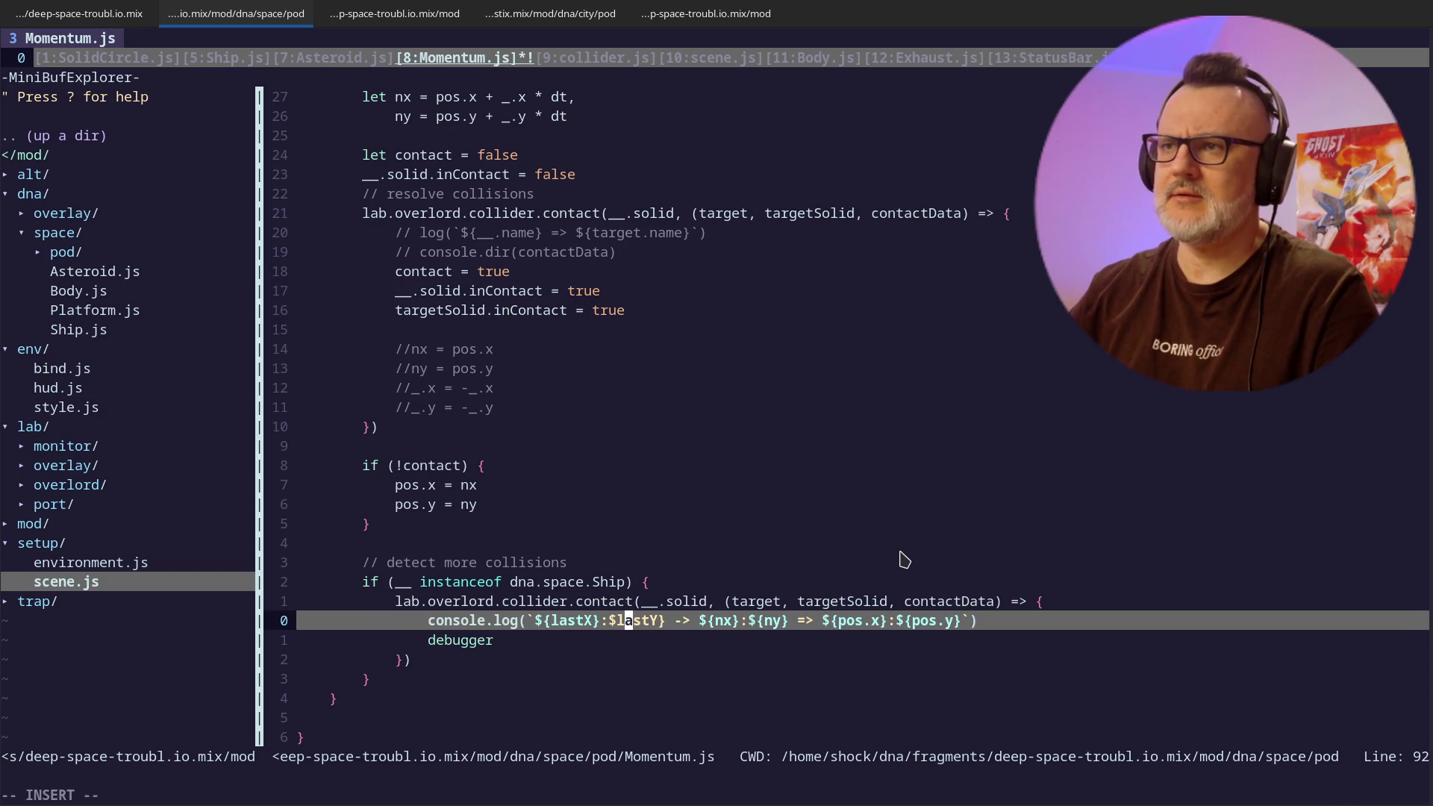
pyautogui.write('{')
pyautogui.press('Escape')
pyautogui.write(':w')
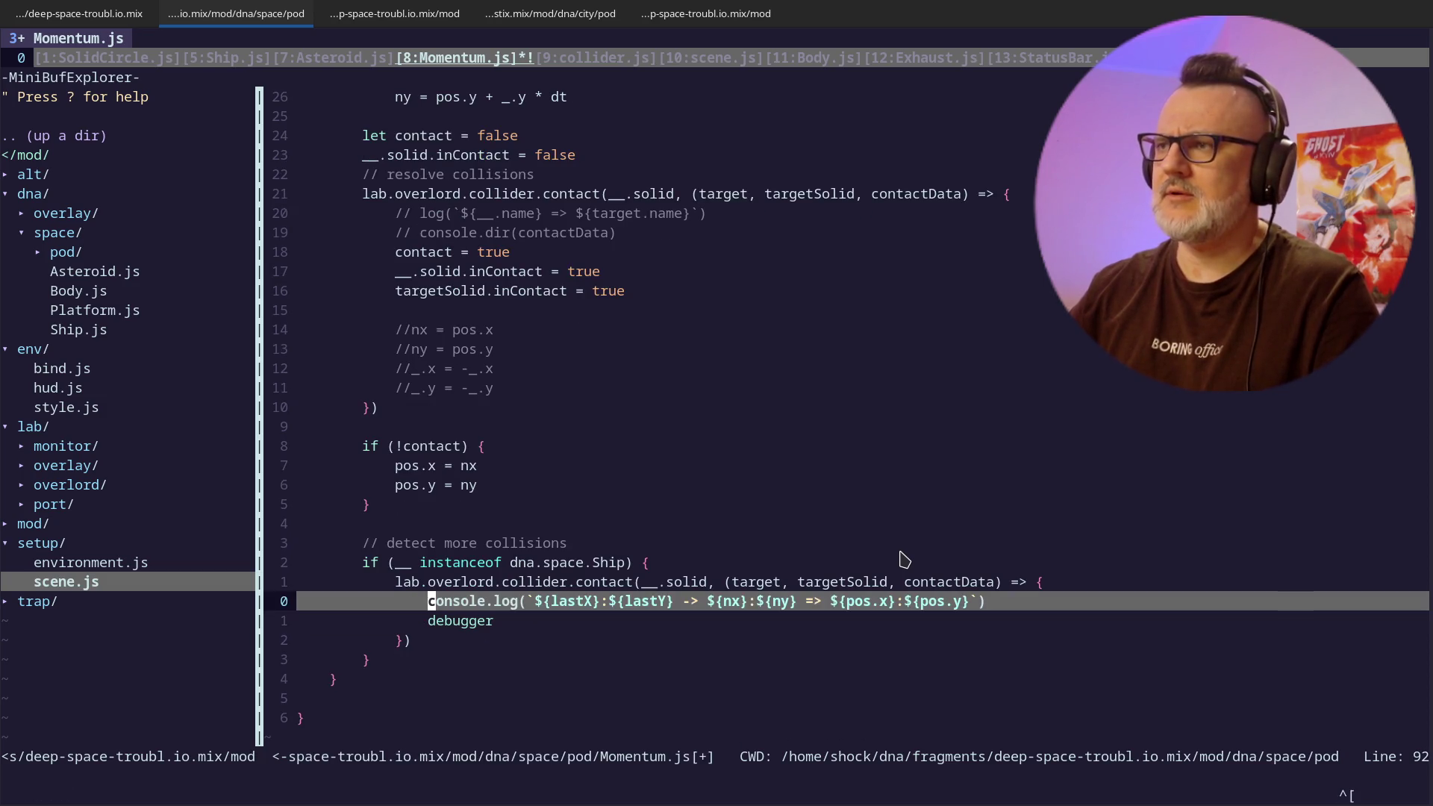
pyautogui.press('Return')
pyautogui.press('z')
pyautogui.hotkey('alt', 'Tab')
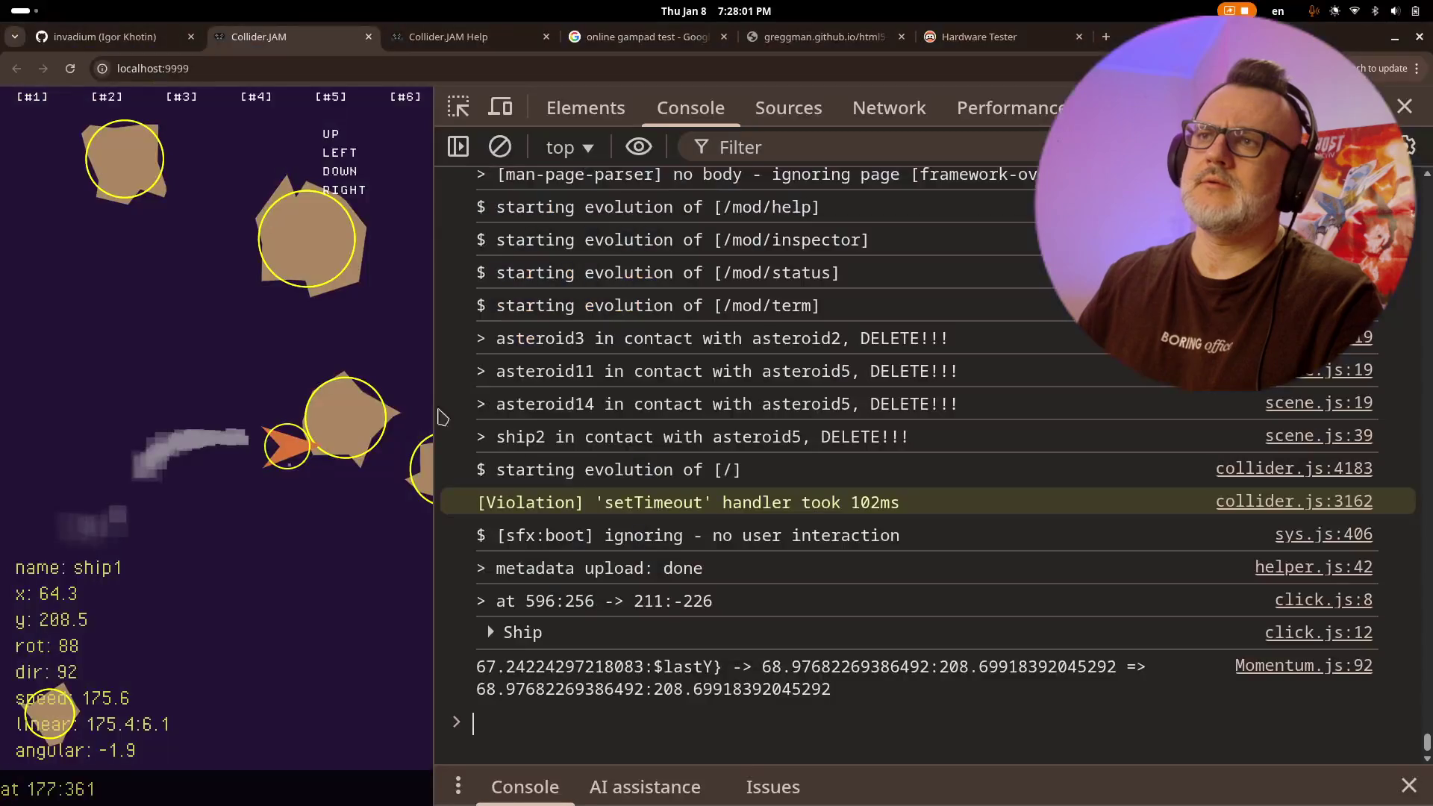
# - Reload the game, widen its view, and fly ship2 into an asteroid, then show the console
pyautogui.hotkey('ctrl', 'r')
pyautogui.moveTo(436, 336); pyautogui.dragTo(651, 338)
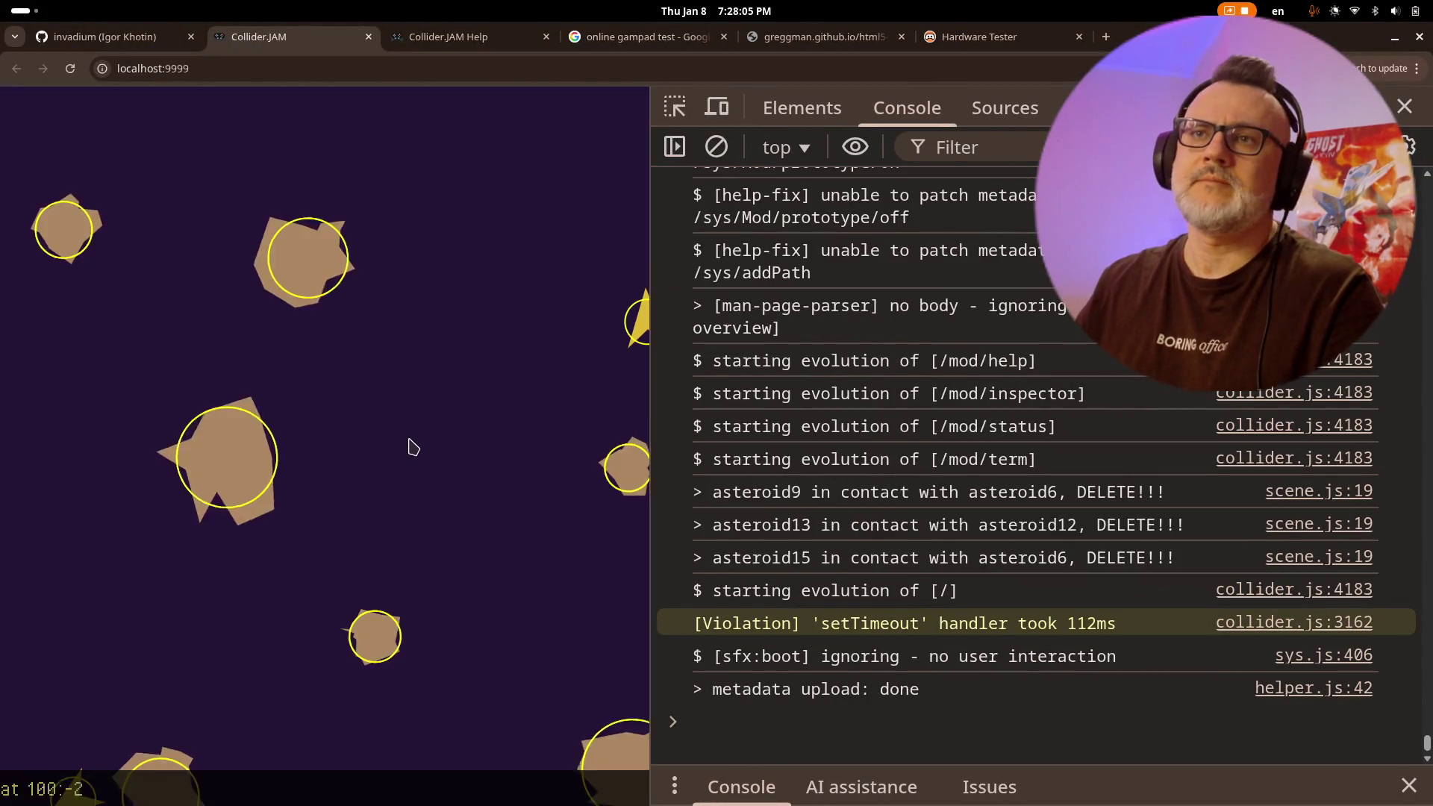
pyautogui.click(257, 460)
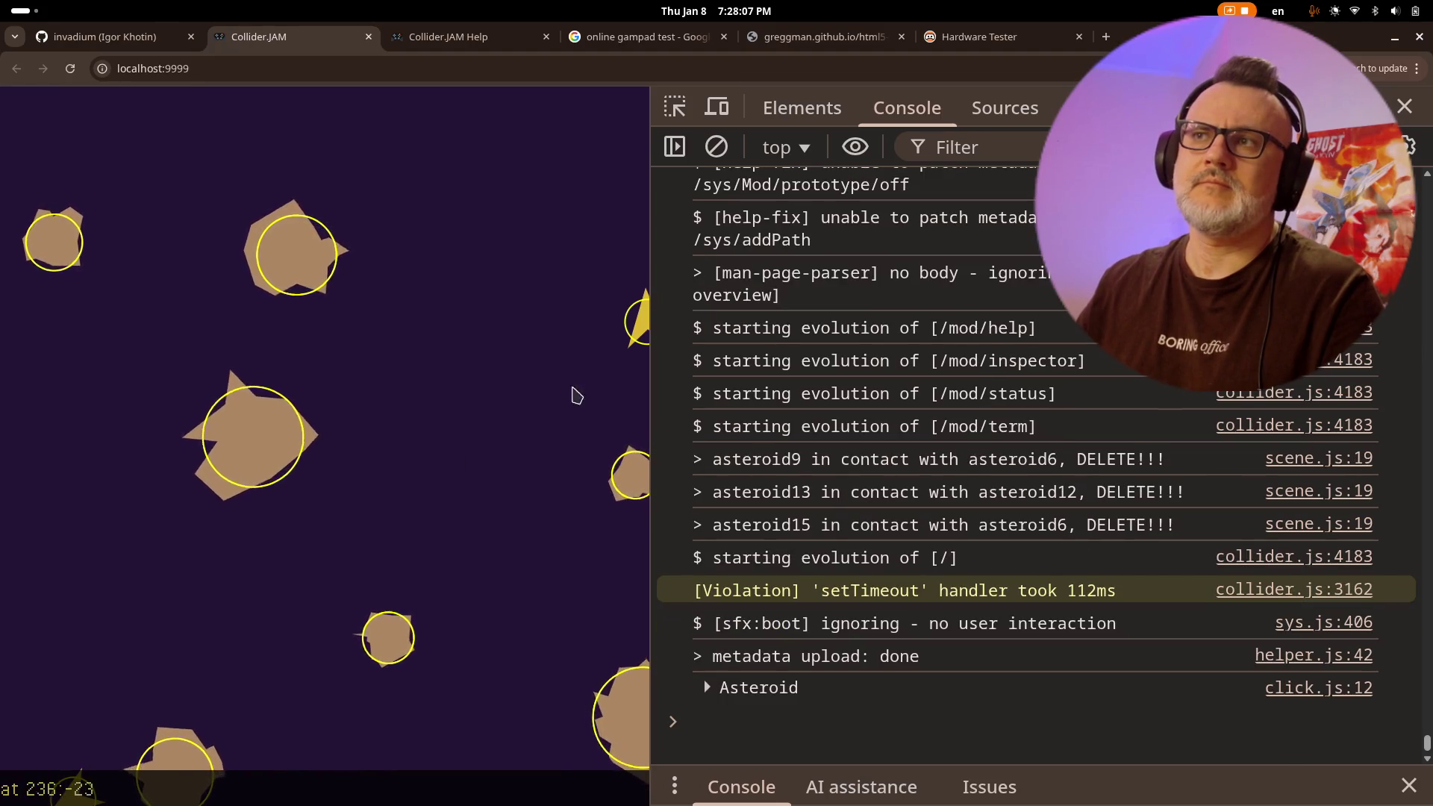
pyautogui.click(634, 329)
pyautogui.press('Up')
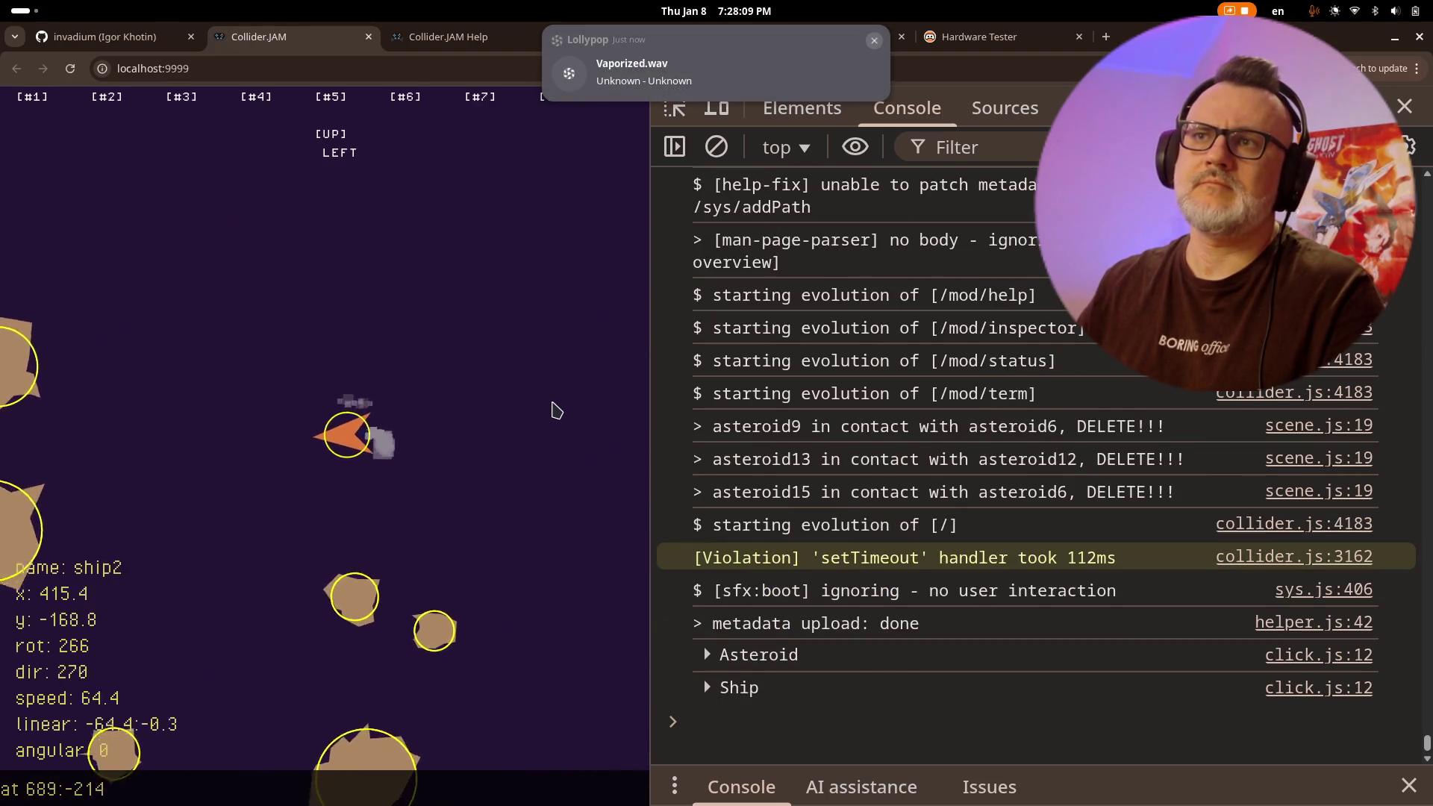
pyautogui.press('Left')
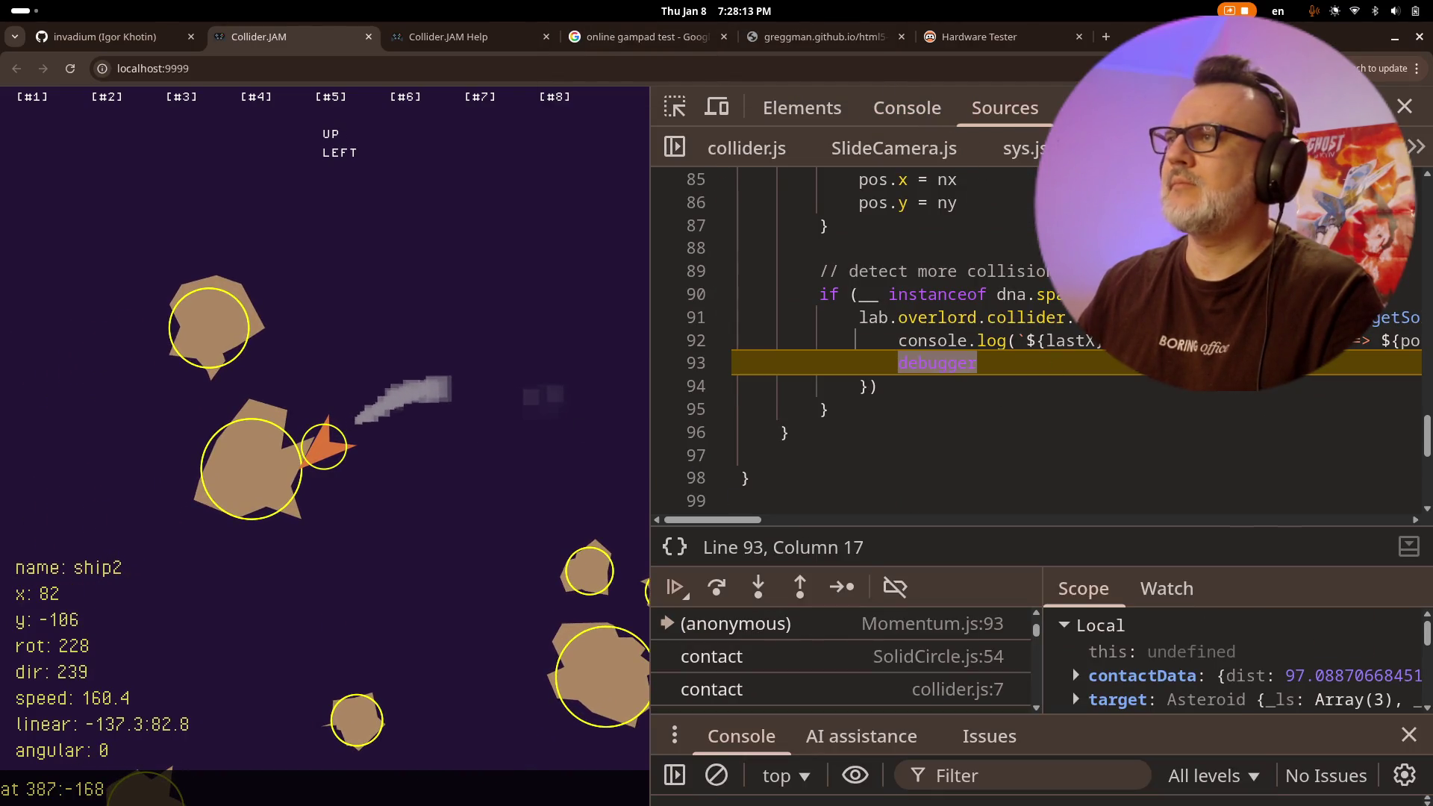
pyautogui.moveTo(1098, 318)
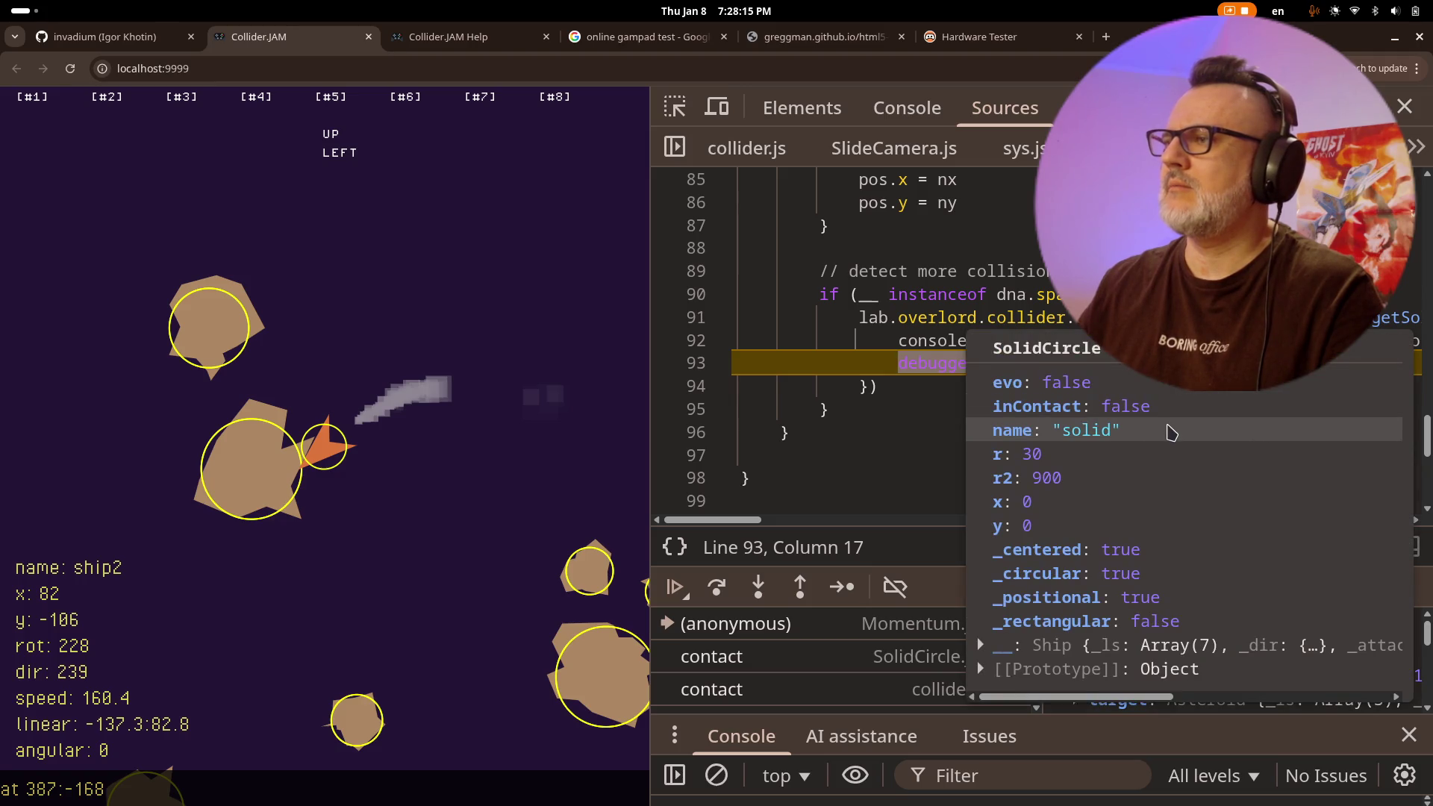
pyautogui.click(907, 112)
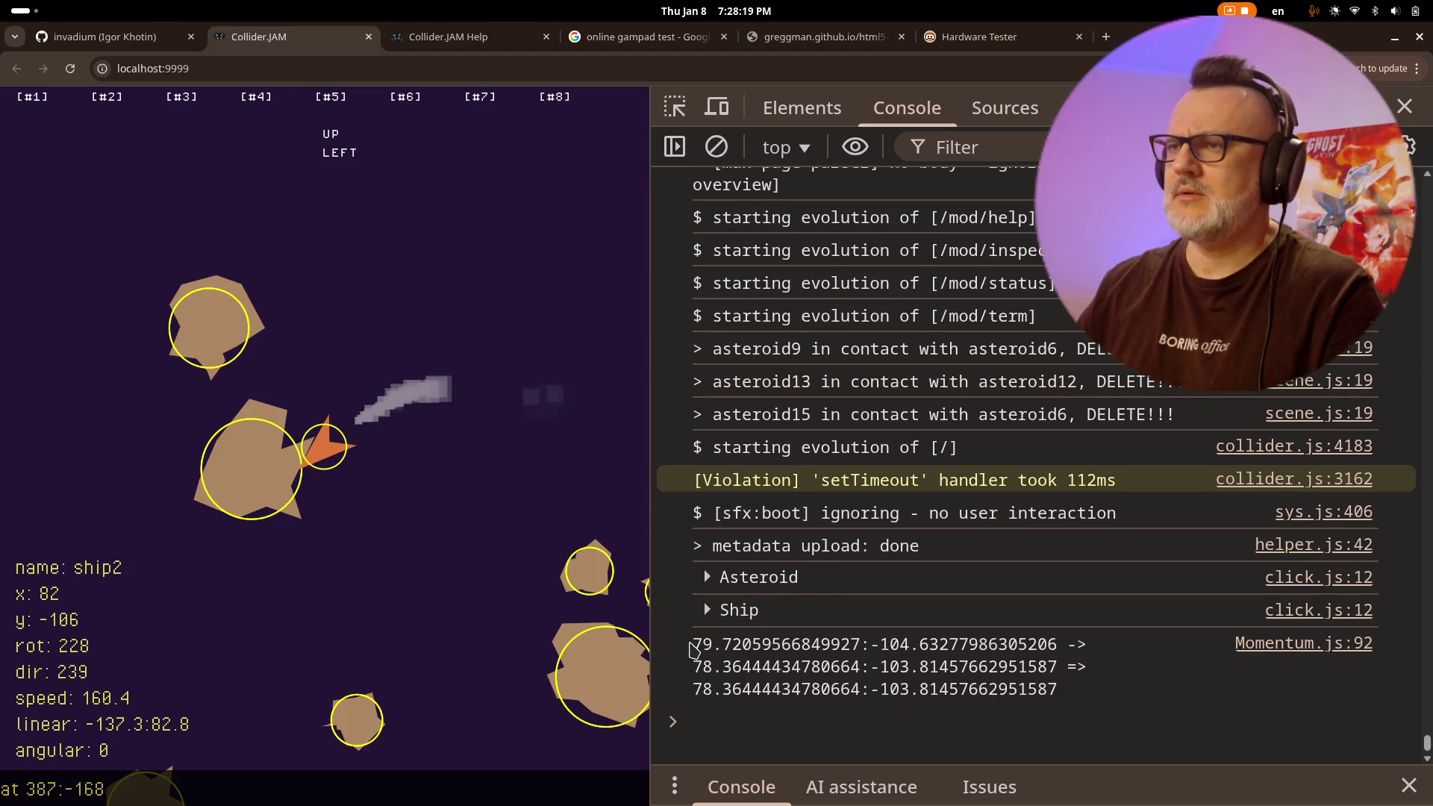
# - Select the logged contact positions 79.72:-104.63 and 78.36:-103.81 in the console
pyautogui.moveTo(693, 648)
pyautogui.mouseDown()
pyautogui.moveTo(1057, 643)
pyautogui.moveTo(1059, 688)
pyautogui.mouseUp()
pyautogui.click(1095, 683)
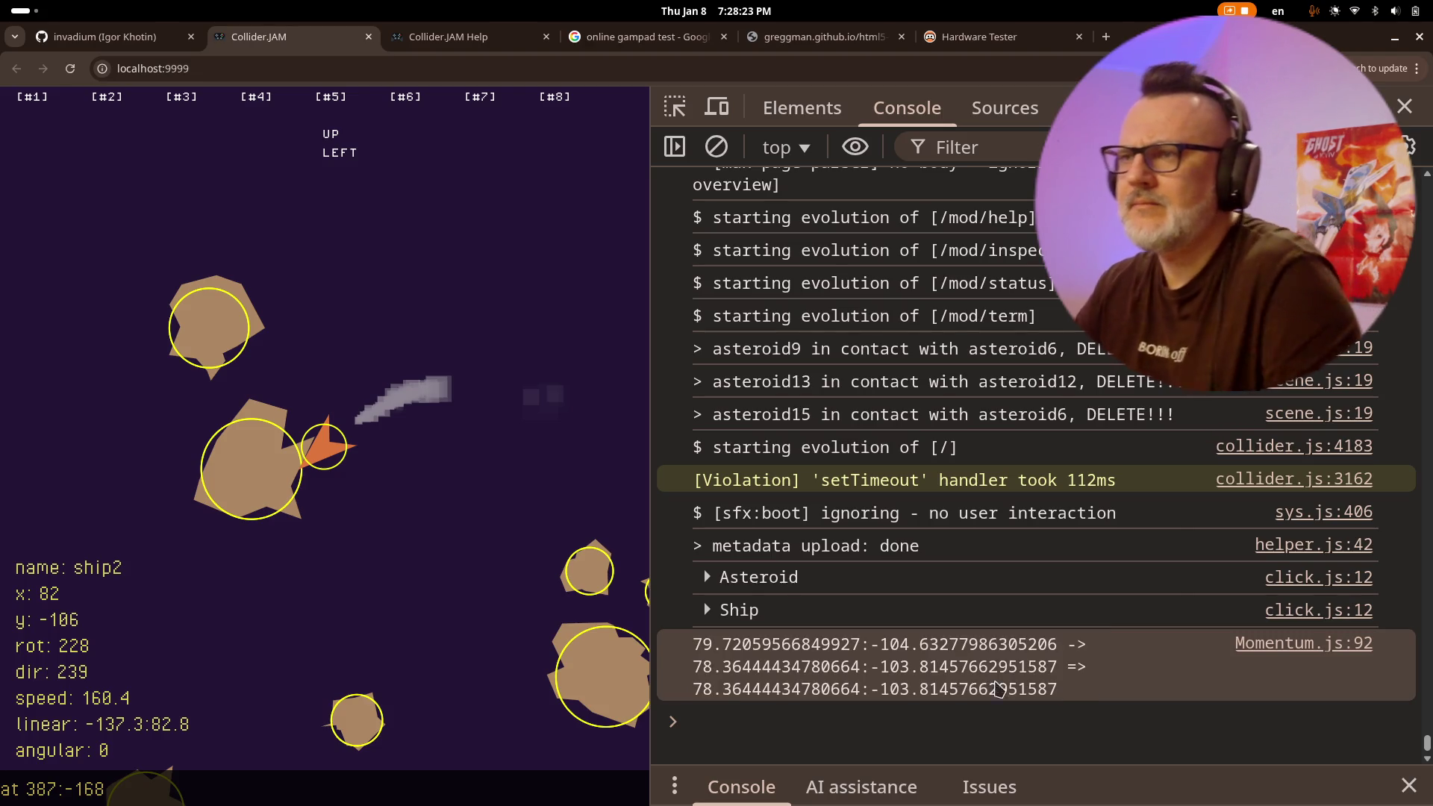
pyautogui.moveTo(697, 648)
pyautogui.mouseDown()
pyautogui.moveTo(866, 665)
pyautogui.moveTo(1062, 654)
pyautogui.mouseUp()
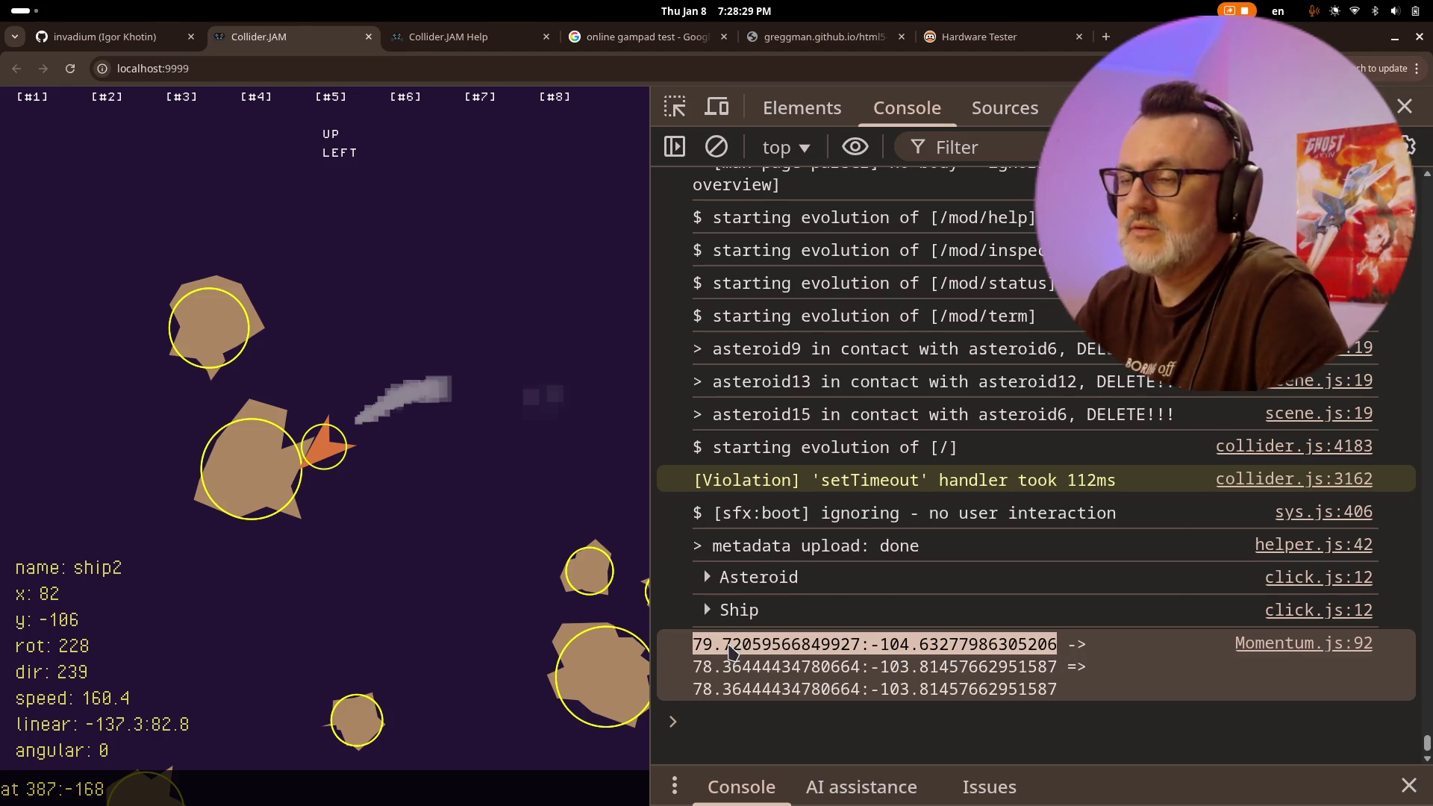
pyautogui.moveTo(695, 668); pyautogui.dragTo(1075, 686)
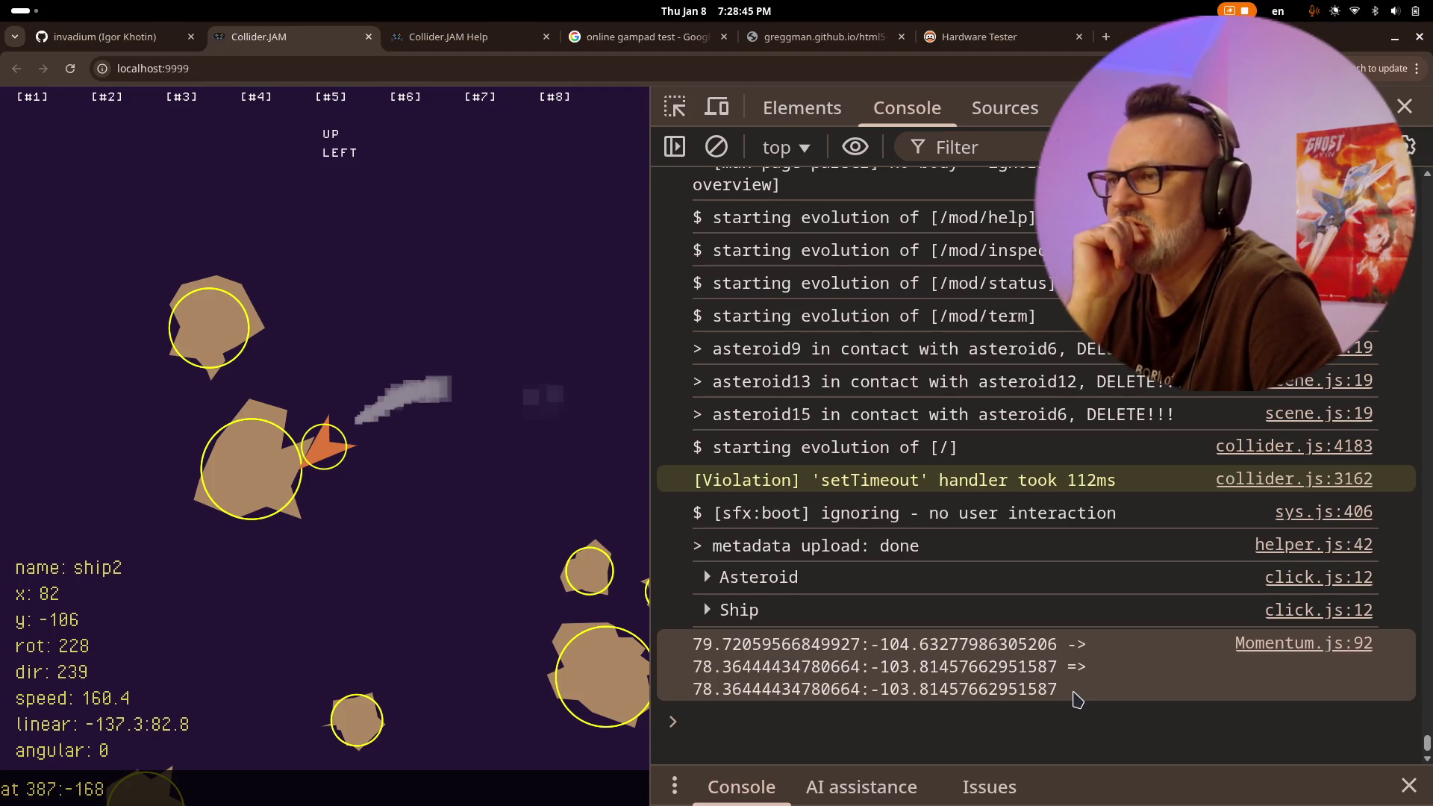
pyautogui.hotkey('alt', 'Tab')
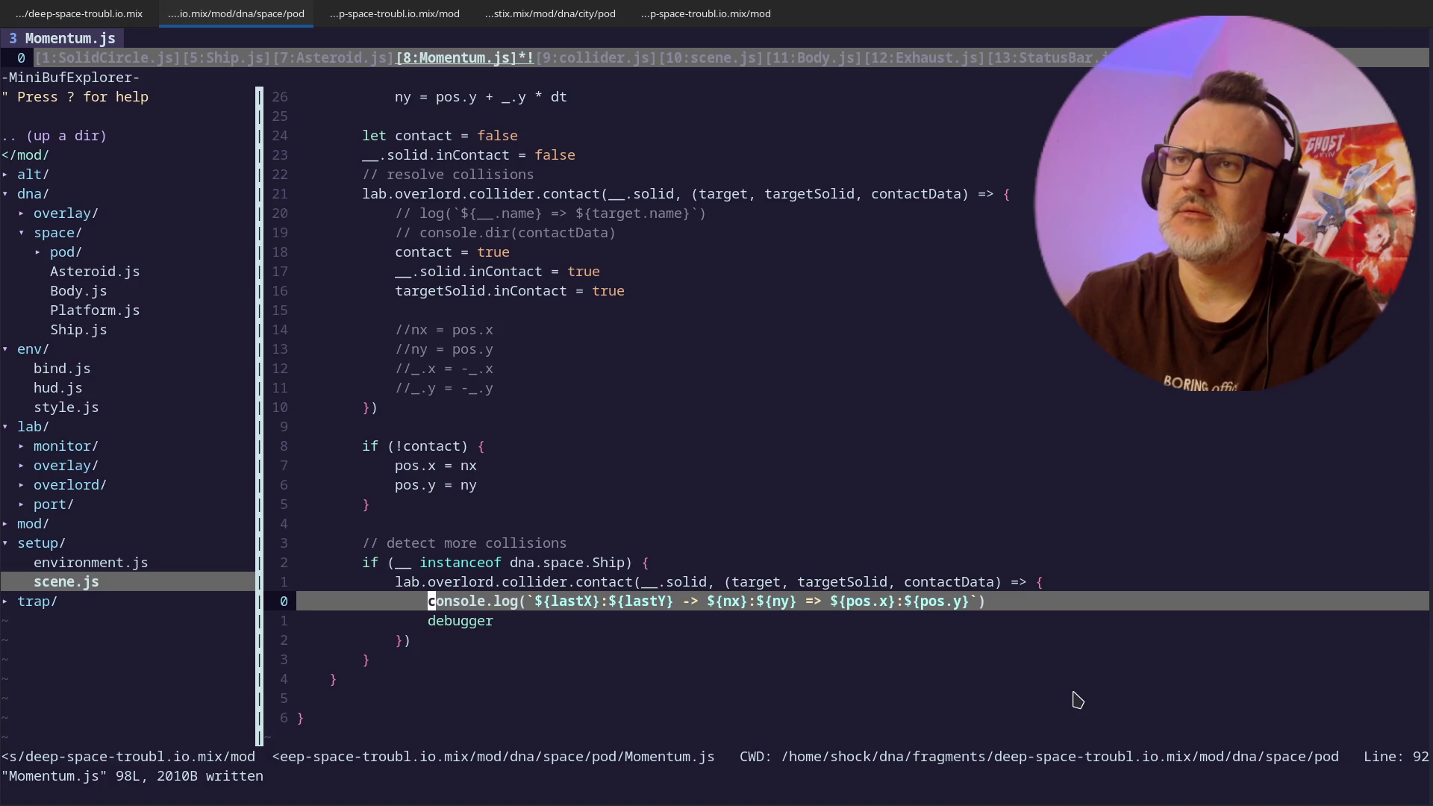
# - Find the ship-contact log line with /pos.x and move to the end of its template string
pyautogui.press('k')
pyautogui.press('k')
pyautogui.press('k')
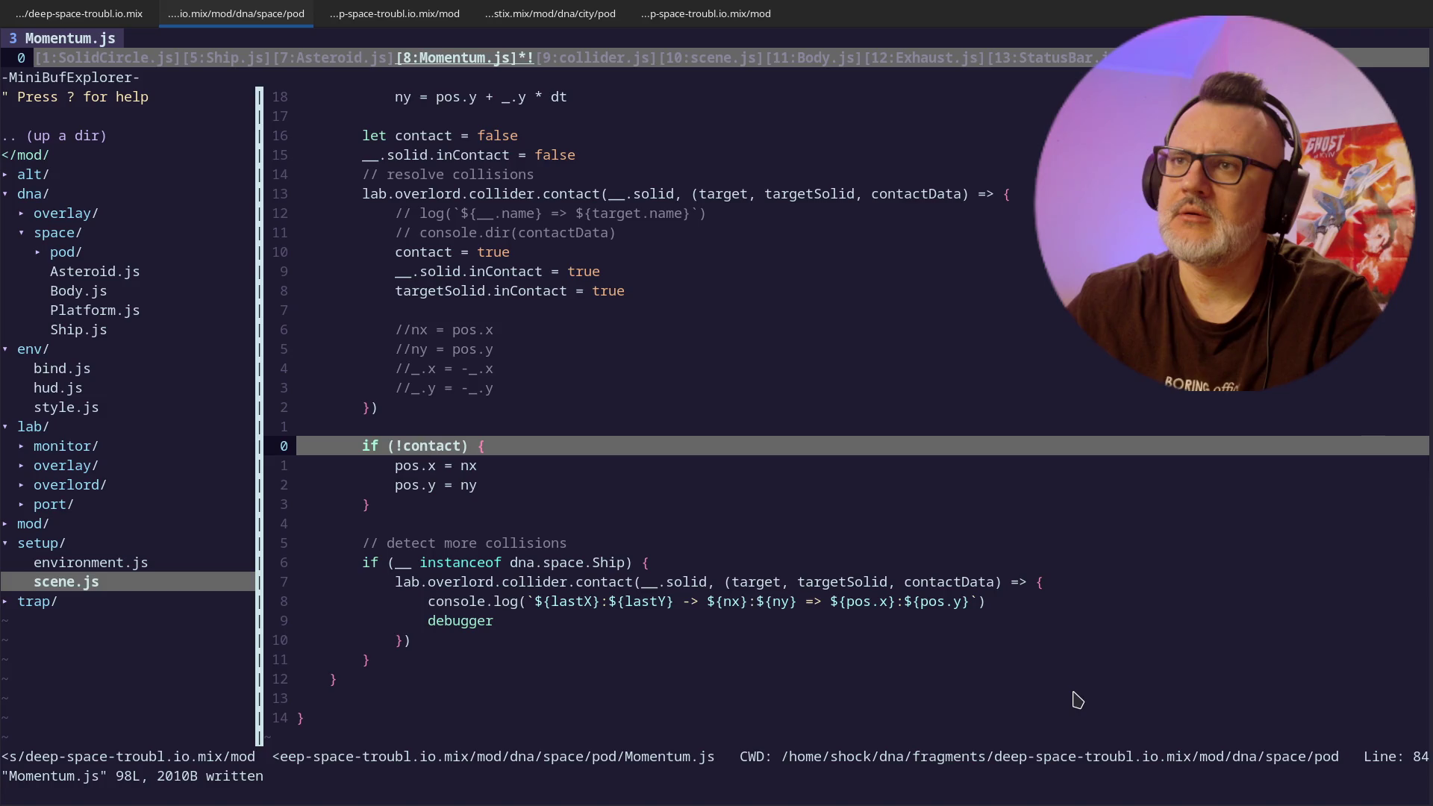
pyautogui.press('j')
pyautogui.press('j')
pyautogui.write('/pos.x')
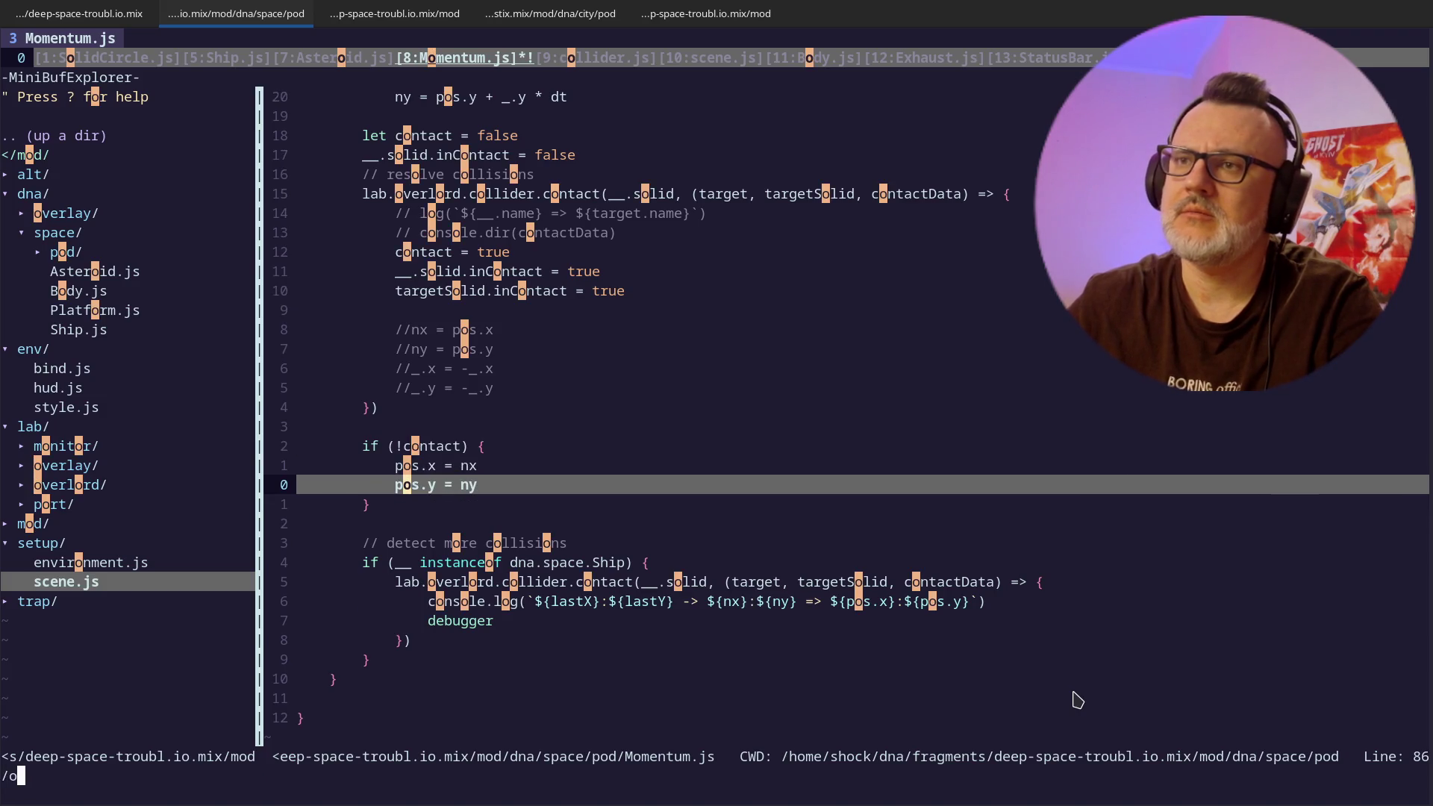
pyautogui.press('Return')
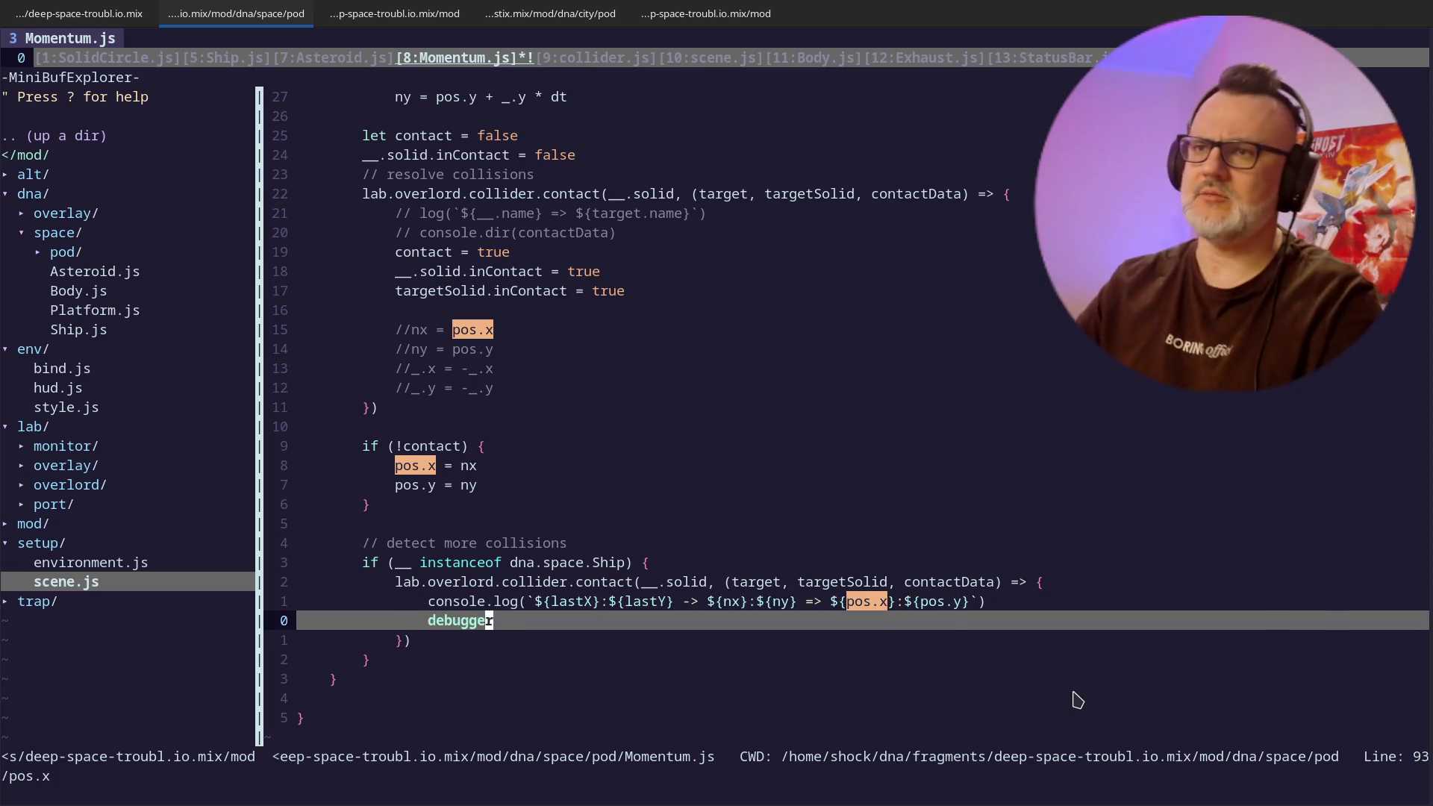
pyautogui.press('^')
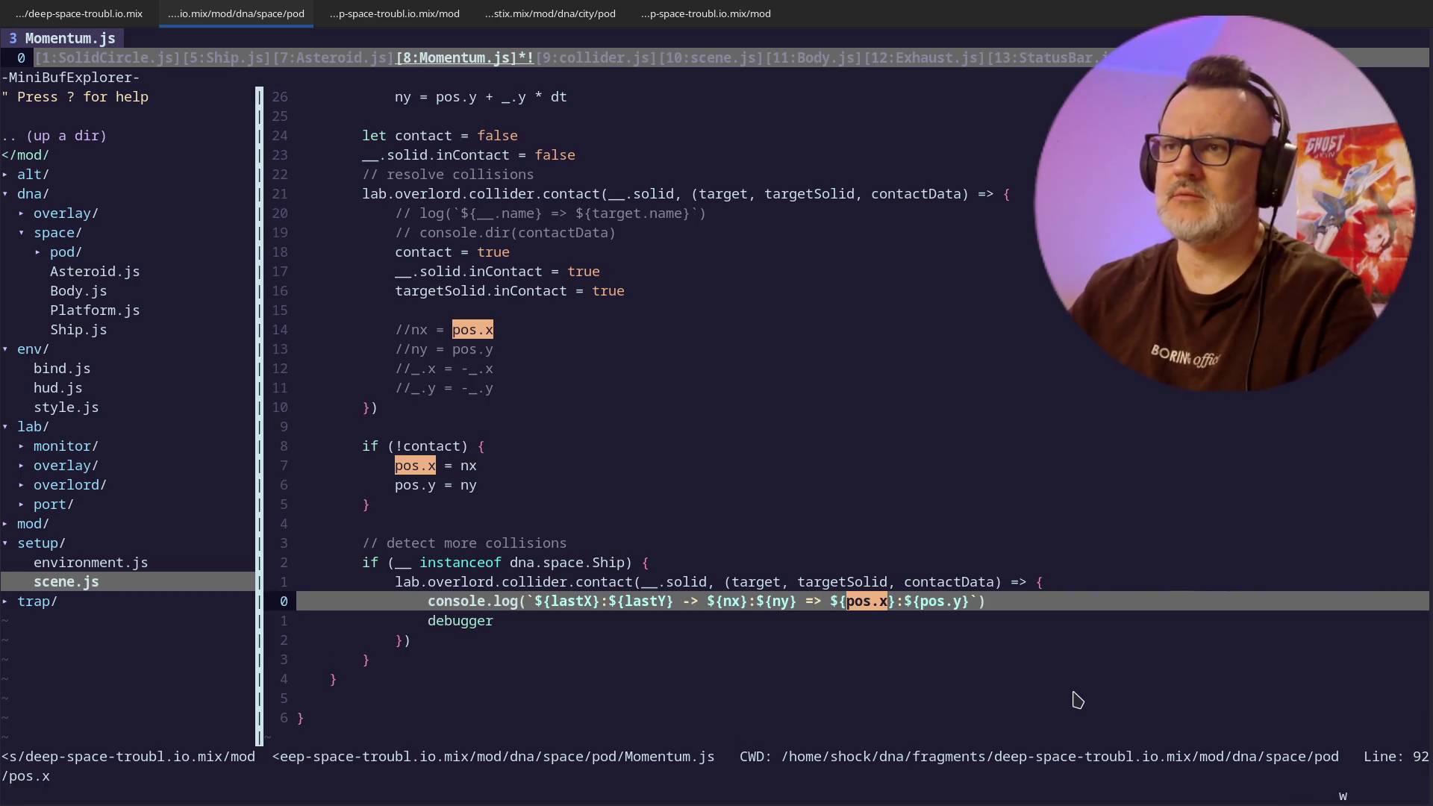
pyautogui.press('w')
pyautogui.press('w')
pyautogui.press('w')
pyautogui.press('A')
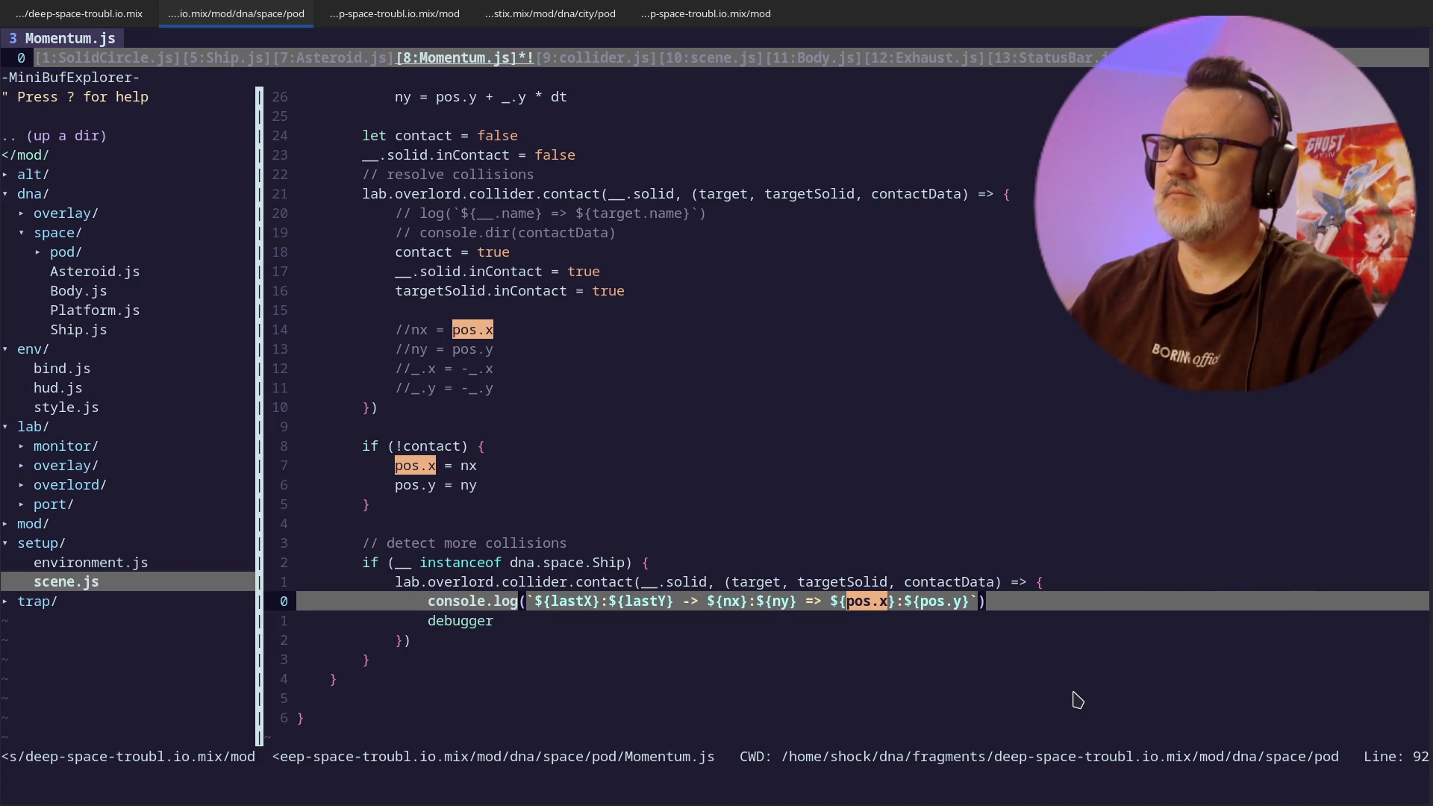
pyautogui.press('Left')
pyautogui.press('Left')
# - Append a 'contact:' label with ${contact} to the log template and save with :w
pyautogui.write('${d')
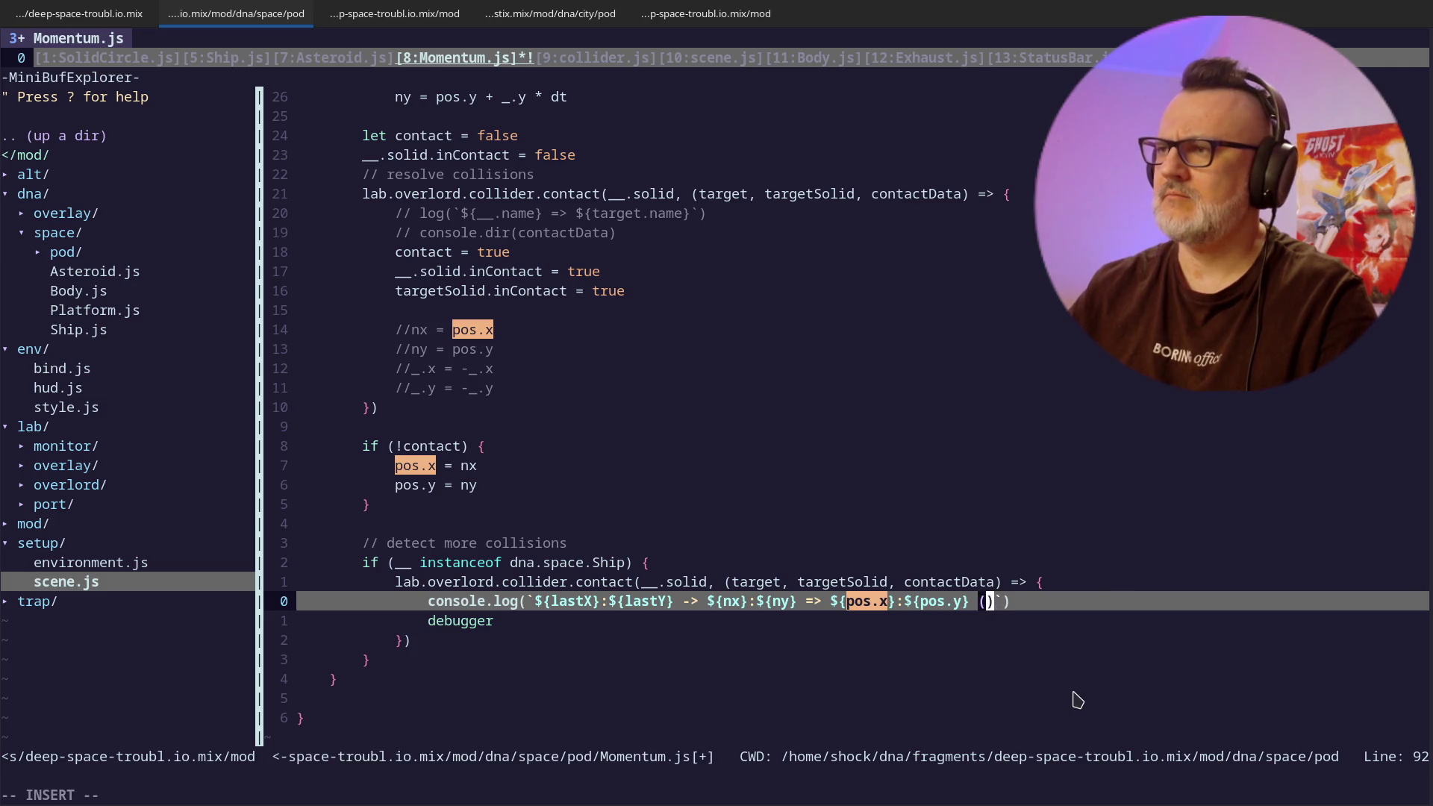
pyautogui.write('ontact')
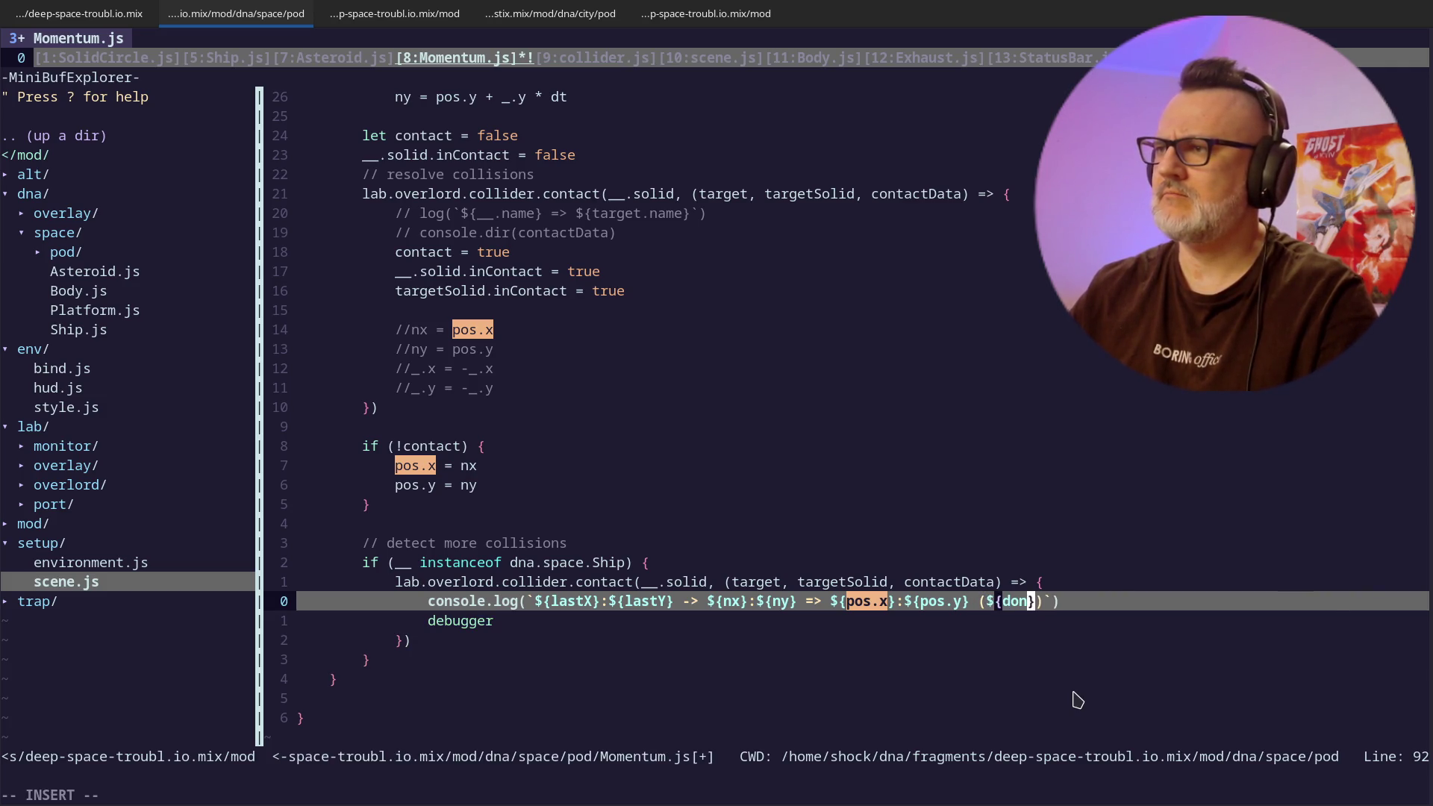
pyautogui.press('Escape')
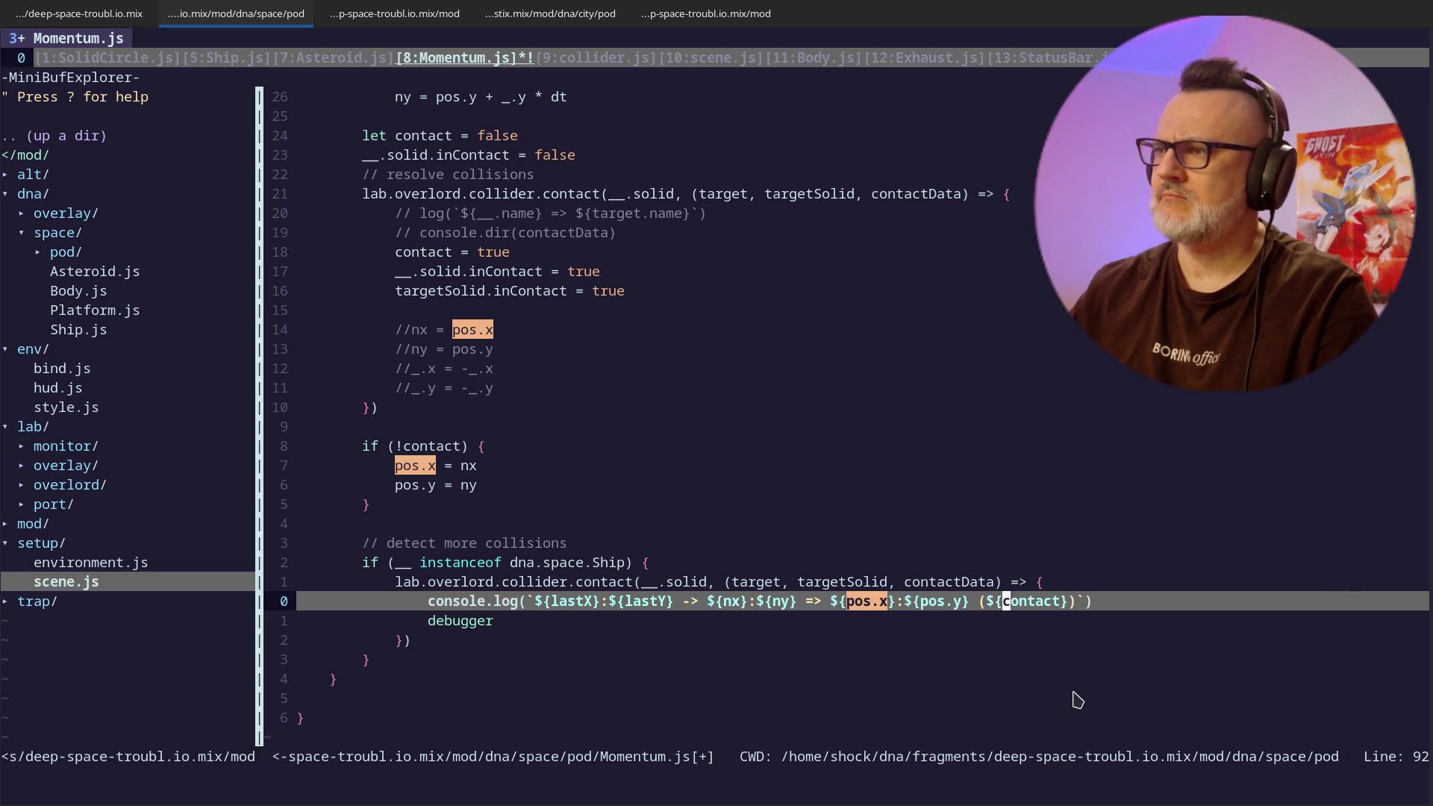
pyautogui.press('h')
pyautogui.press('h')
pyautogui.write('icontact:')
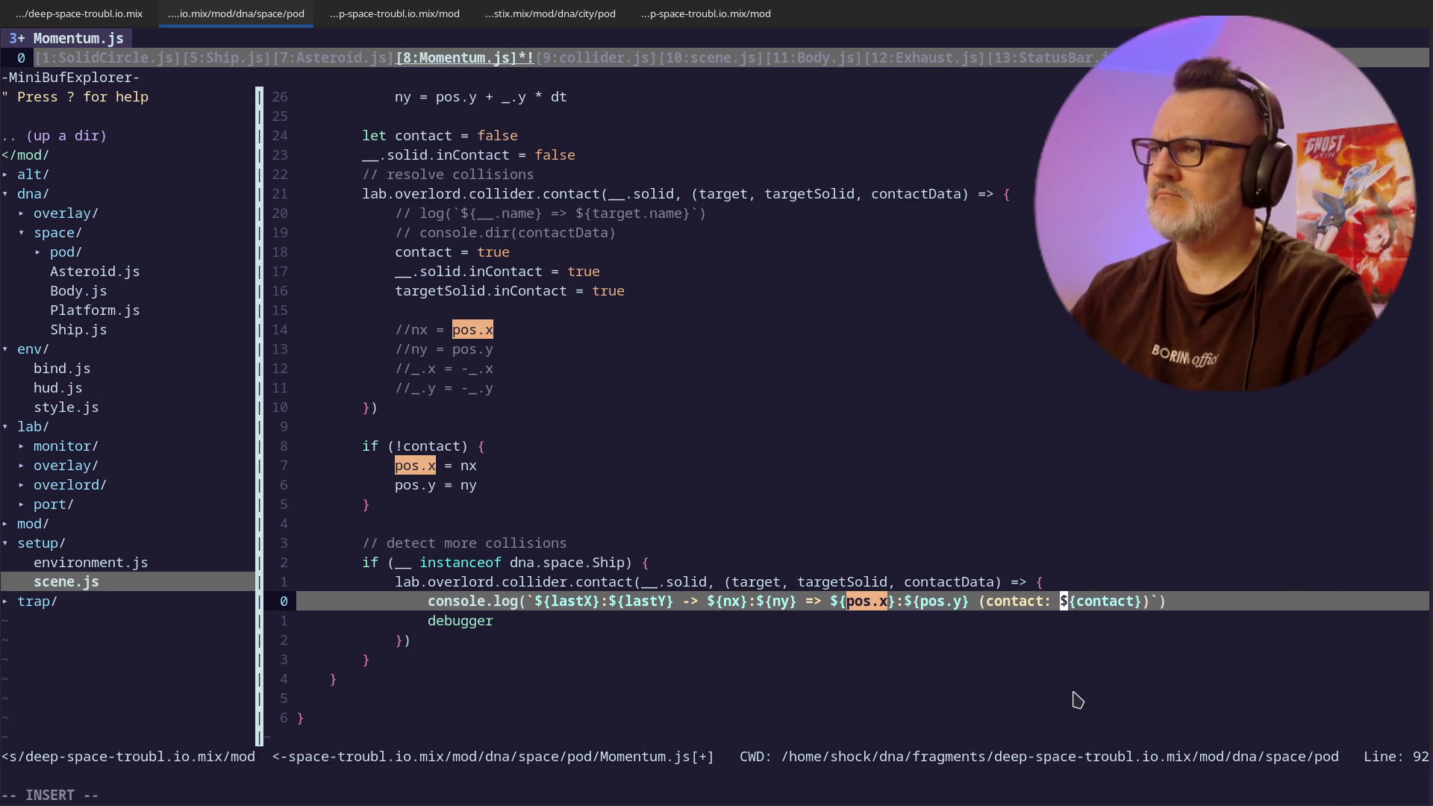
pyautogui.press('Escape')
pyautogui.write(':w')
pyautogui.press('Return')
pyautogui.hotkey('alt', 'Tab')
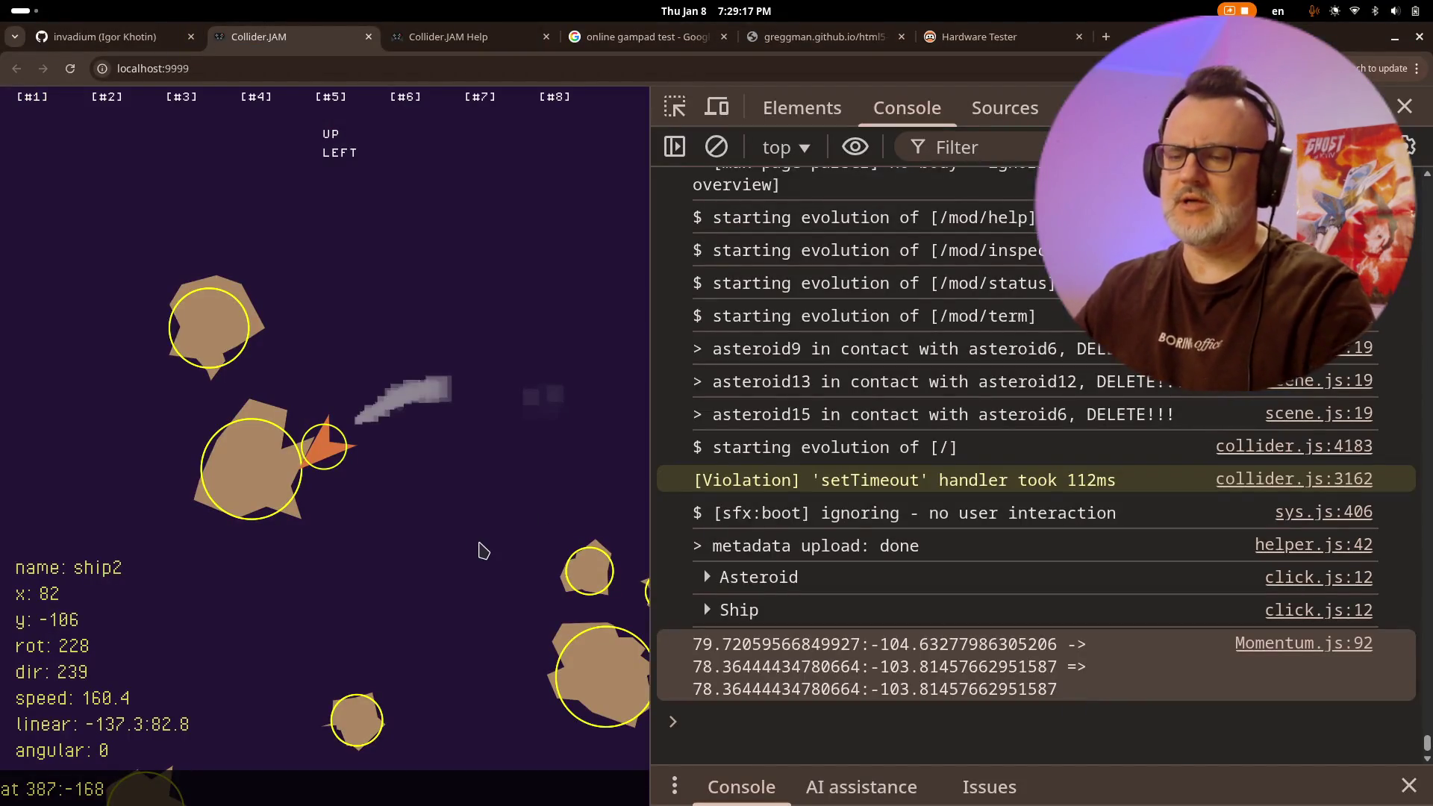
# - Reload the game and crash ship1 into an asteroid, showing the console's 'contact: false' log
pyautogui.hotkey('ctrl', 'r')
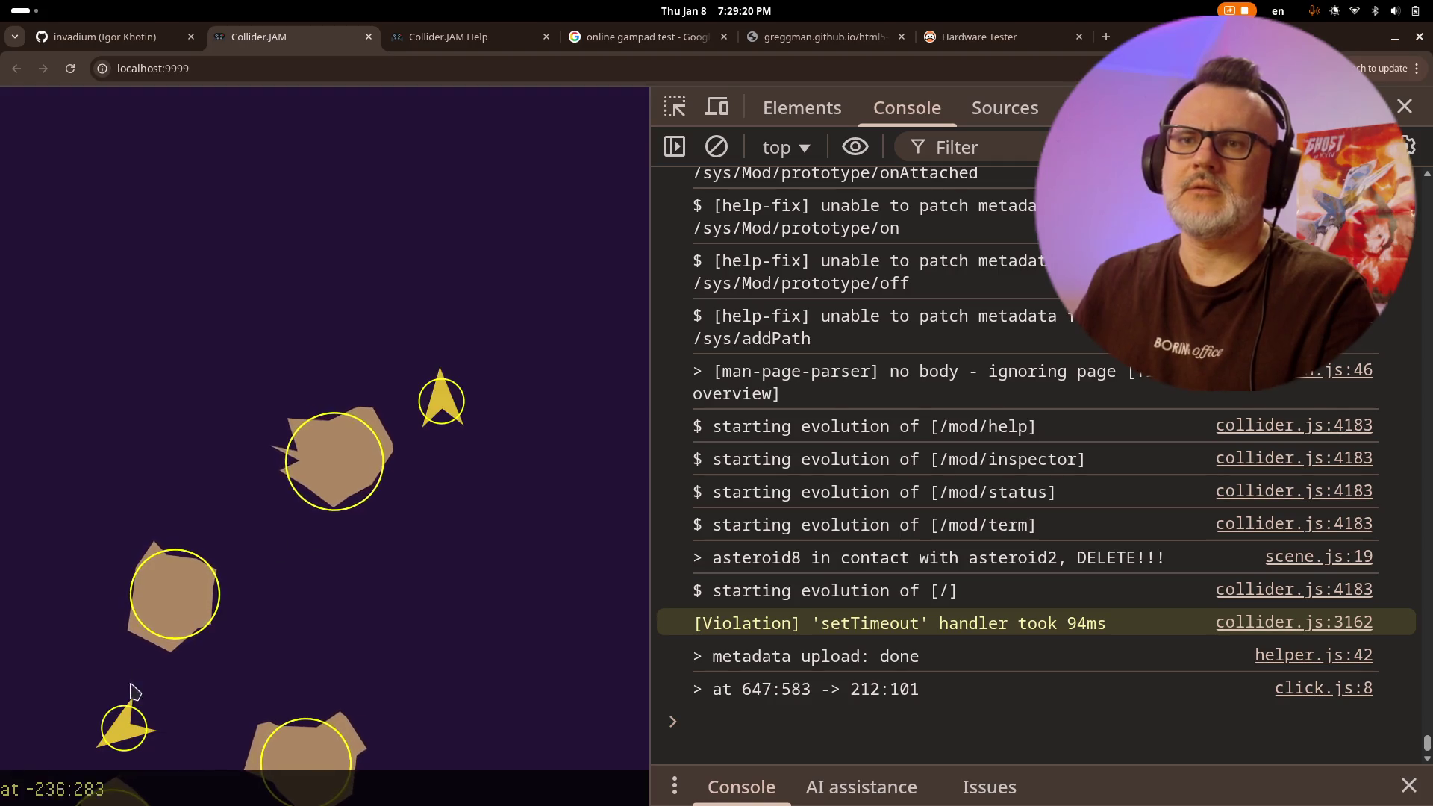
pyautogui.click(163, 709)
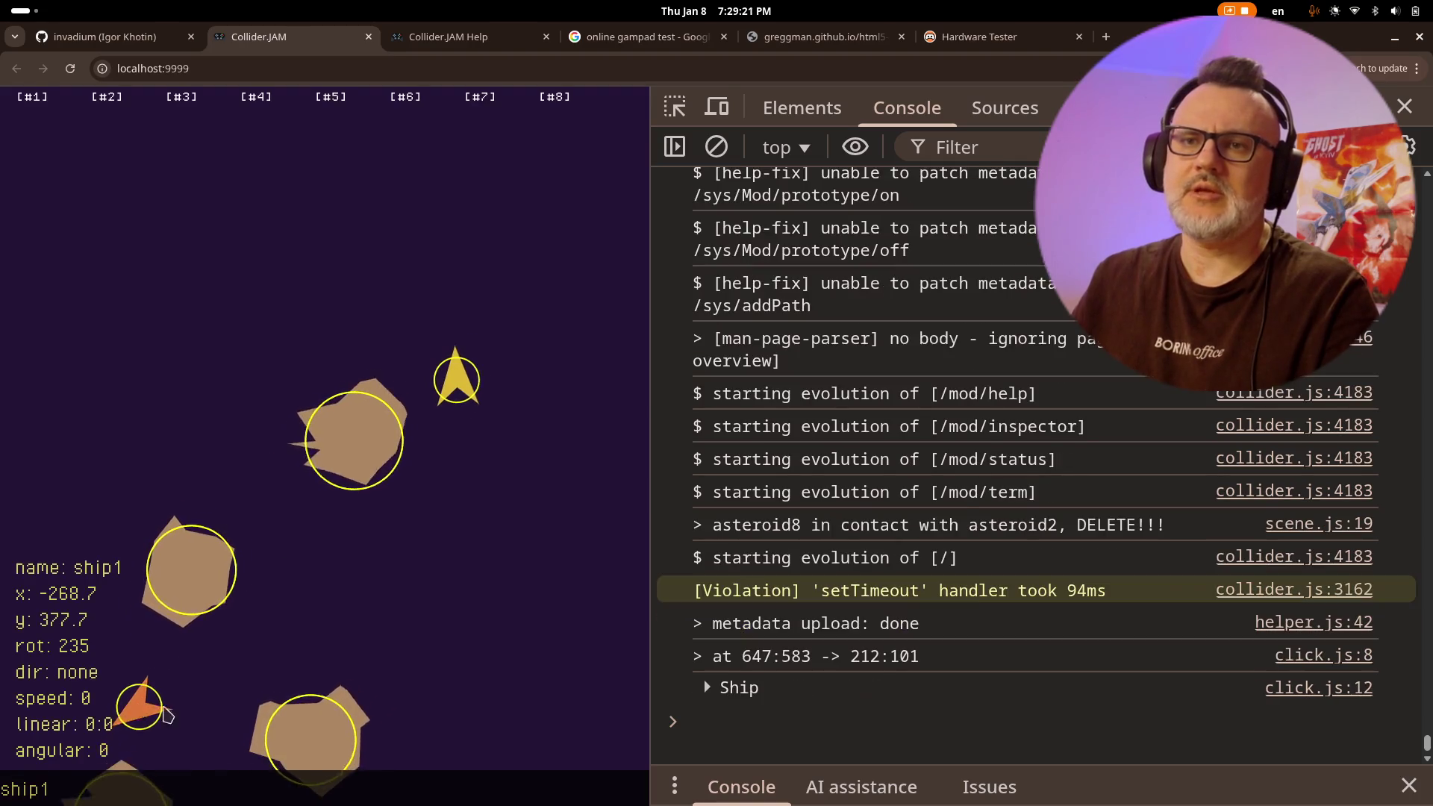
pyautogui.press('Up')
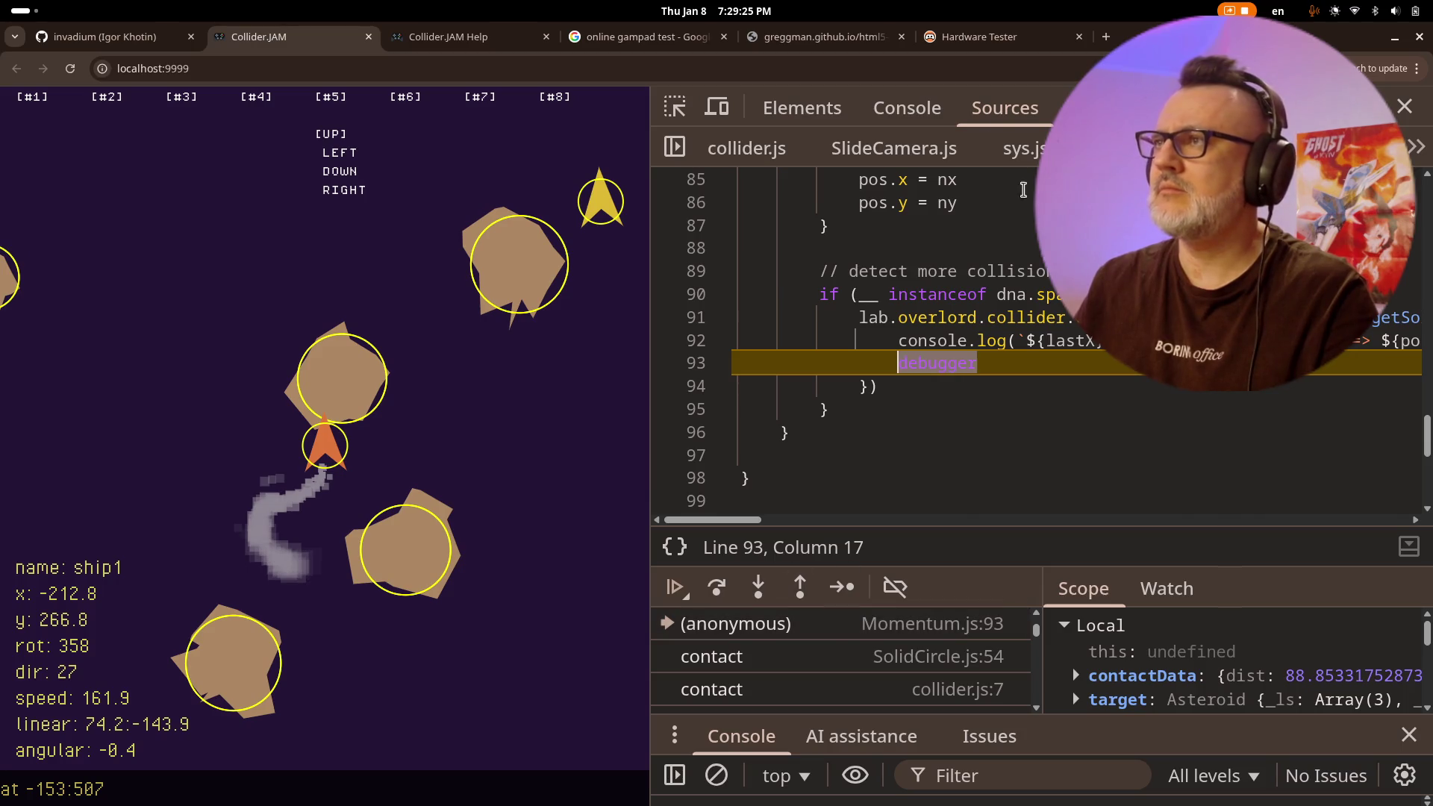
pyautogui.click(907, 107)
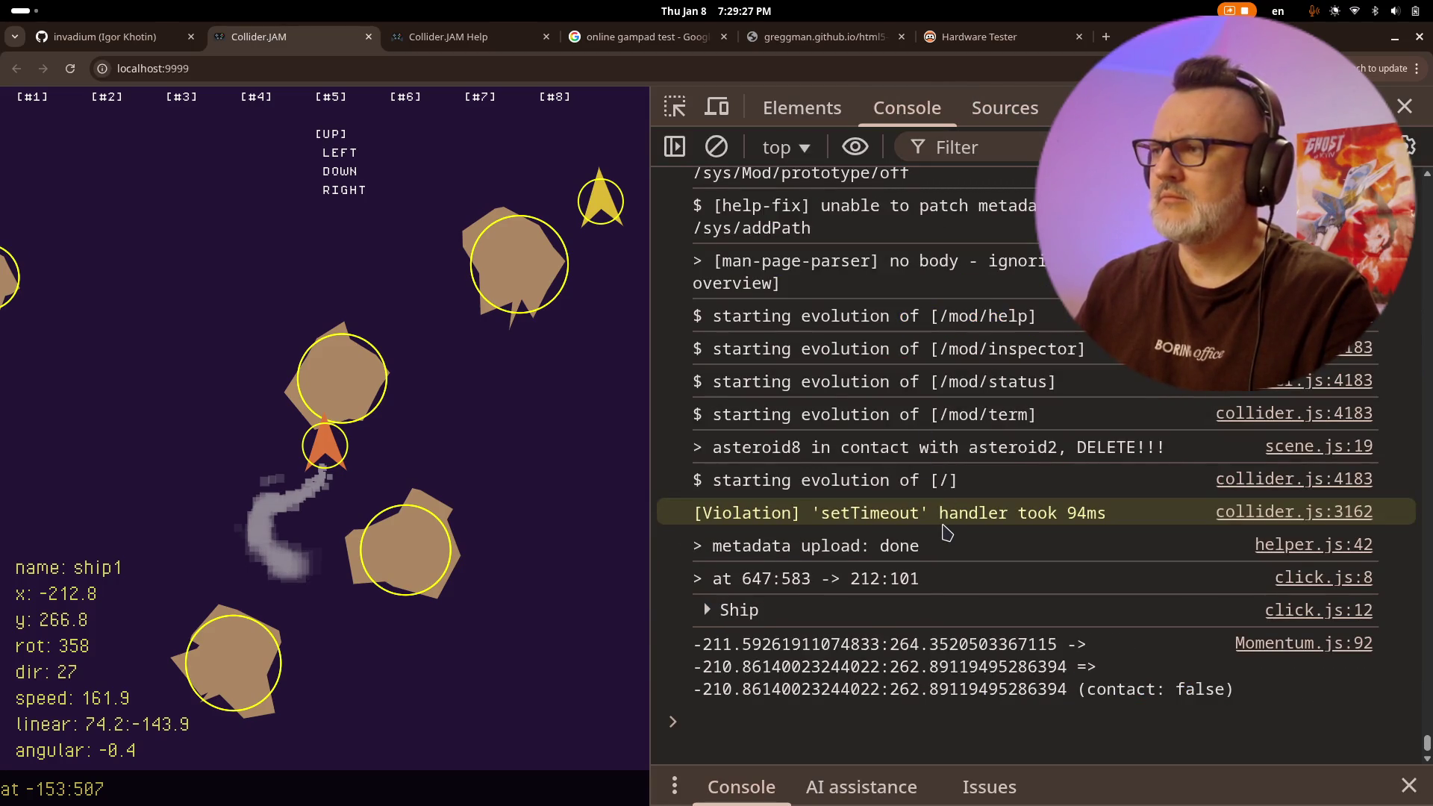
# - Back in Momentum.js, move up 7 then 13 lines to the collision contact callback
pyautogui.hotkey('alt', 'Tab')
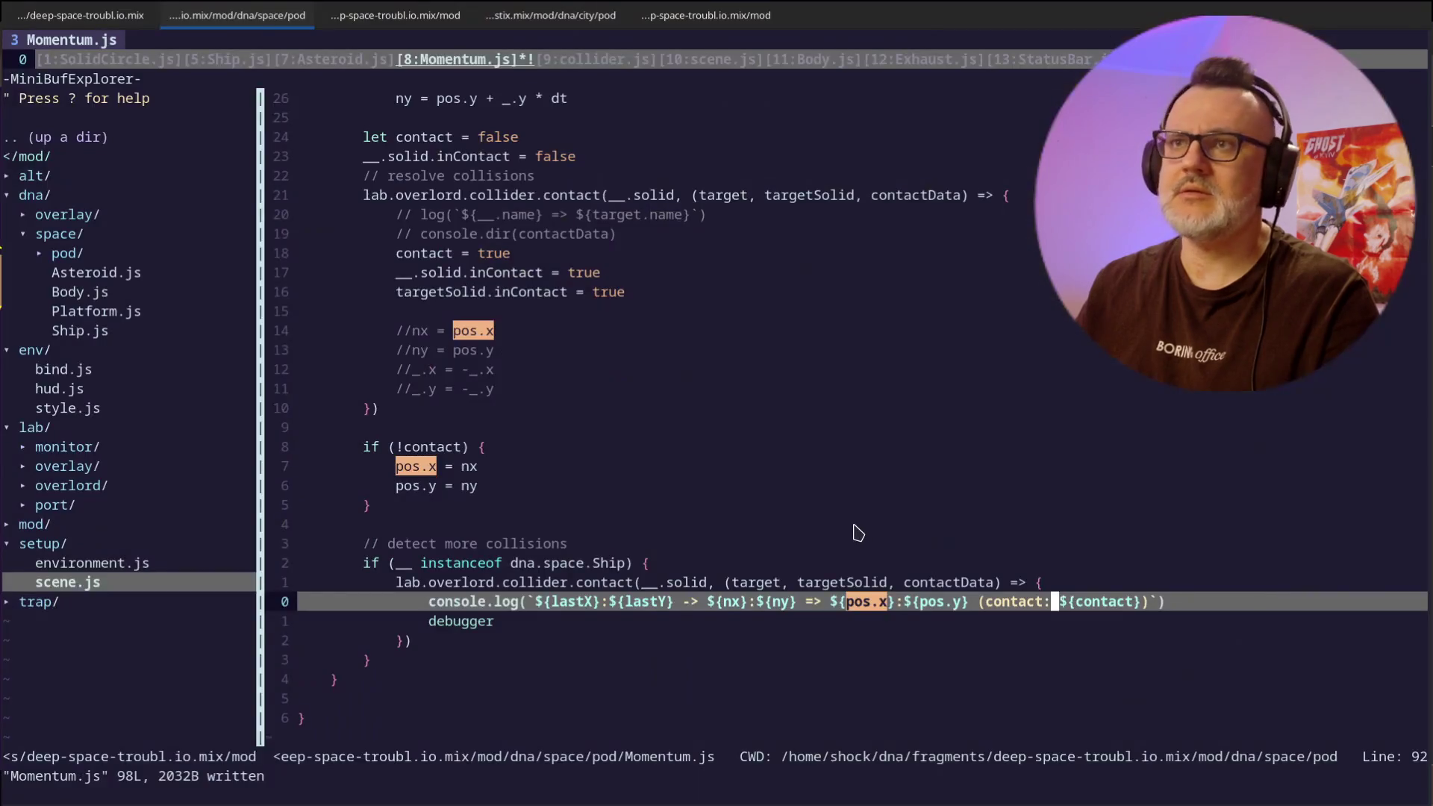
pyautogui.press('7')
pyautogui.press('k')
pyautogui.press('1')
pyautogui.press('3')
pyautogui.press('k')
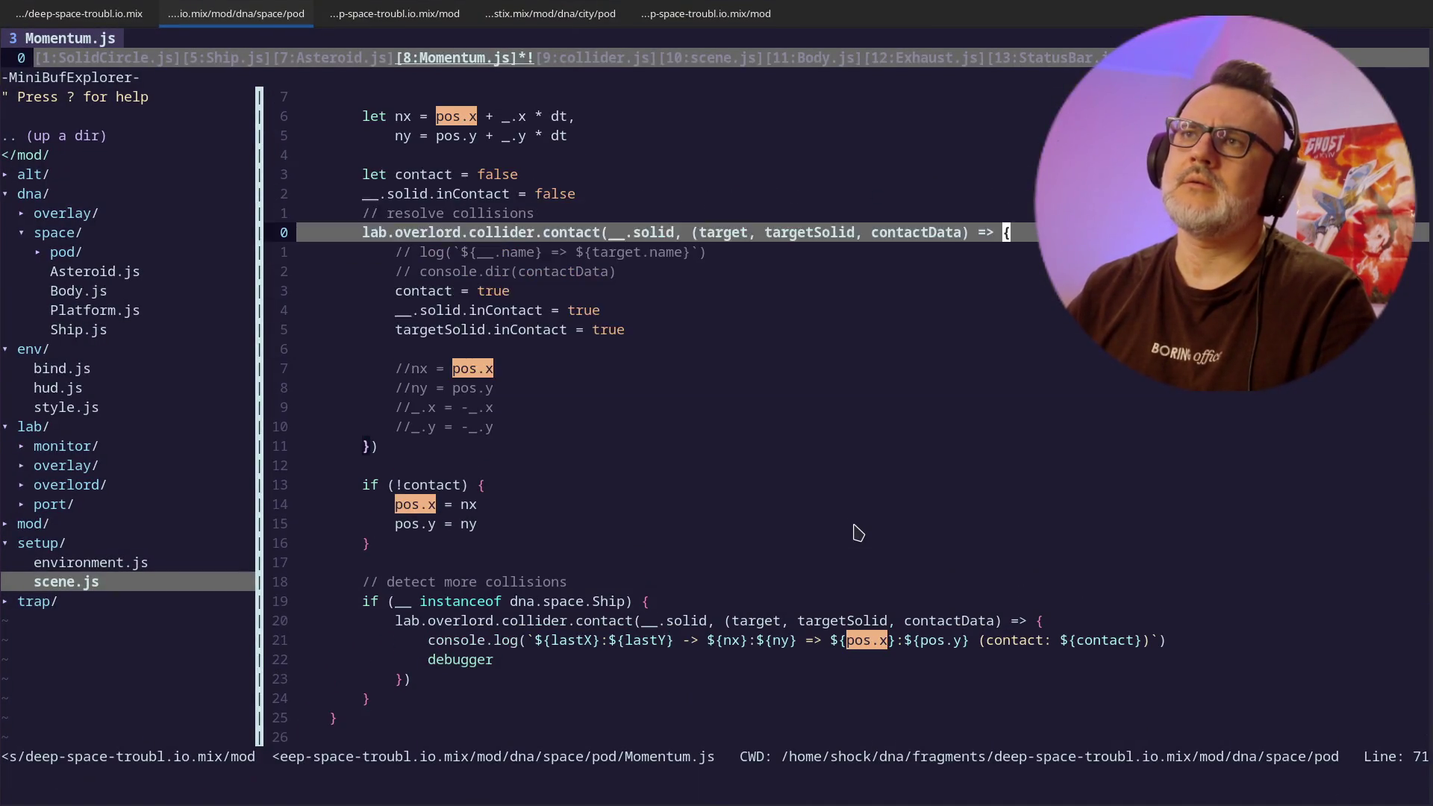
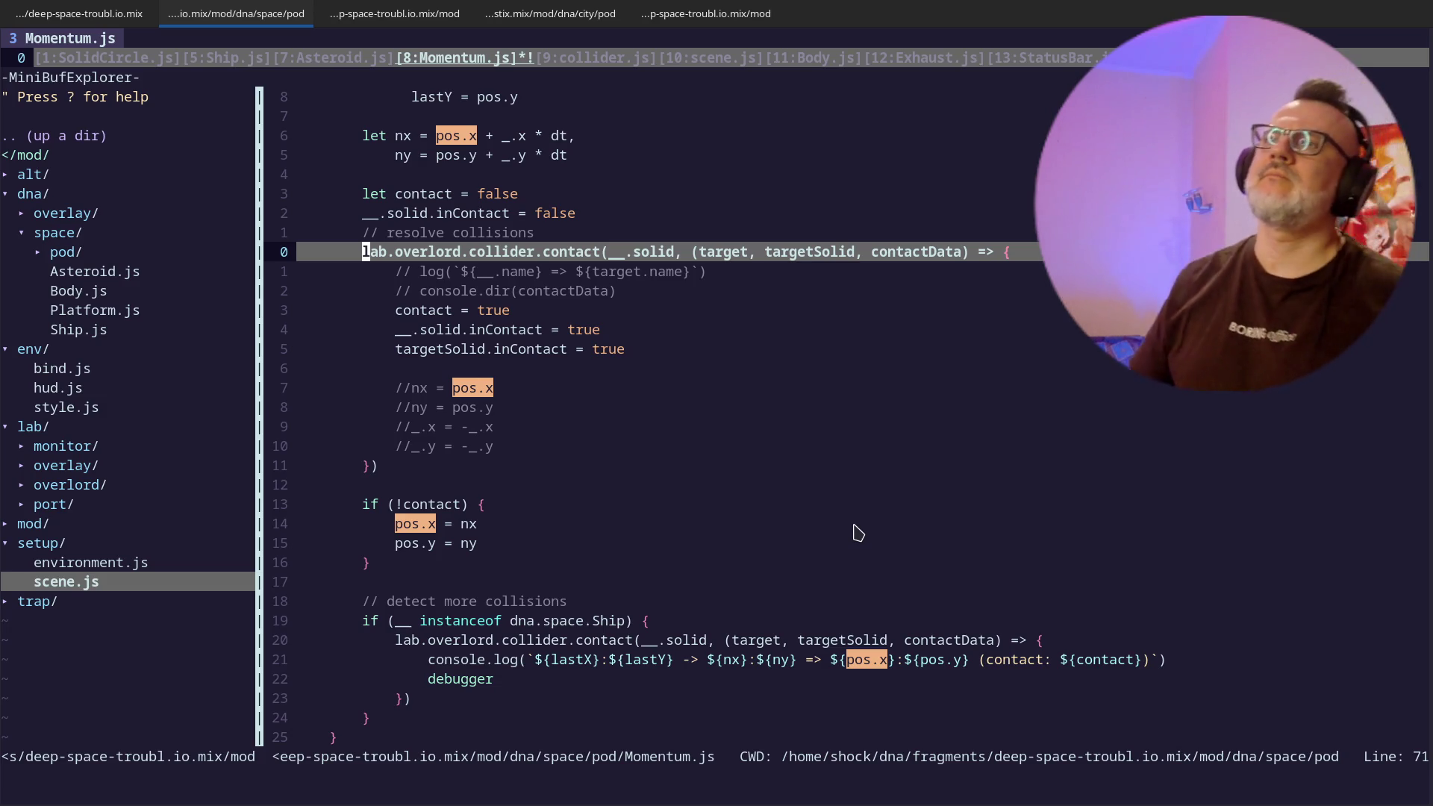
# - Check the running game, then return to Momentum.js at the lastX declaration
pyautogui.hotkey('alt', 'Tab')
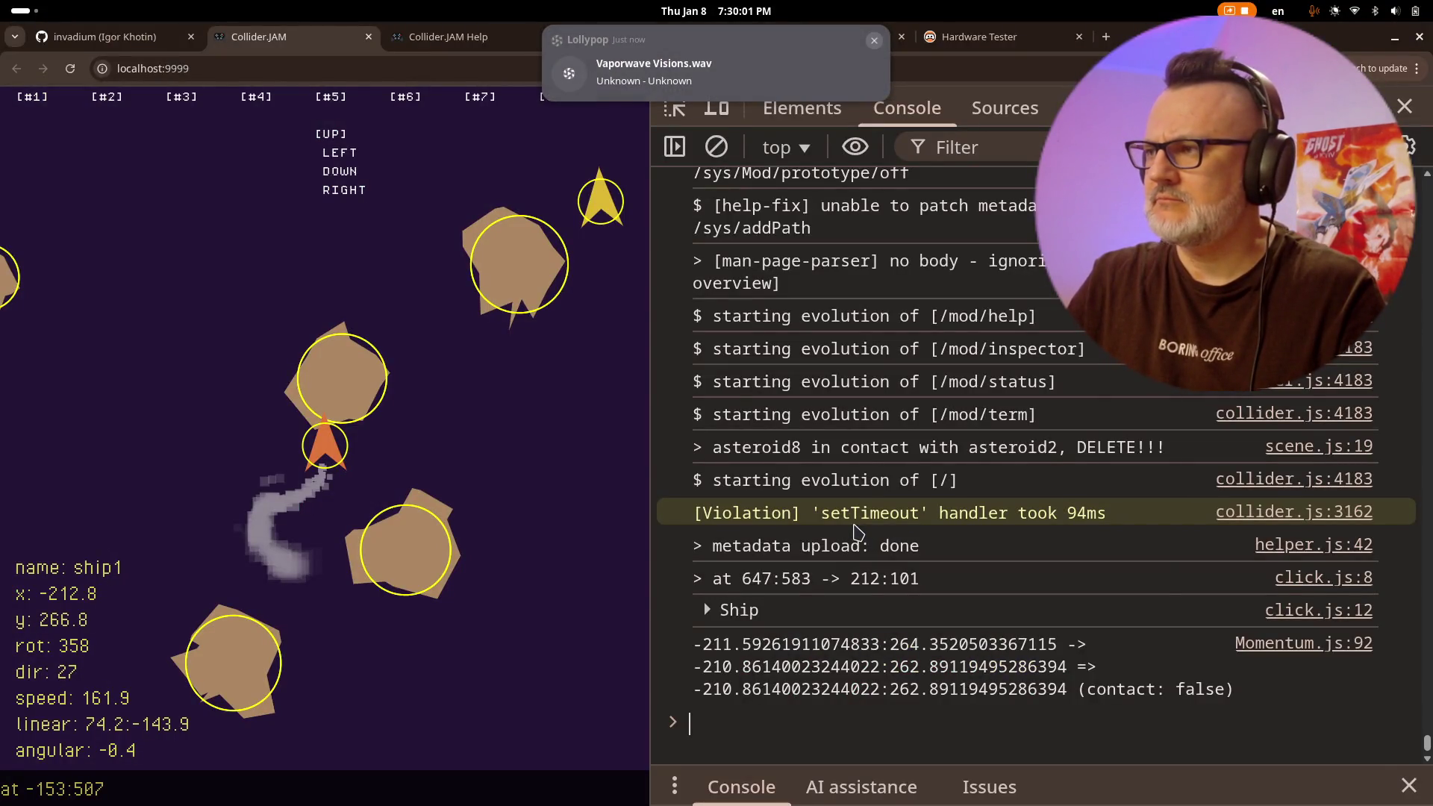
pyautogui.hotkey('alt', 'Tab')
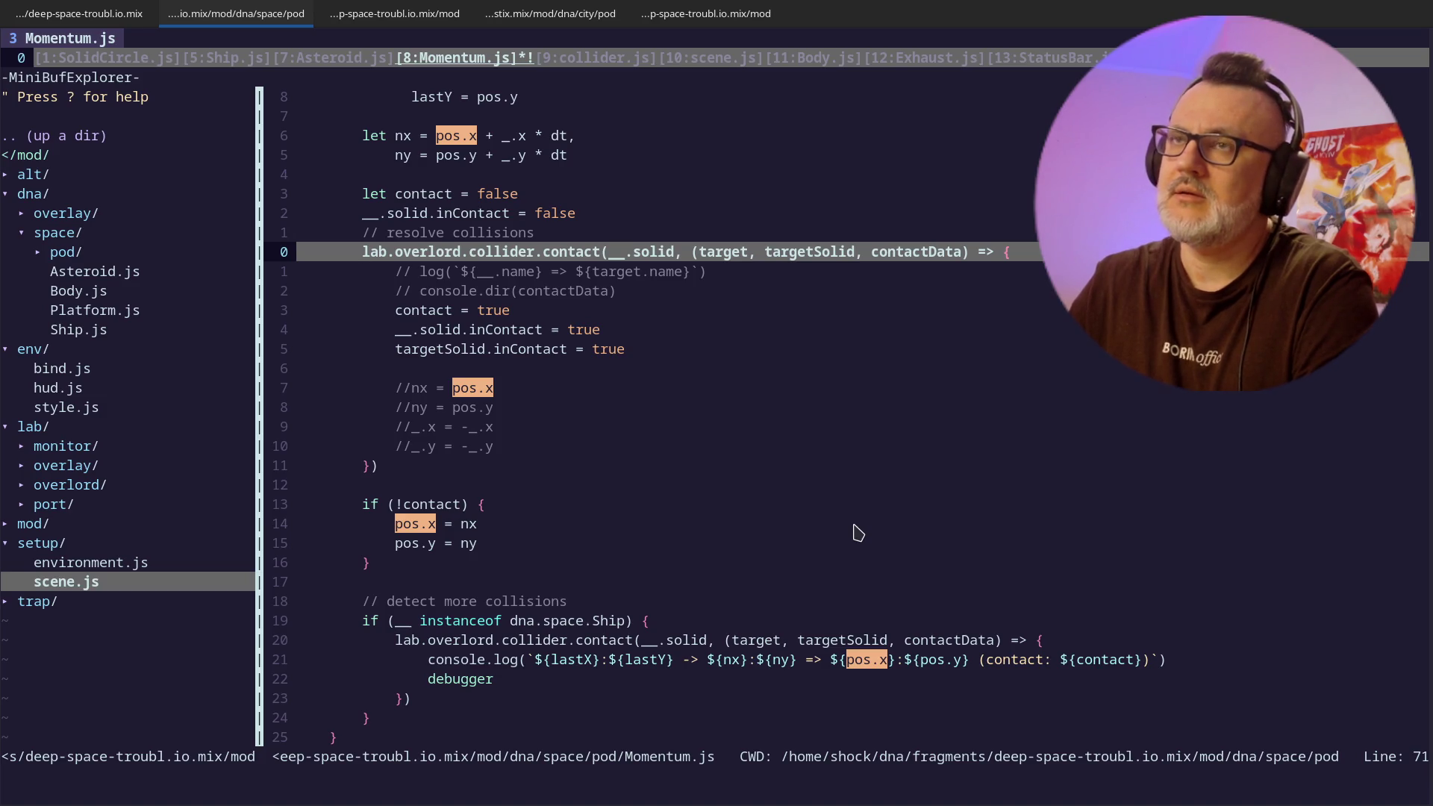
pyautogui.press('k')
pyautogui.press('k')
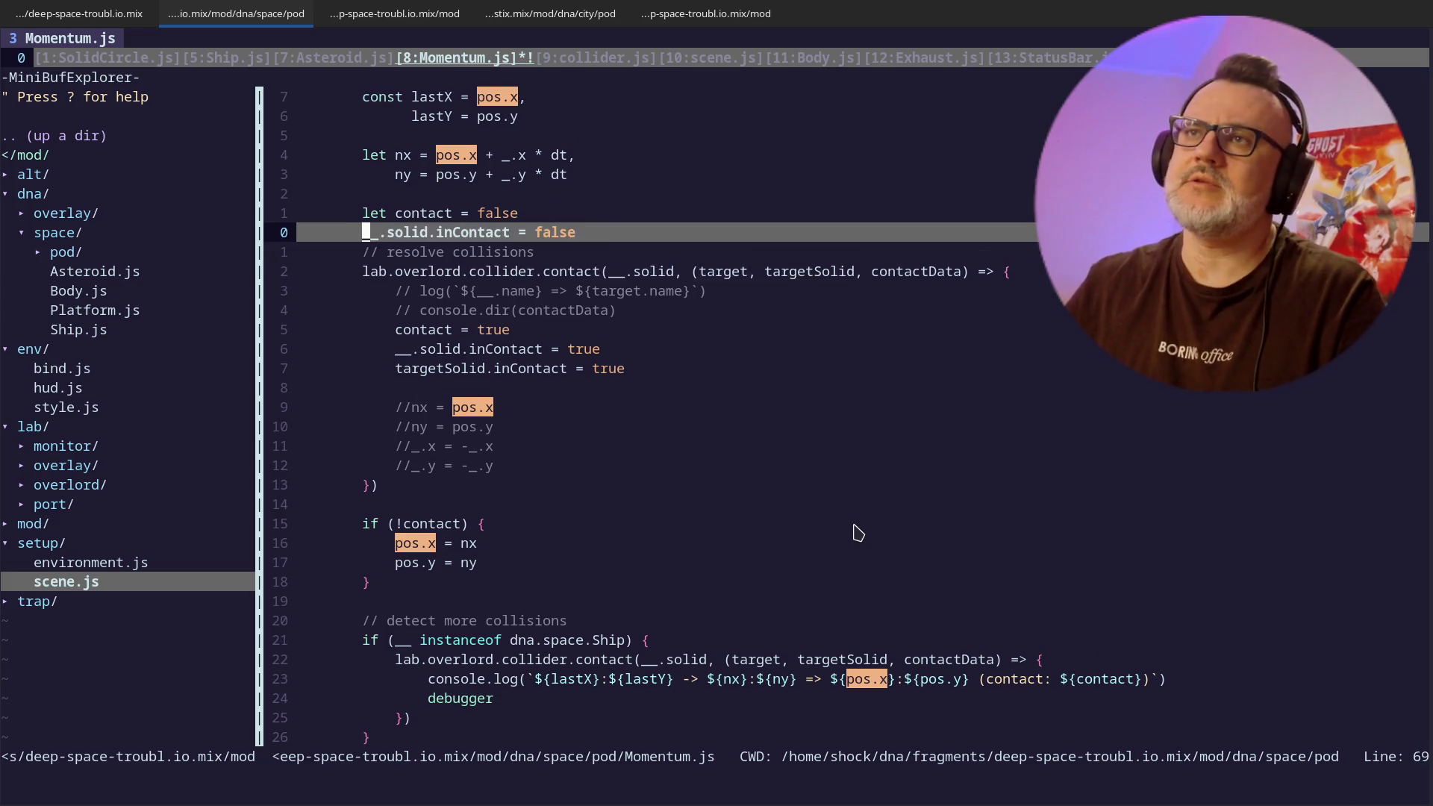
pyautogui.press('j')
pyautogui.press('j')
pyautogui.press('j')
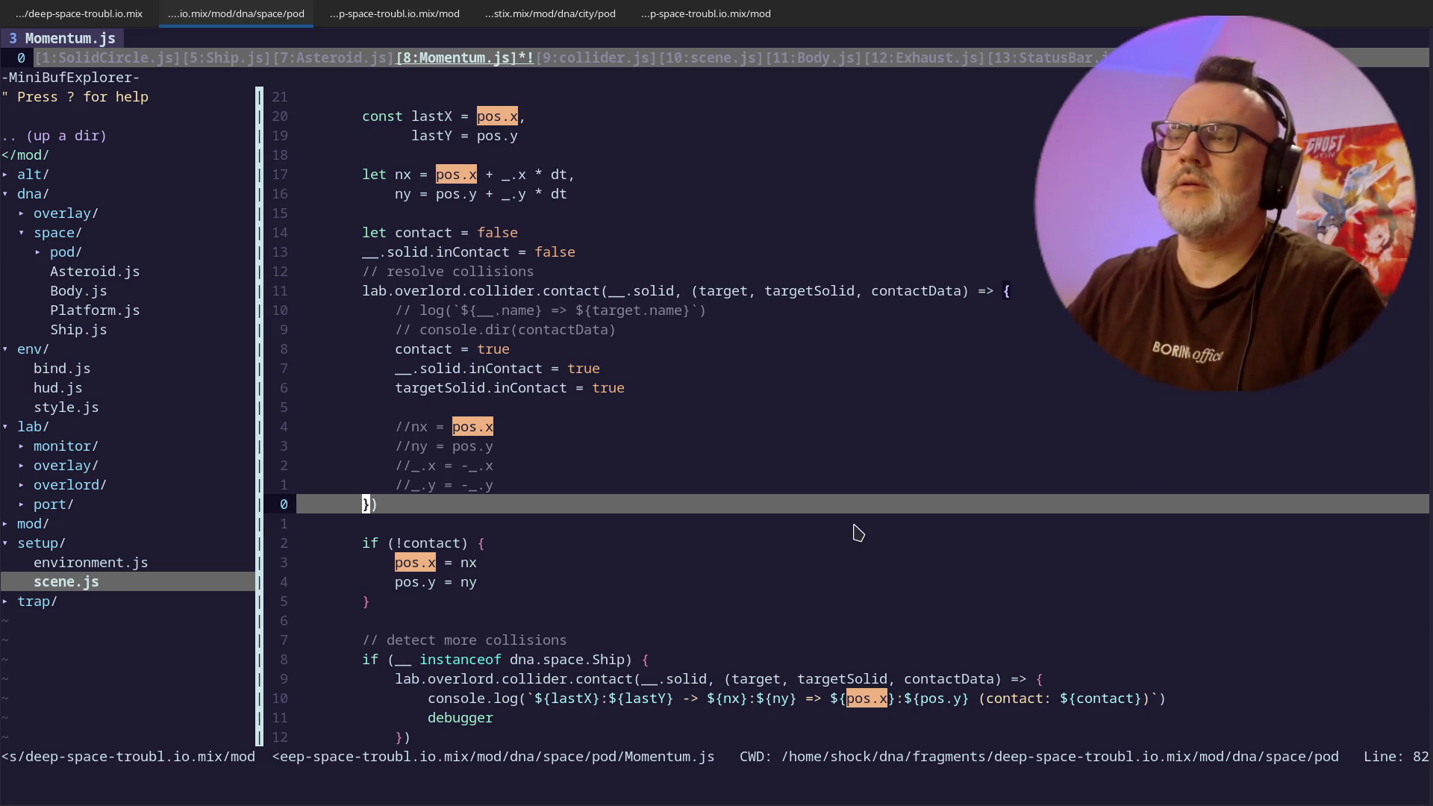
pyautogui.press('k')
pyautogui.press('j')
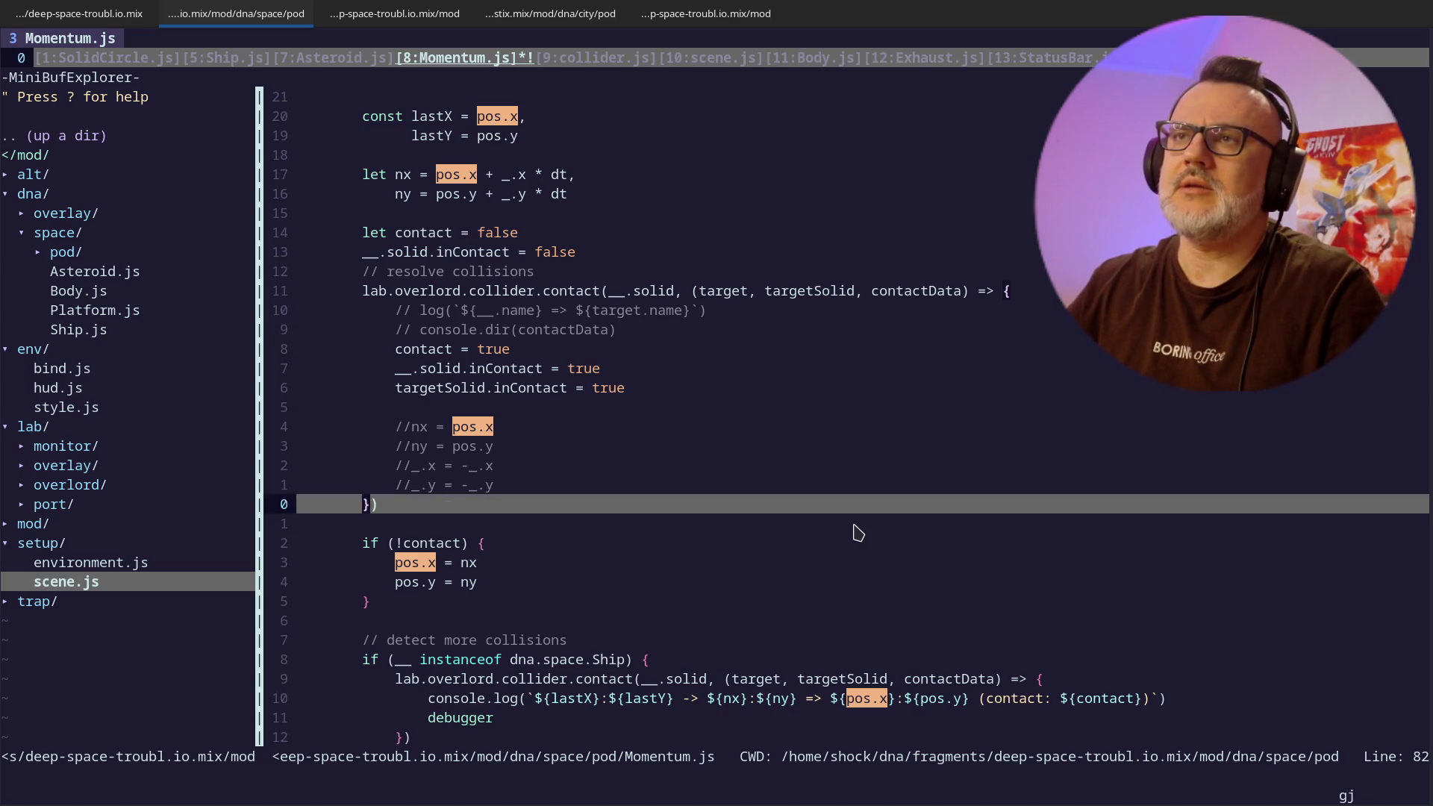
pyautogui.press('j')
pyautogui.press('k')
pyautogui.press('k')
pyautogui.press('k')
pyautogui.press('1')
pyautogui.press('1')
pyautogui.press('k')
# - Rename lastX and lastY to px and py
pyautogui.write('6k')
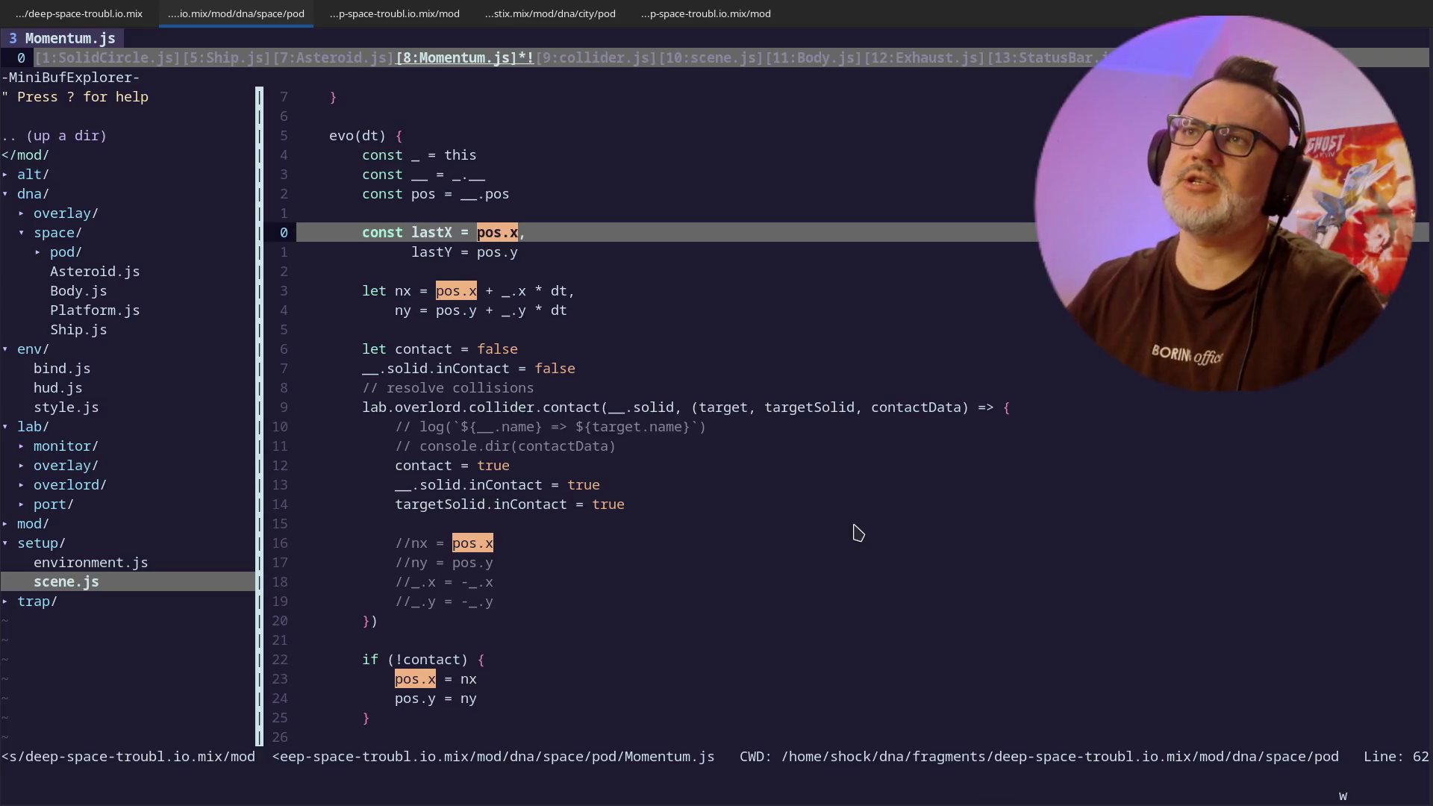
pyautogui.write('wdwipx')
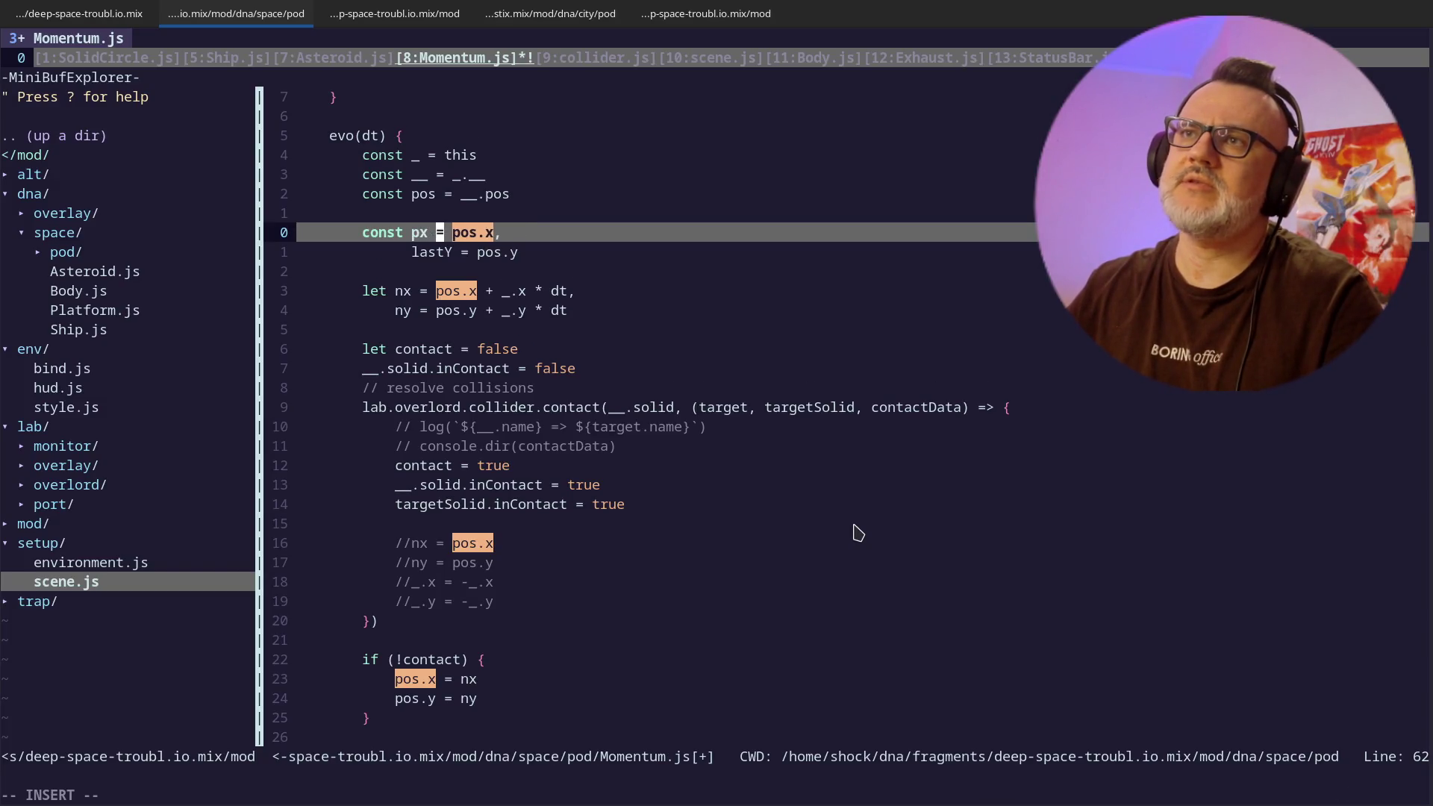
pyautogui.press('Escape')
pyautogui.write('jbdwipy')
pyautogui.press('Escape')
pyautogui.press('j')
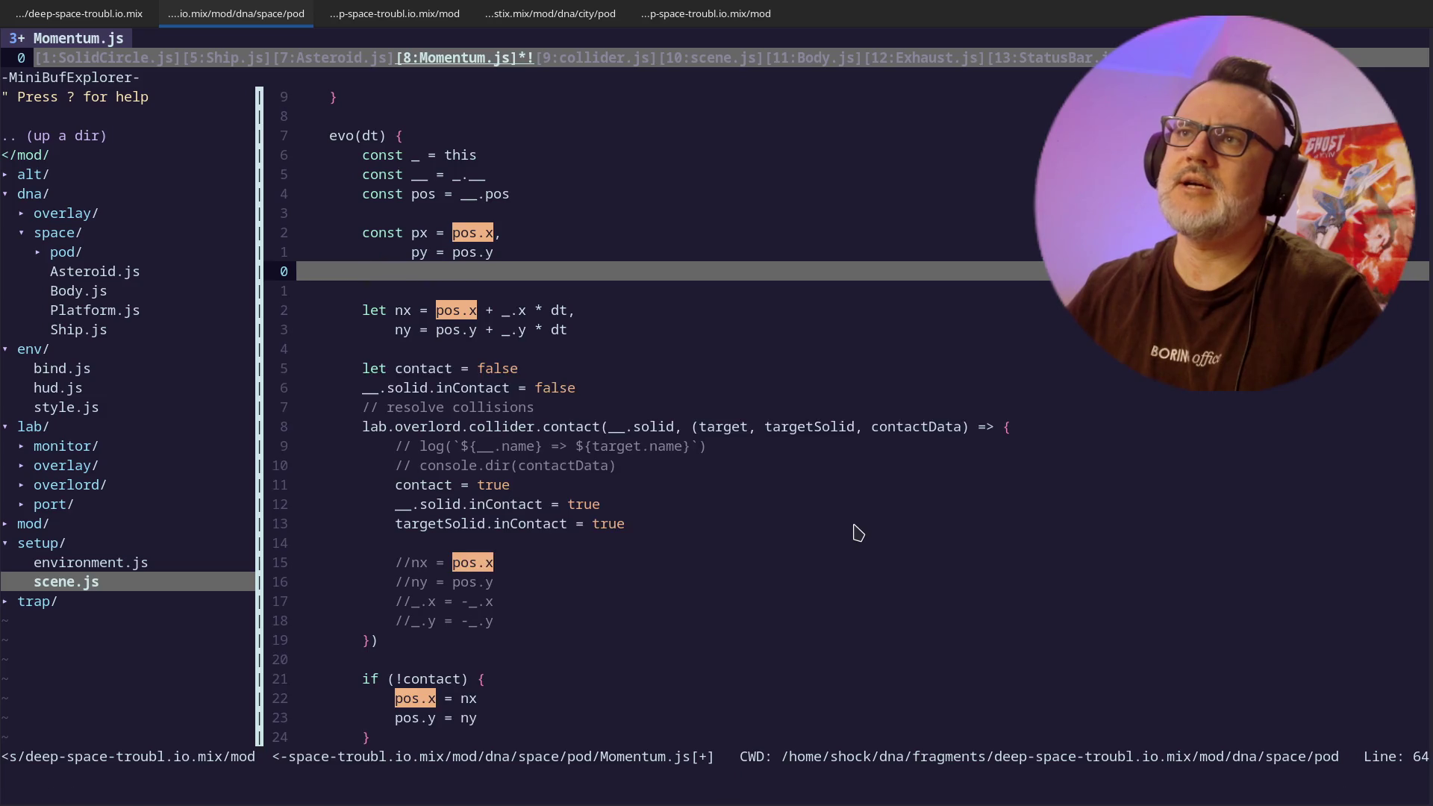
pyautogui.press('k')
pyautogui.press('k')
pyautogui.press('k')
pyautogui.press('Return')
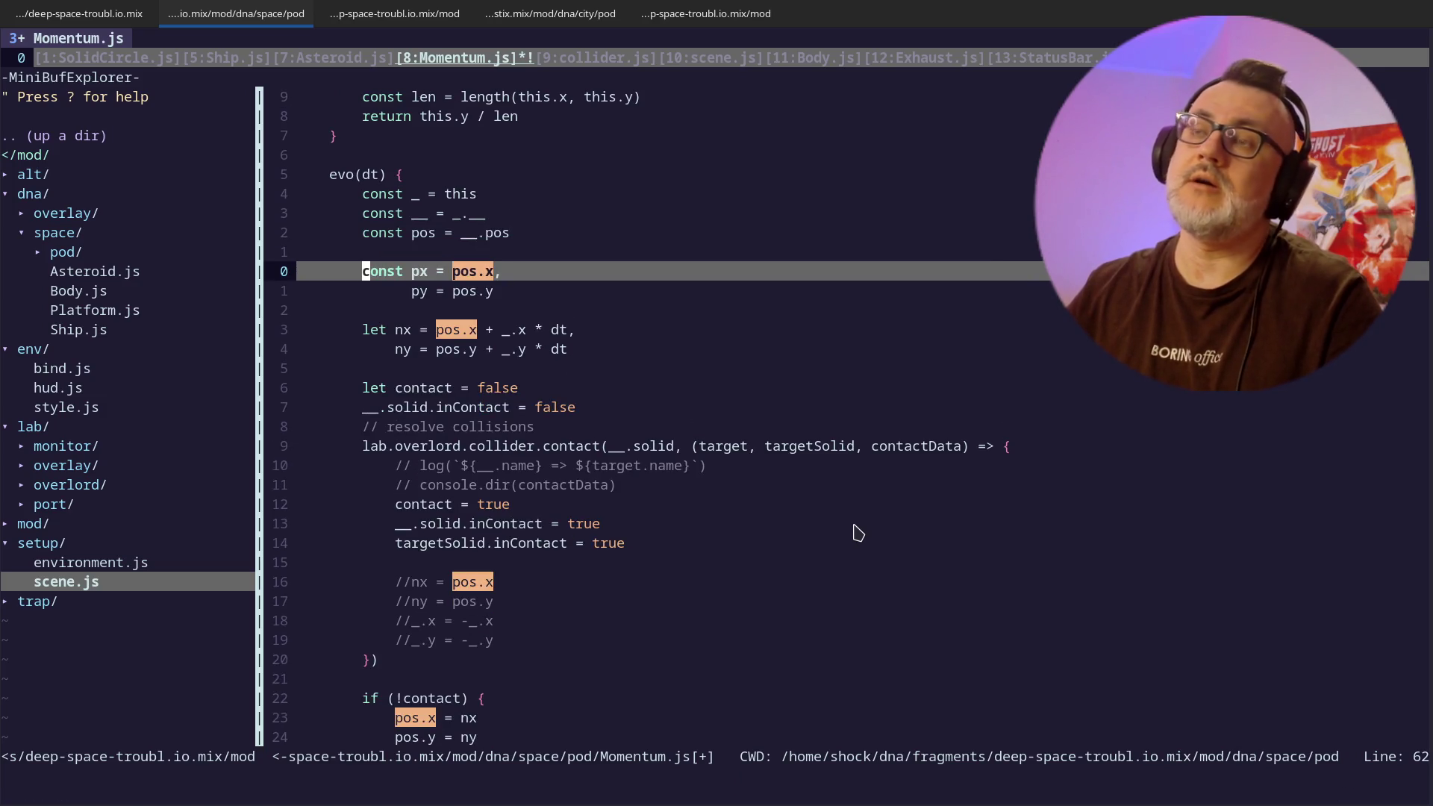
pyautogui.press('k')
pyautogui.press('k')
pyautogui.press('k')
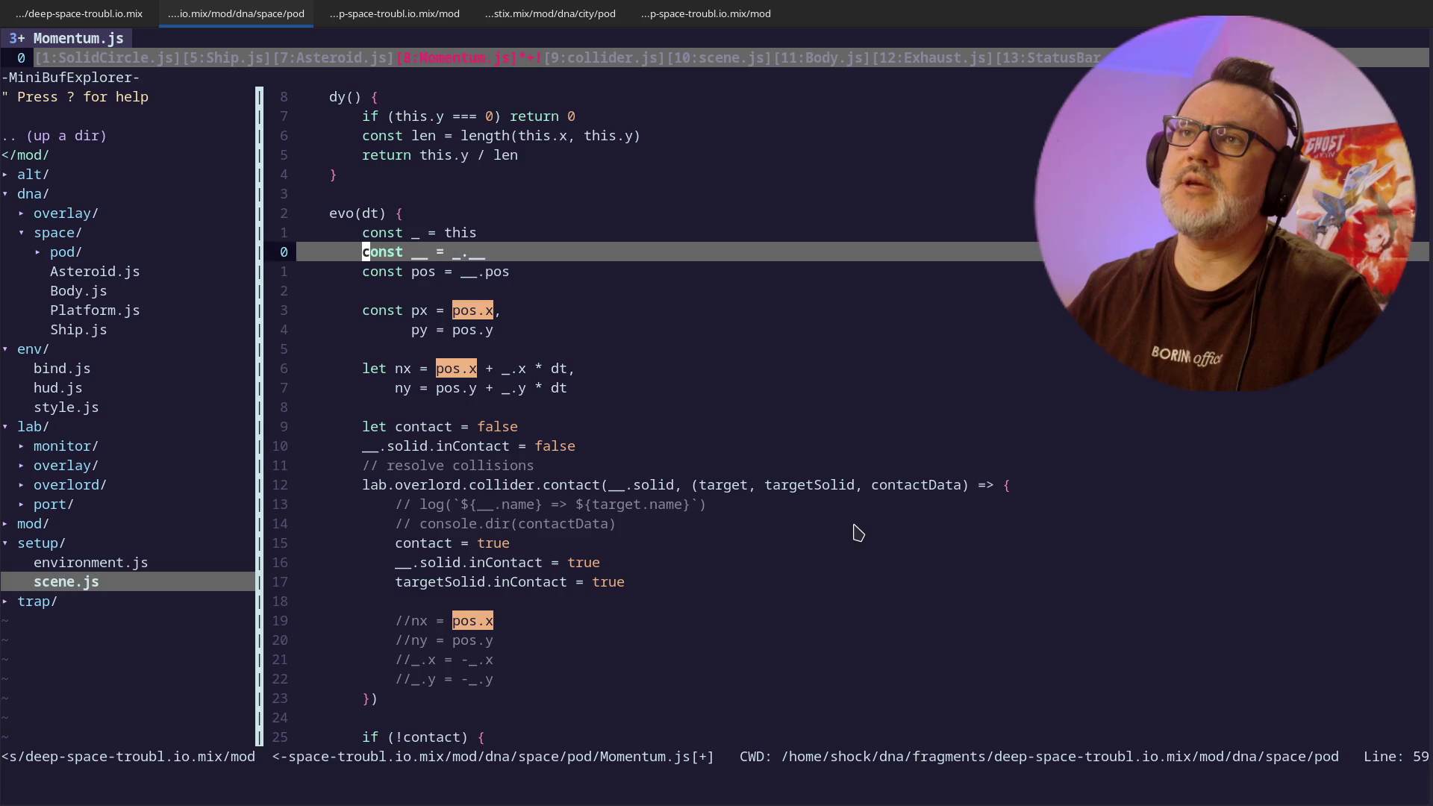
pyautogui.press('j')
pyautogui.press('j')
pyautogui.press('j')
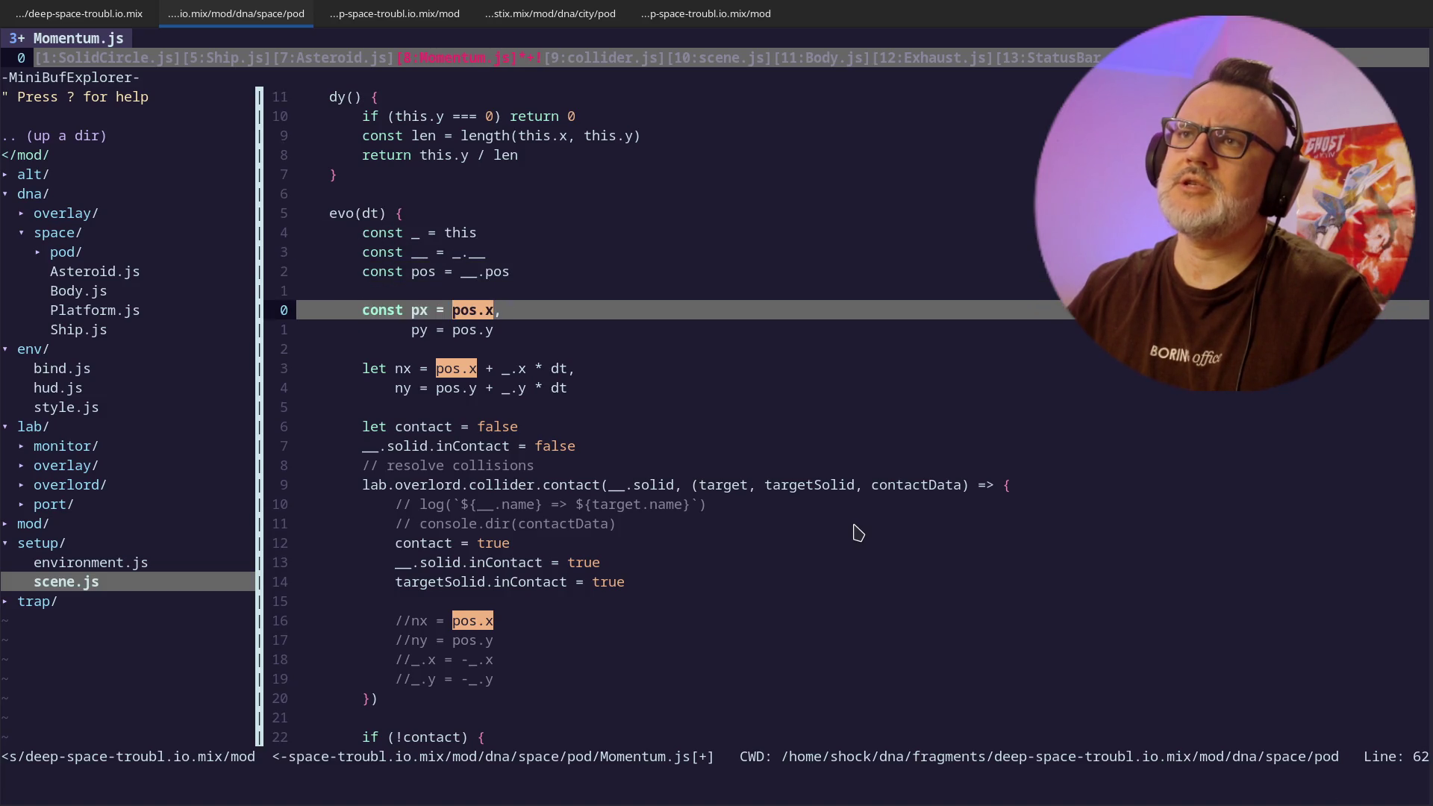
# - Drop const before px, remove the blank line, and add commas after the pos and _ declarations
pyautogui.press('w')
pyautogui.press('k')
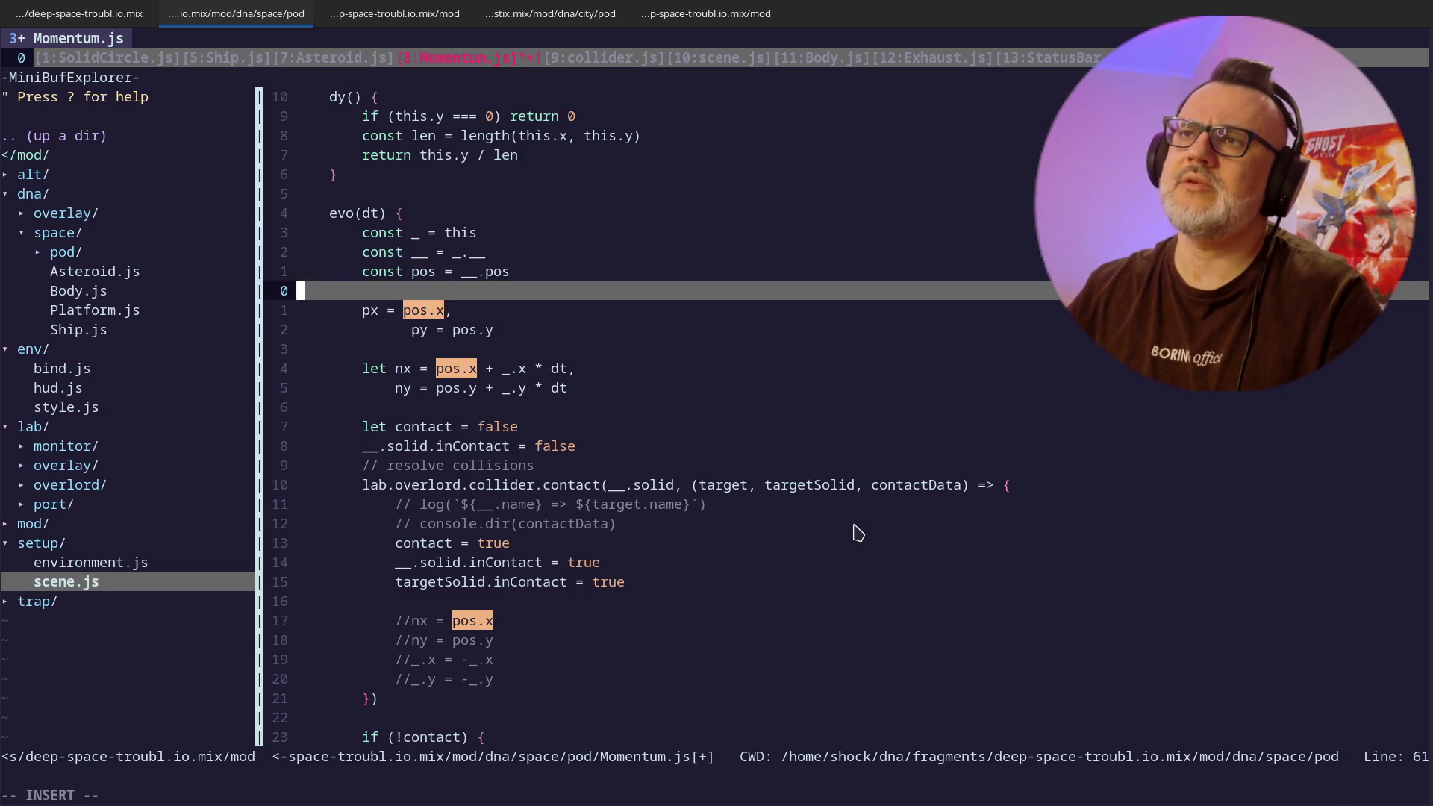
pyautogui.press('d')
pyautogui.press('d')
pyautogui.write('kA,')
pyautogui.press('Escape')
pyautogui.press('k')
pyautogui.press('k')
pyautogui.write('A,')
pyautogui.press('Escape')
pyautogui.write('j^cw')
# - Replace const with spaces to align the __ declaration and end it with a comma
pyautogui.press('Escape')
pyautogui.write('eka')
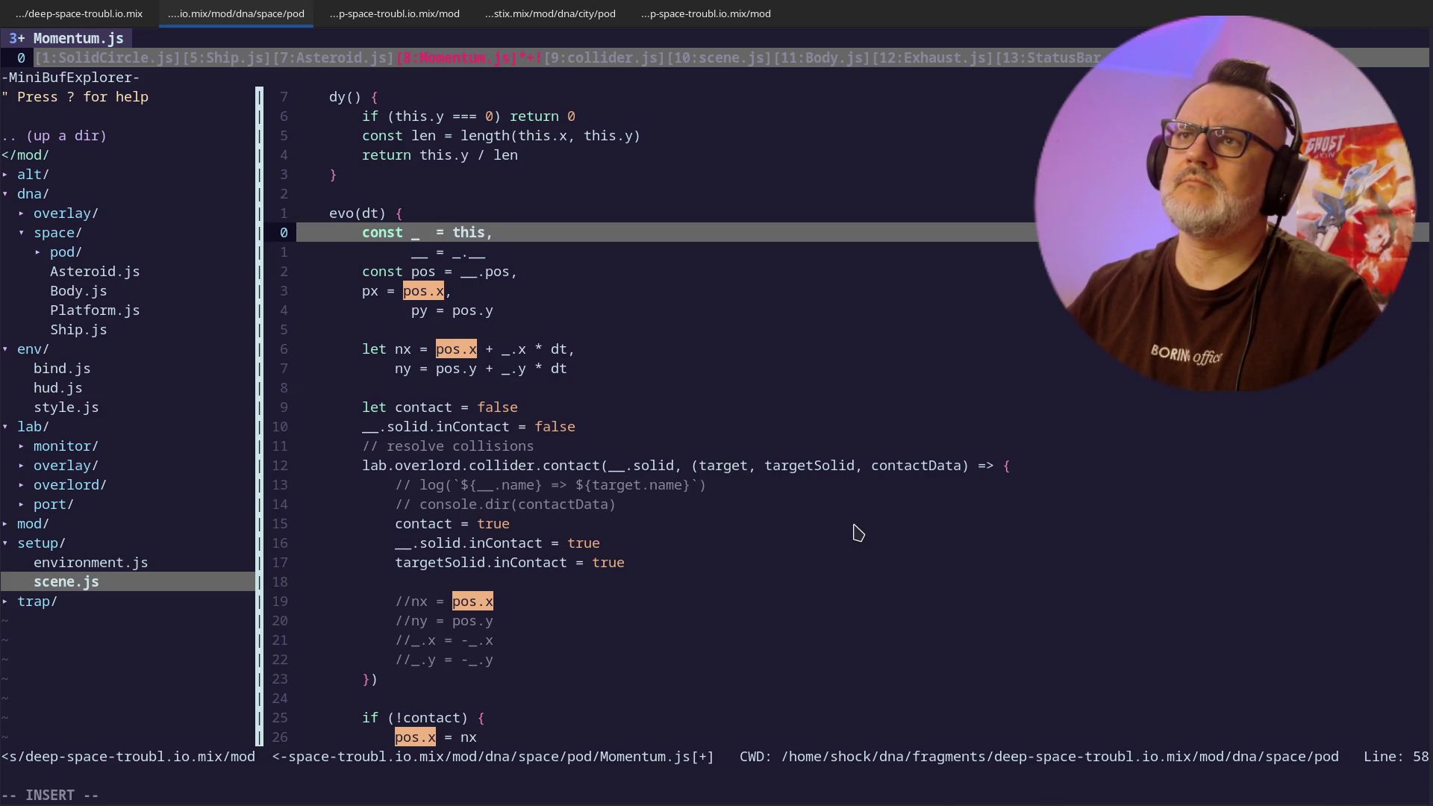
pyautogui.press('Down')
pyautogui.press('Escape')
pyautogui.press('Return')
pyautogui.press('k')
pyautogui.press('k')
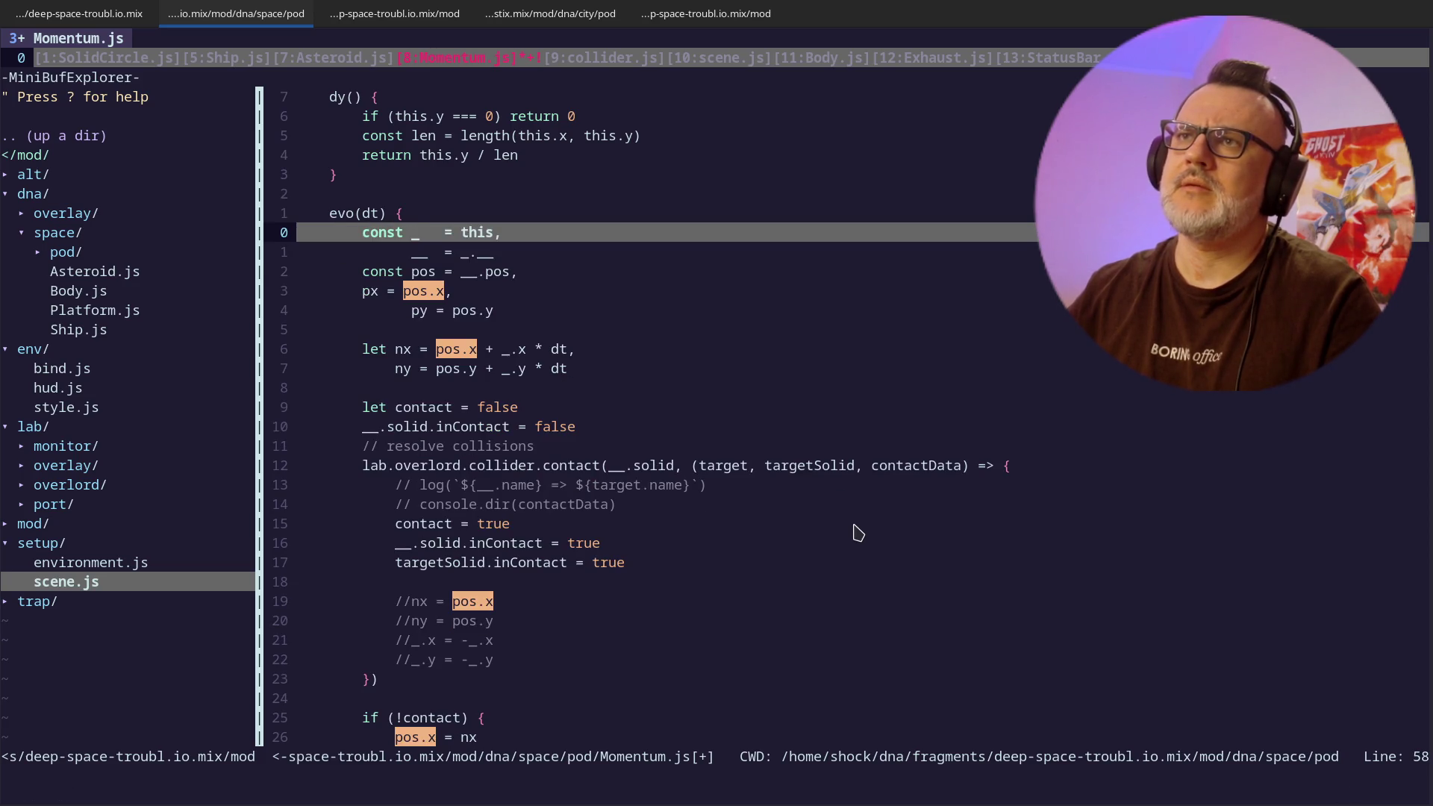
pyautogui.press('j')
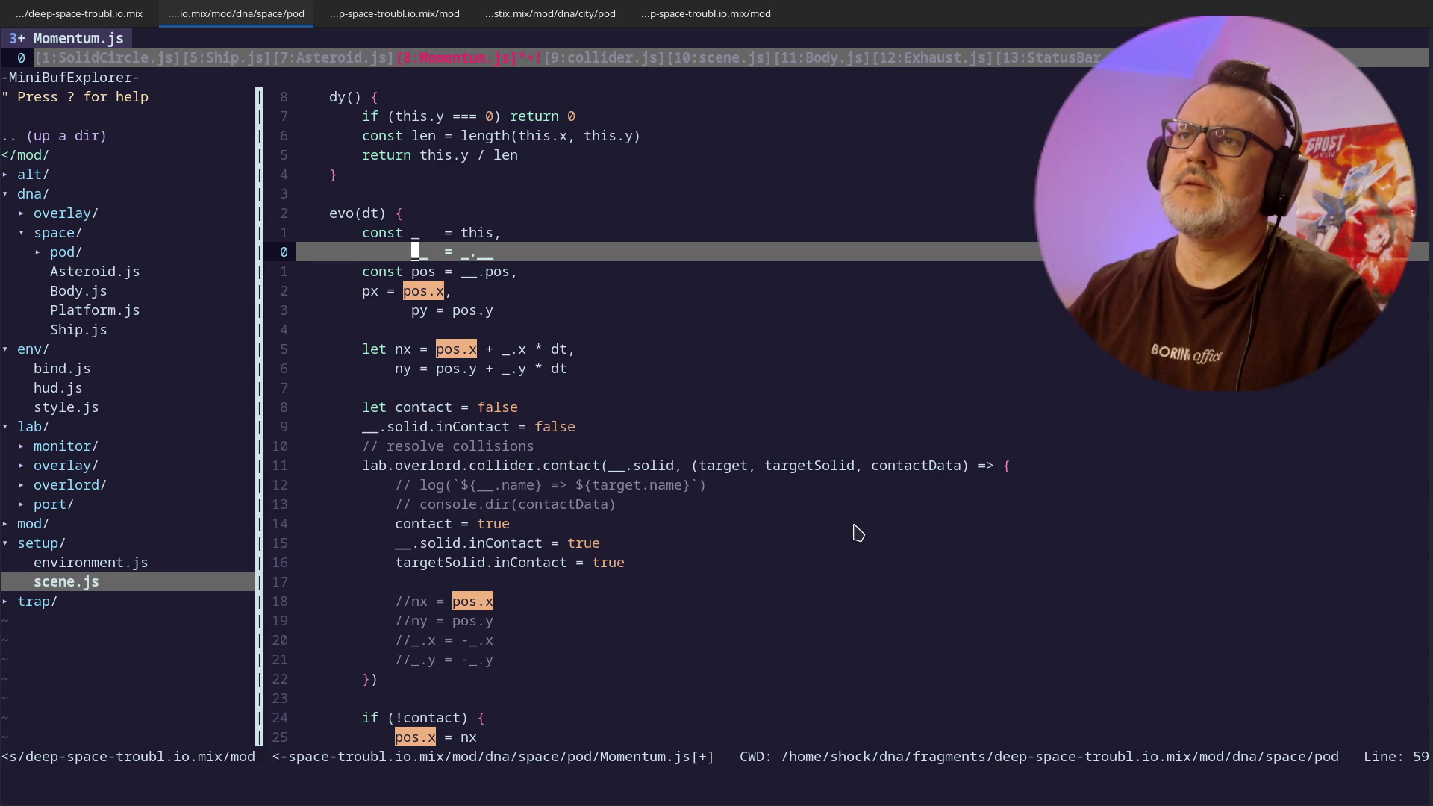
pyautogui.write('A,')
pyautogui.press('Escape')
pyautogui.write('j^cw')
pyautogui.press('Escape')
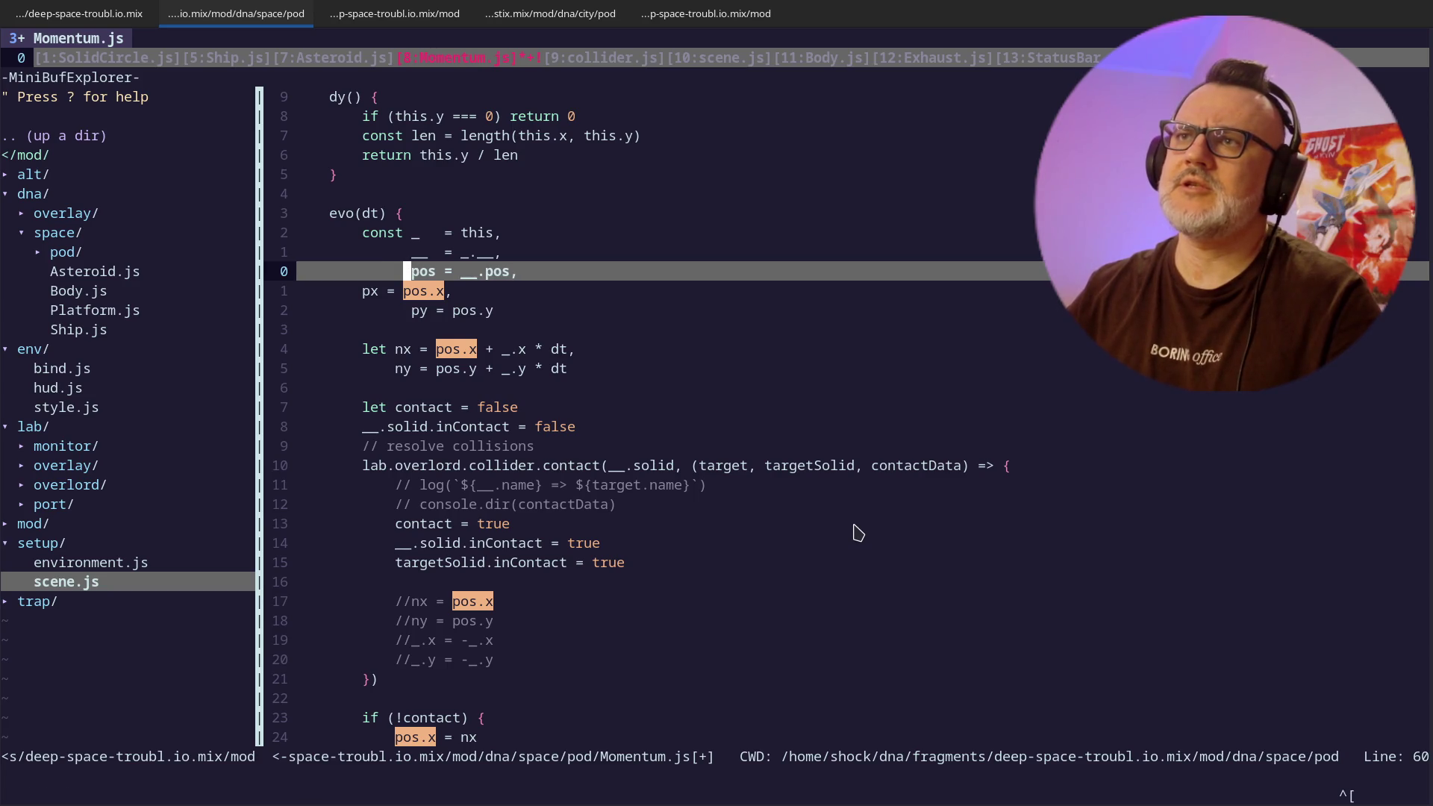
# - Indent px and realign py = pos.y so the const block's equals signs line up
pyautogui.press('j')
pyautogui.press('>')
pyautogui.press('>')
pyautogui.press('i')
pyautogui.press('Escape')
pyautogui.press('i')
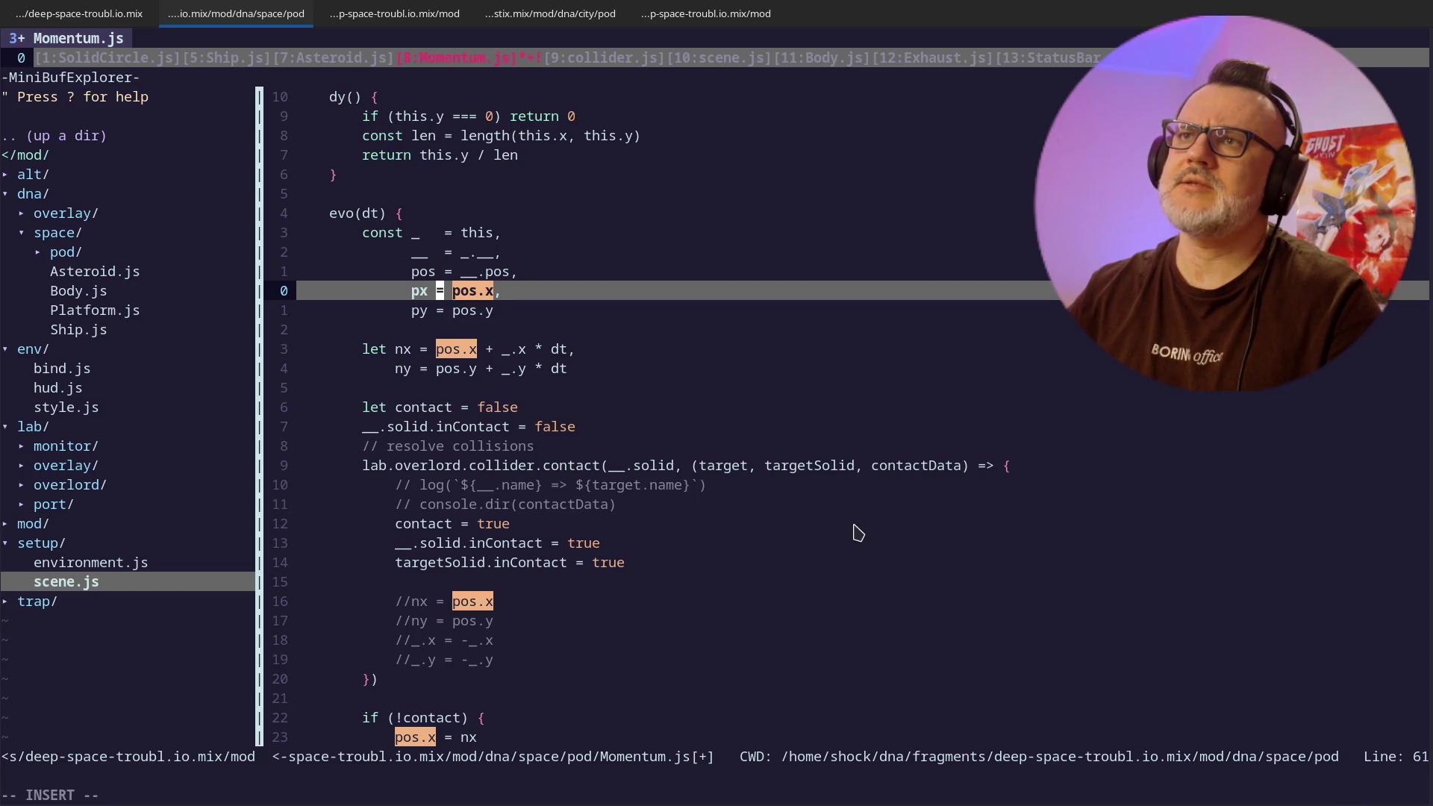
pyautogui.press('Escape')
pyautogui.press('j')
pyautogui.press('A')
pyautogui.press('BackSpace')
pyautogui.press('BackSpace')
pyautogui.press('BackSpace')
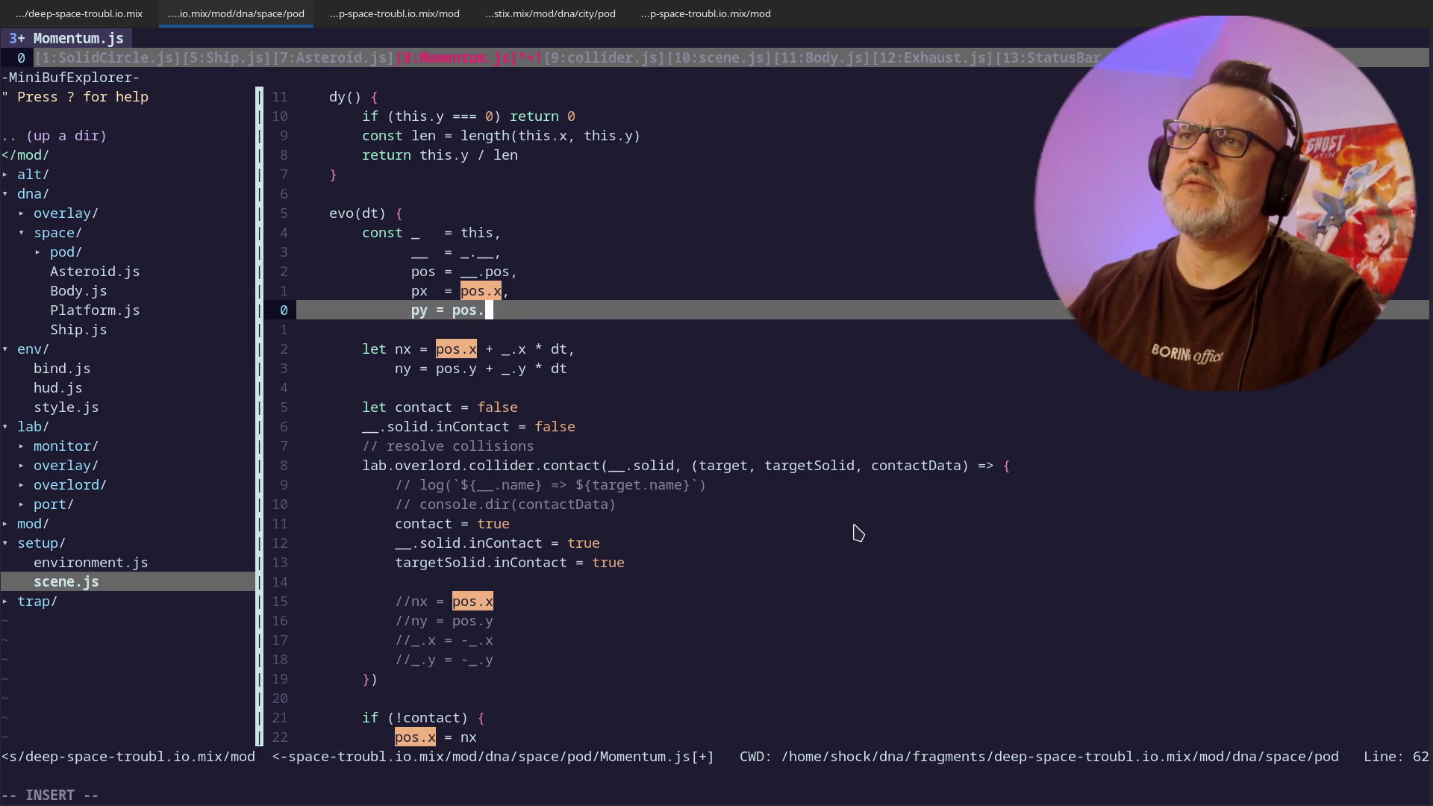
pyautogui.write('pos.y')
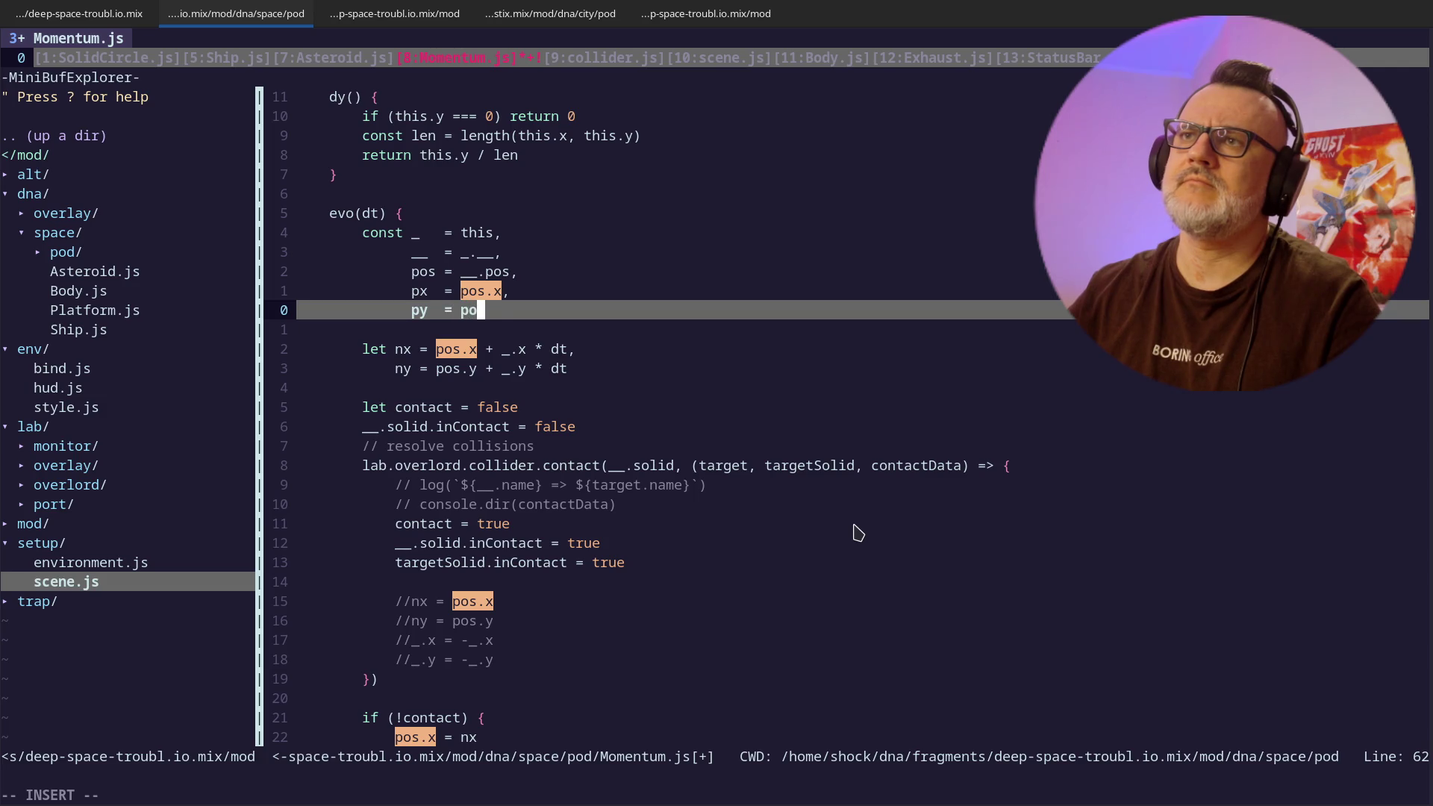
pyautogui.press('Escape')
pyautogui.press('j')
pyautogui.press('j')
pyautogui.press('j')
pyautogui.press('k')
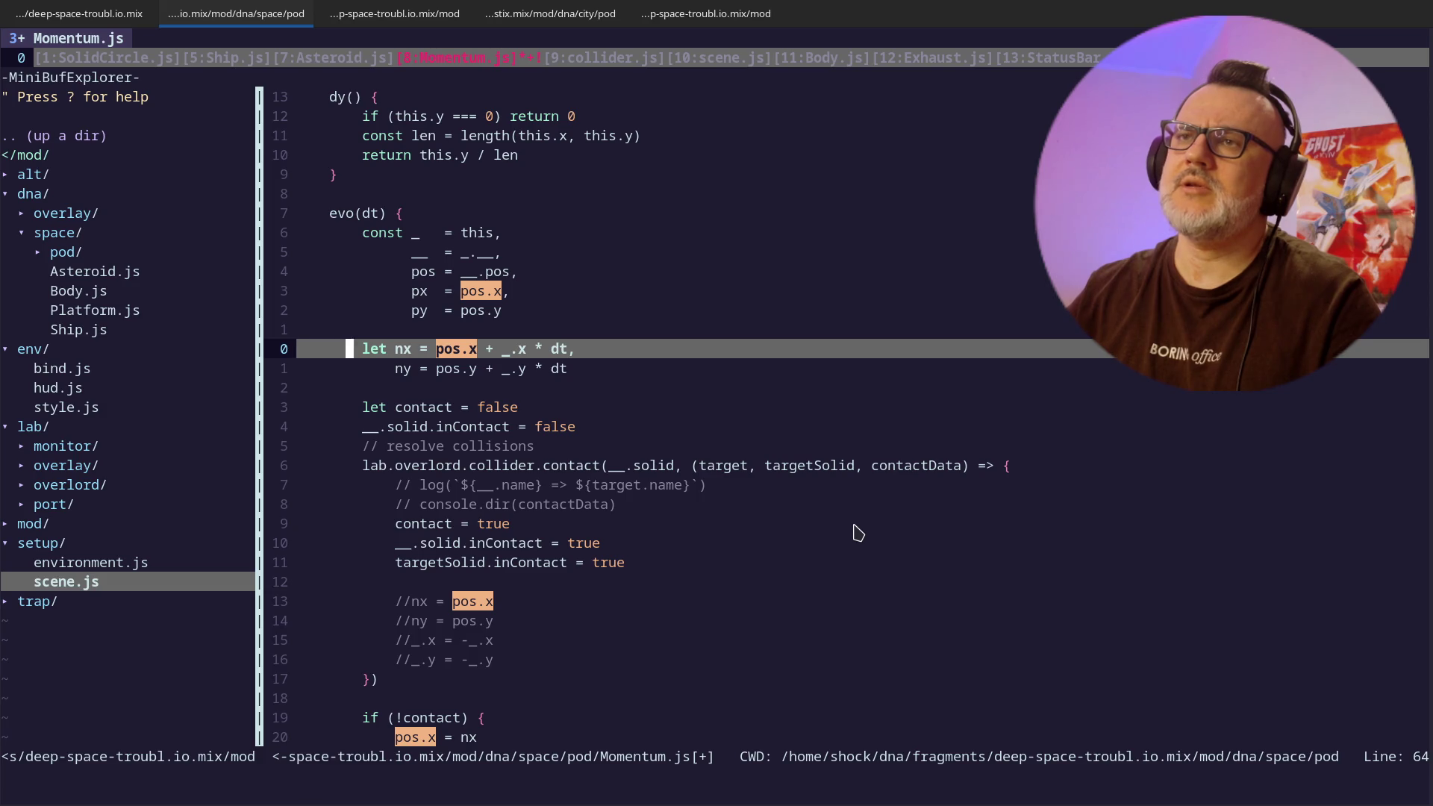
# - Turn the let nx line into pos.x += _.x * dt
pyautogui.scroll(-2, 1048, 576)
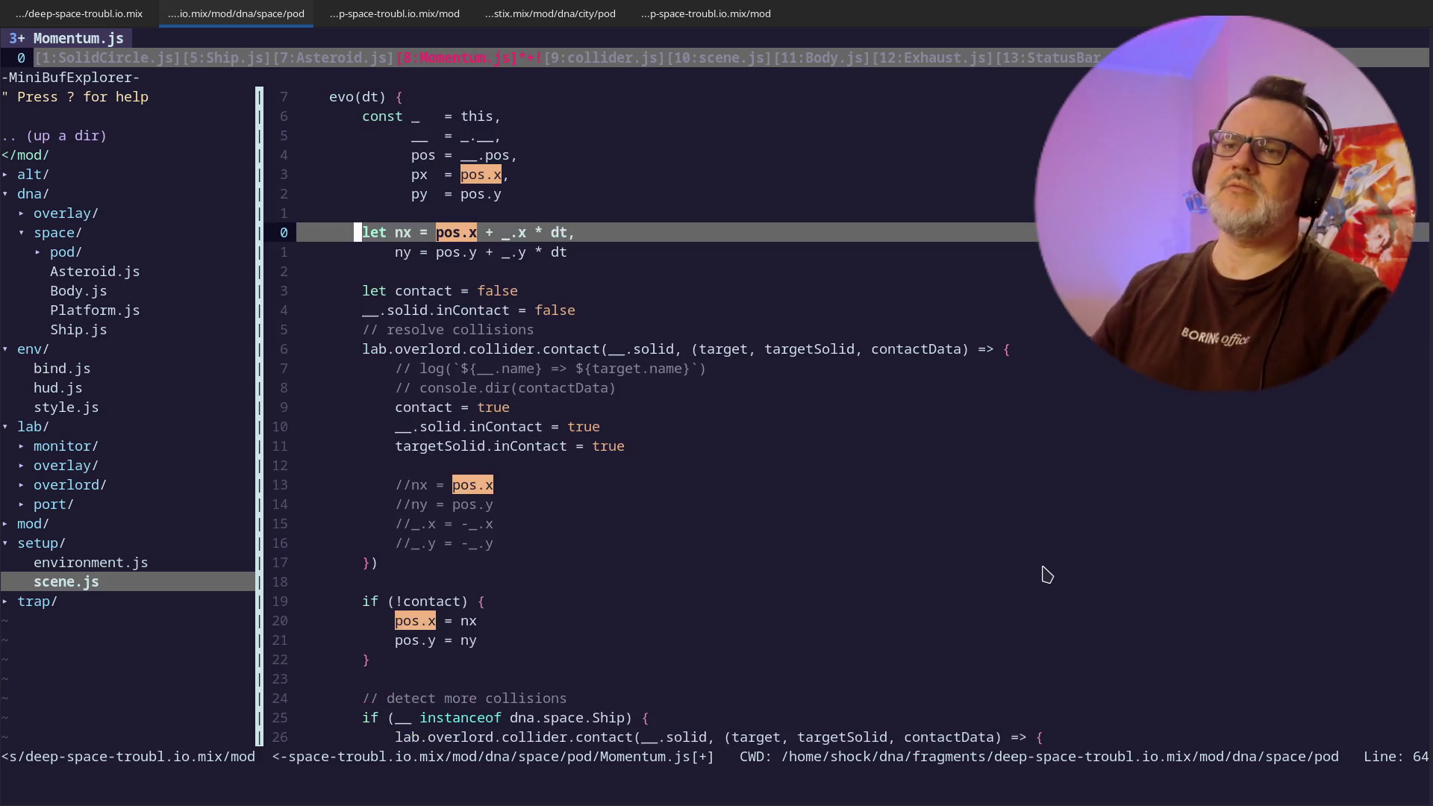
pyautogui.press('Escape')
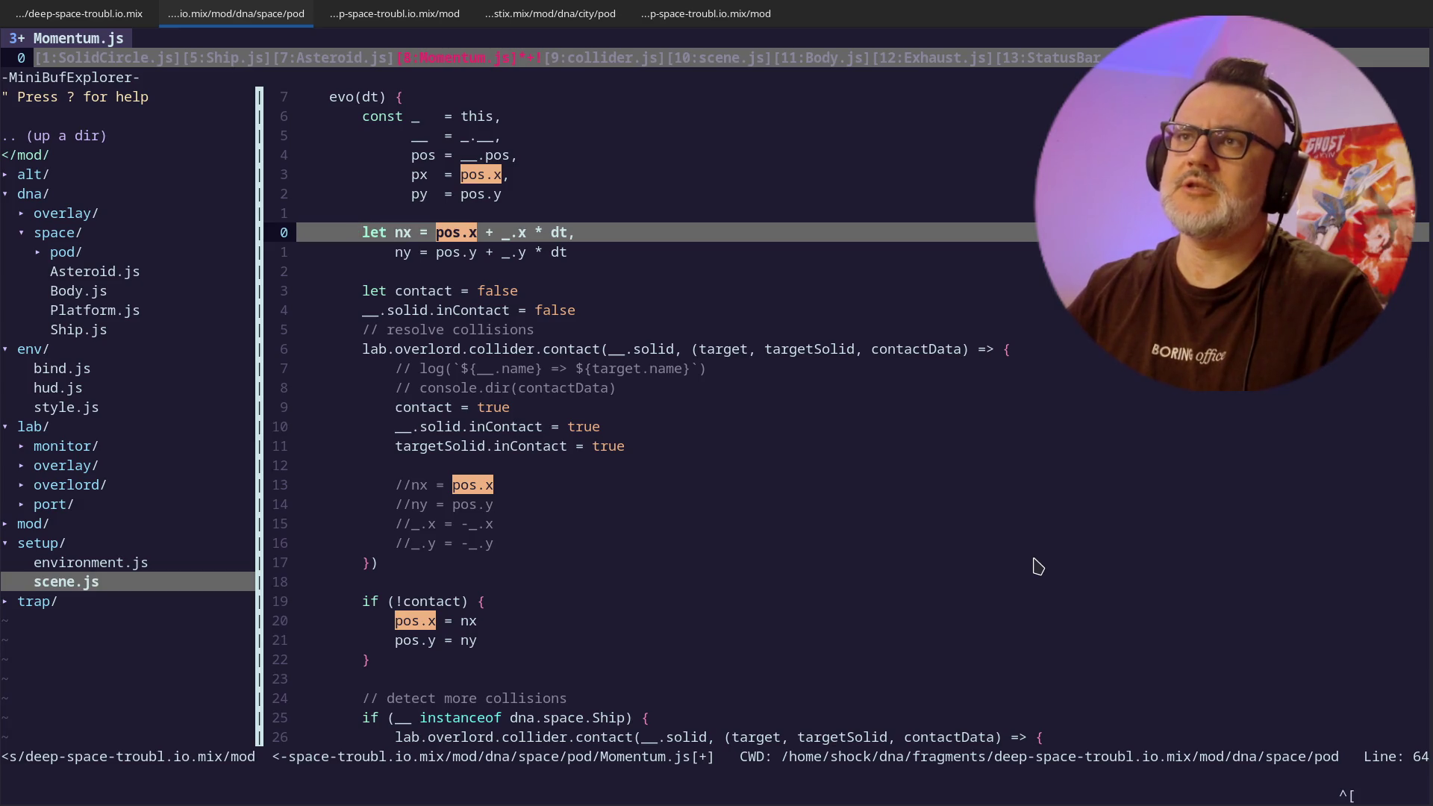
pyautogui.press('x')
pyautogui.press('x')
pyautogui.press('x')
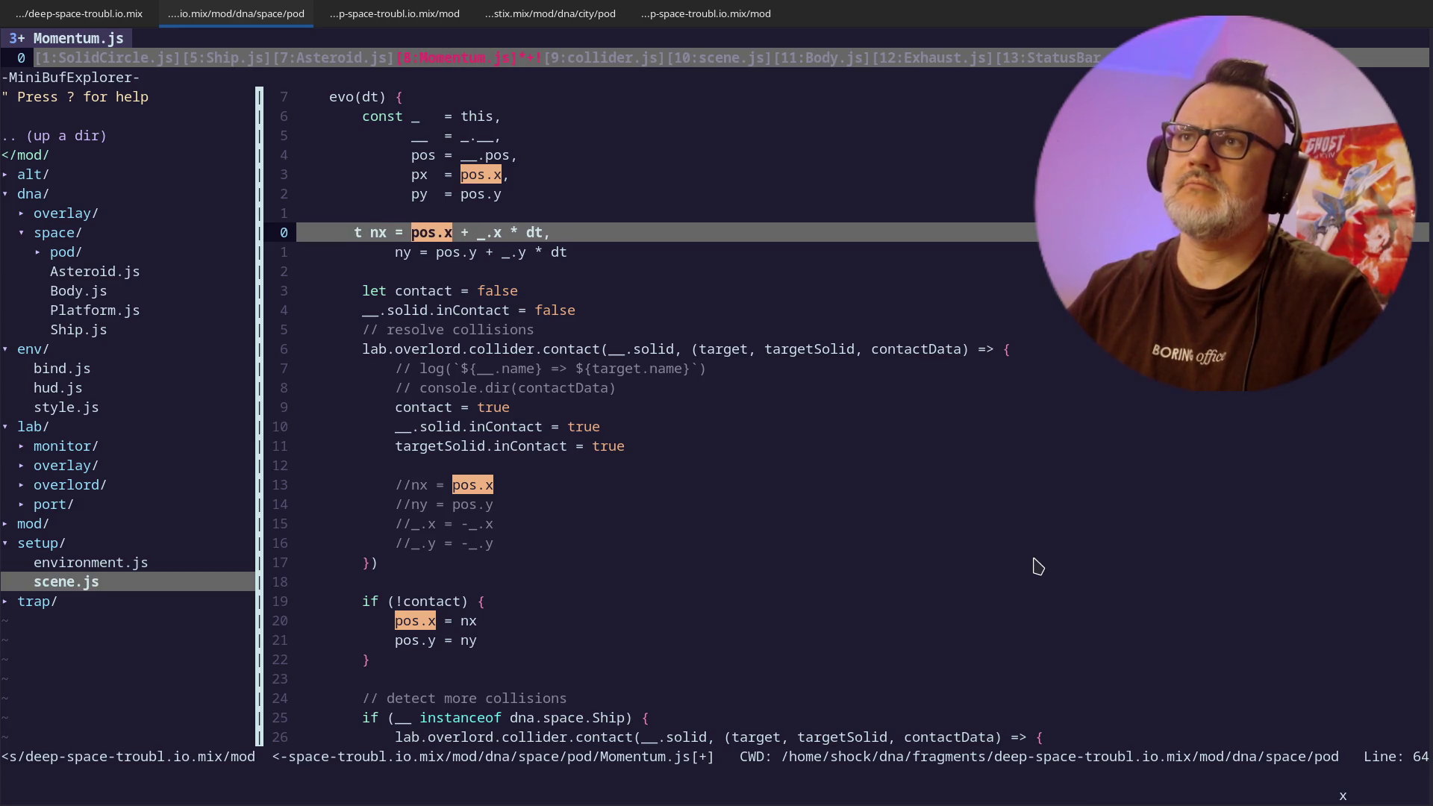
pyautogui.write('ipos.x =')
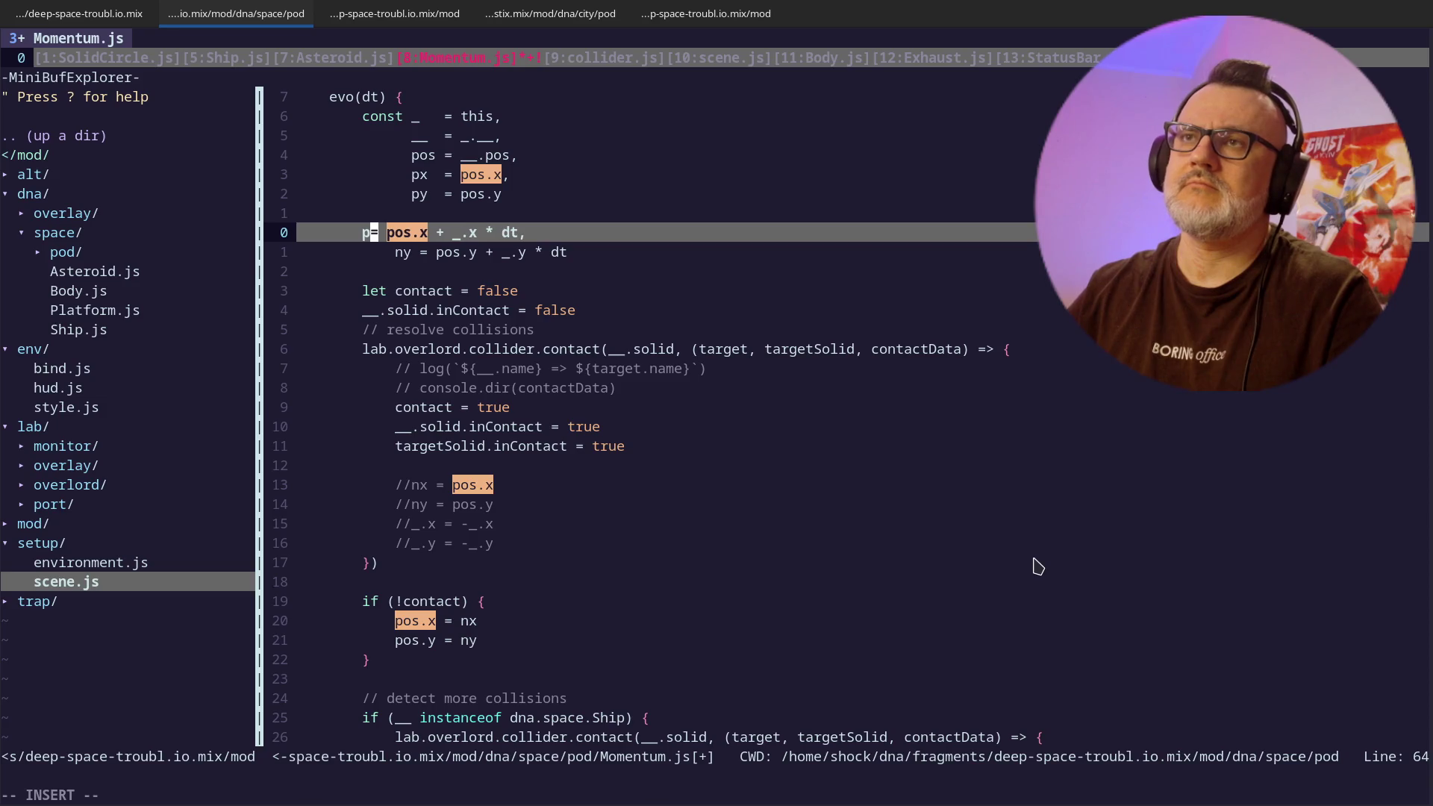
pyautogui.press('BackSpace')
pyautogui.write('+')
pyautogui.press('Escape')
pyautogui.press('x')
pyautogui.press('x')
pyautogui.press('x')
pyautogui.press('x')
pyautogui.press('x')
pyautogui.press('j')
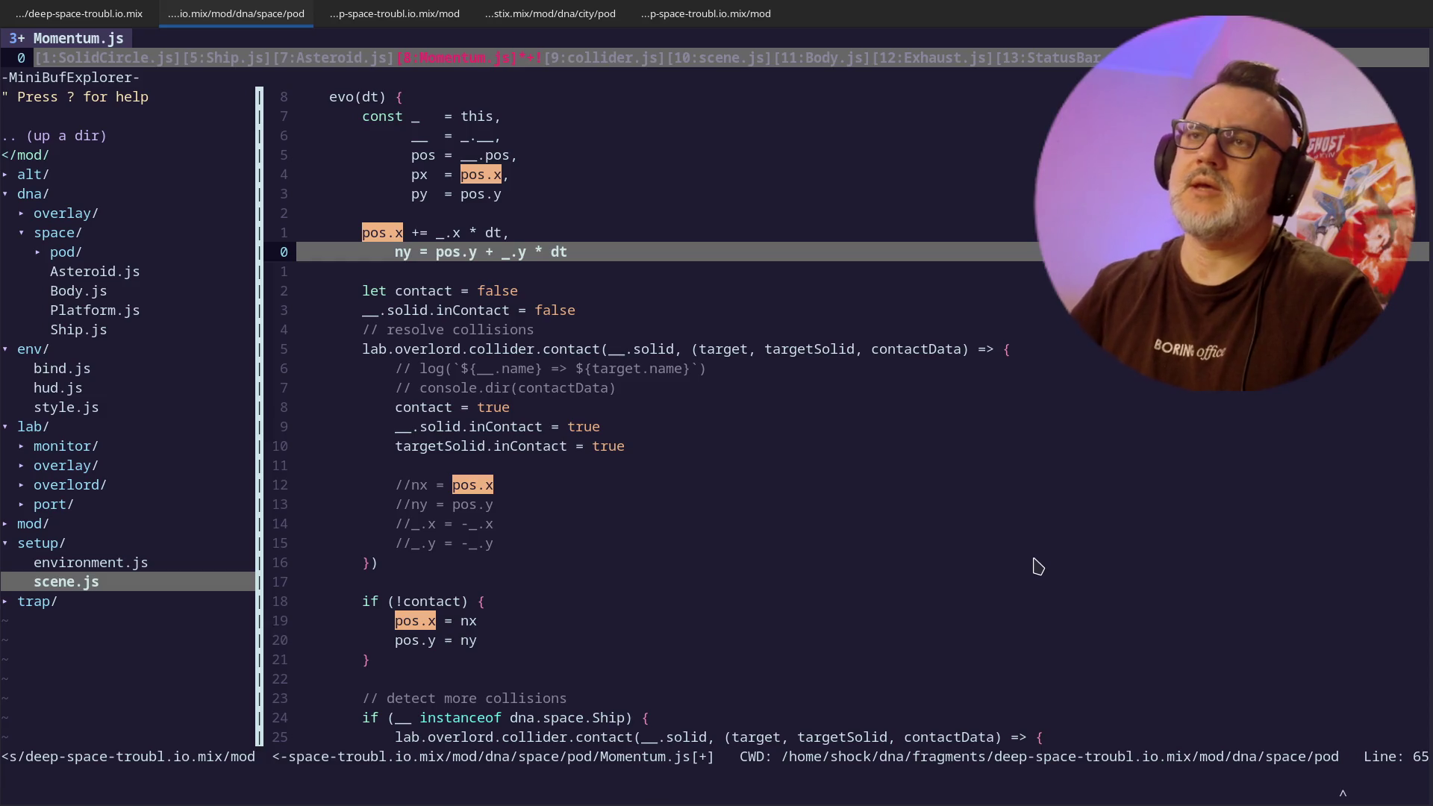
# - Rewrite the ny line as pos.y += _.y * dt and remove the extra blank line
pyautogui.press('d')
pyautogui.press('w')
pyautogui.press('i')
pyautogui.press('BackSpace')
pyautogui.press('BackSpace')
pyautogui.press('BackSpace')
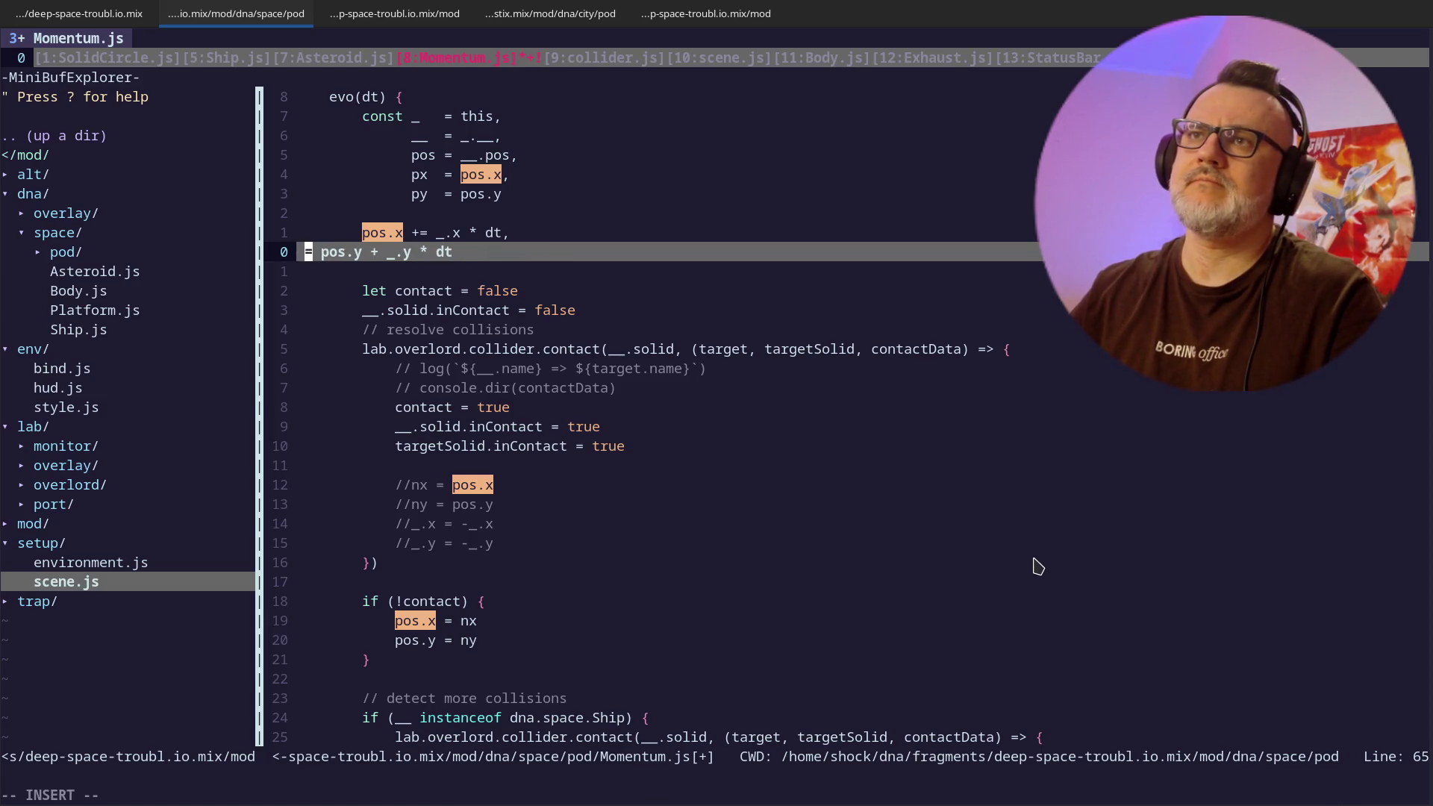
pyautogui.write('pos.y')
pyautogui.press('Escape')
pyautogui.write('li +')
pyautogui.press('Escape')
pyautogui.press('w')
pyautogui.press('w')
pyautogui.press('d')
pyautogui.press('t')
pyautogui.press('_')
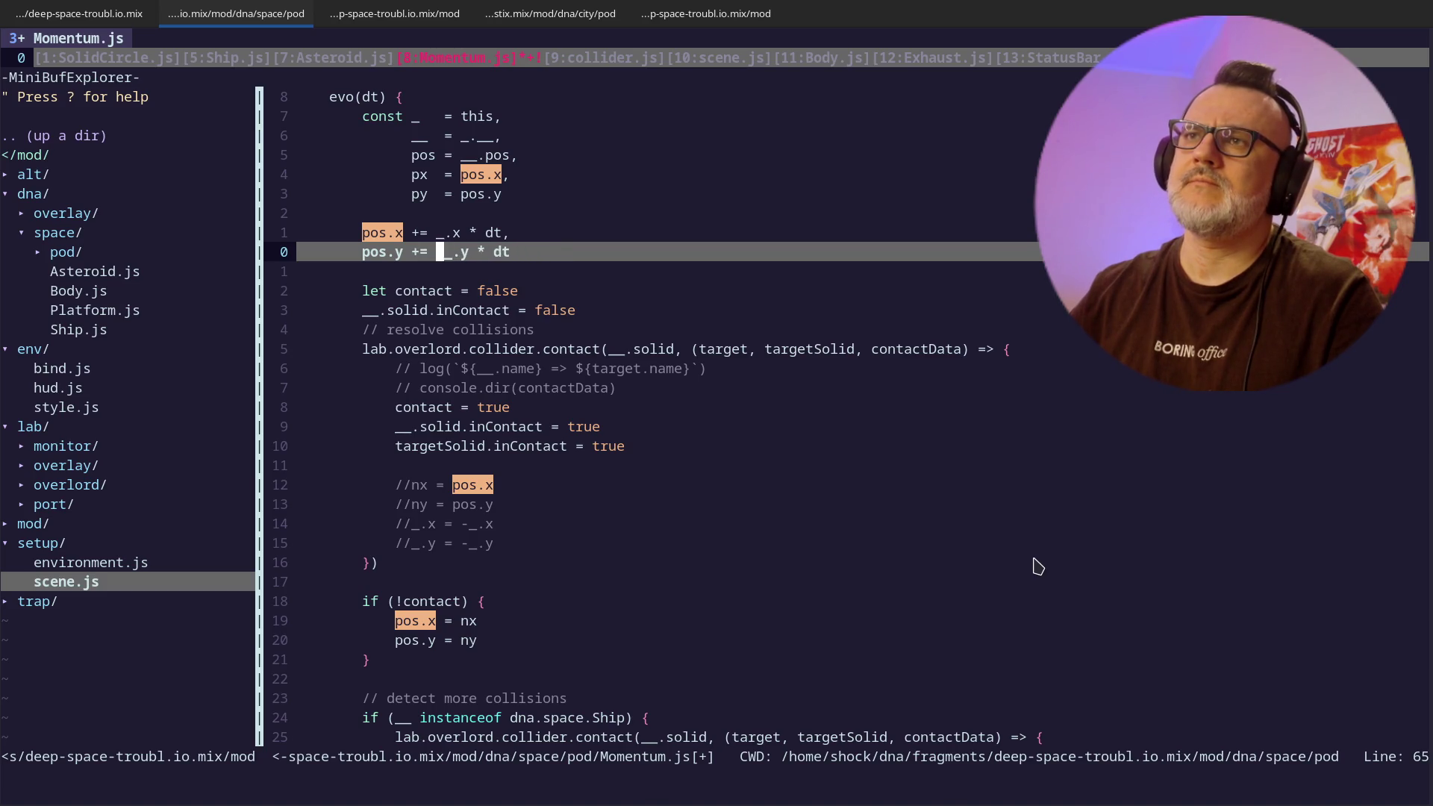
pyautogui.press('o')
pyautogui.press('u')
# - Remove the trailing comma from the pos.x update and return to its line start
pyautogui.press('k')
pyautogui.press('k')
pyautogui.press('k')
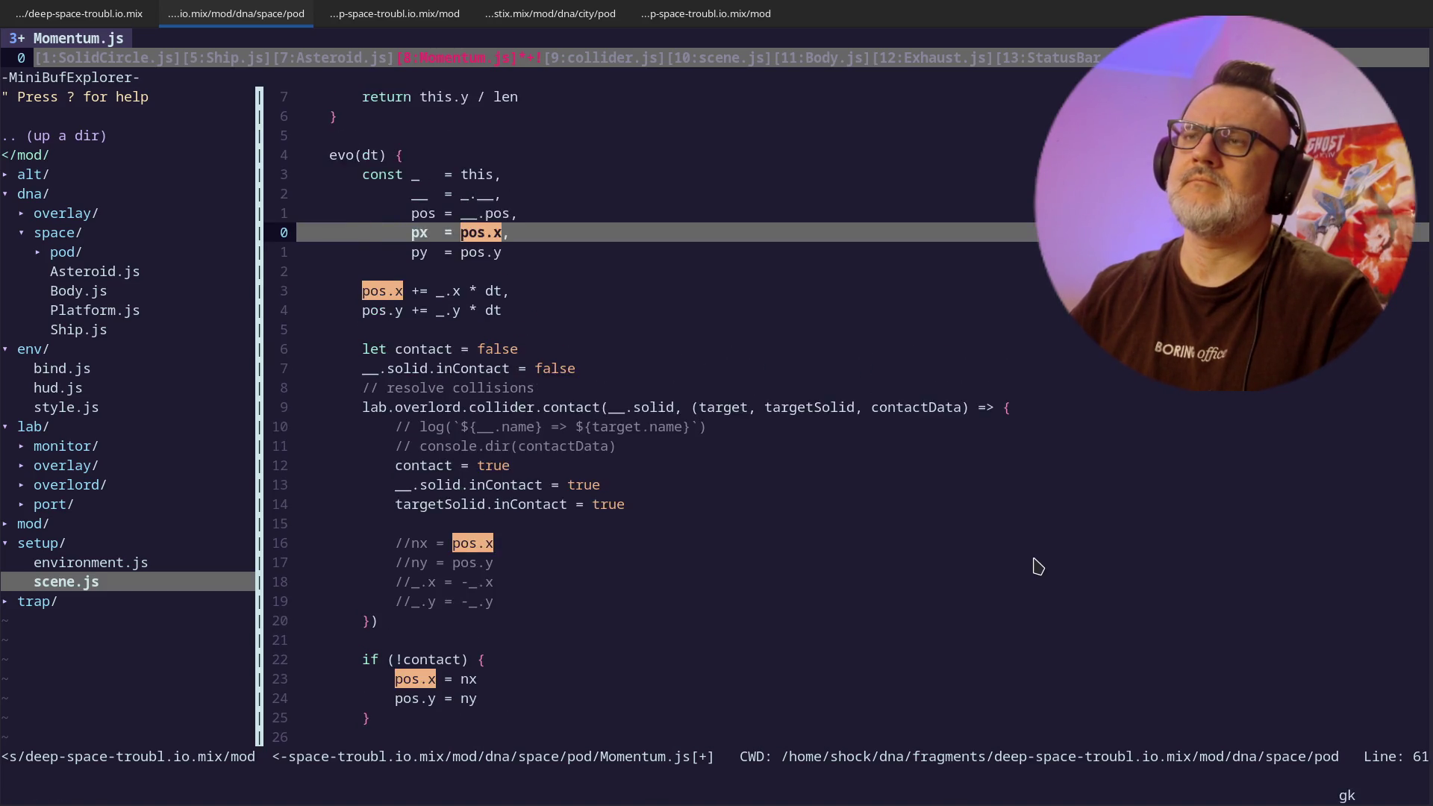
pyautogui.press('j')
pyautogui.press('j')
pyautogui.press('j')
pyautogui.press('j')
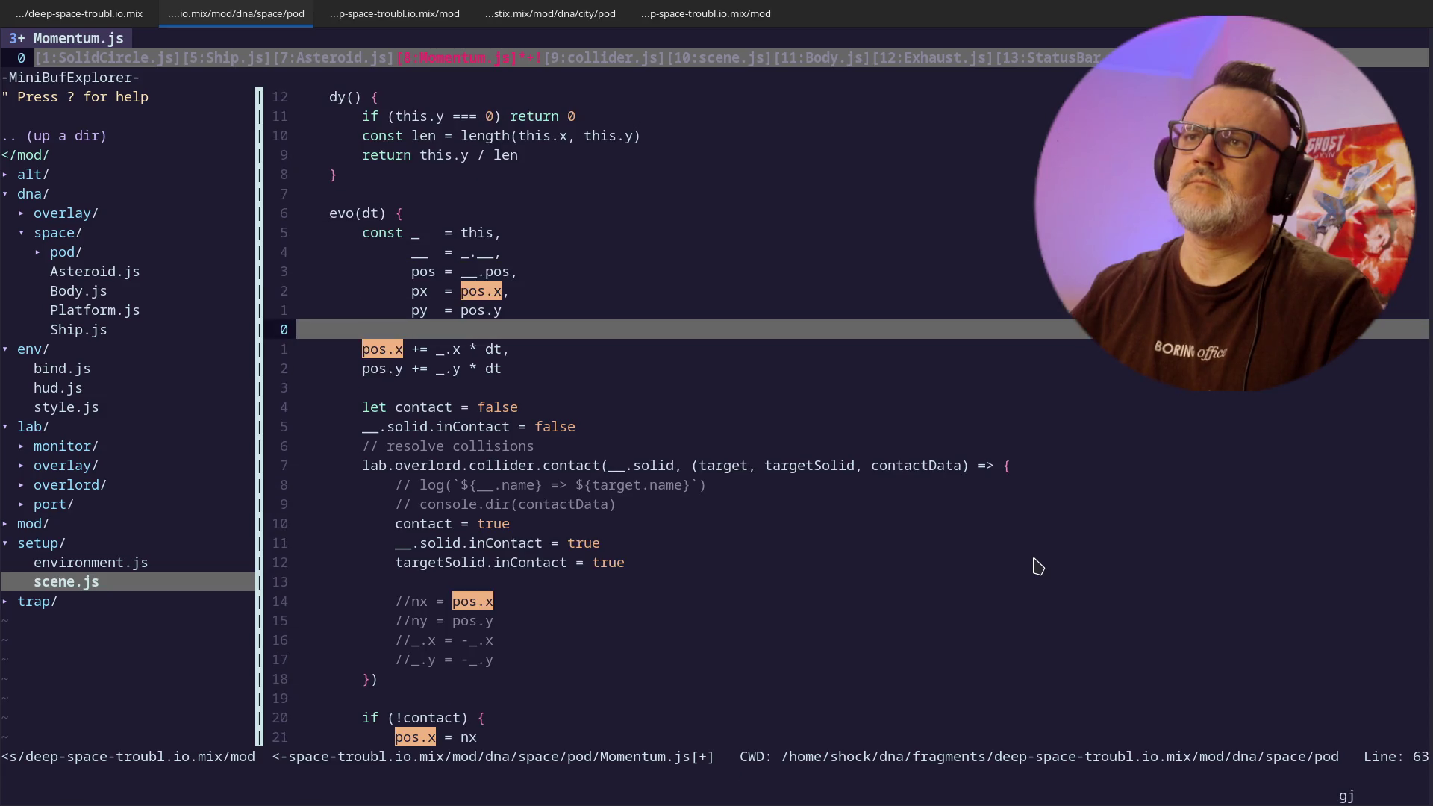
pyautogui.press('A')
pyautogui.press('BackSpace')
pyautogui.press('Escape')
# - Add a '// make the move' comment above the position update
pyautogui.press('j')
pyautogui.press('k')
pyautogui.press('^')
pyautogui.press('j')
pyautogui.press('k')
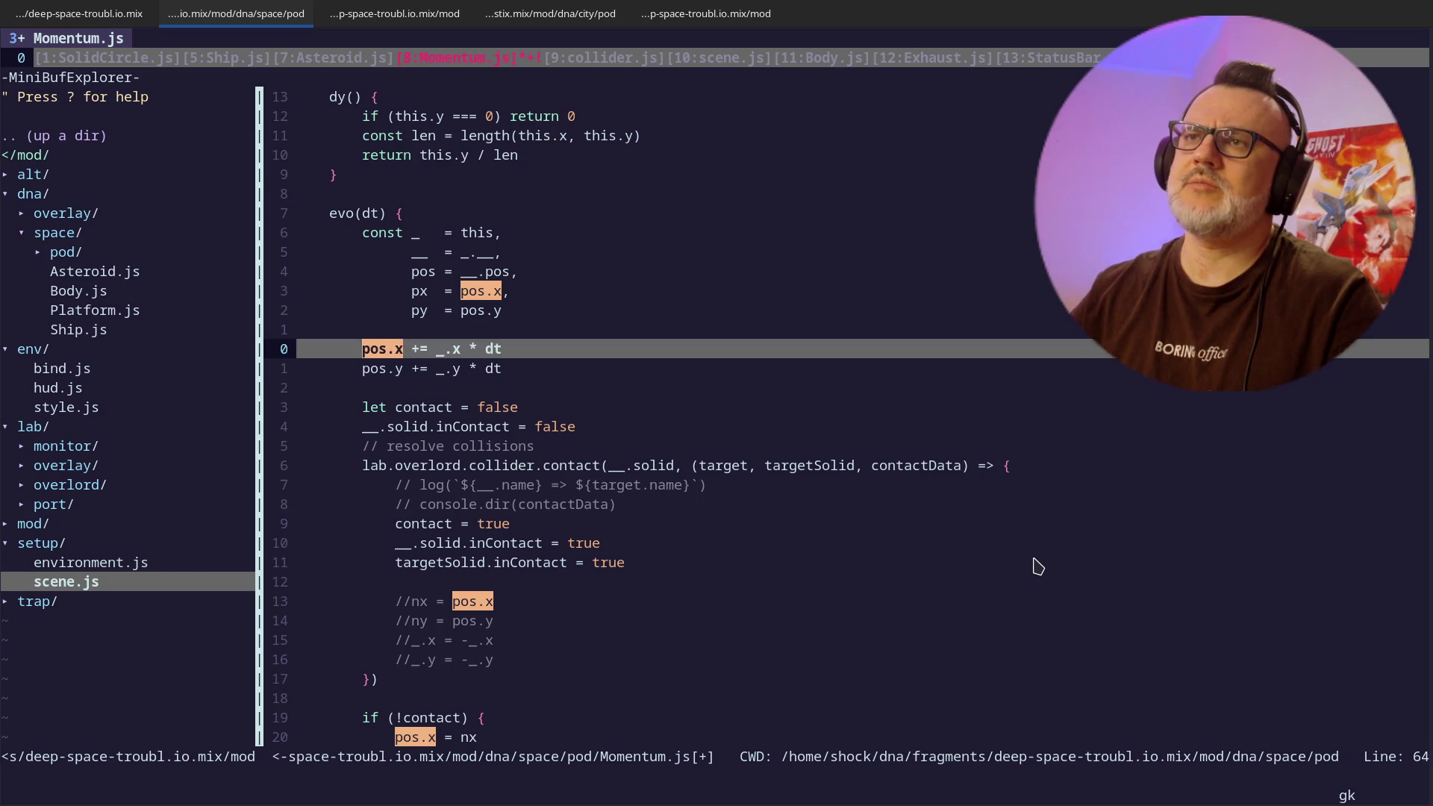
pyautogui.press('j')
pyautogui.press('k')
pyautogui.press('k')
pyautogui.press('BackSpace')
pyautogui.press('BackSpace')
pyautogui.press('Return')
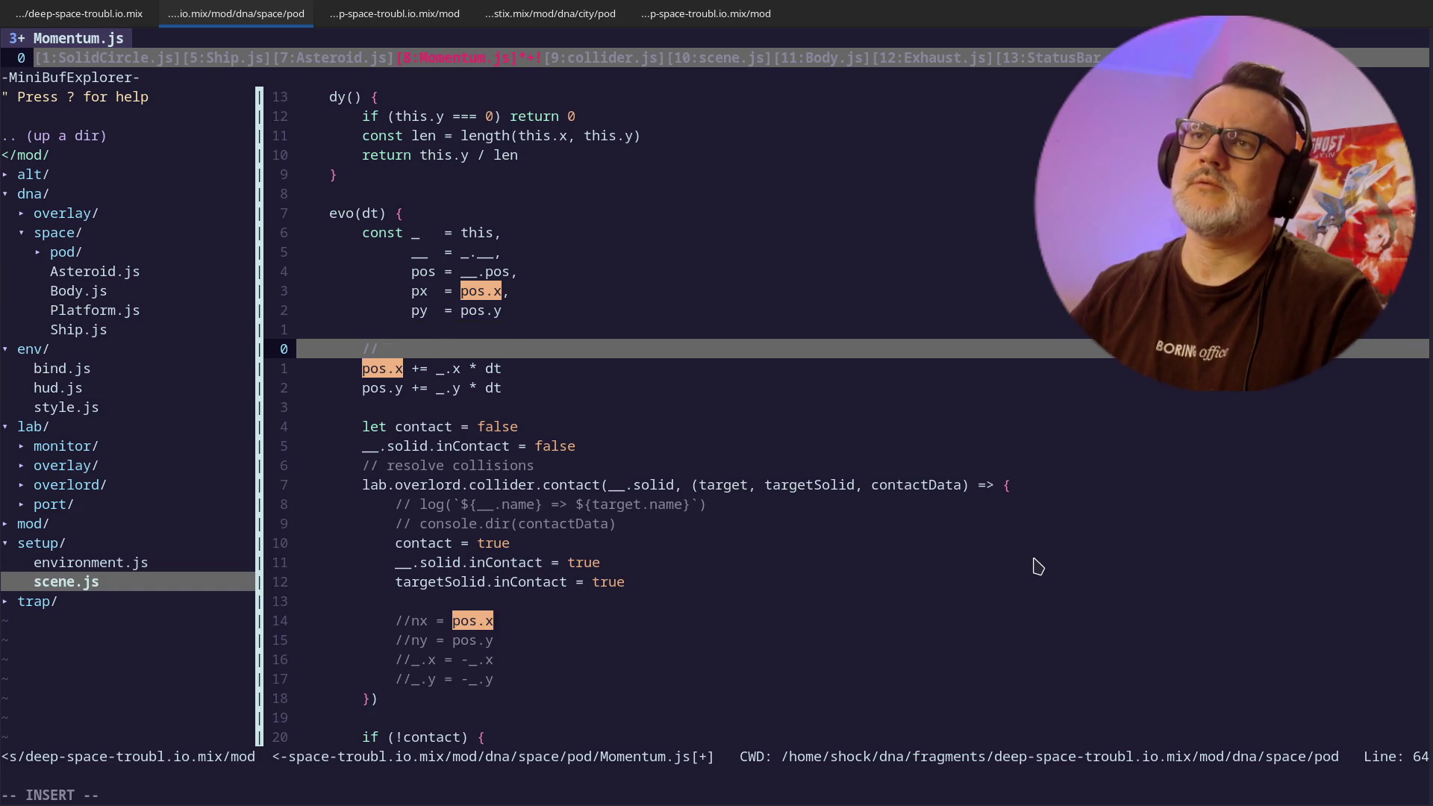
pyautogui.press('Escape')
pyautogui.write('make the move')
pyautogui.press('Return')
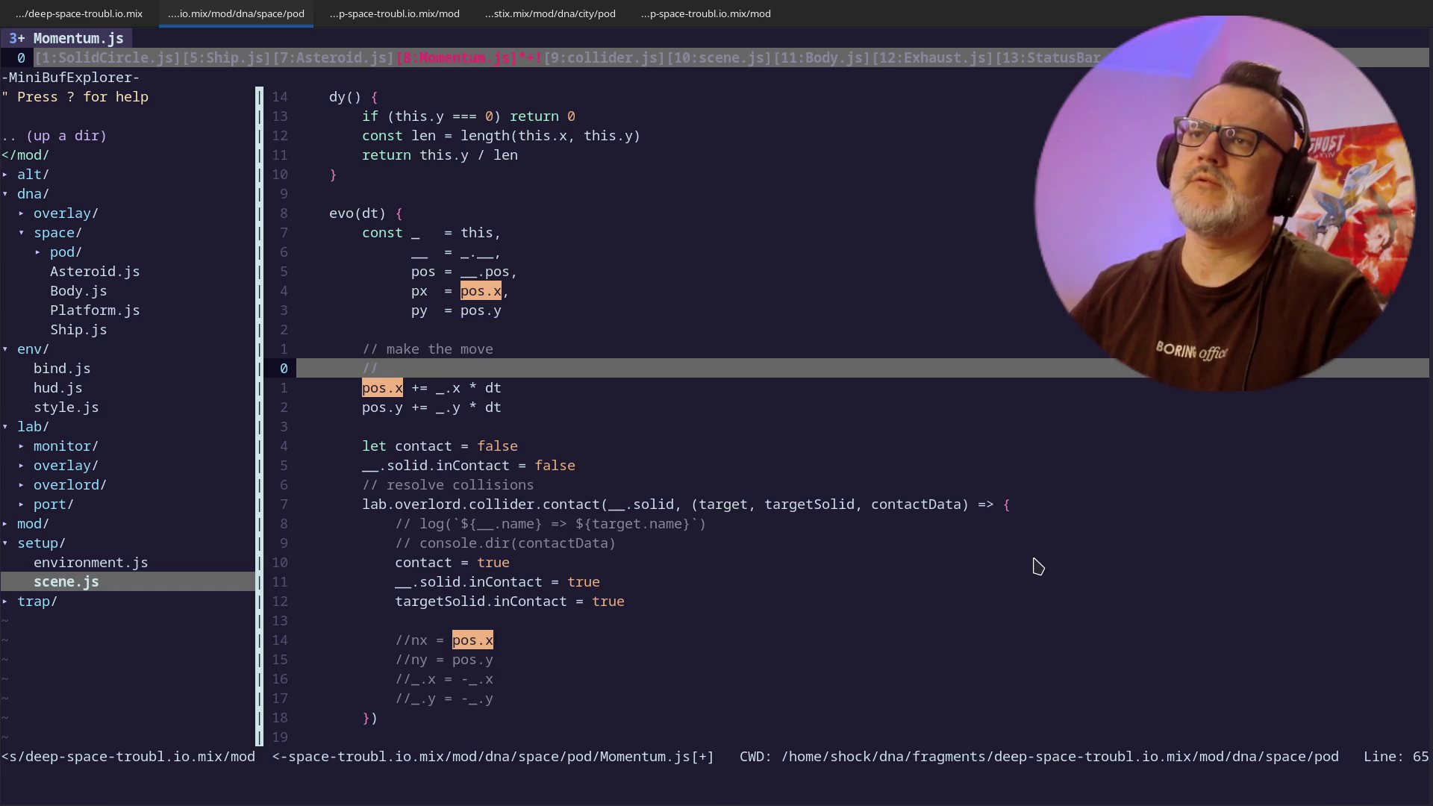
pyautogui.press('k')
# - Change if (!contact) to if (contact) restoring pos.x = px and pos.y = py
pyautogui.press('j')
pyautogui.press('j')
pyautogui.press('j')
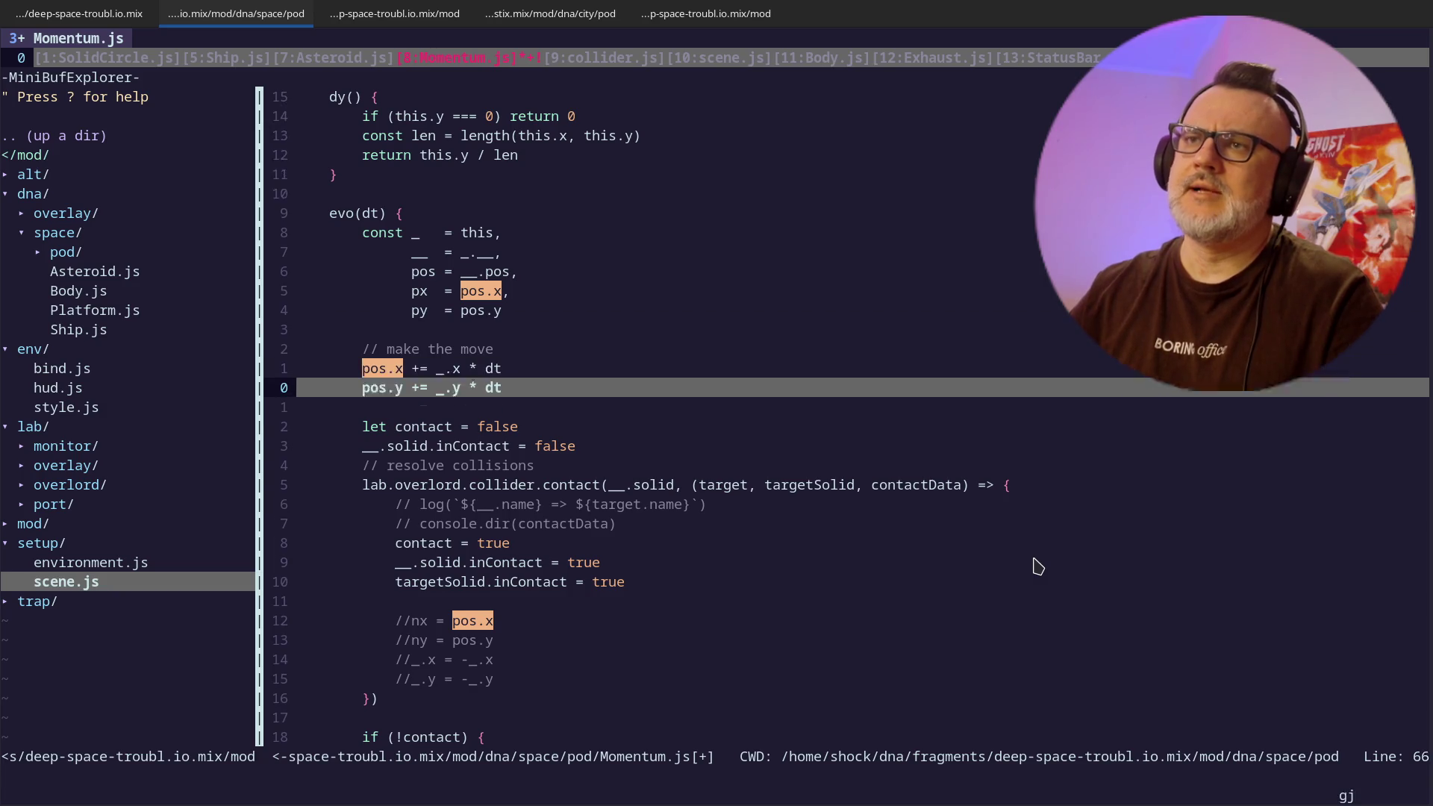
pyautogui.press('j')
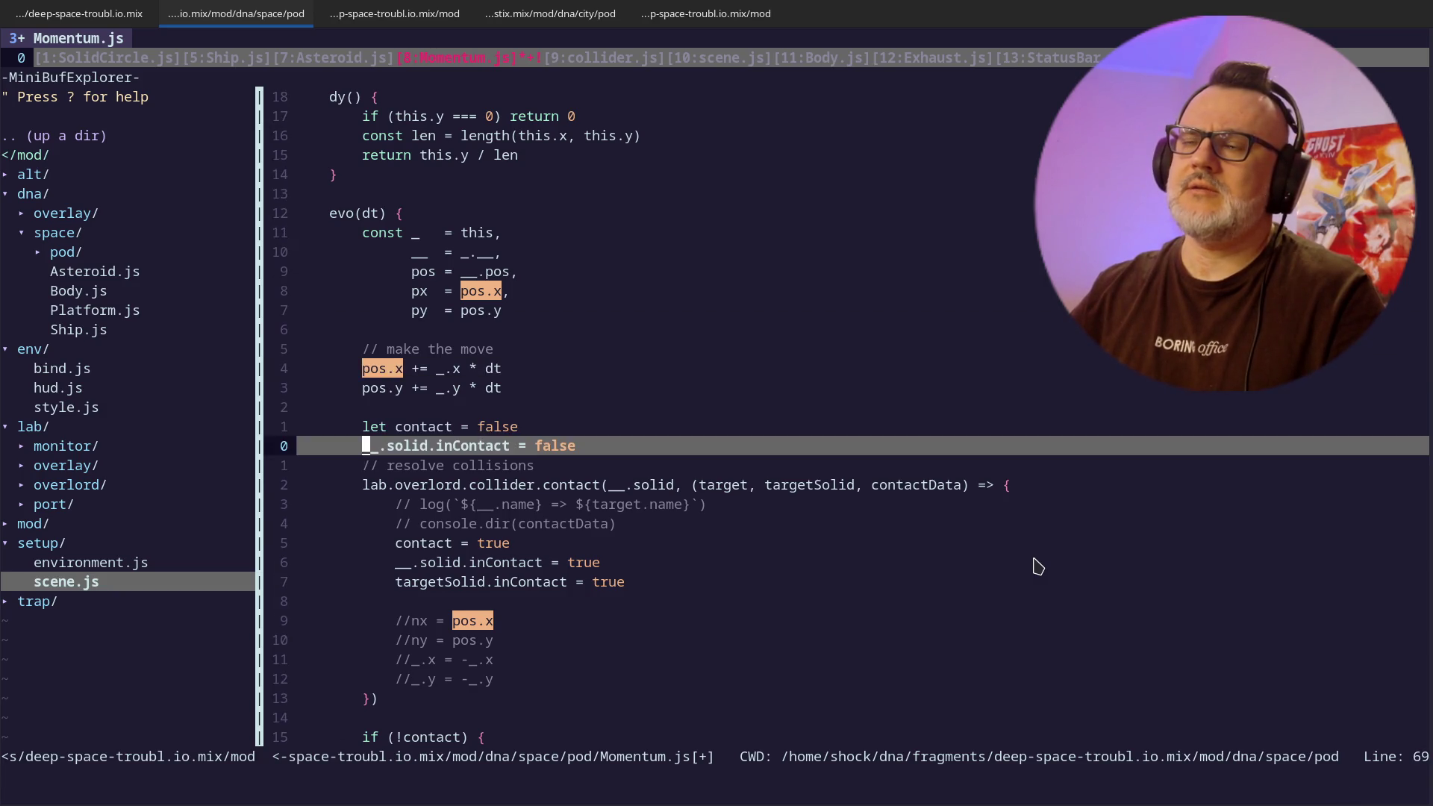
pyautogui.press('k')
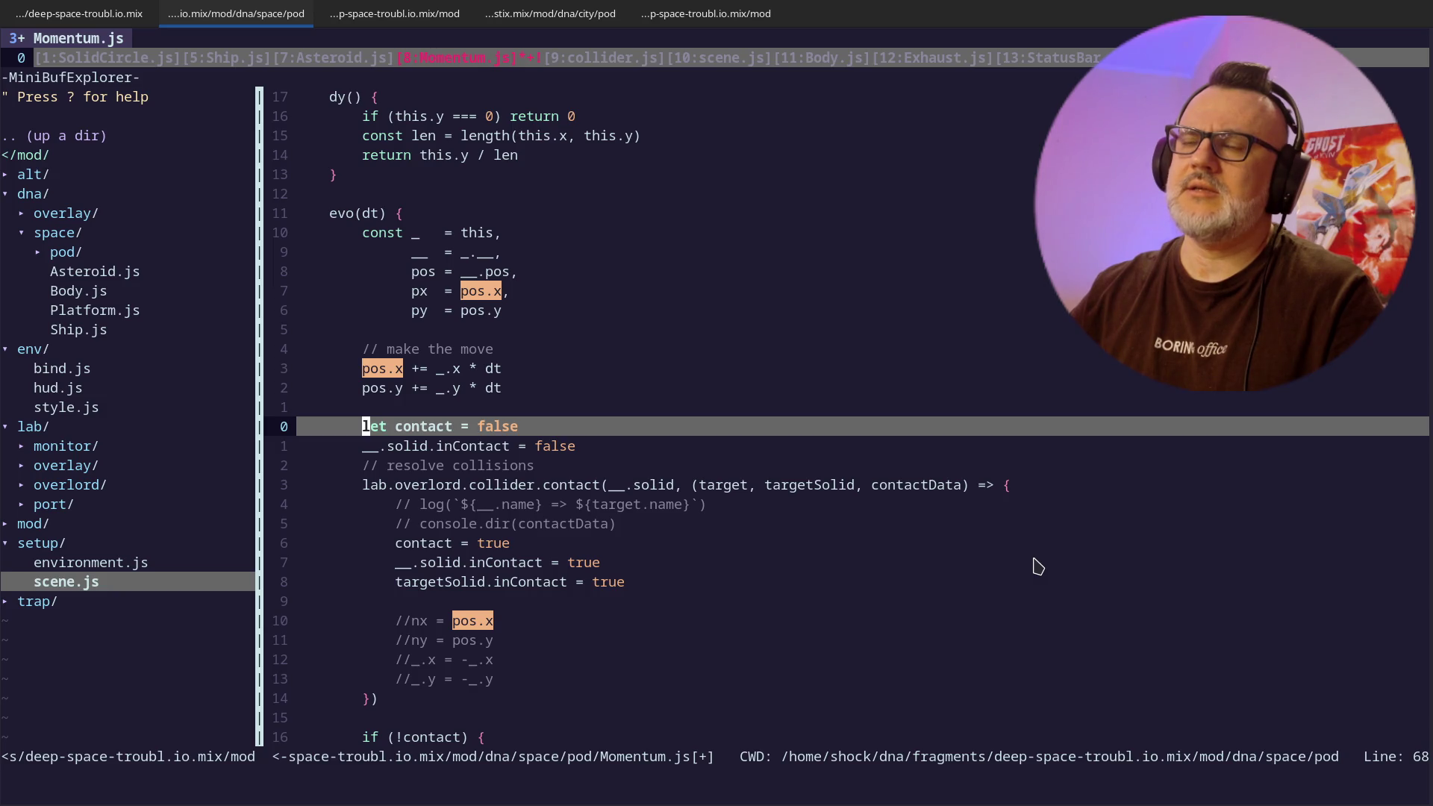
pyautogui.press('j')
pyautogui.press('j')
pyautogui.press('j')
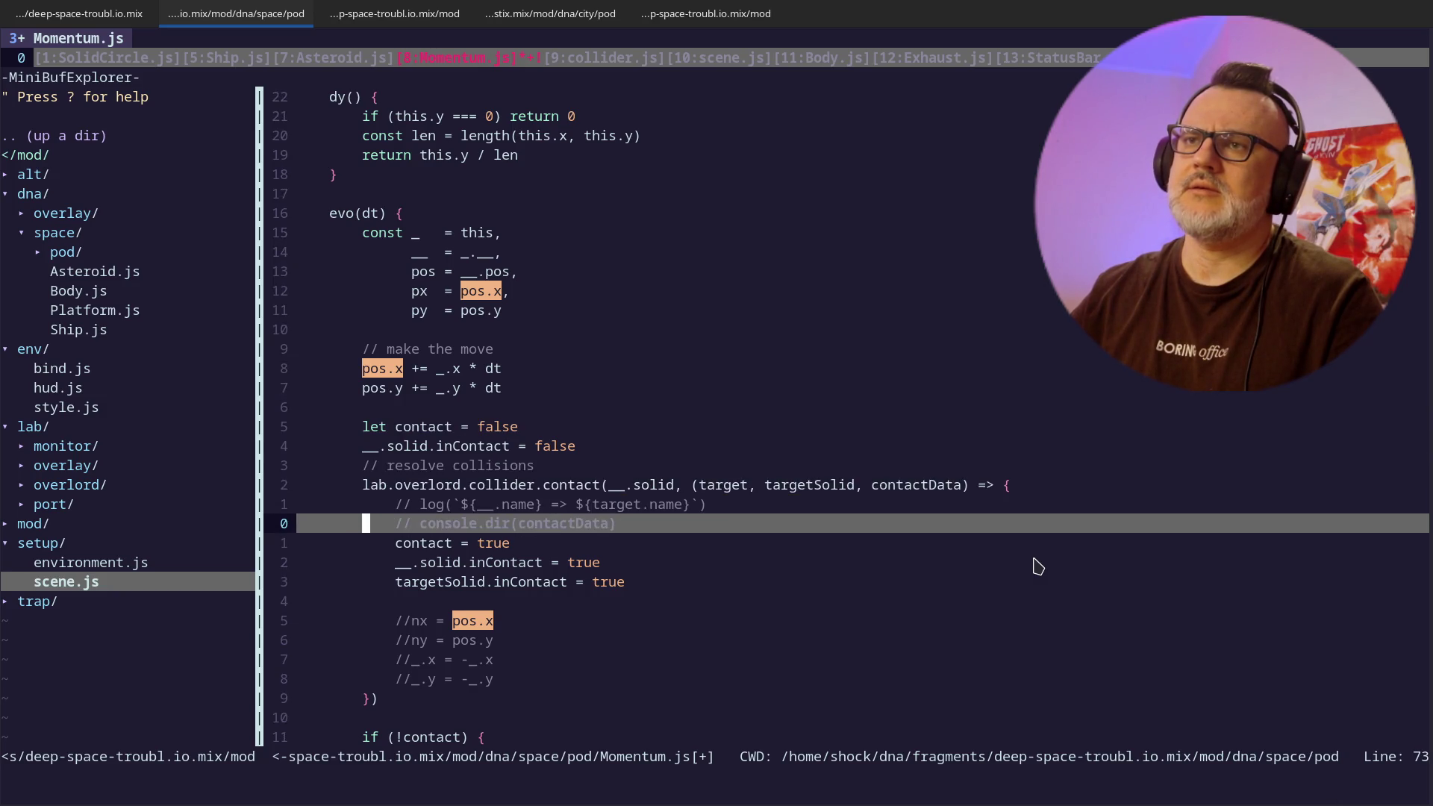
pyautogui.press('j')
pyautogui.press('j')
pyautogui.press('j')
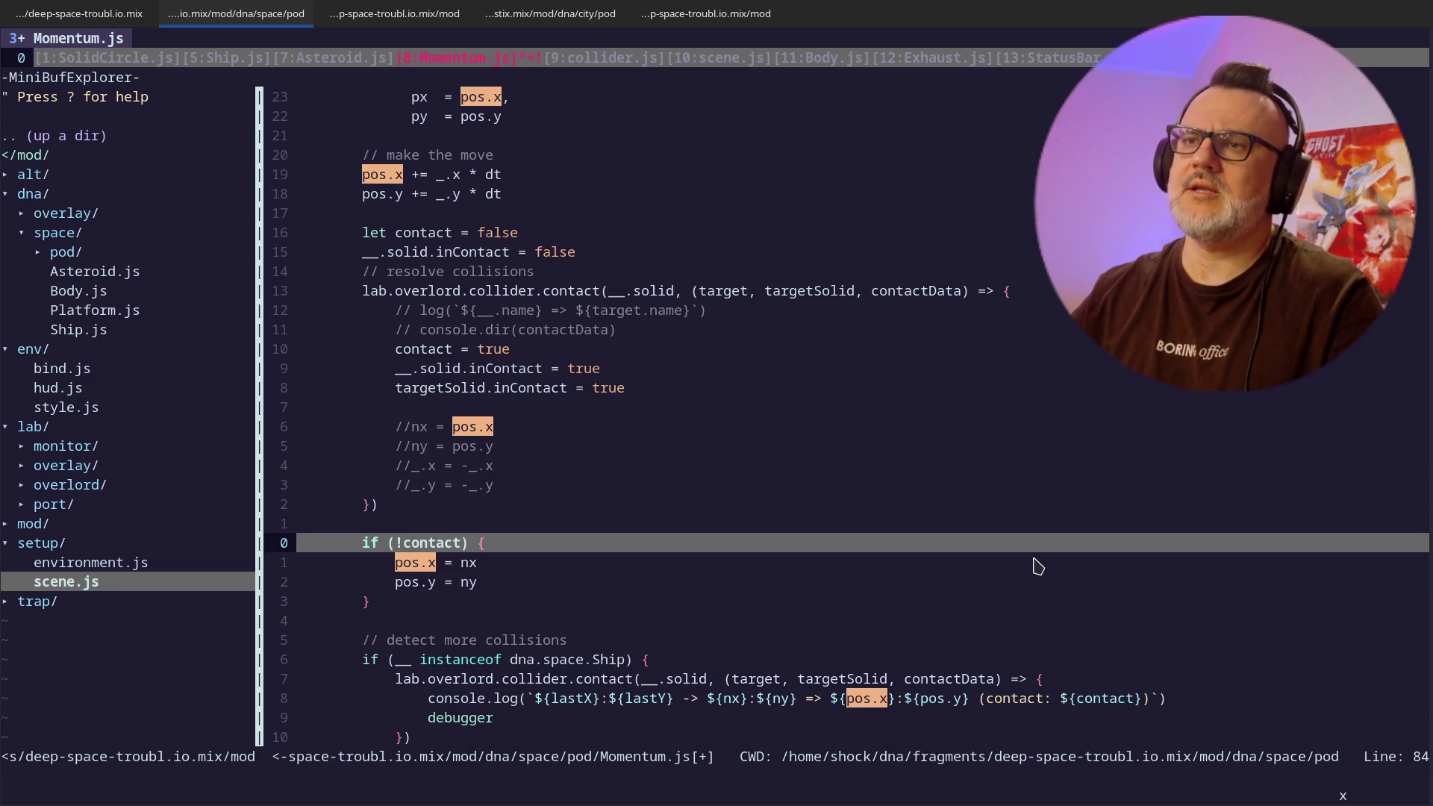
pyautogui.press('j')
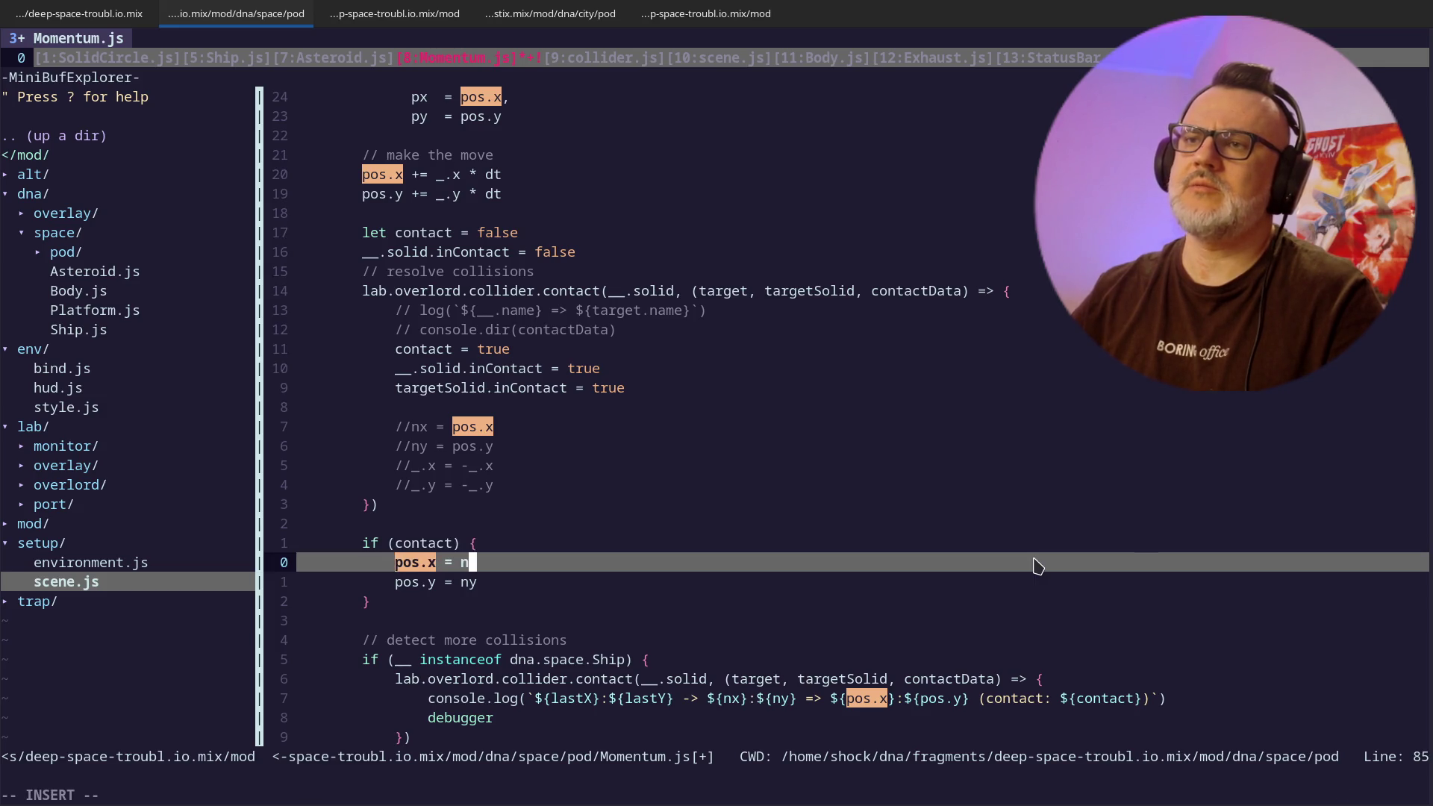
pyautogui.press('Escape')
pyautogui.press('j')
pyautogui.press('A')
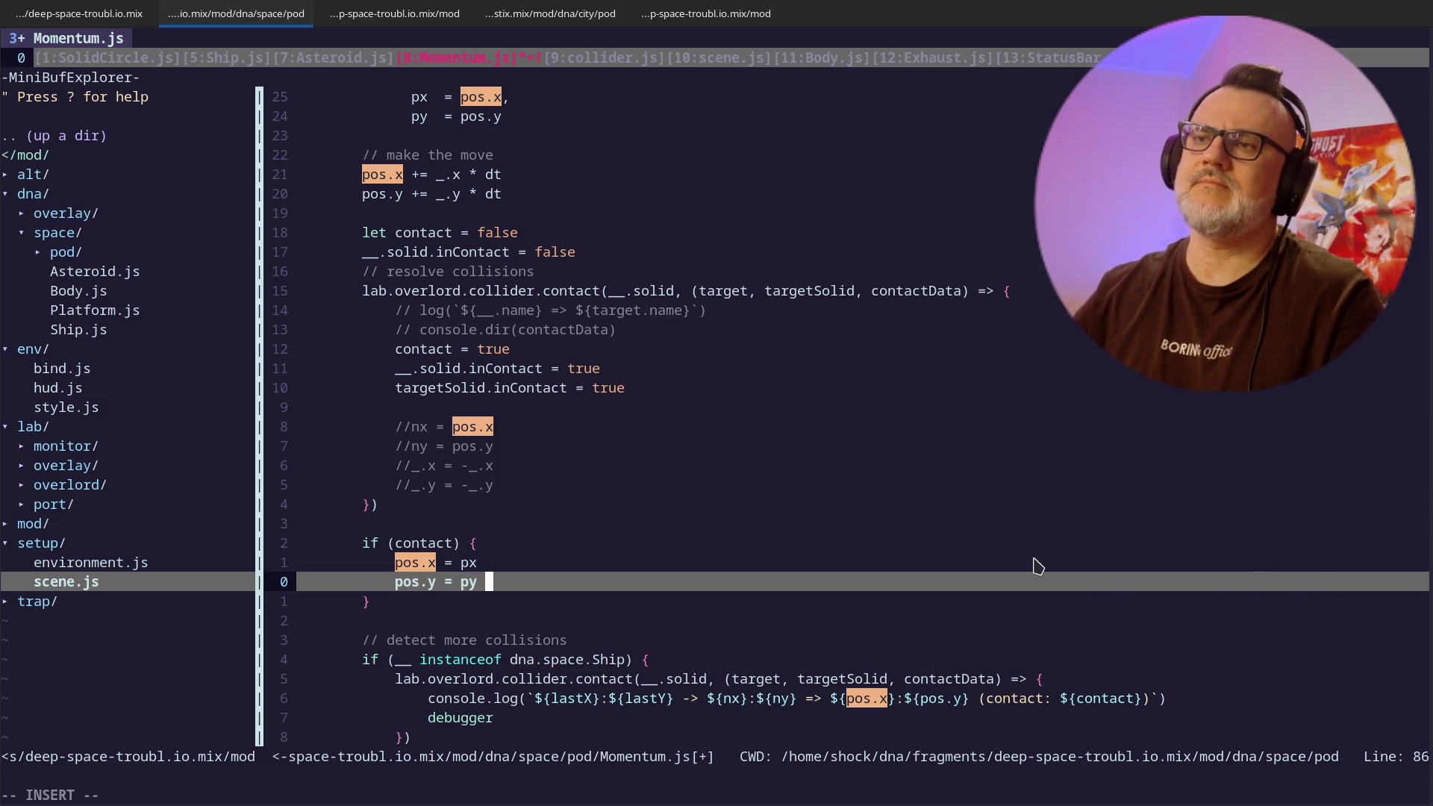
pyautogui.press('Escape')
pyautogui.press('k')
pyautogui.press('k')
pyautogui.press('k')
pyautogui.press('k')
pyautogui.press('k')
# - Delete the leftover commented-out velocity lines
pyautogui.press('^')
pyautogui.press('v')
pyautogui.press('j')
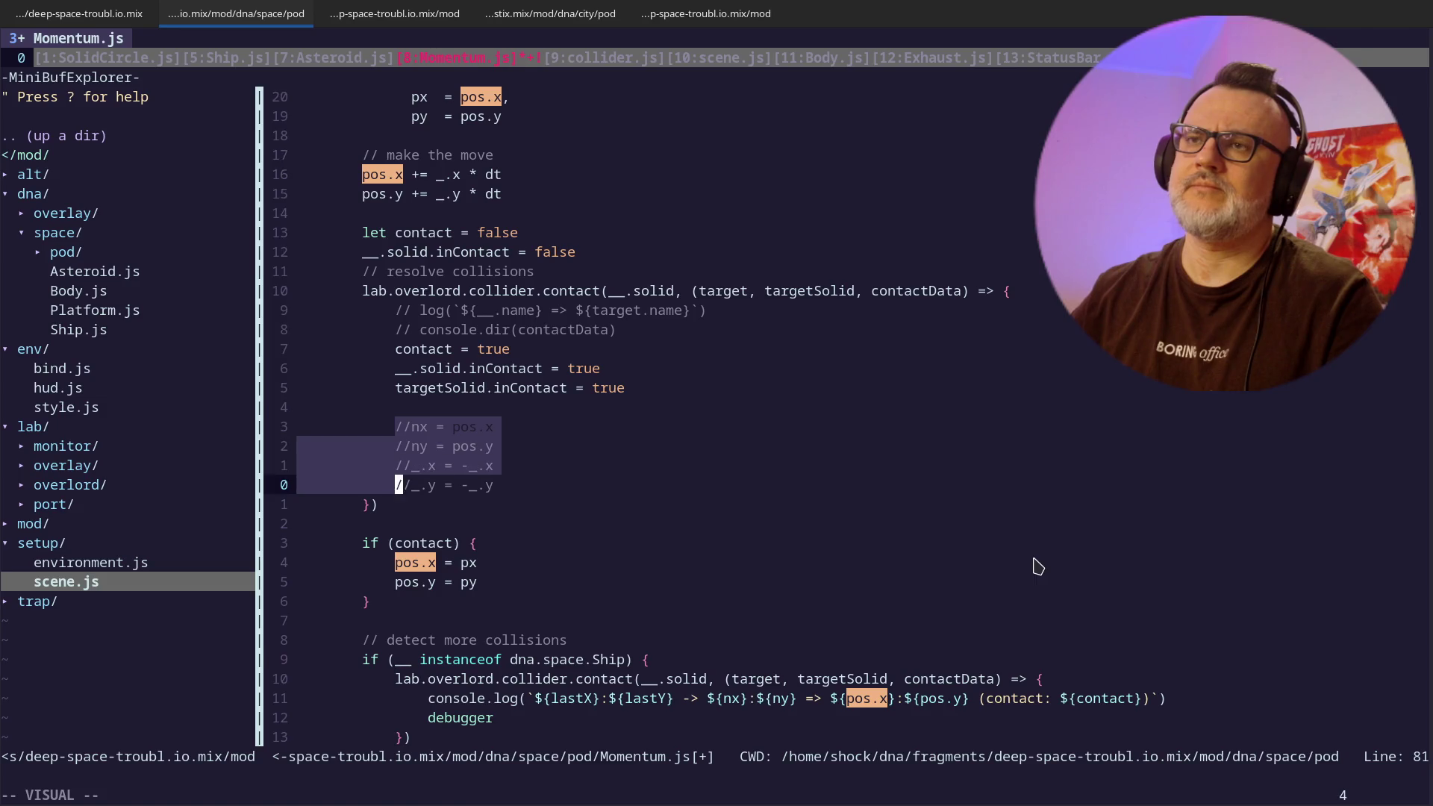
pyautogui.press('d')
pyautogui.press('k')
pyautogui.press('d')
pyautogui.press('d')
pyautogui.press('k')
pyautogui.press('j')
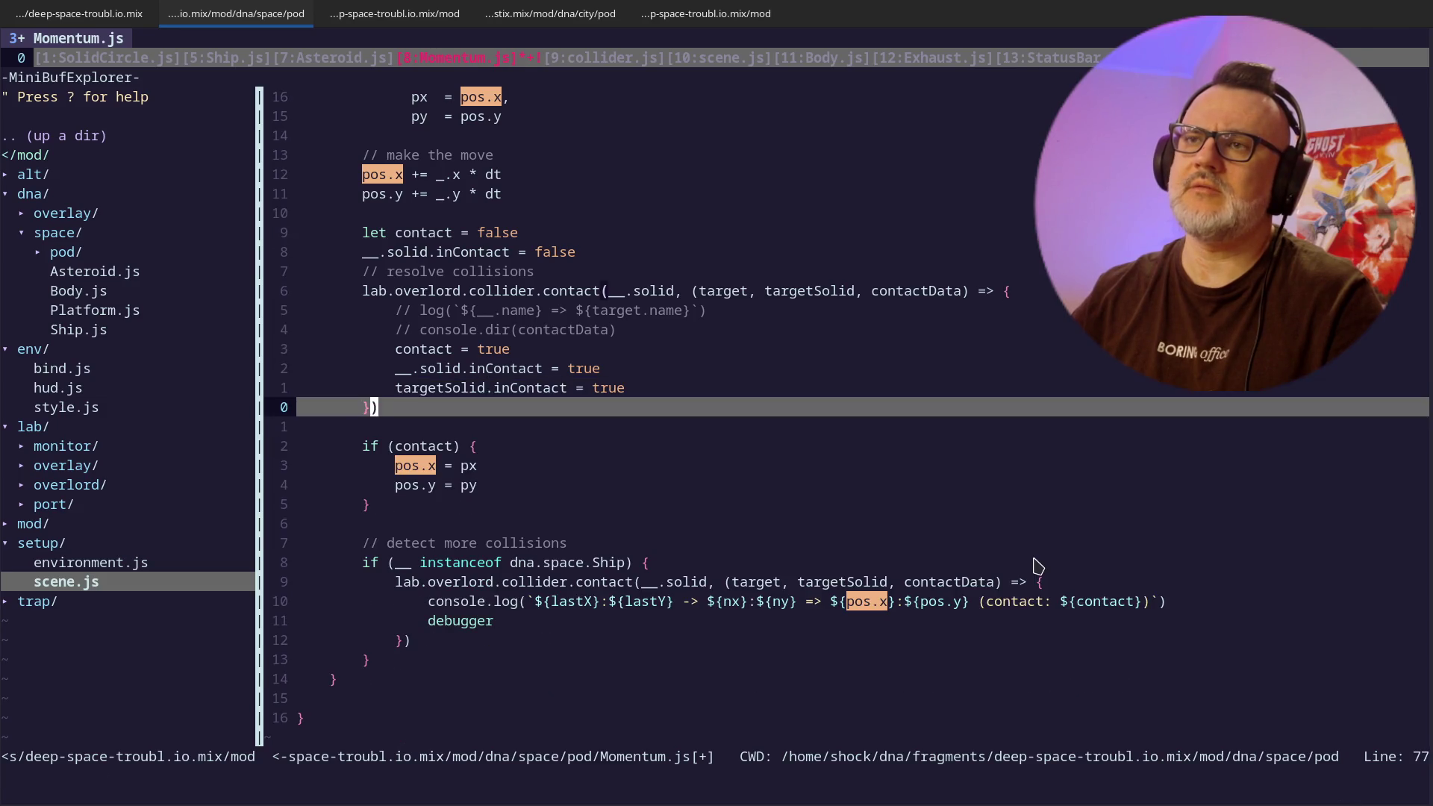
pyautogui.press('j')
pyautogui.press('j')
pyautogui.press('j')
pyautogui.press('j')
pyautogui.press('j')
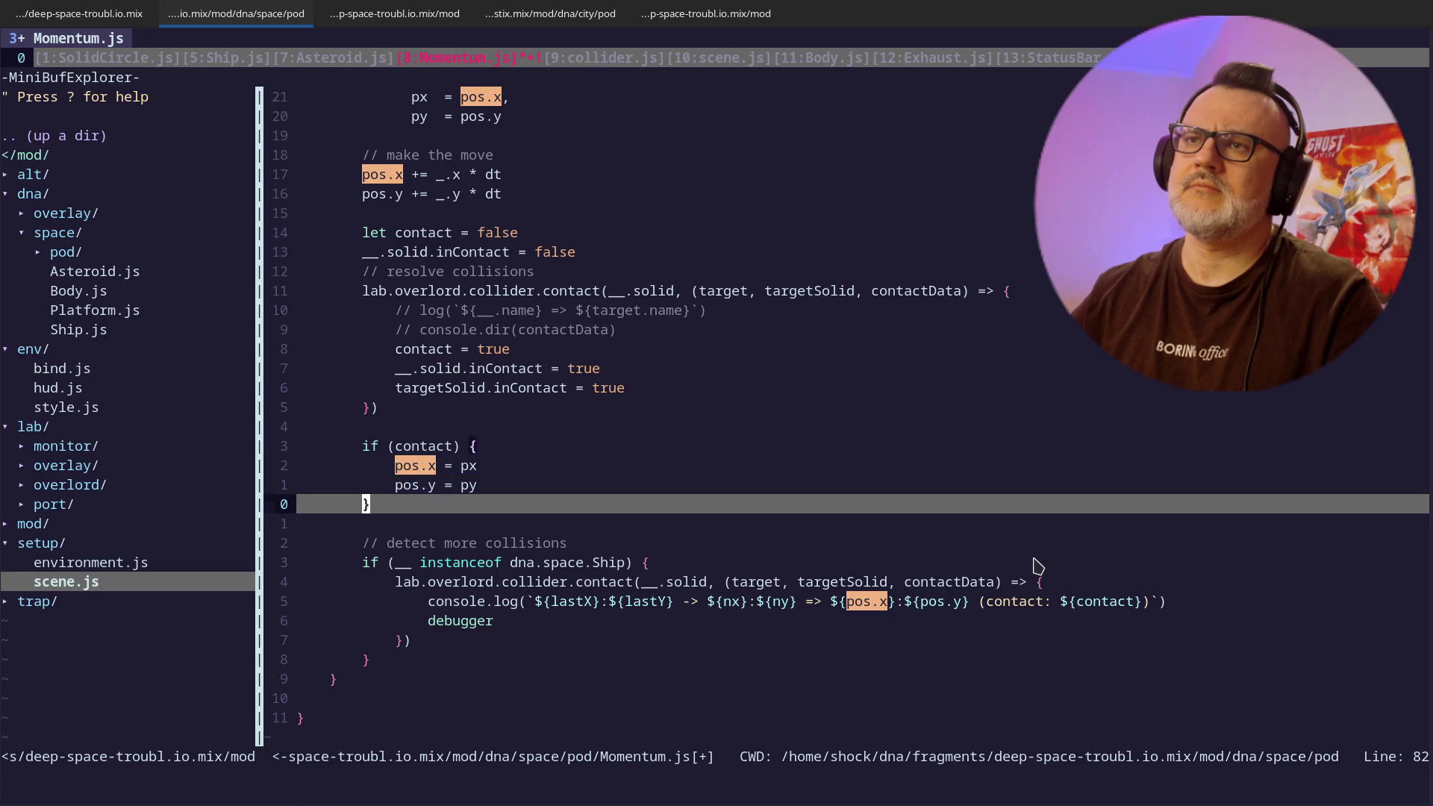
# - Add _.x = -_.x and _.y = -_.y inside the contact block and save all files
pyautogui.hotkey('shift', 'o')
pyautogui.write('_.x = -_.x')
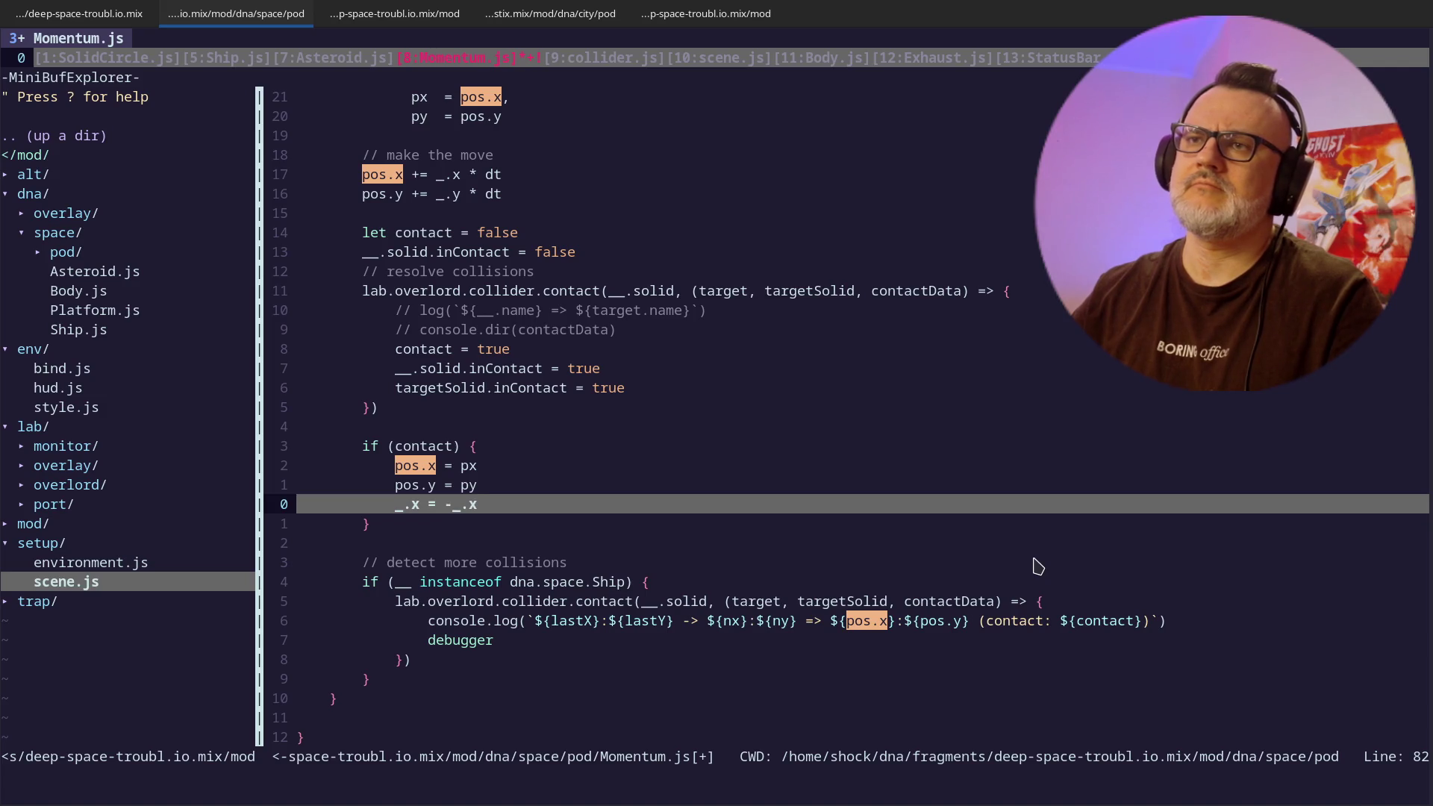
pyautogui.write('o_')
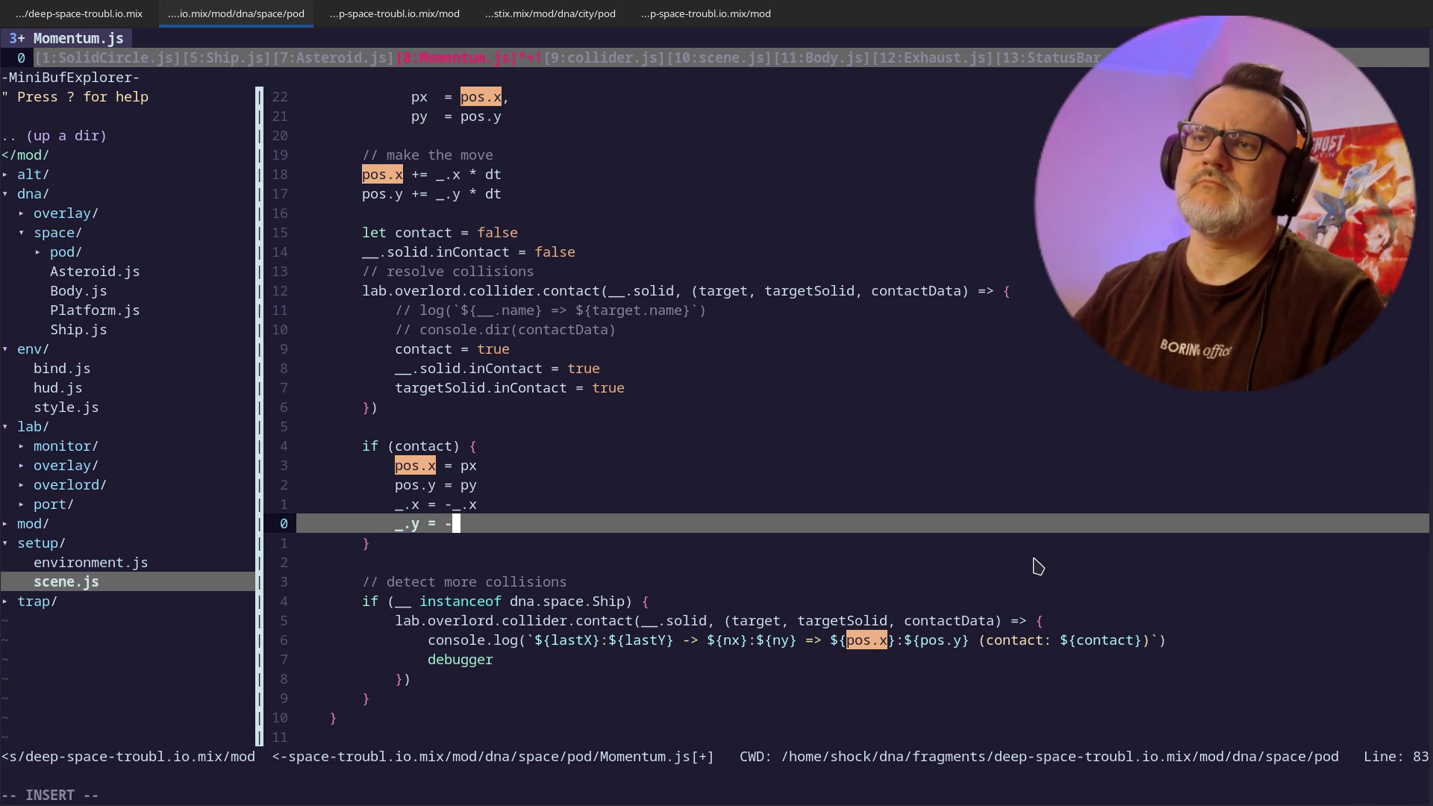
pyautogui.press('Escape')
pyautogui.press('j')
pyautogui.press('k')
pyautogui.press('k')
pyautogui.press('k')
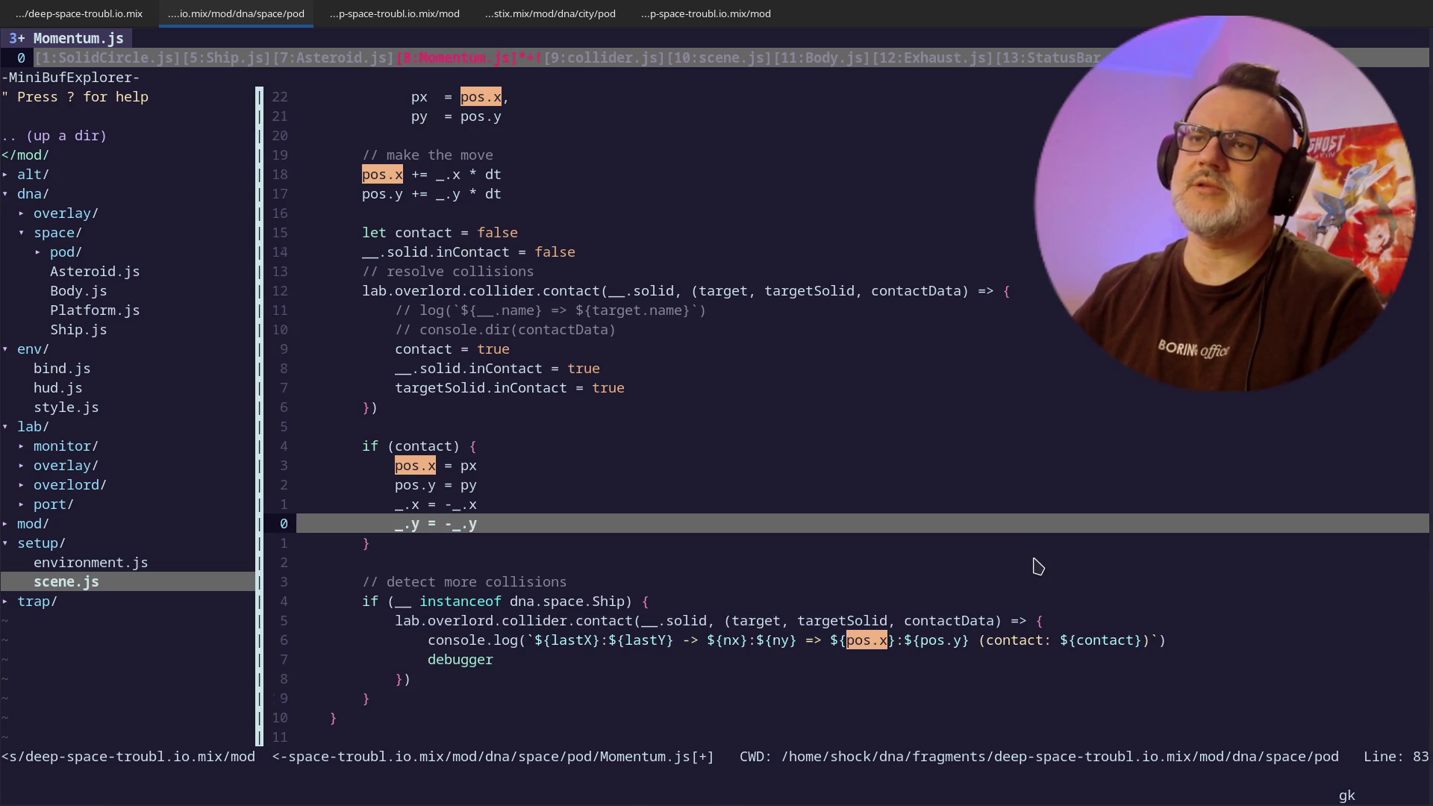
pyautogui.press('k')
pyautogui.press('k')
pyautogui.press('k')
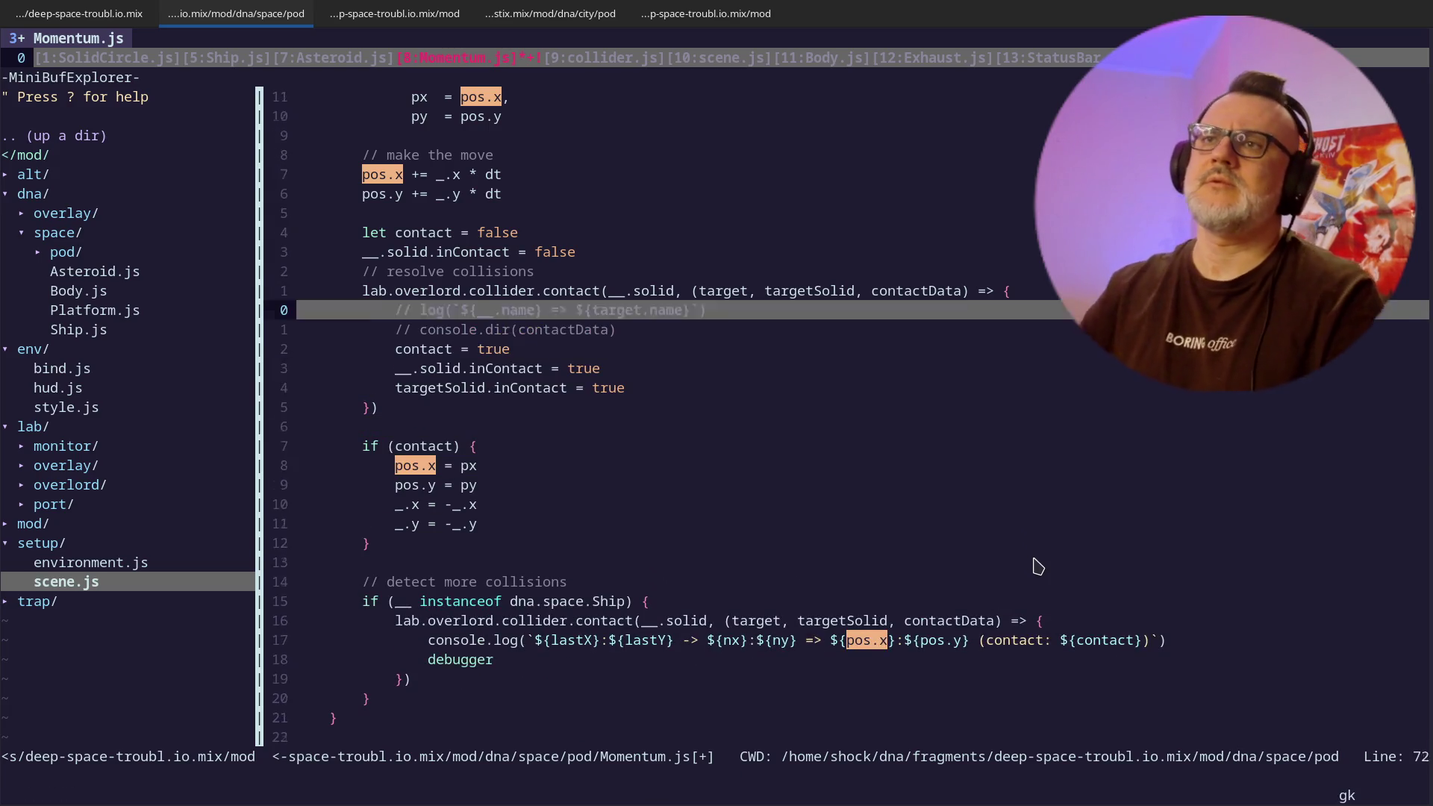
pyautogui.press('j')
pyautogui.press('j')
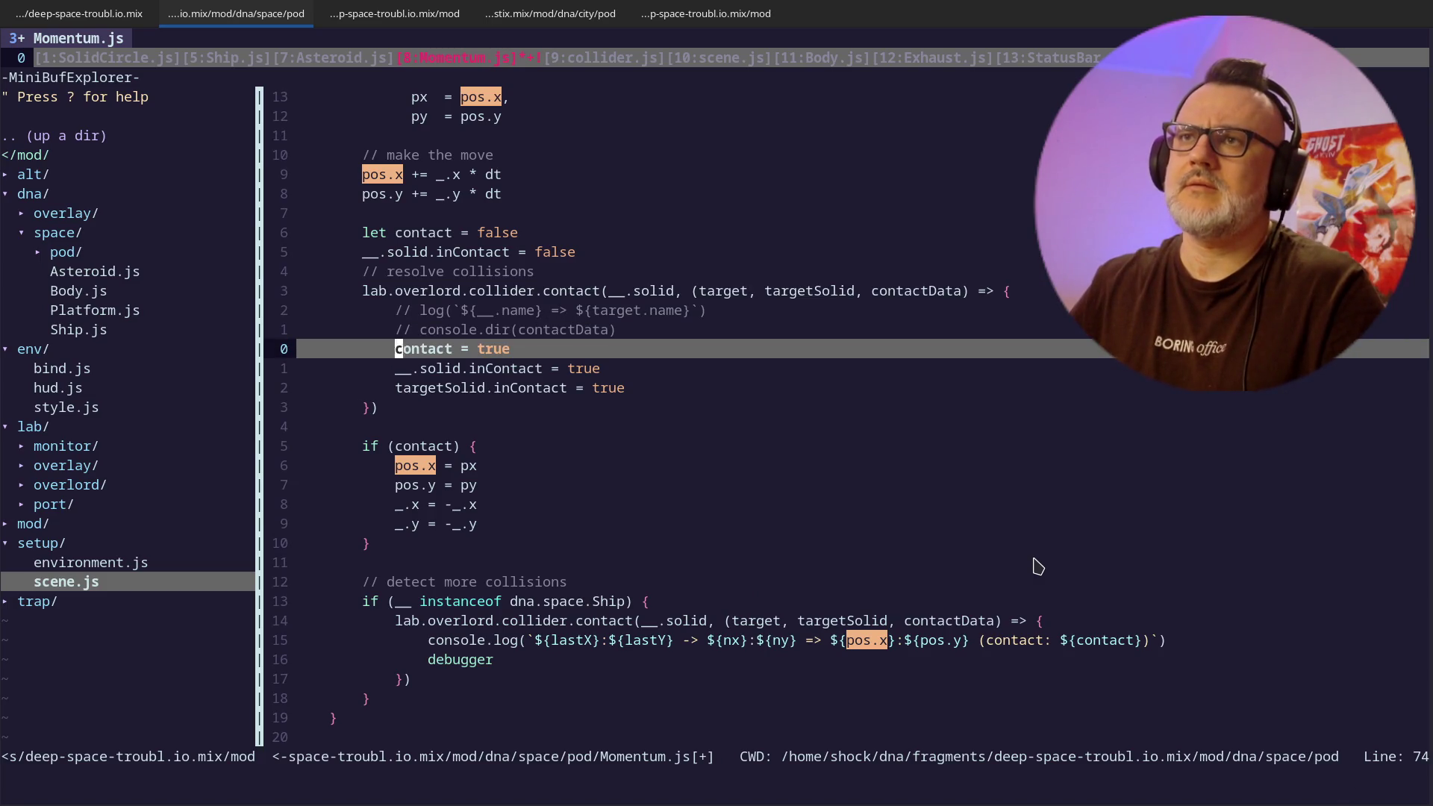
pyautogui.press('k')
pyautogui.press('k')
pyautogui.press('k')
pyautogui.press('k')
pyautogui.press('k')
pyautogui.press('k')
pyautogui.press('^')
pyautogui.press('j')
pyautogui.press('j')
pyautogui.press('j')
pyautogui.press('j')
pyautogui.press('j')
pyautogui.press('j')
pyautogui.press('j')
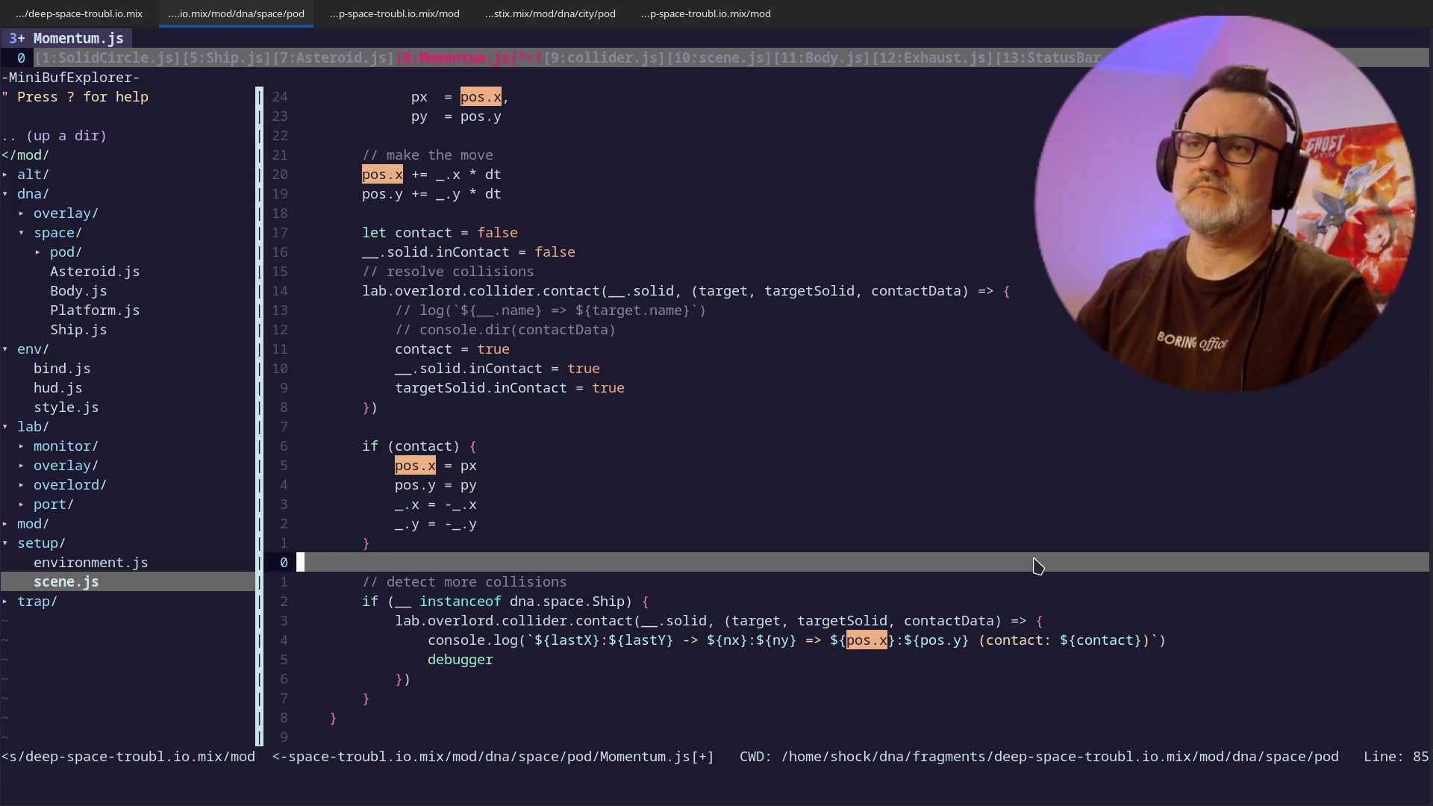
pyautogui.press('j')
pyautogui.press('j')
pyautogui.press('j')
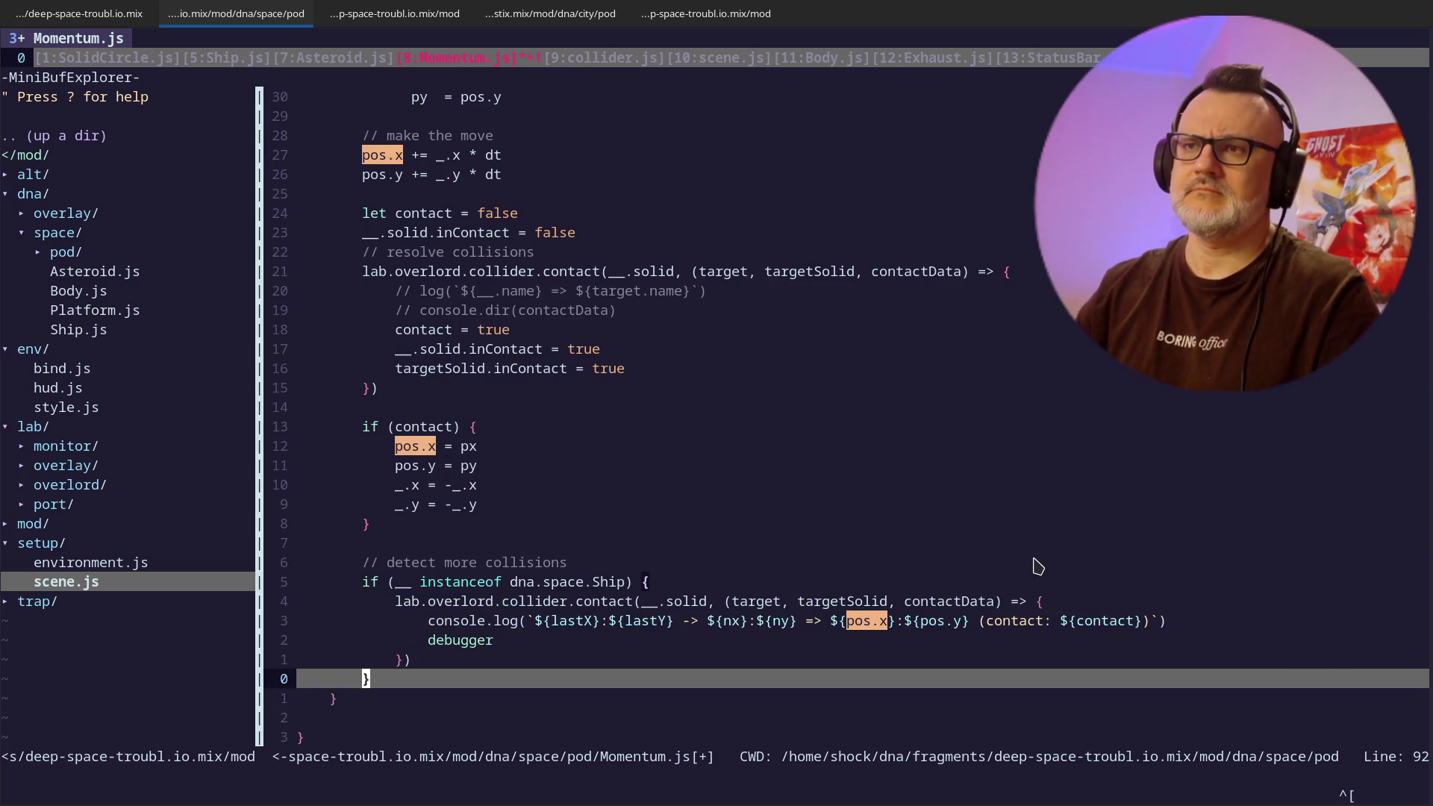
pyautogui.click(717, 776)
pyautogui.write(':wa')
pyautogui.press('Return')
# - Make the console.log print ${px}:${py} and save Momentum.js again
pyautogui.press('k')
pyautogui.press('k')
pyautogui.press('k')
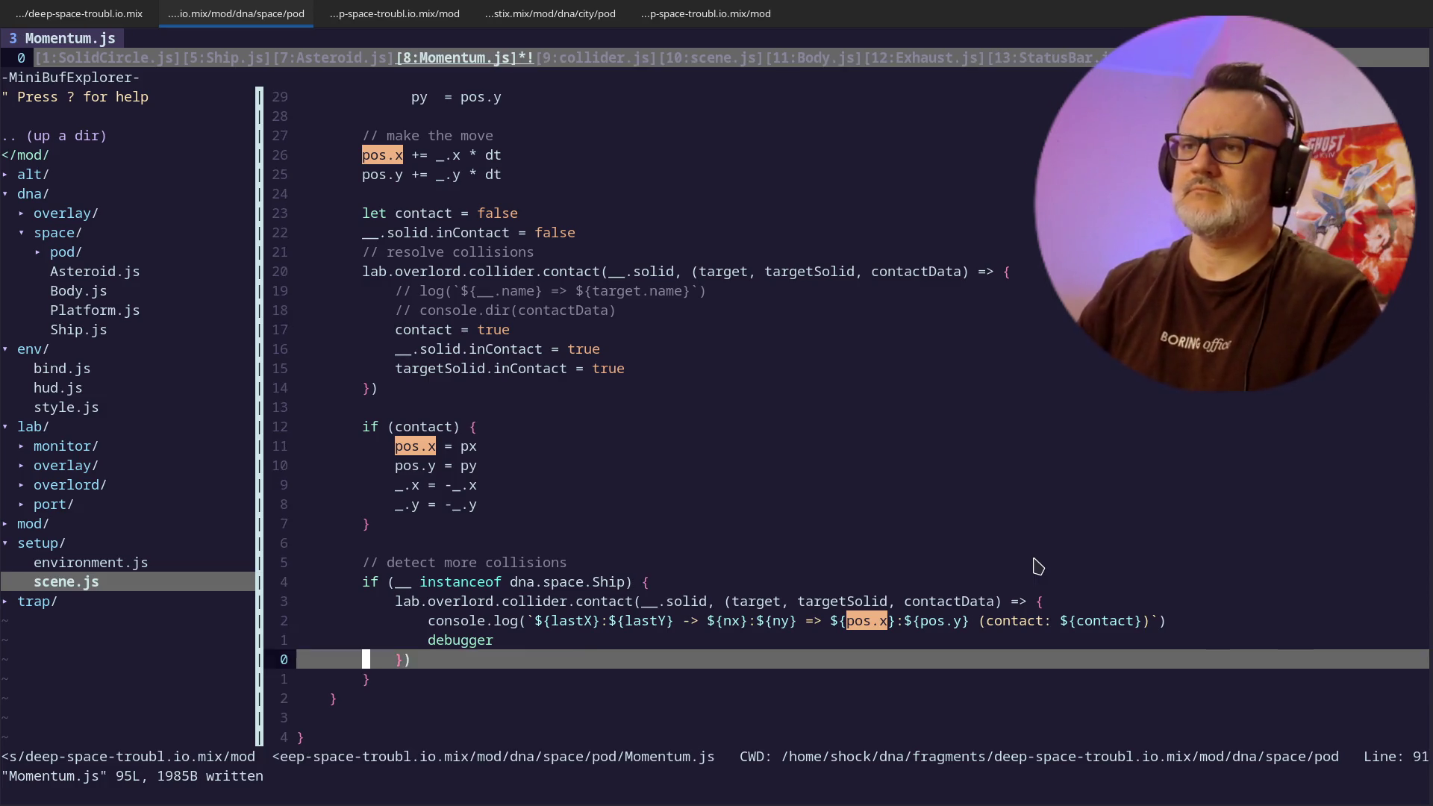
pyautogui.write('ciwp')
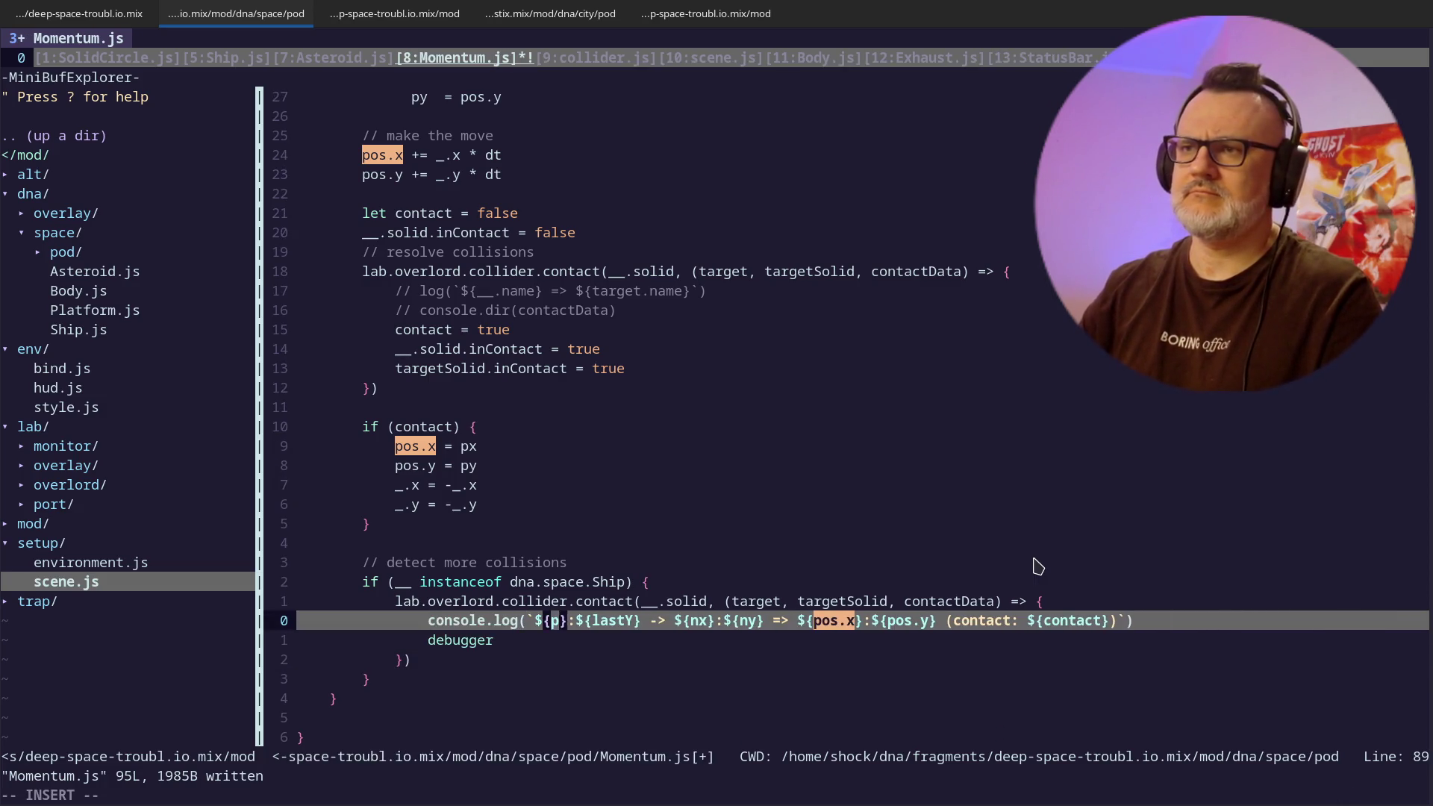
pyautogui.write('ciwpy')
pyautogui.press('Return')
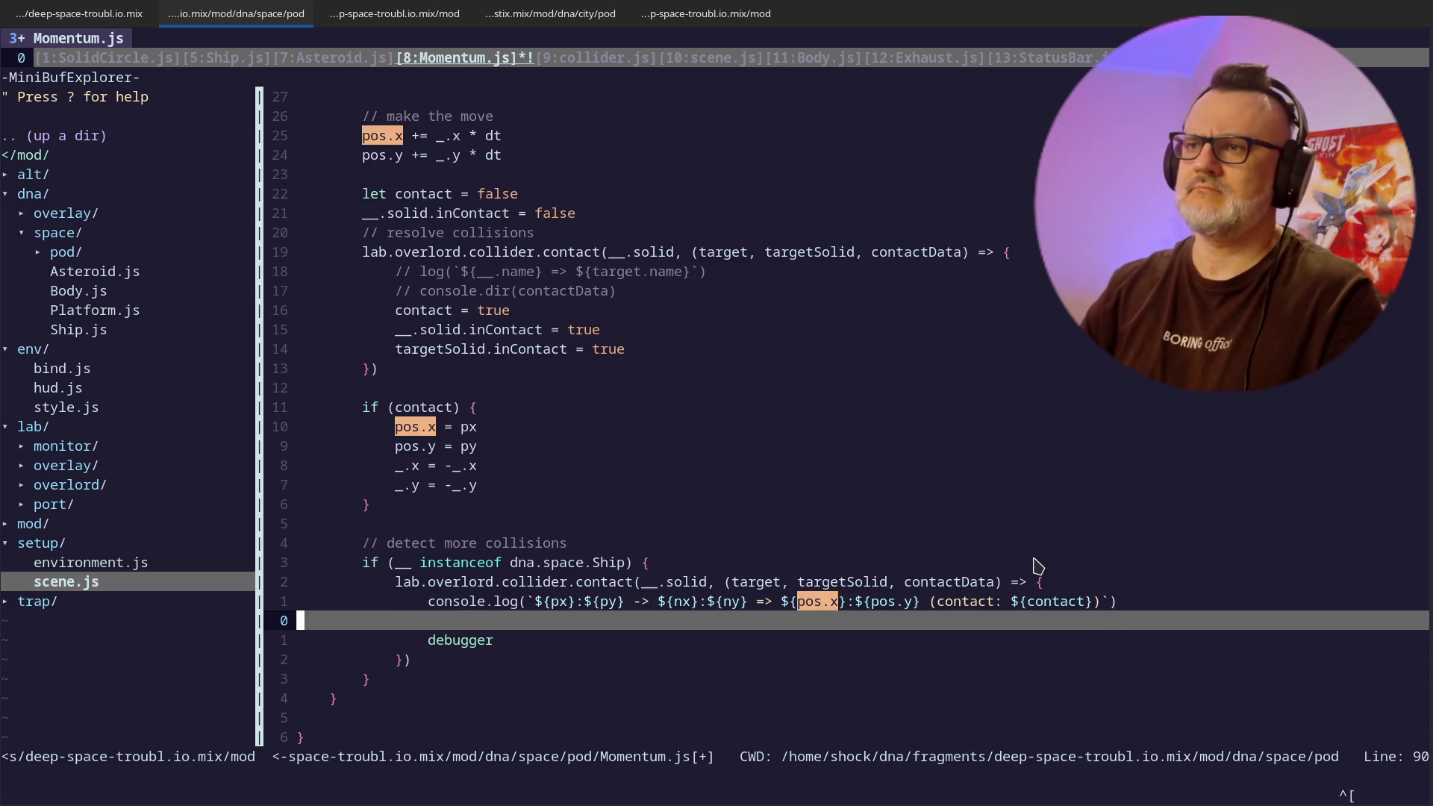
pyautogui.press('Escape')
pyautogui.press('d')
pyautogui.press('d')
pyautogui.press('k')
pyautogui.press('k')
pyautogui.press('k')
pyautogui.press('Return')
# - Save Momentum.js, reload the game in the browser, and select an asteroid and the ship to inspect
pyautogui.press('j')
pyautogui.press('j')
pyautogui.press('j')
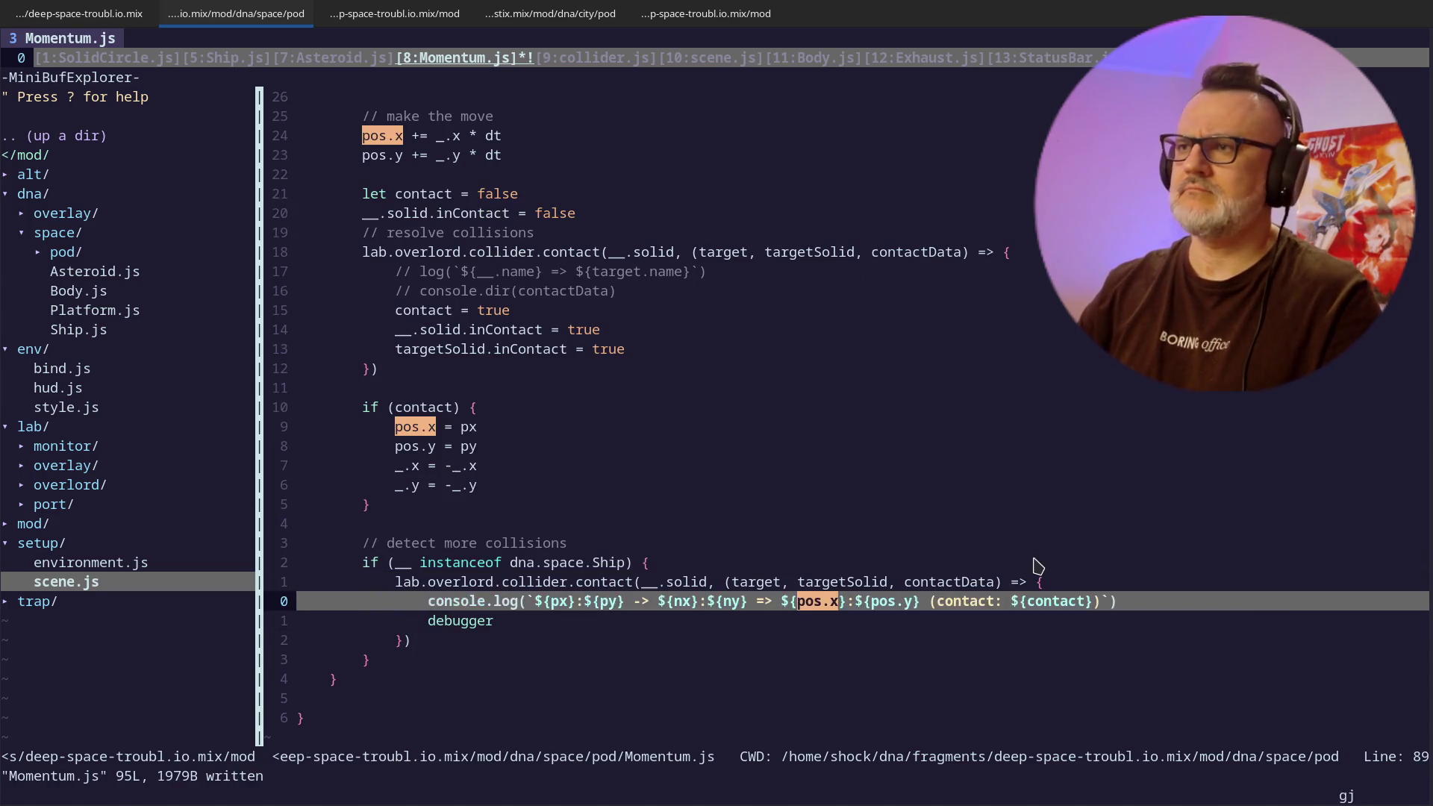
pyautogui.hotkey('alt', 'Tab')
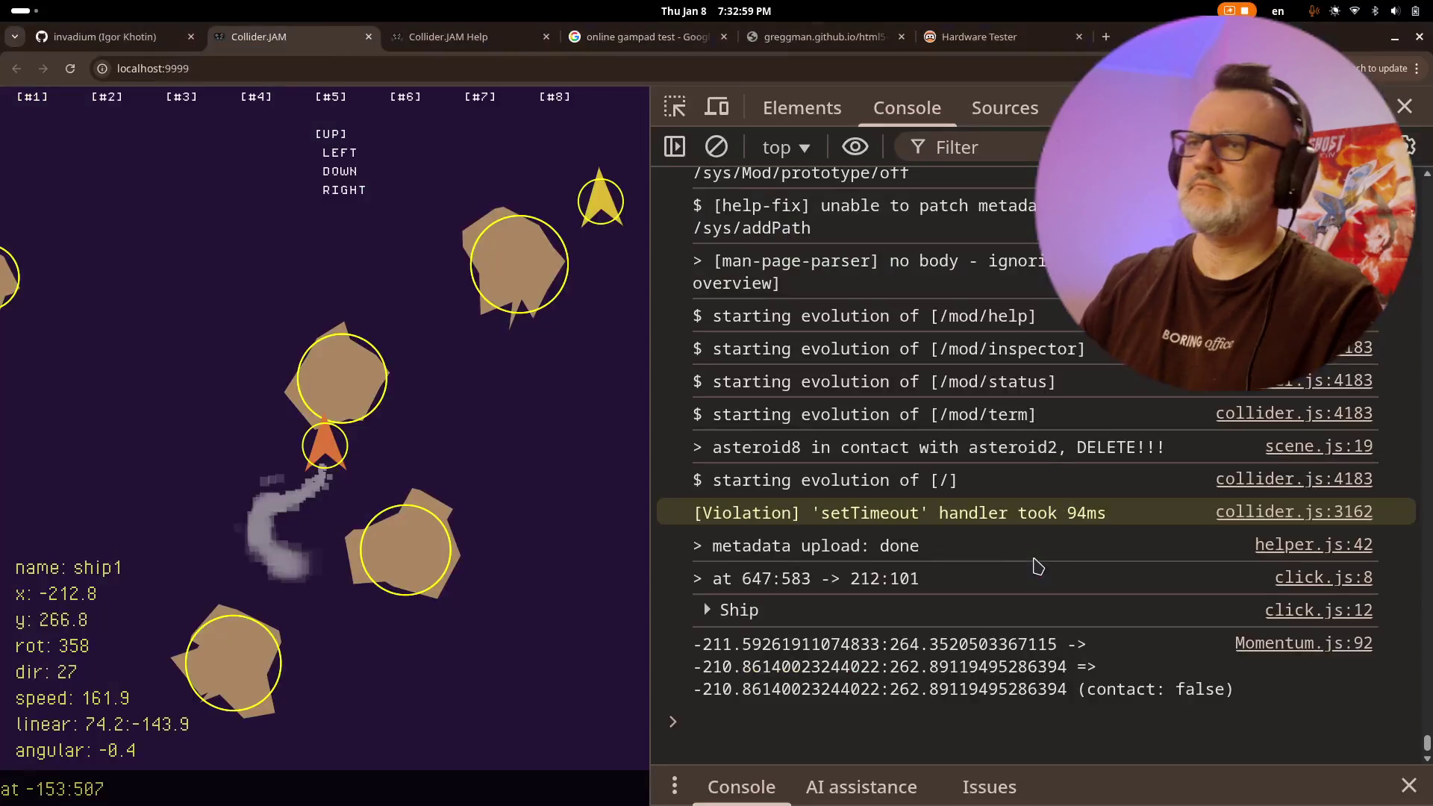
pyautogui.hotkey('ctrl', 'r')
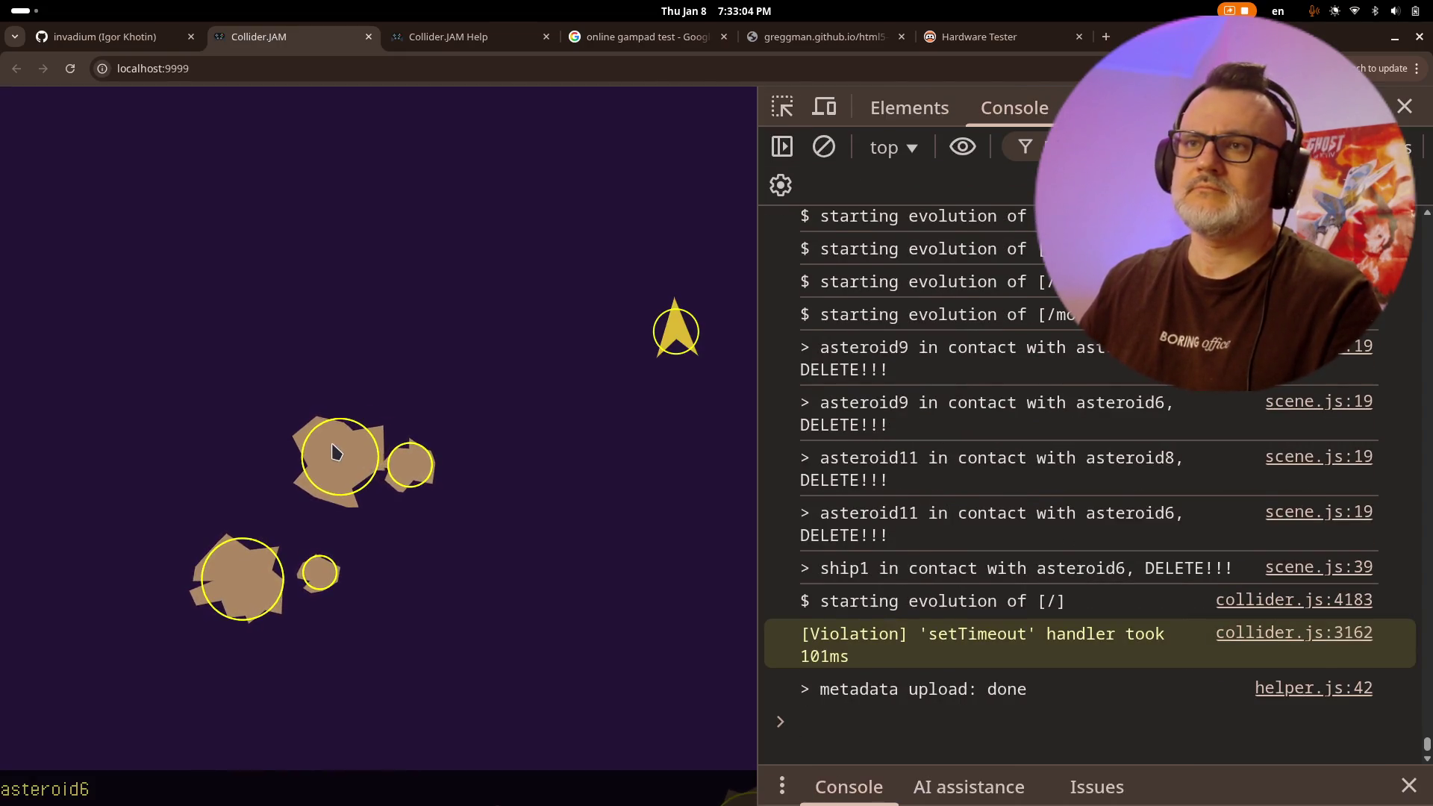
pyautogui.click(335, 452)
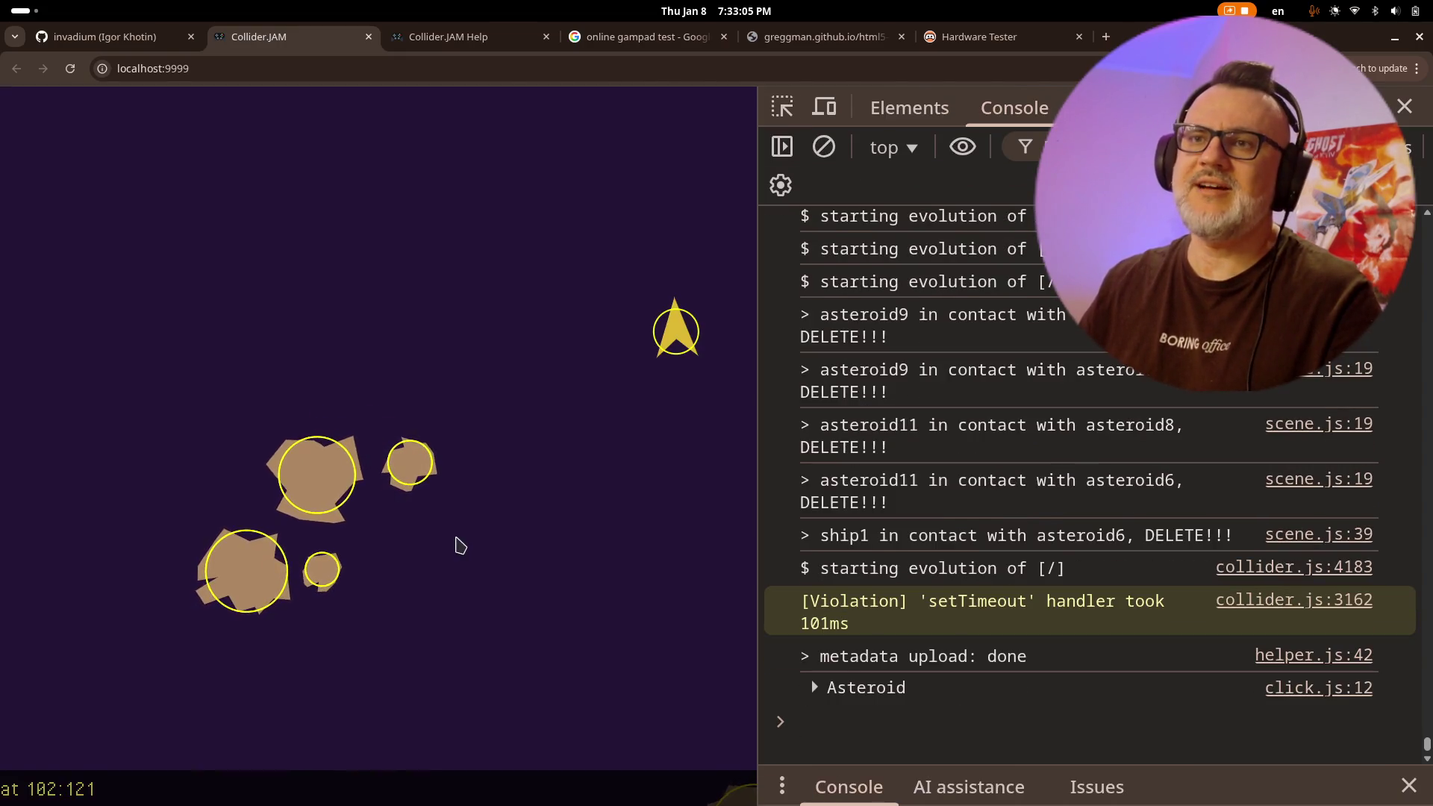
pyautogui.click(664, 345)
# - Fly ship2 into the asteroids to test collision contact, then return to Momentum.js in Vim
pyautogui.press('Up')
pyautogui.press('Left')
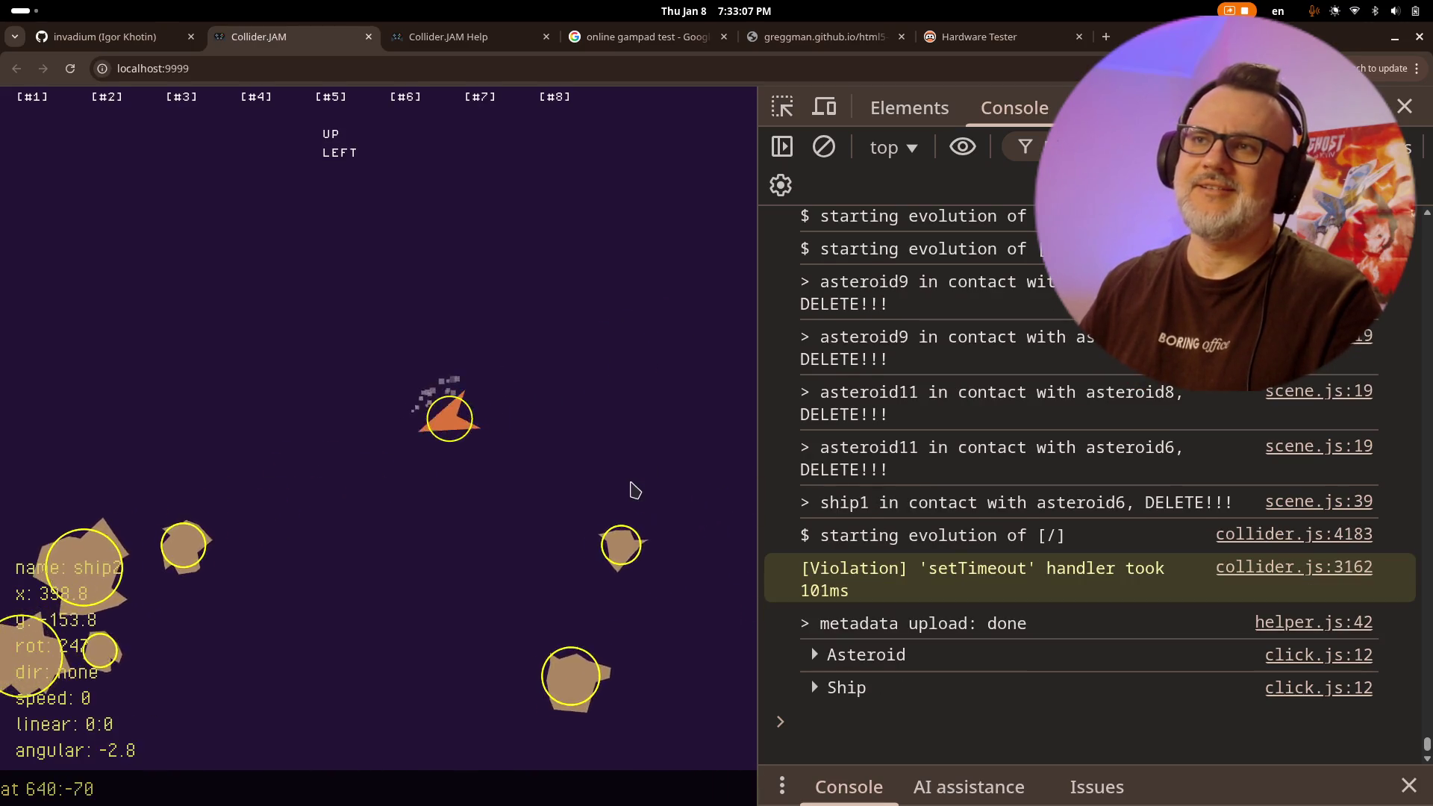
pyautogui.press('Down')
pyautogui.press('Right')
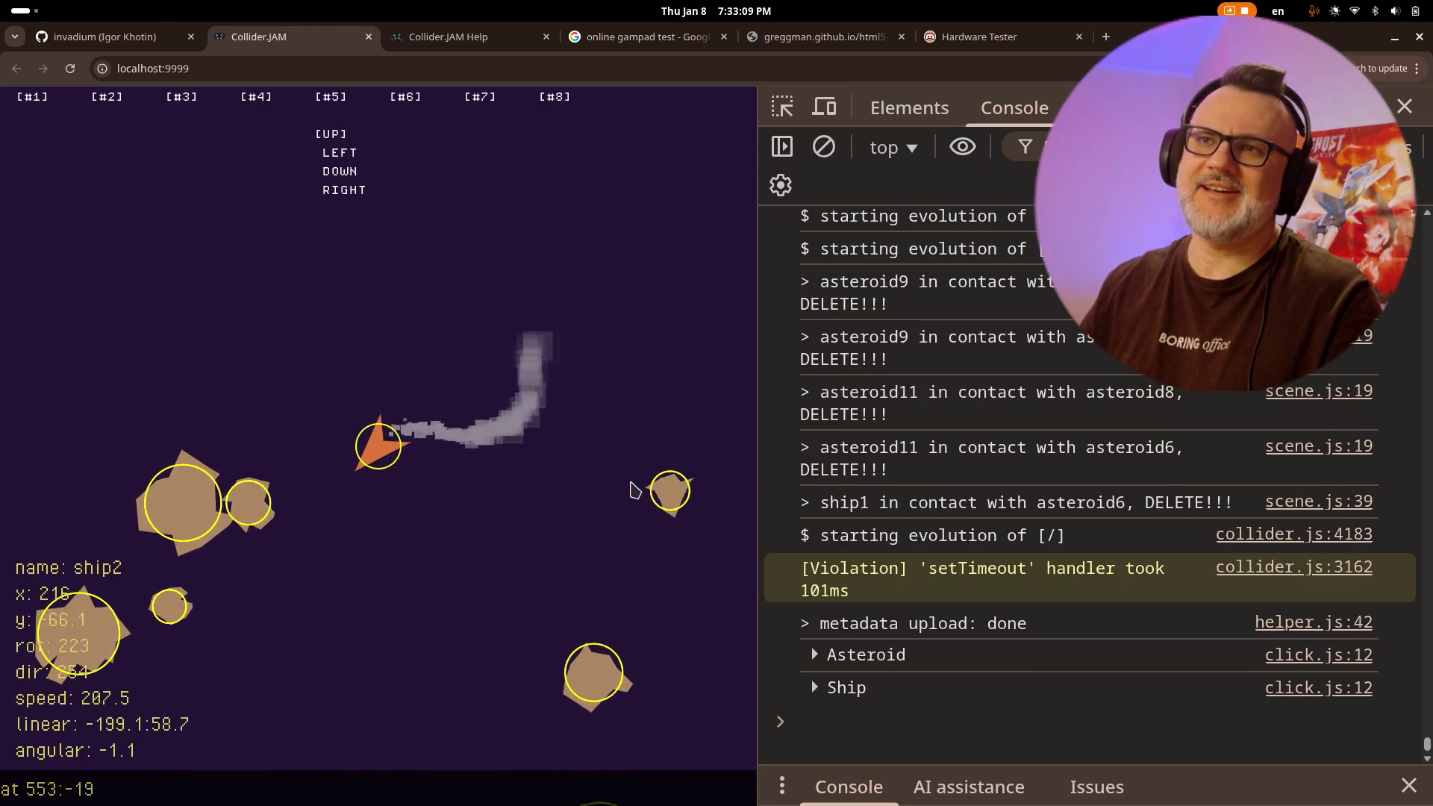
pyautogui.press('Left')
pyautogui.press('Up')
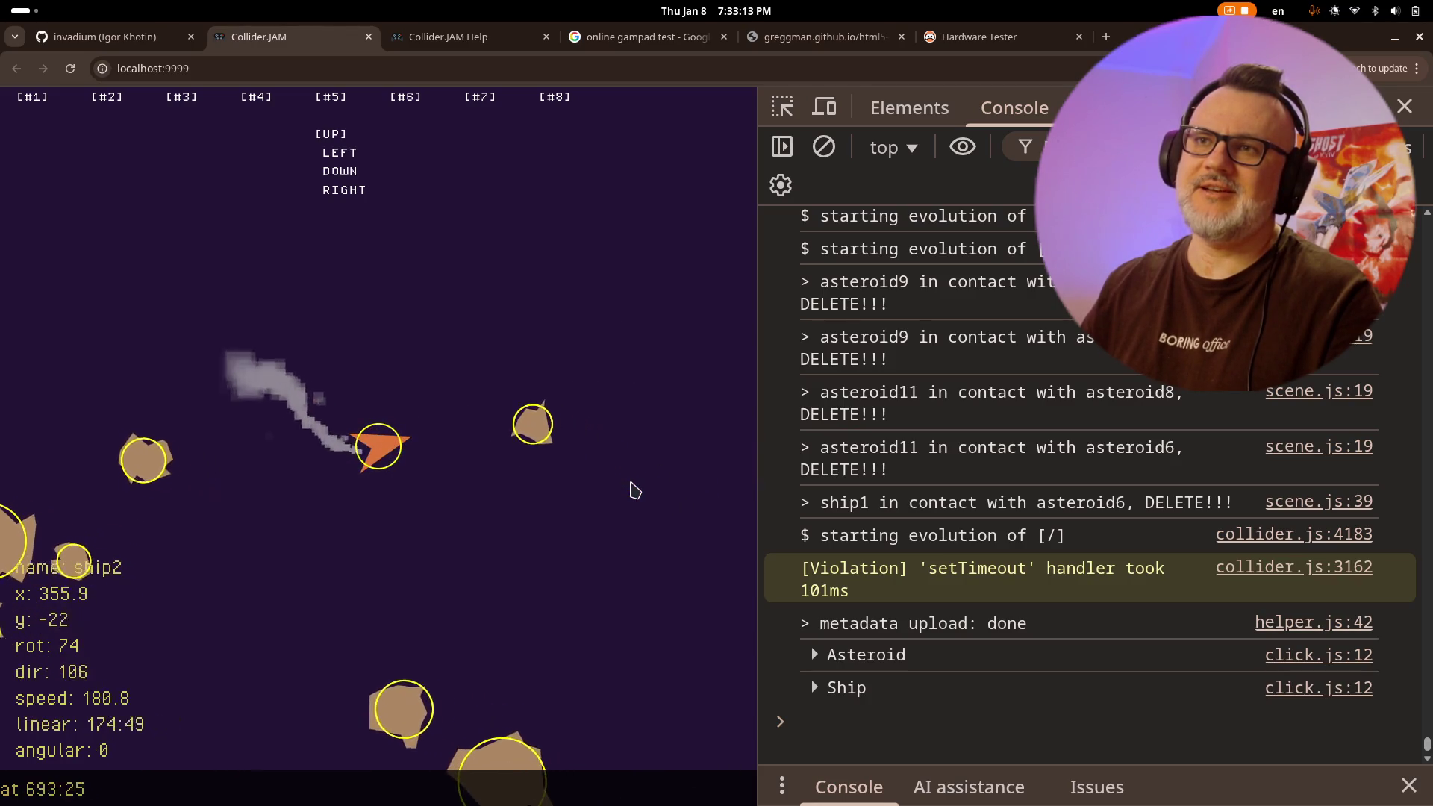
pyautogui.press('Left')
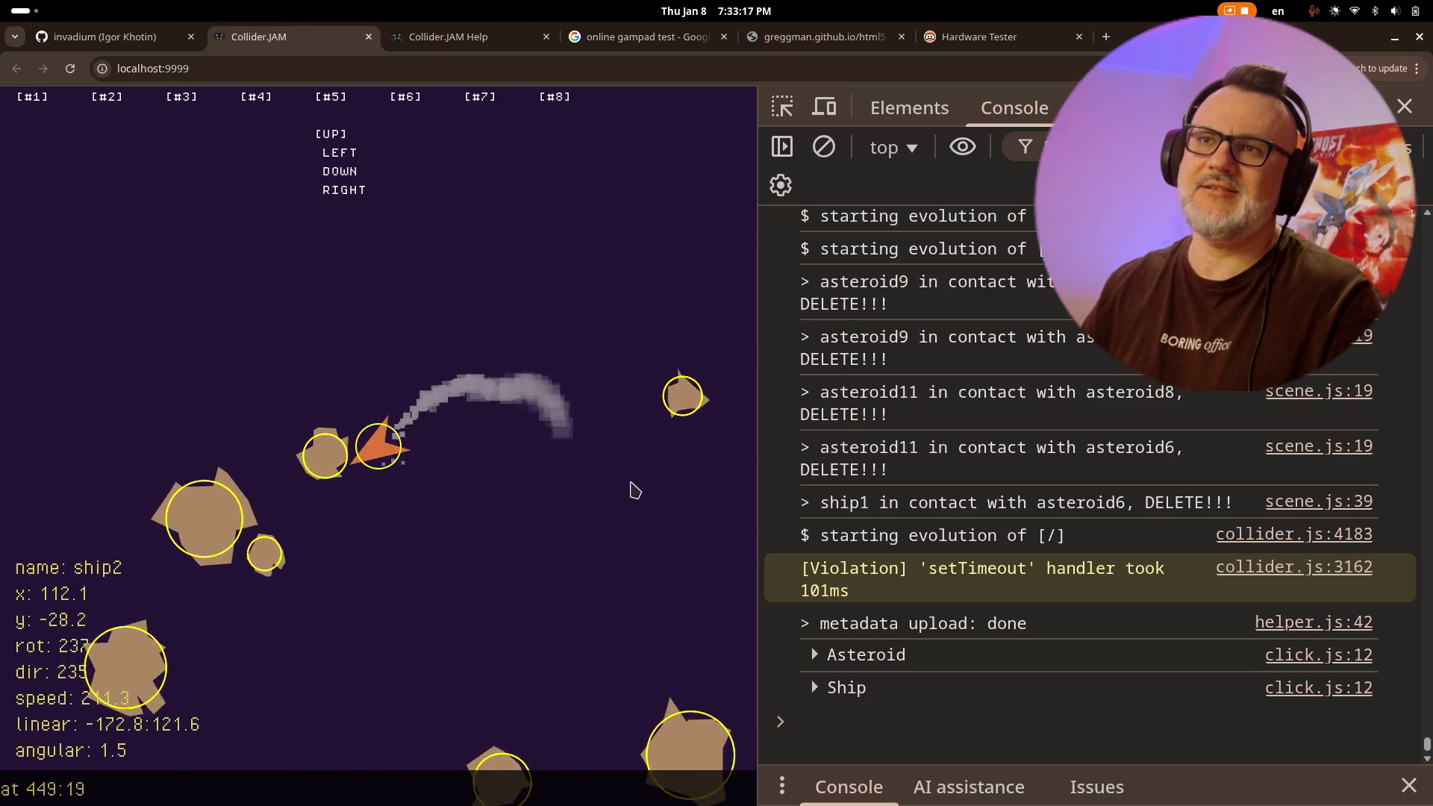
pyautogui.press('Right')
pyautogui.press('Up')
pyautogui.press('Right')
pyautogui.press('Left')
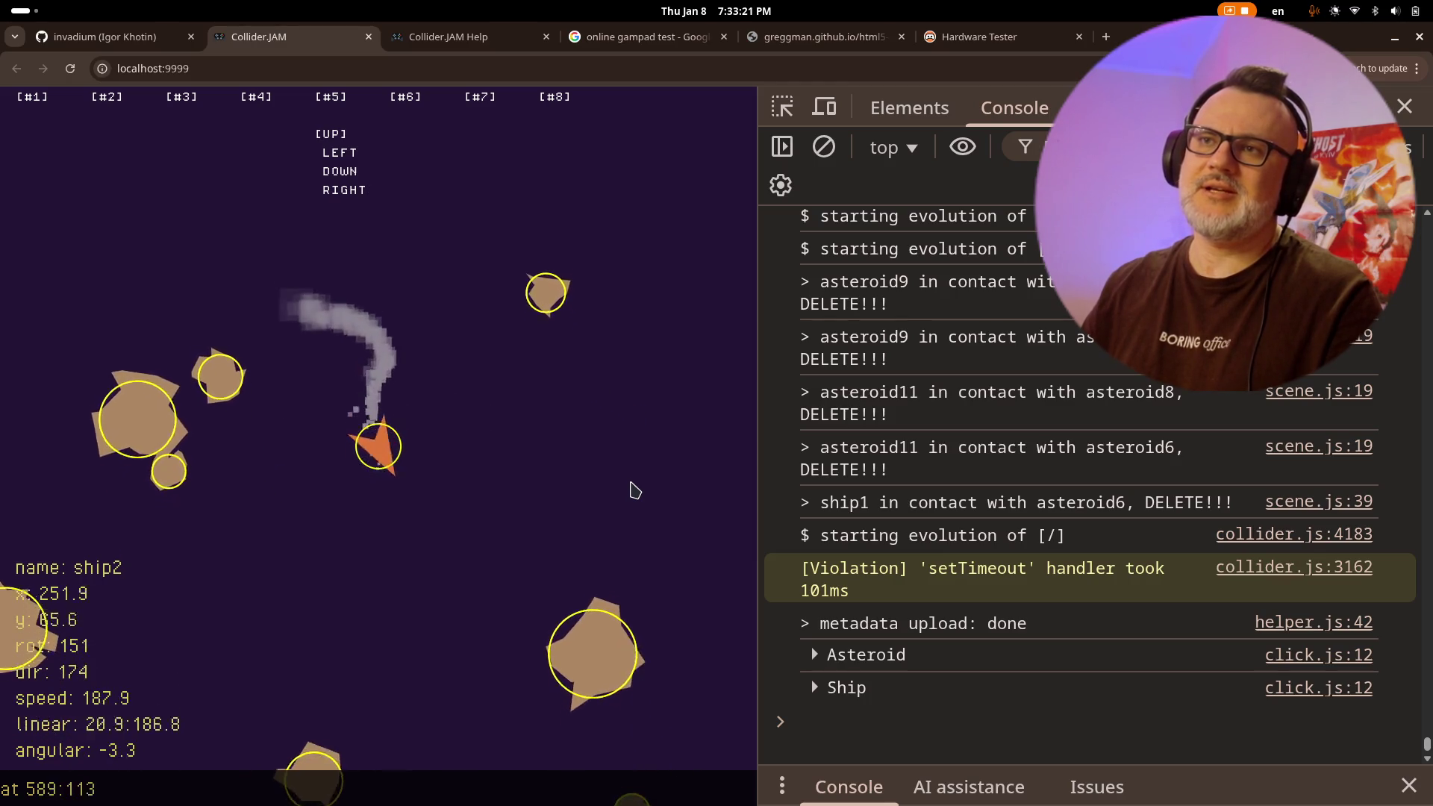
pyautogui.press('Left')
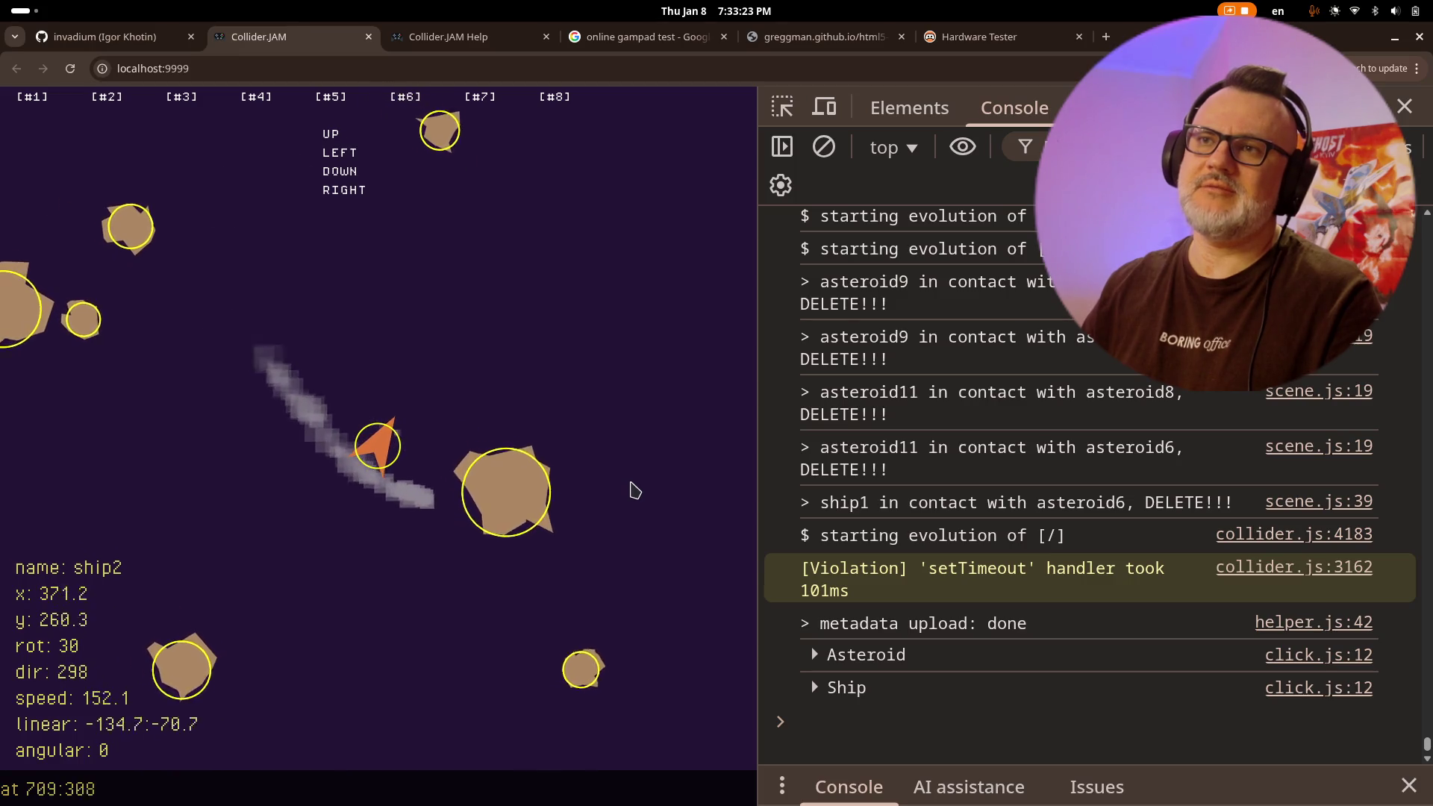
pyautogui.hotkey('alt', 'Tab')
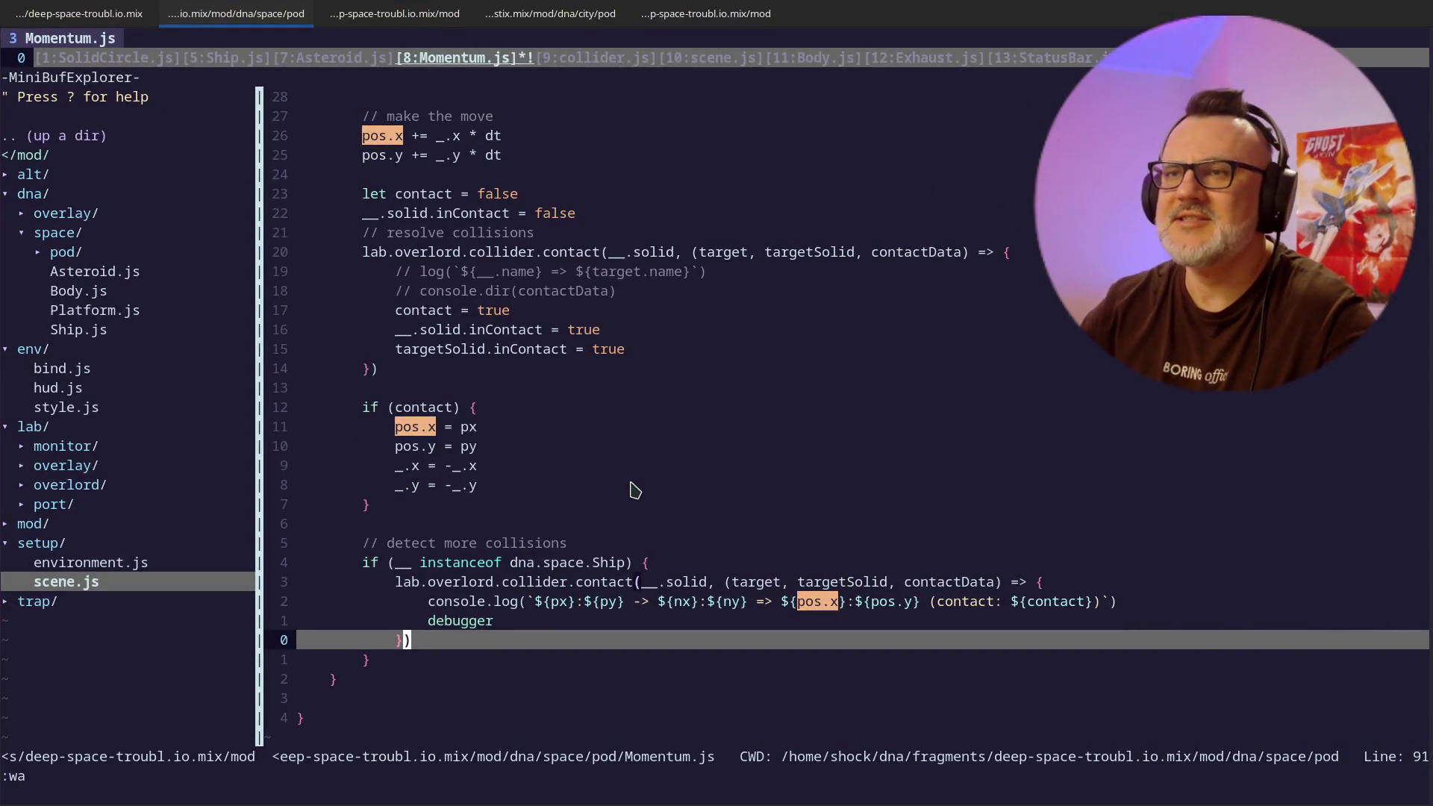
# - Below targetSolid.inContact, add the line 'target.momentum.x *= -1' to the contact handler
pyautogui.press('k')
pyautogui.press('k')
pyautogui.press('k')
pyautogui.press('j')
pyautogui.press('j')
pyautogui.hotkey('shift', 'o')
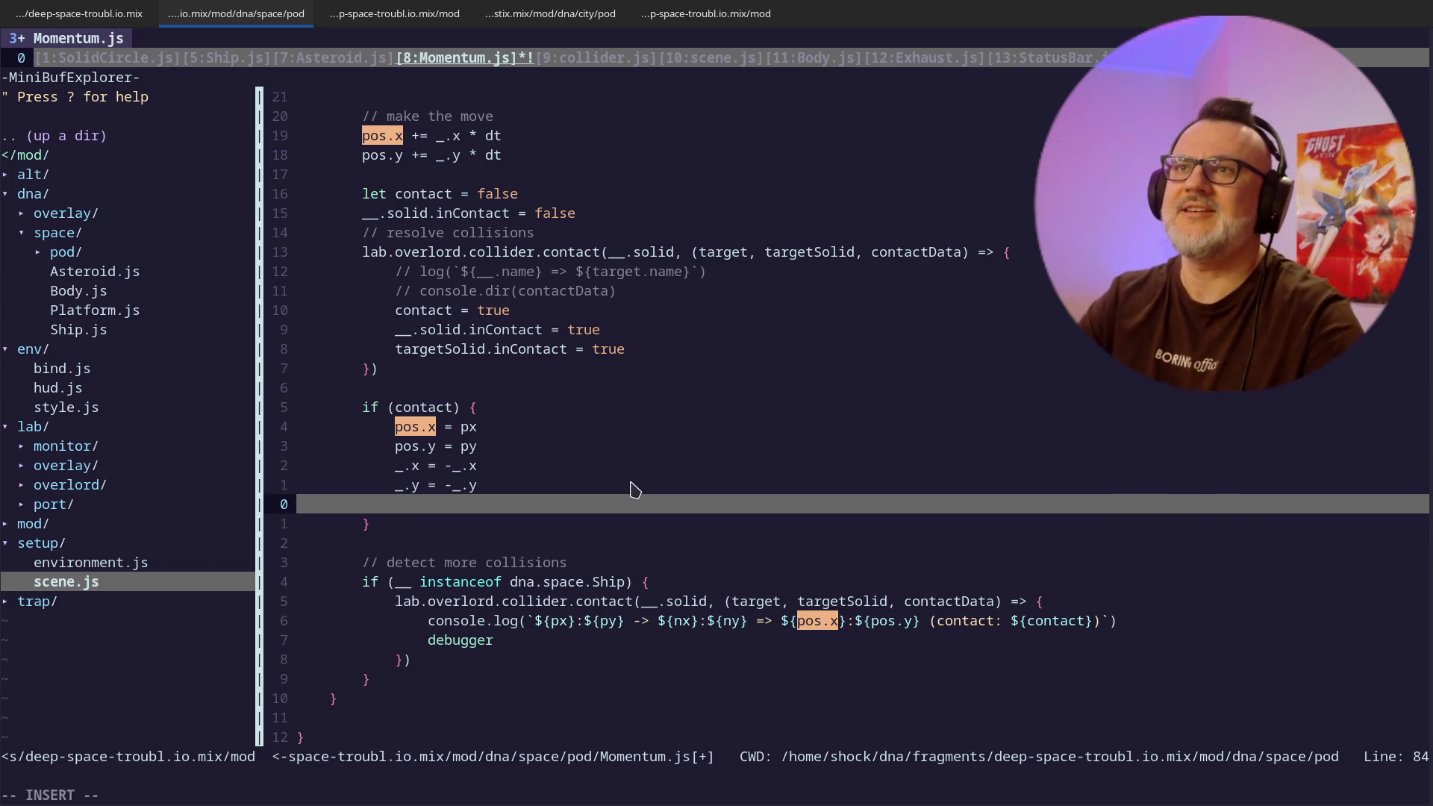
pyautogui.press('u')
pyautogui.press('k')
pyautogui.press('k')
pyautogui.press('k')
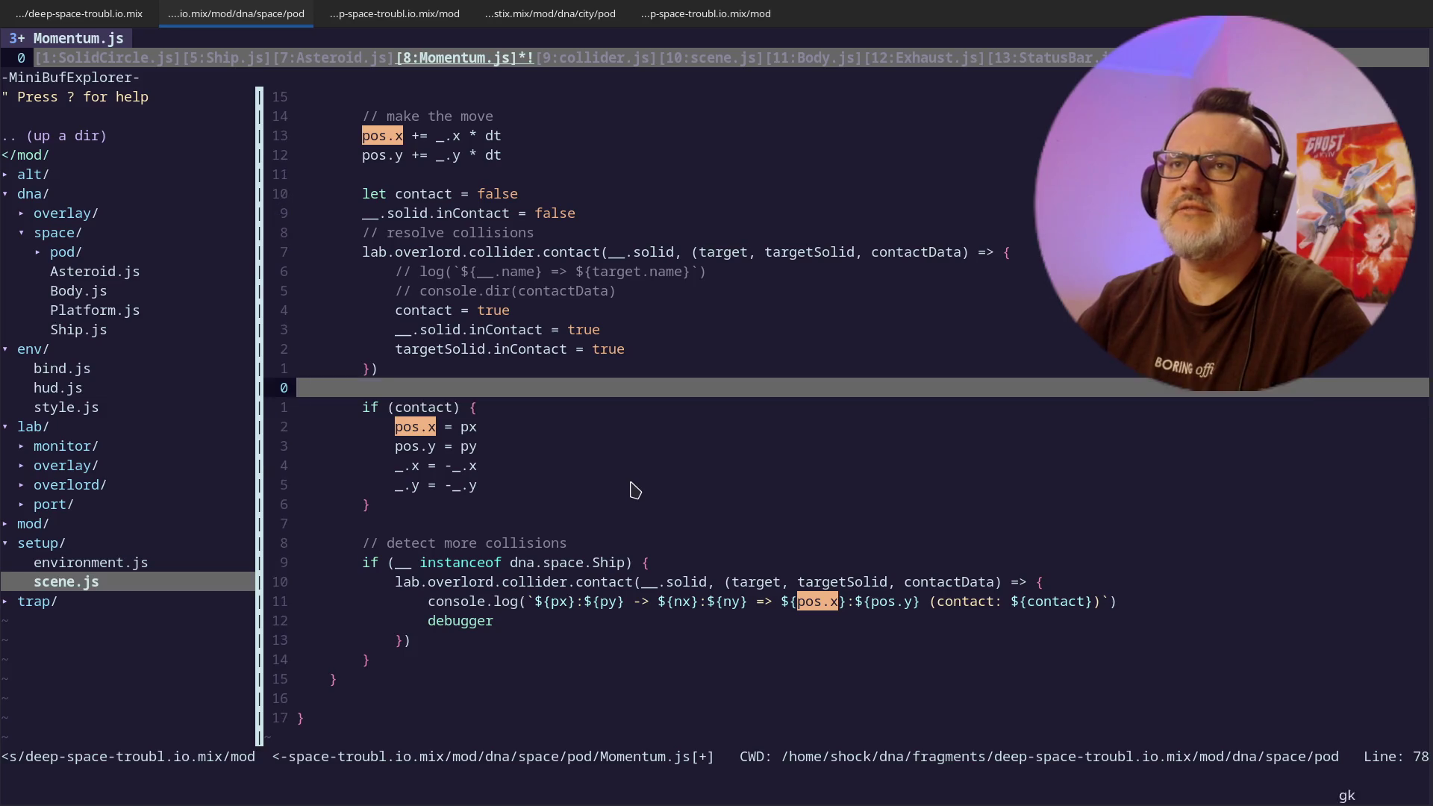
pyautogui.press('o')
pyautogui.press('Return')
pyautogui.write('target.momentum.x *= -1')
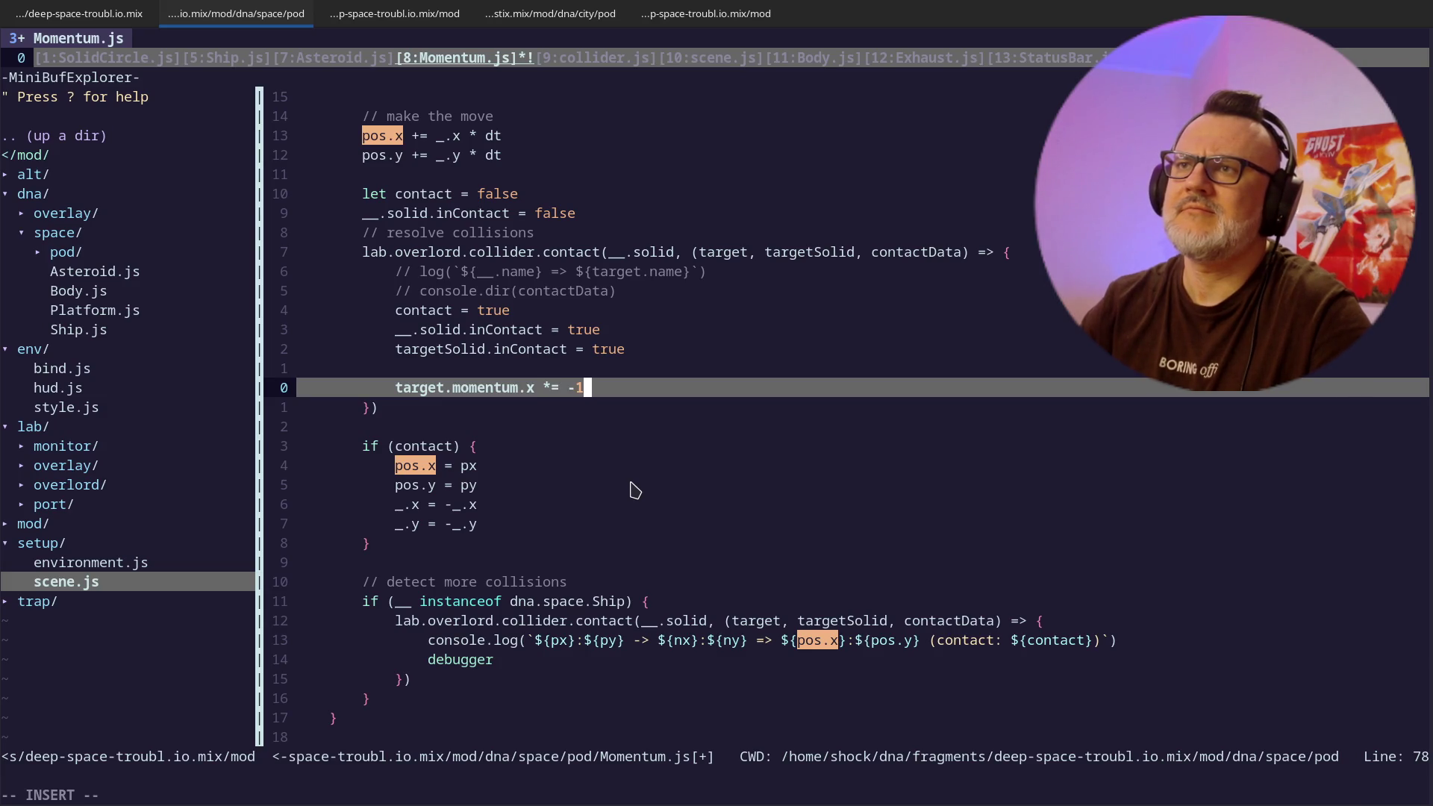
# - Duplicate it as 'target.momentum.y *= -1', save Momentum.js, and go back to the game
pyautogui.press('y')
pyautogui.press('y')
pyautogui.press('p')
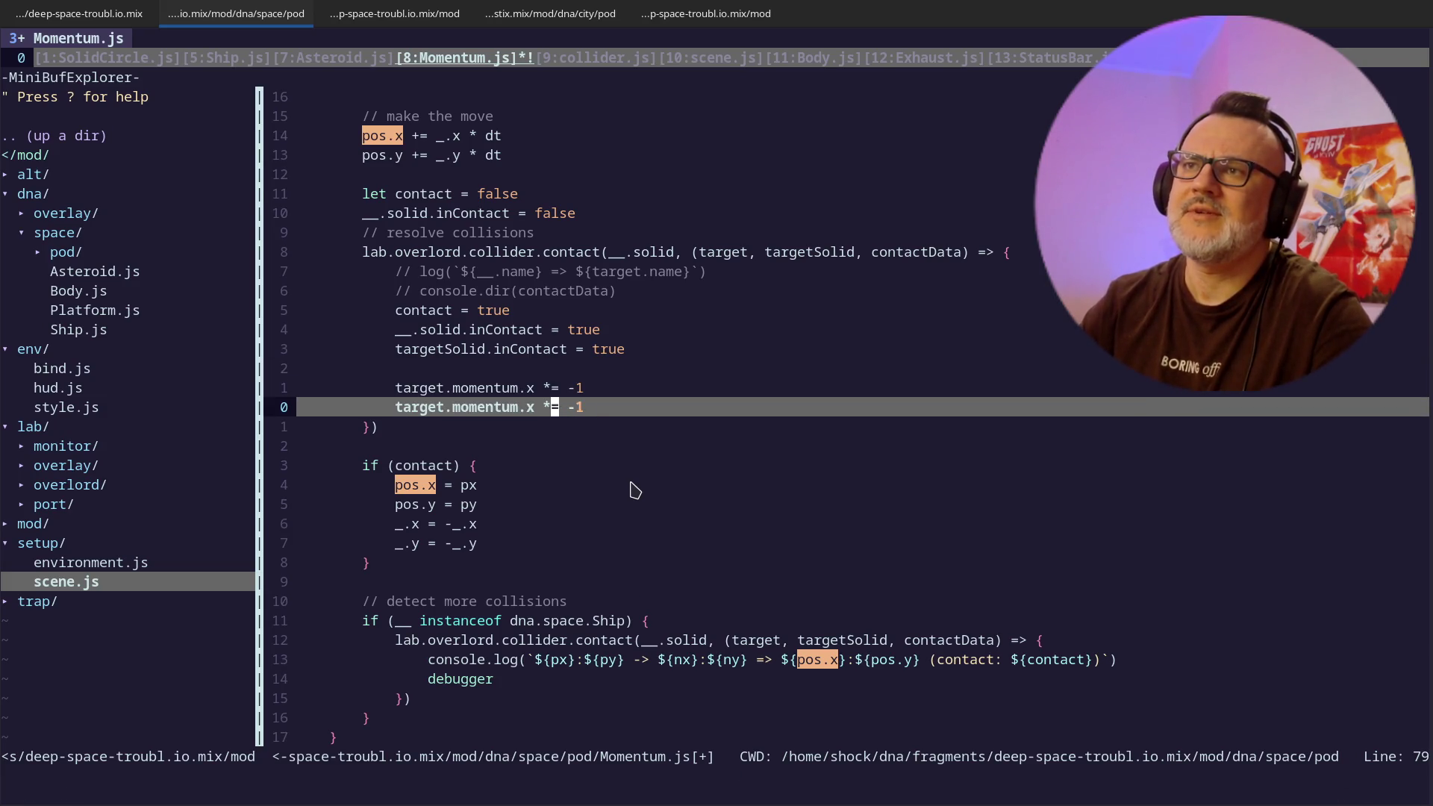
pyautogui.write('y')
pyautogui.press('Return')
pyautogui.press('z')
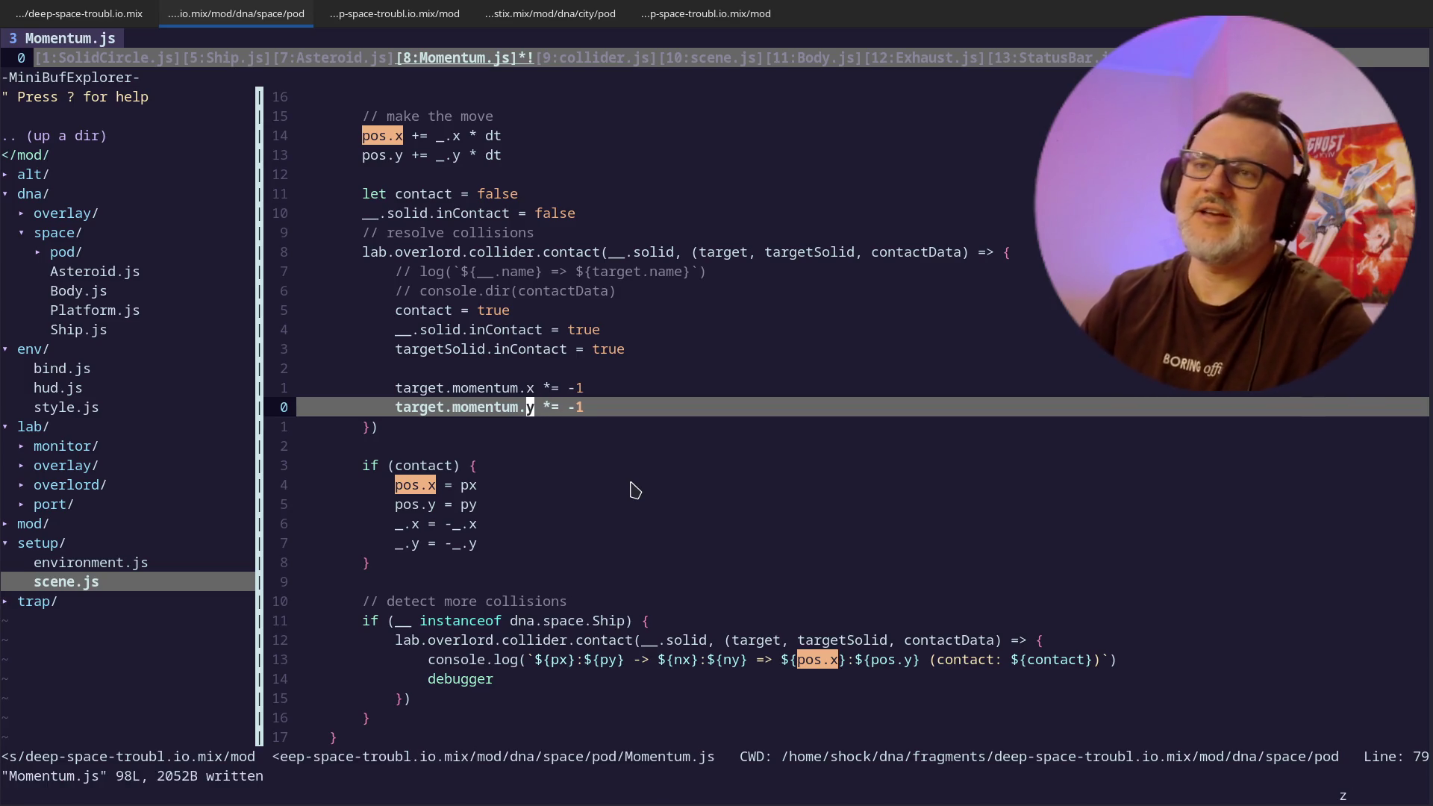
pyautogui.hotkey('alt', 'Tab')
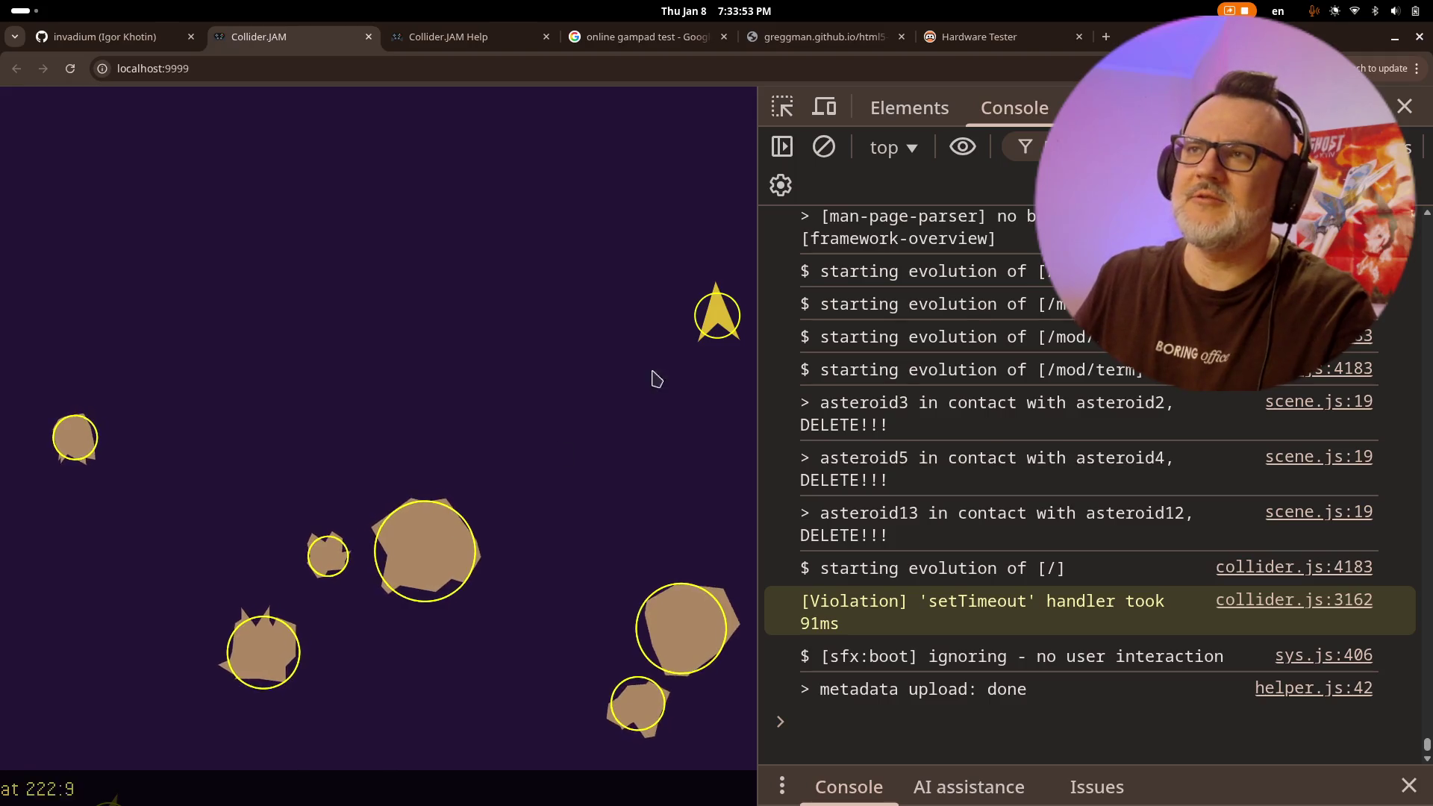
# - Select ship2 and fly it toward the asteroids, turning and thrusting
pyautogui.click(710, 327)
pyautogui.press('Left')
pyautogui.press('Up')
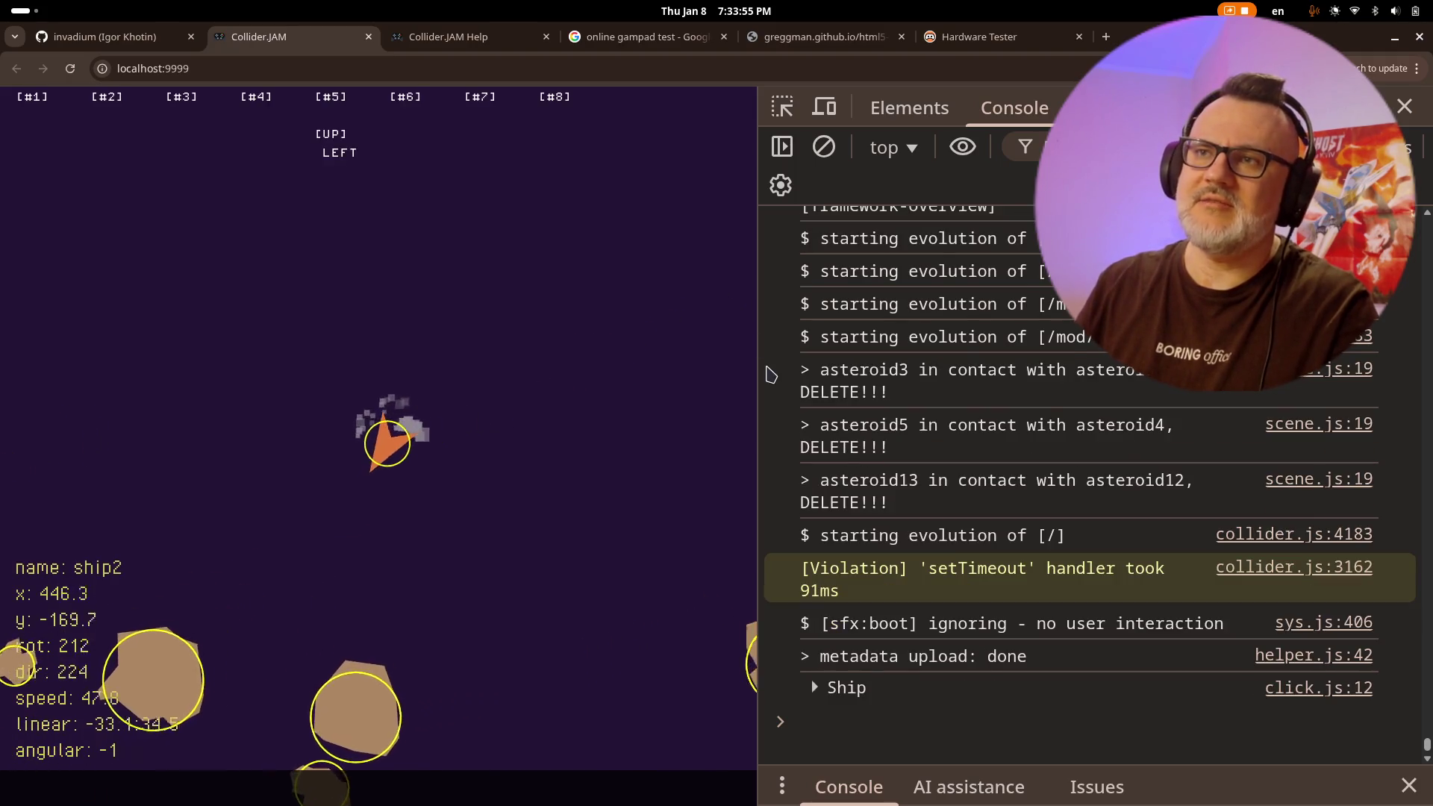
pyautogui.press('Down')
pyautogui.press('Right')
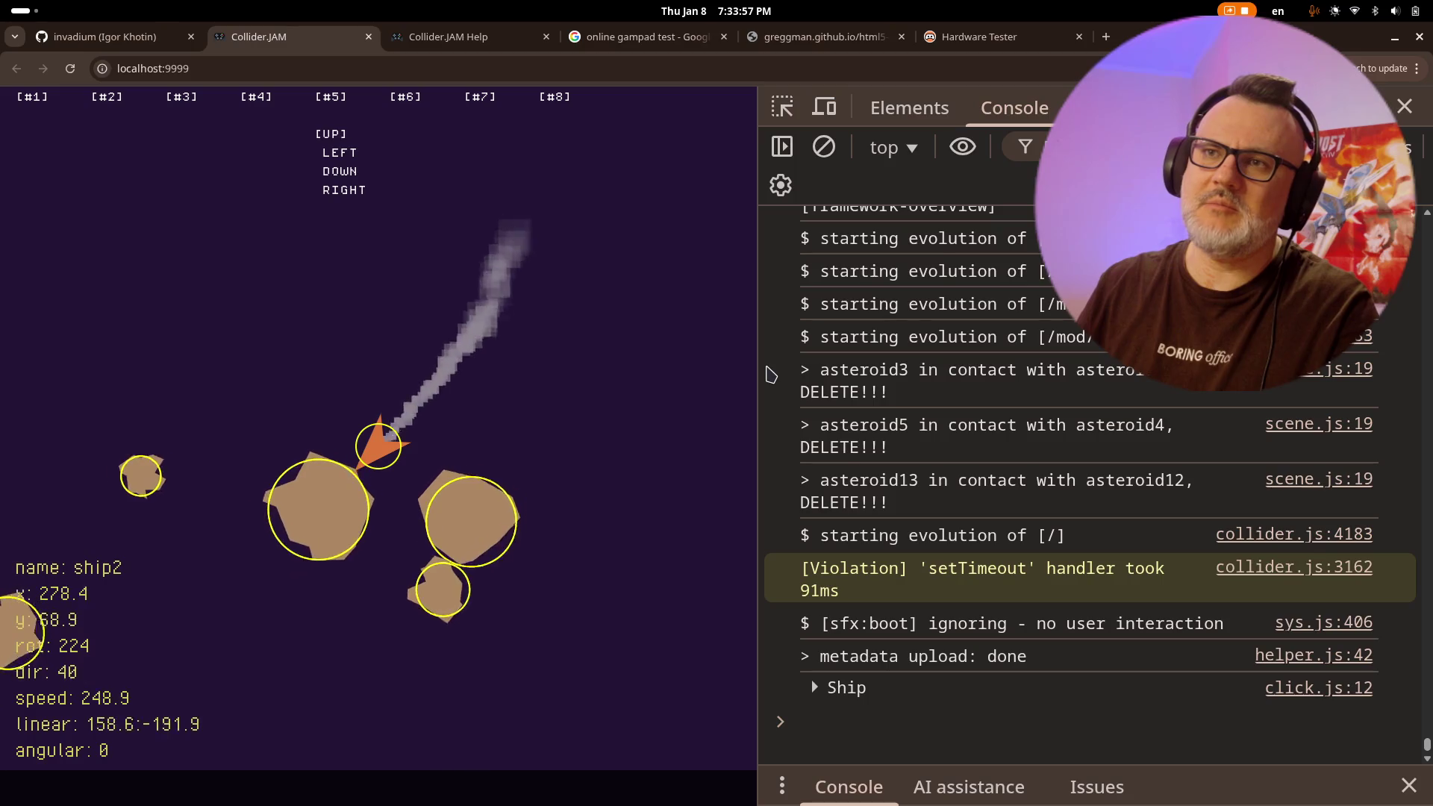
pyautogui.press('Up')
pyautogui.press('Left')
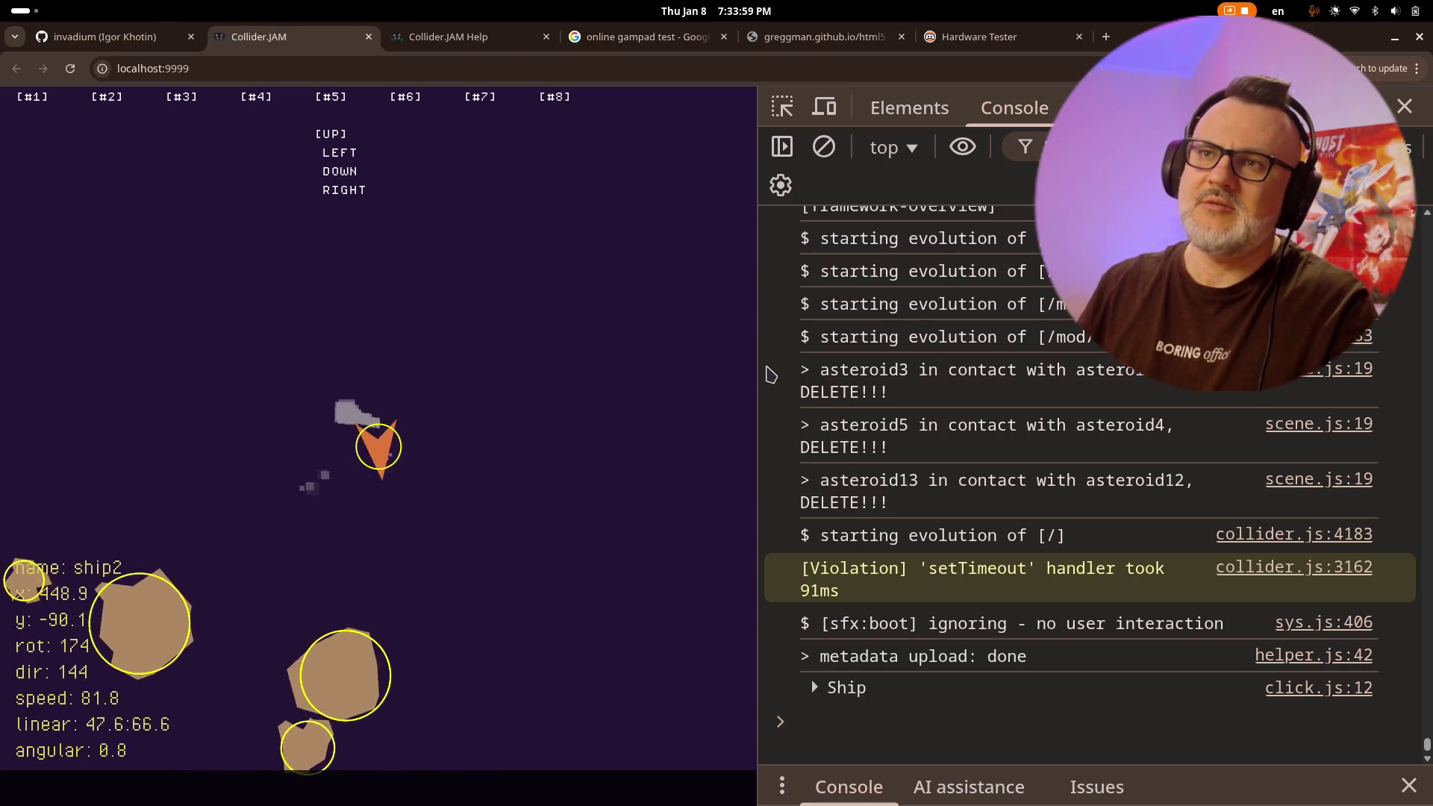
pyautogui.press('Right')
pyautogui.press('Right')
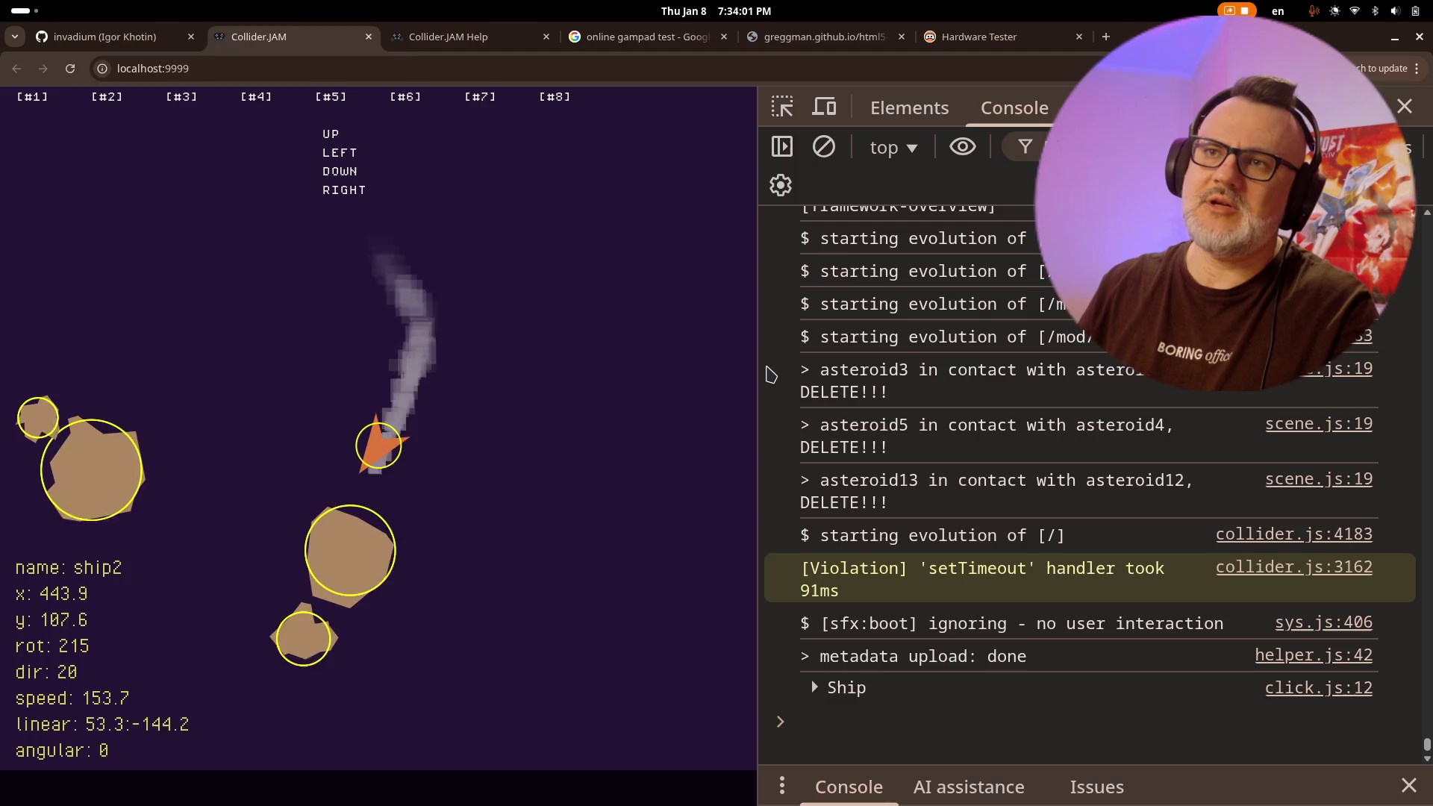
pyautogui.press('Left')
pyautogui.press('Right')
pyautogui.press('Up')
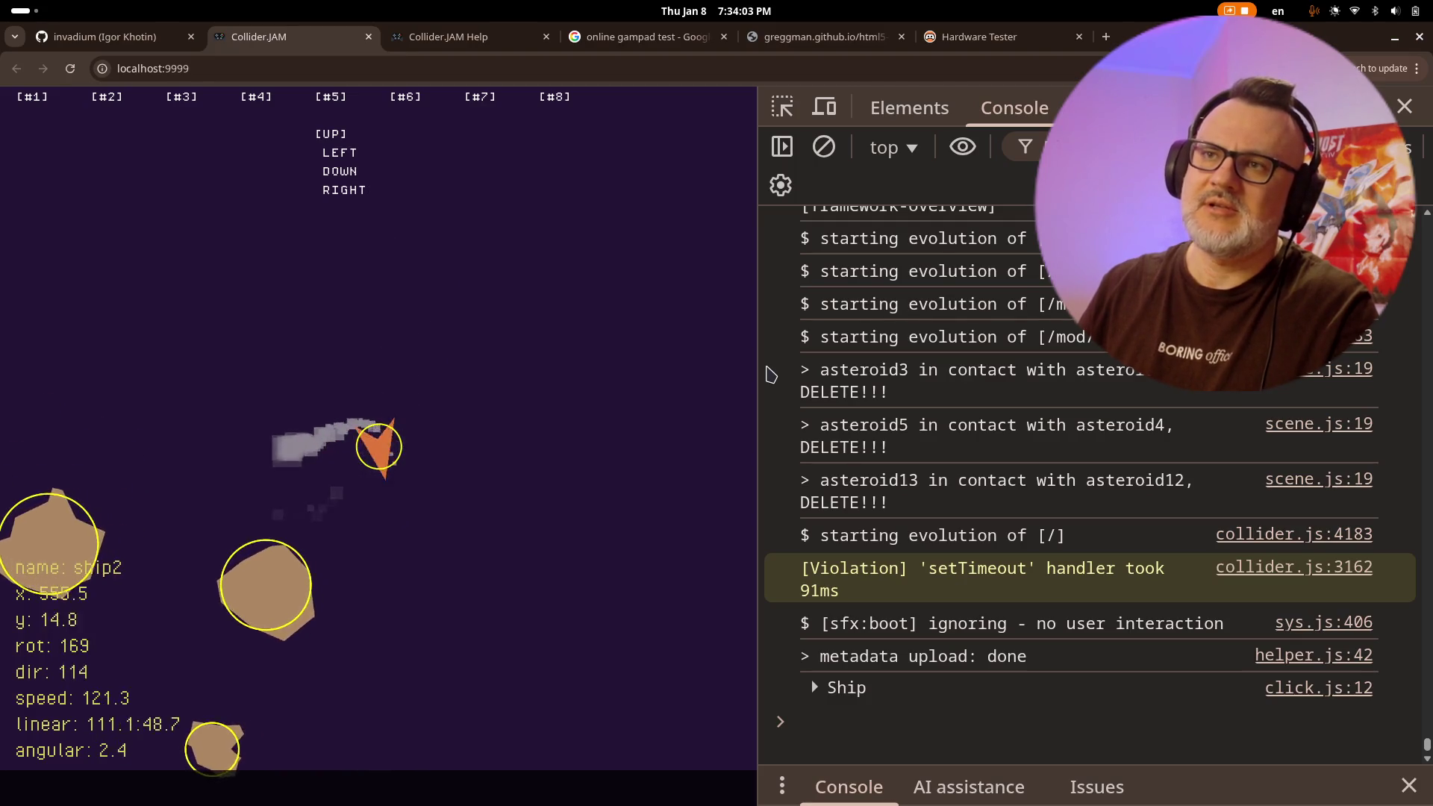
pyautogui.press('Right')
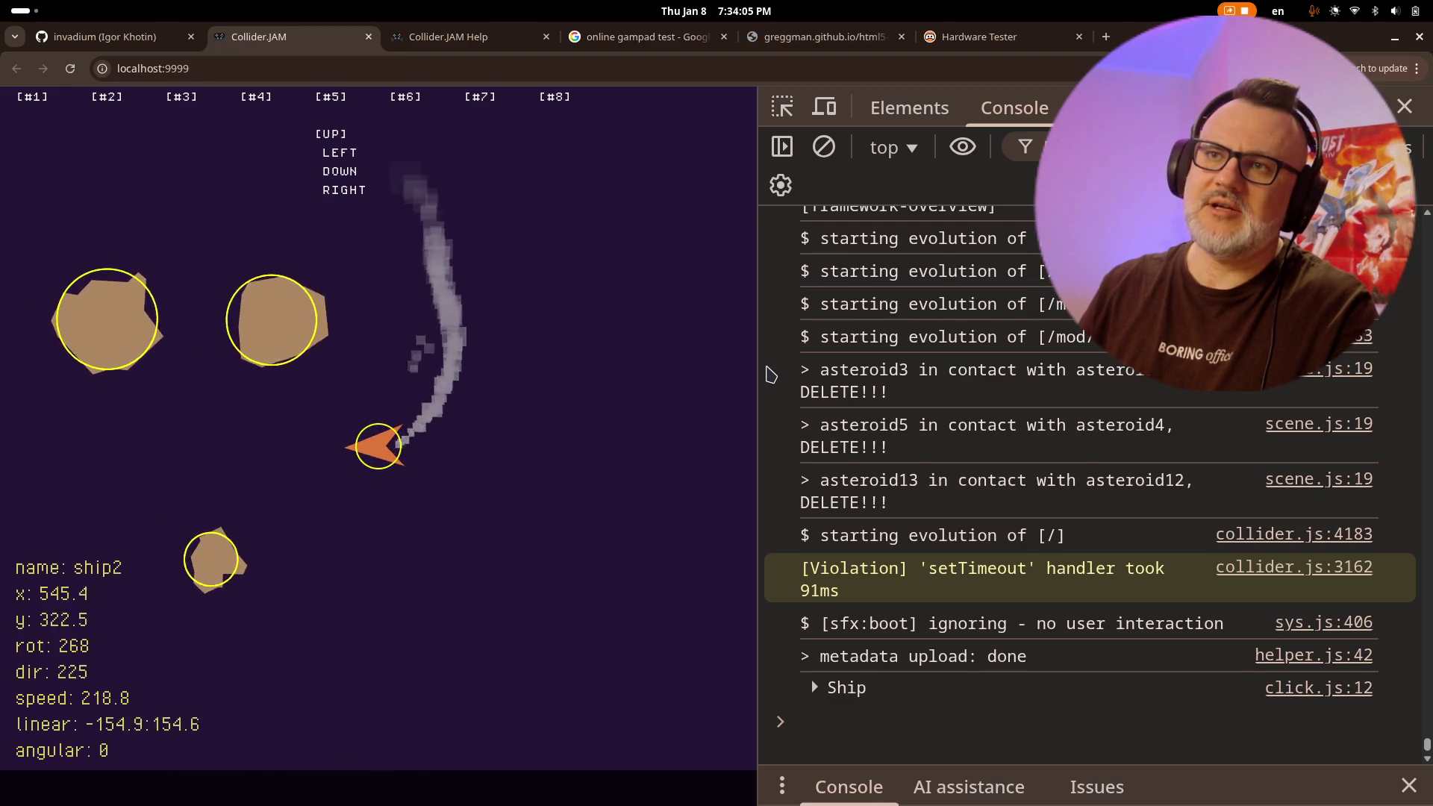
pyautogui.press('Left')
# - Keep weaving and thrusting ship2 into asteroids to check the new collision bounce
pyautogui.press('Right')
pyautogui.press('Up')
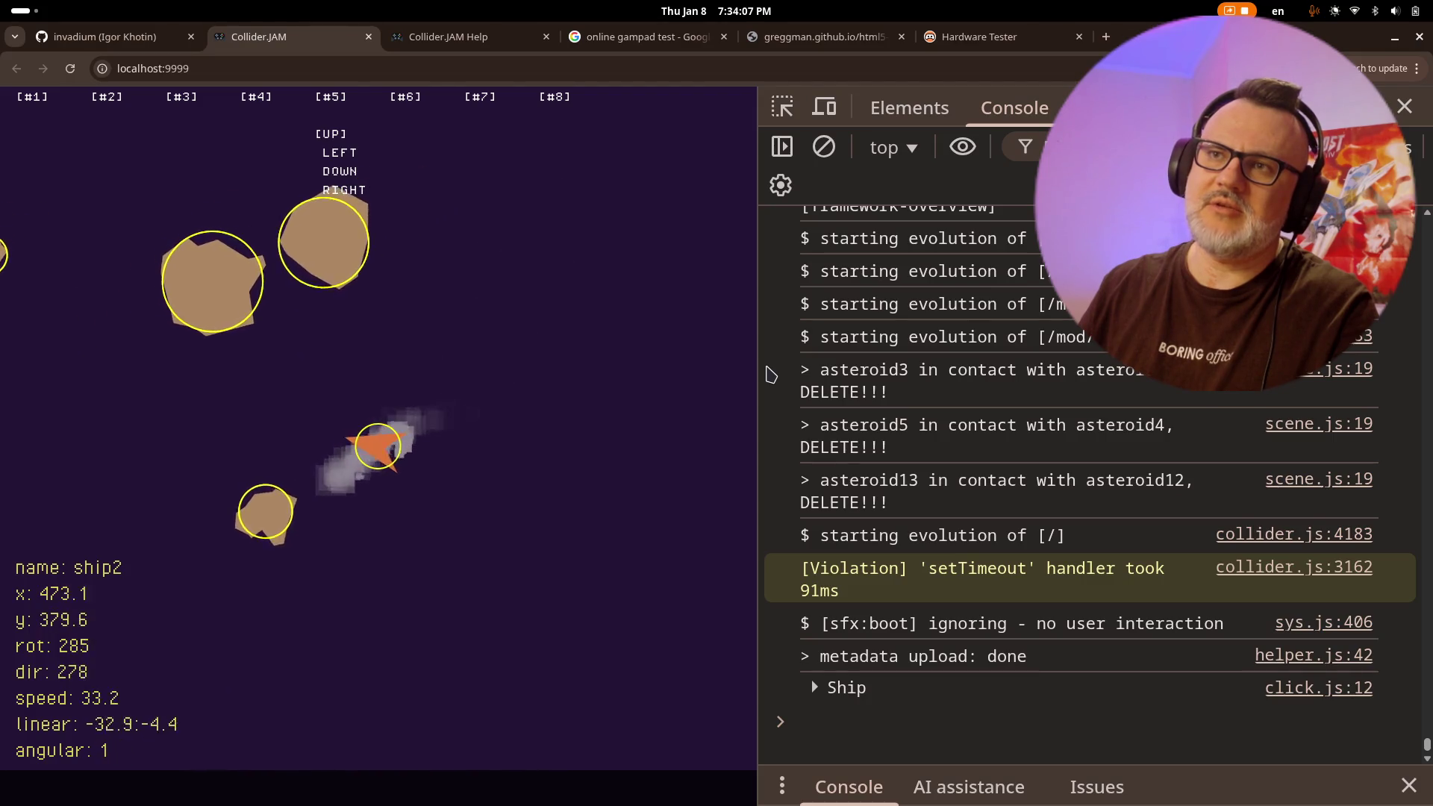
pyautogui.press('Left')
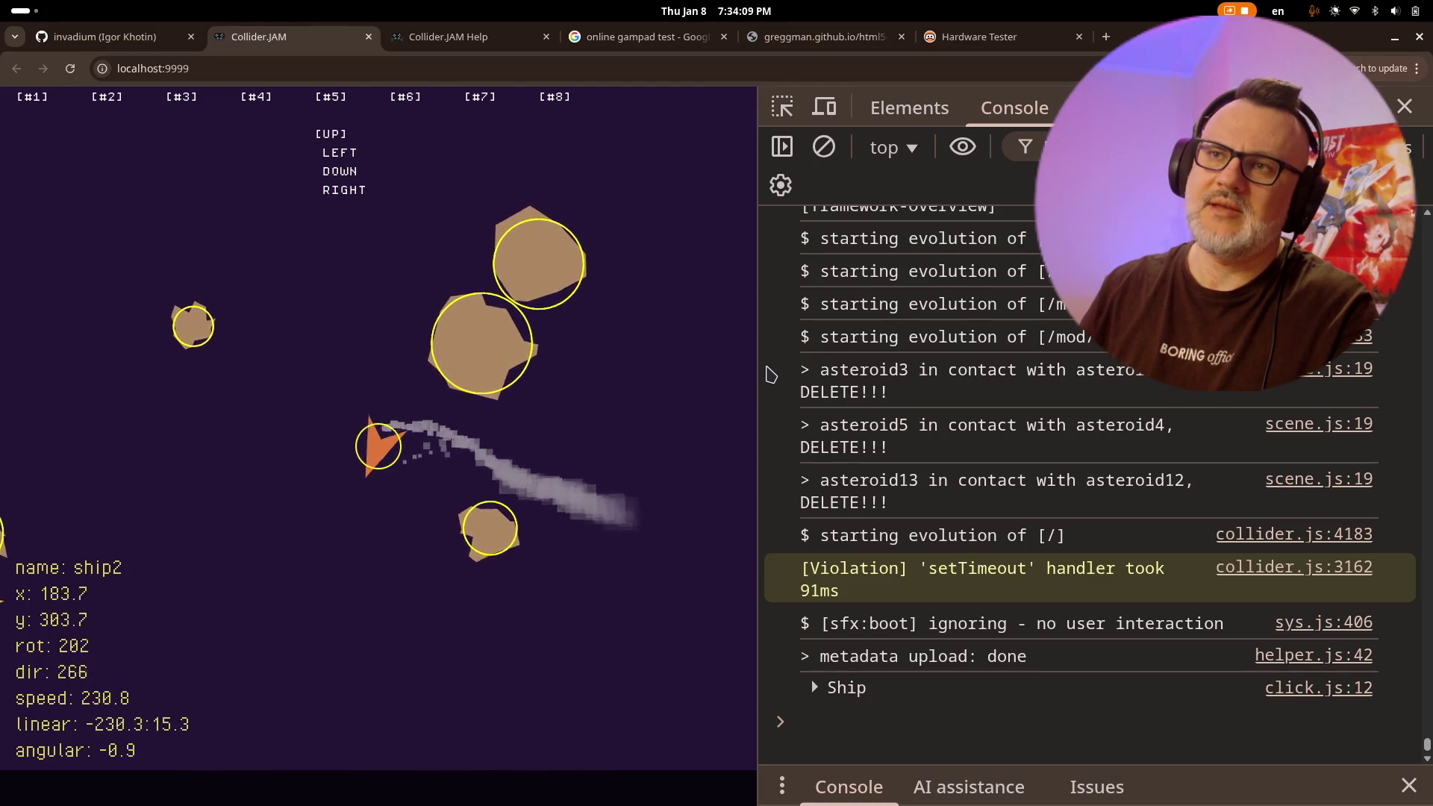
pyautogui.press('Right')
pyautogui.press('Left')
pyautogui.press('Right')
pyautogui.press('Right')
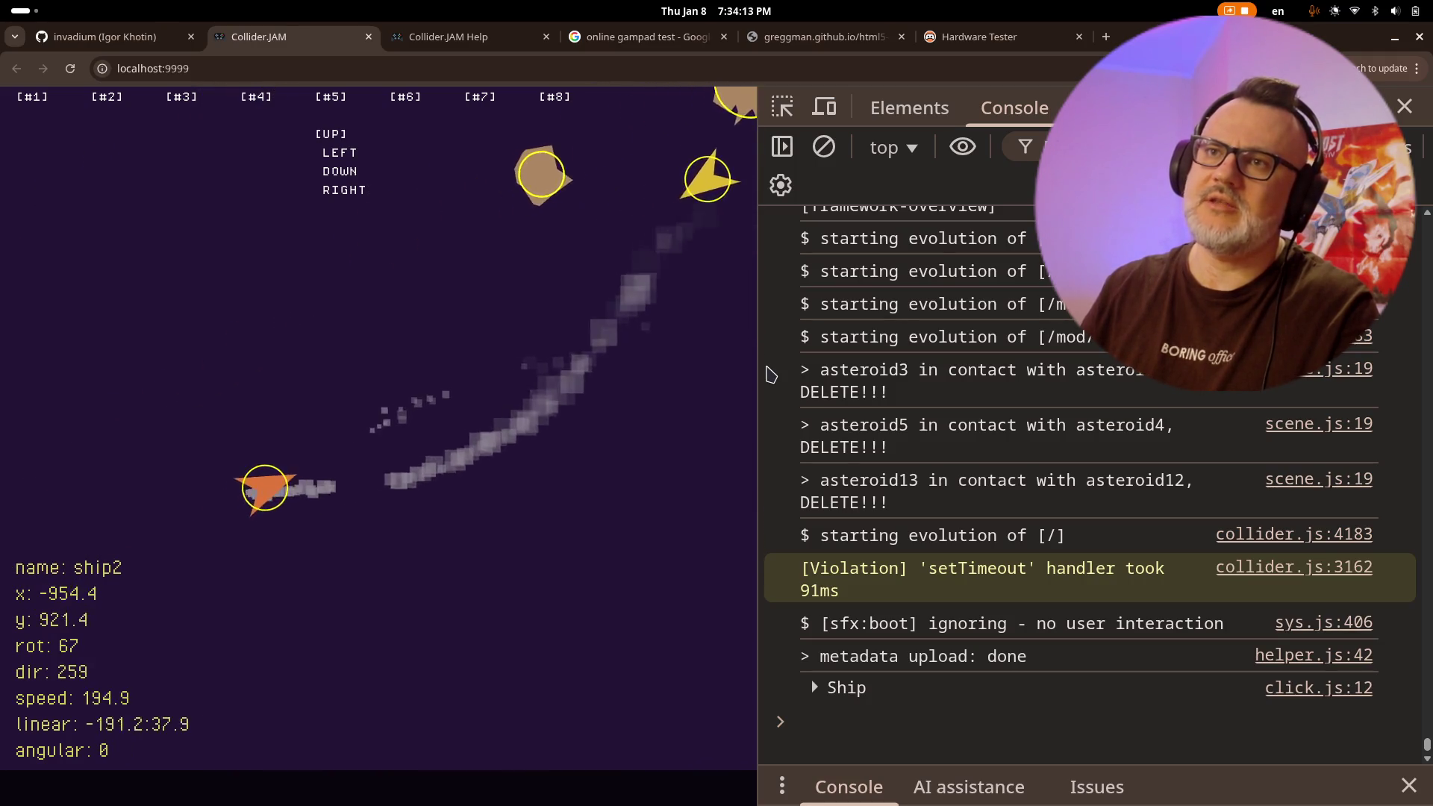
pyautogui.press('Up')
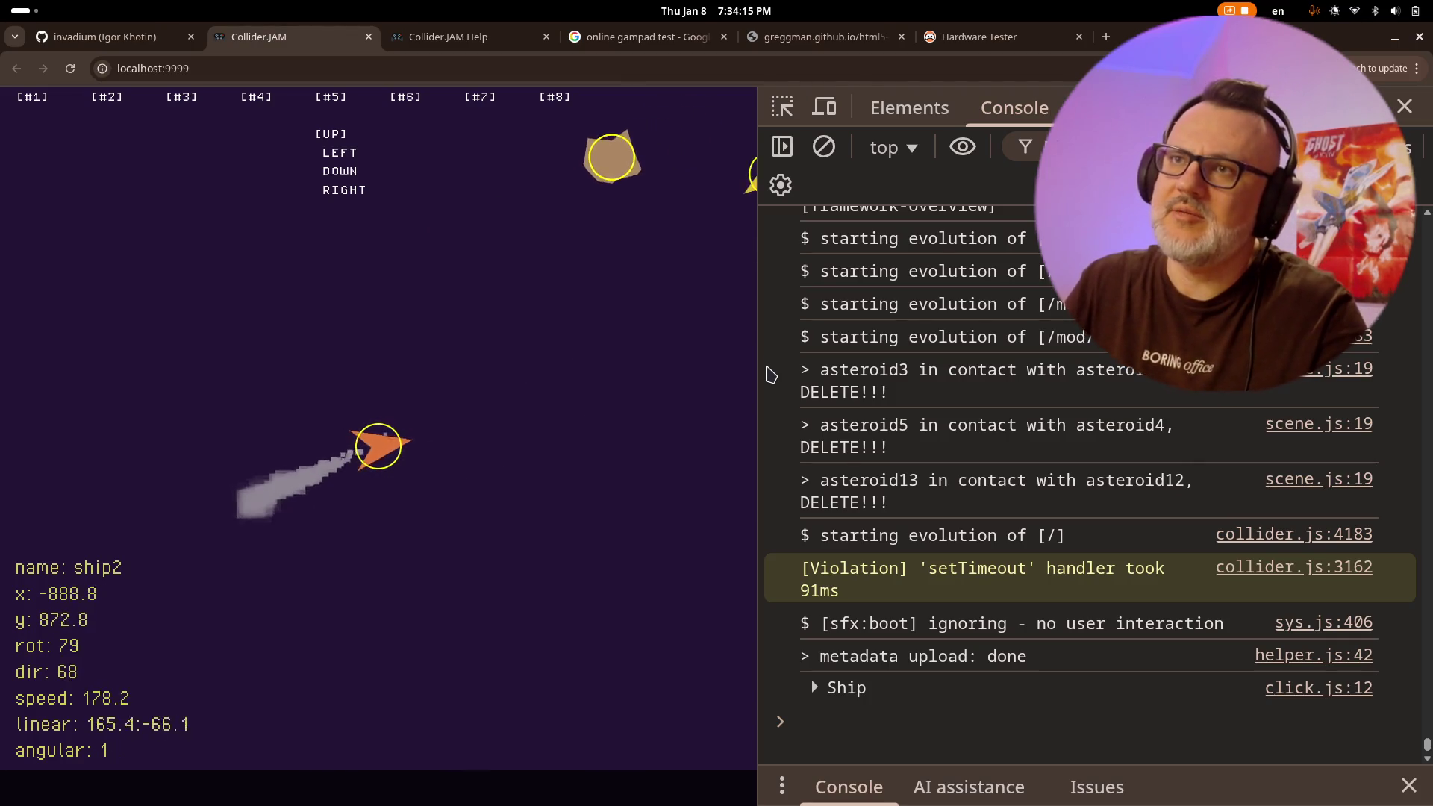
pyautogui.press('Left')
pyautogui.press('Left')
pyautogui.press('Right')
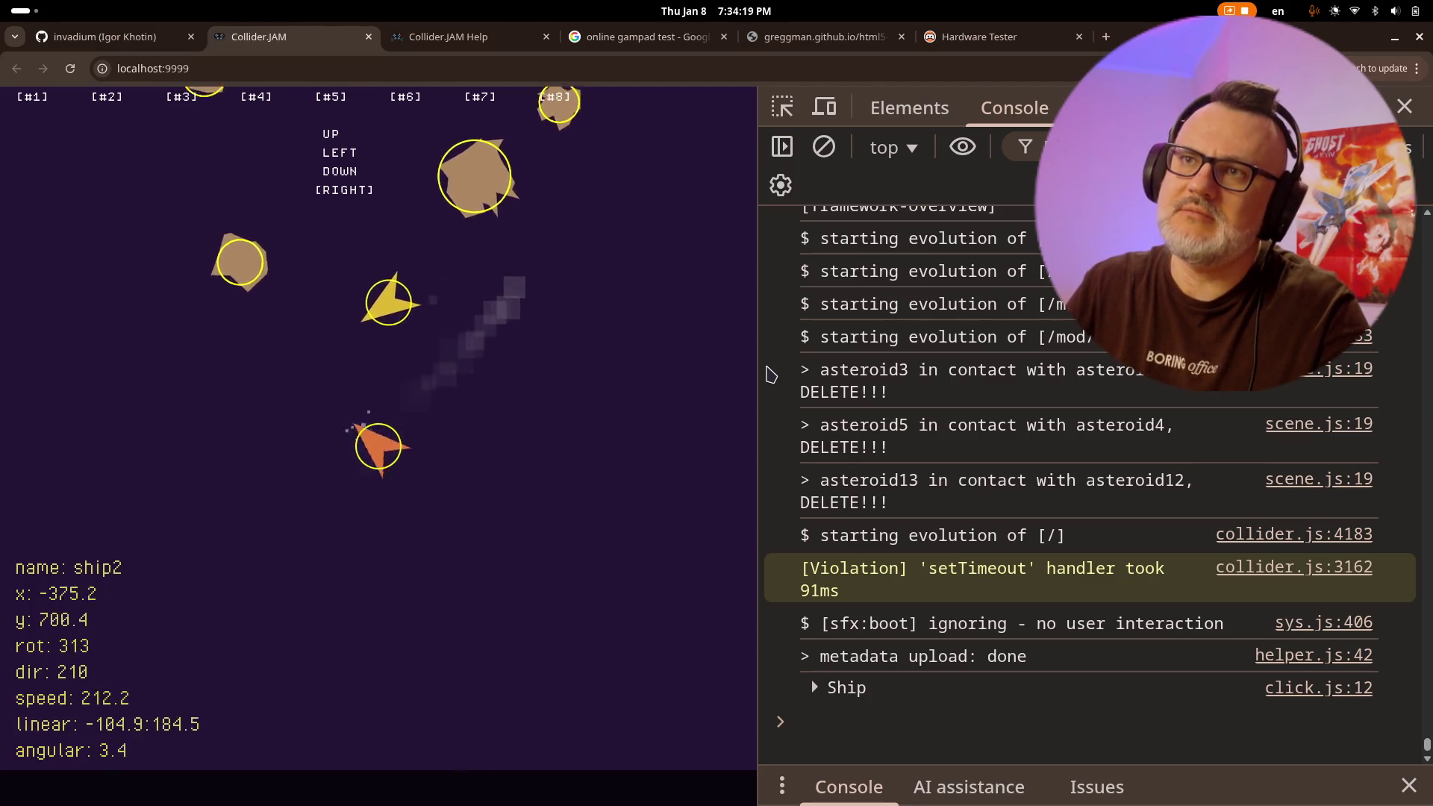
pyautogui.press('Up')
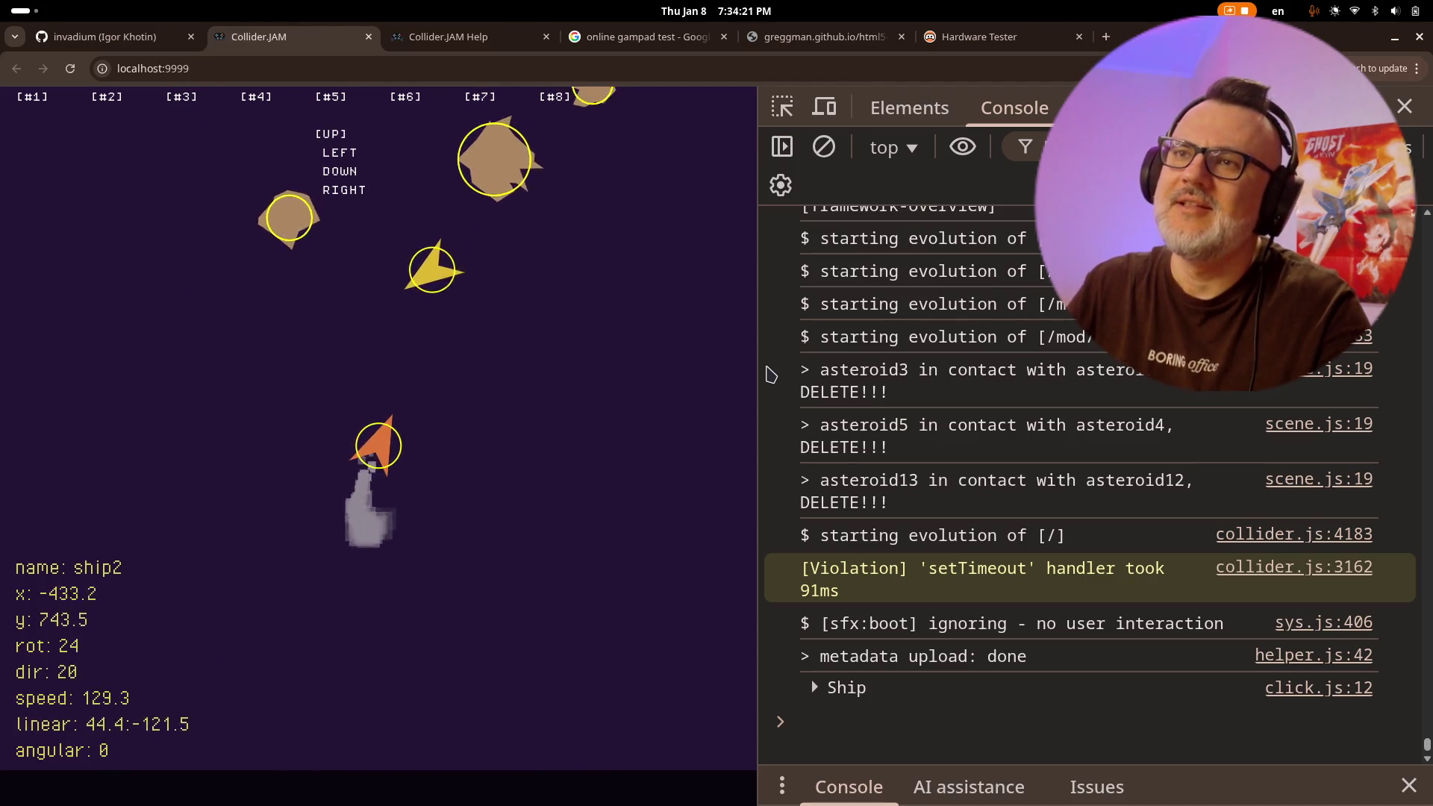
pyautogui.press('Up')
pyautogui.press('Left')
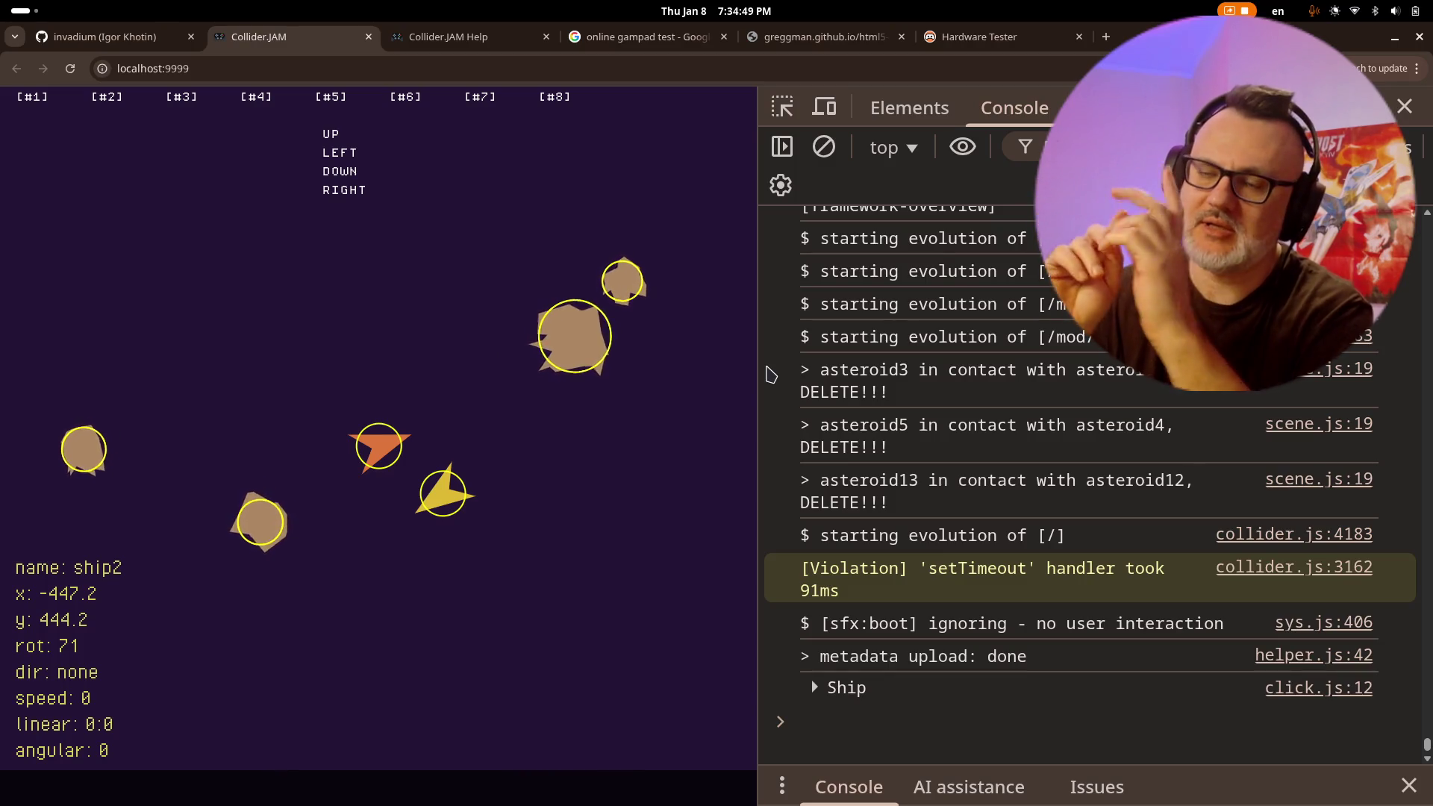
# - Inspect an asteroid, fly ship2 a little more, and log an empty playfield spot's coordinates
pyautogui.click(594, 328)
pyautogui.press('Up')
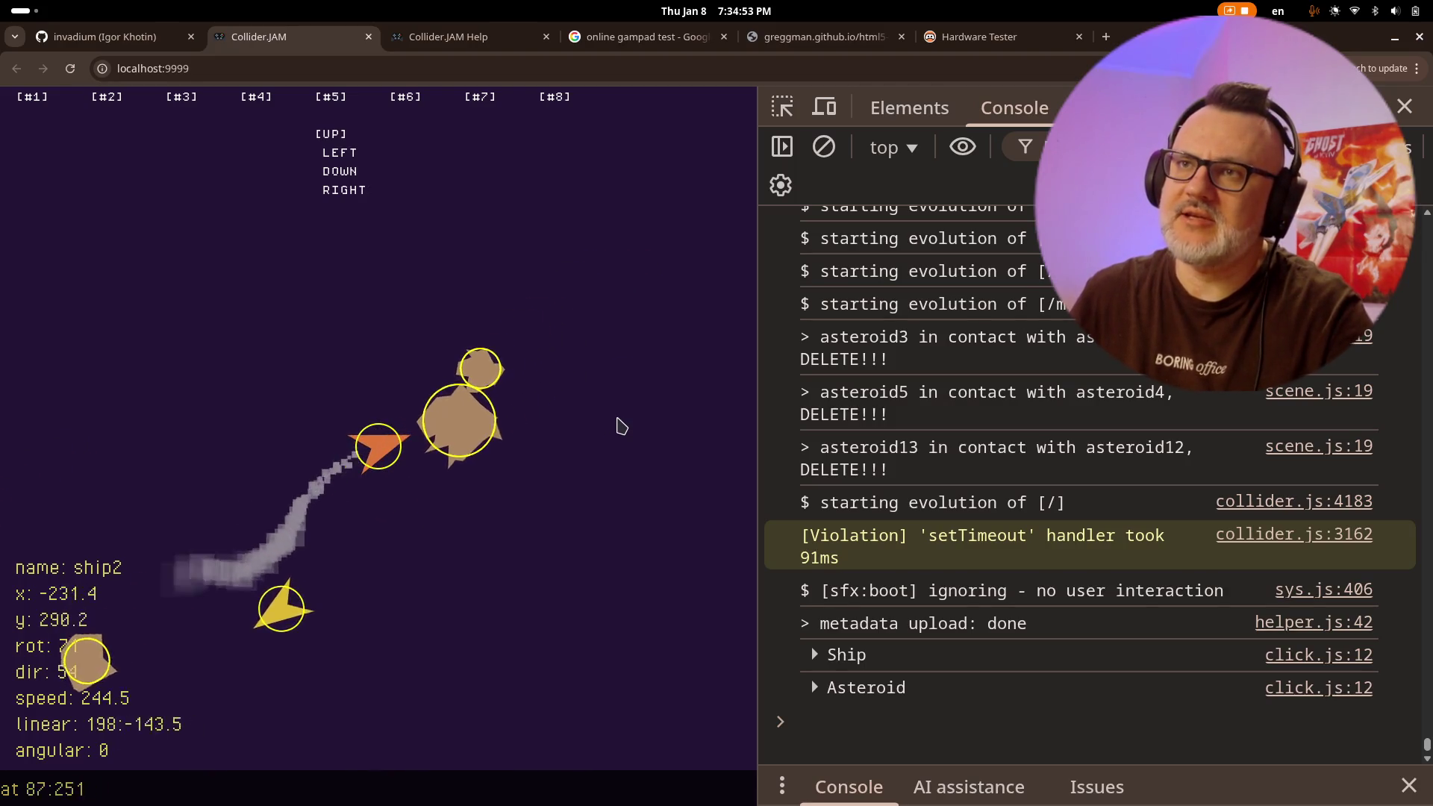
pyautogui.press('Right')
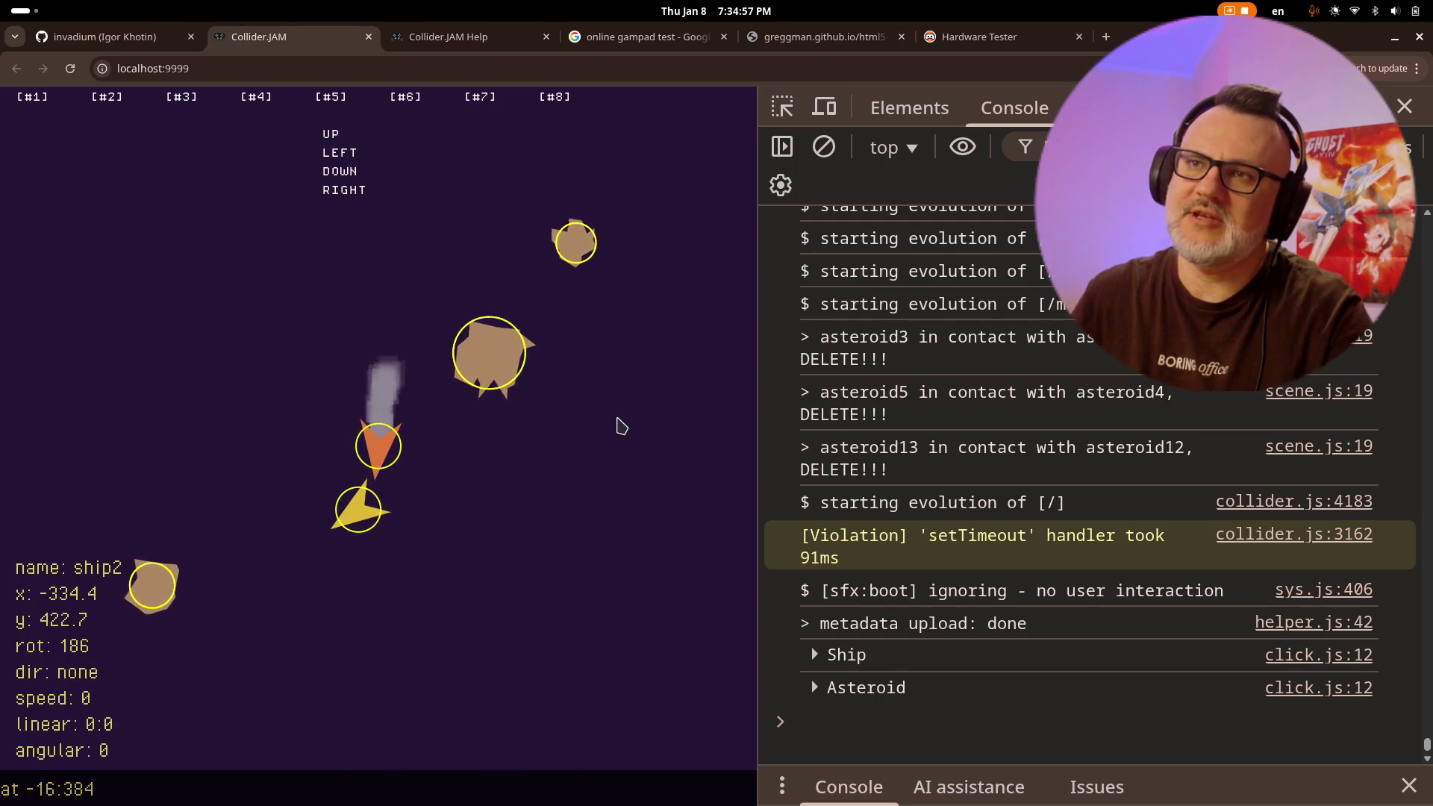
pyautogui.press('Left')
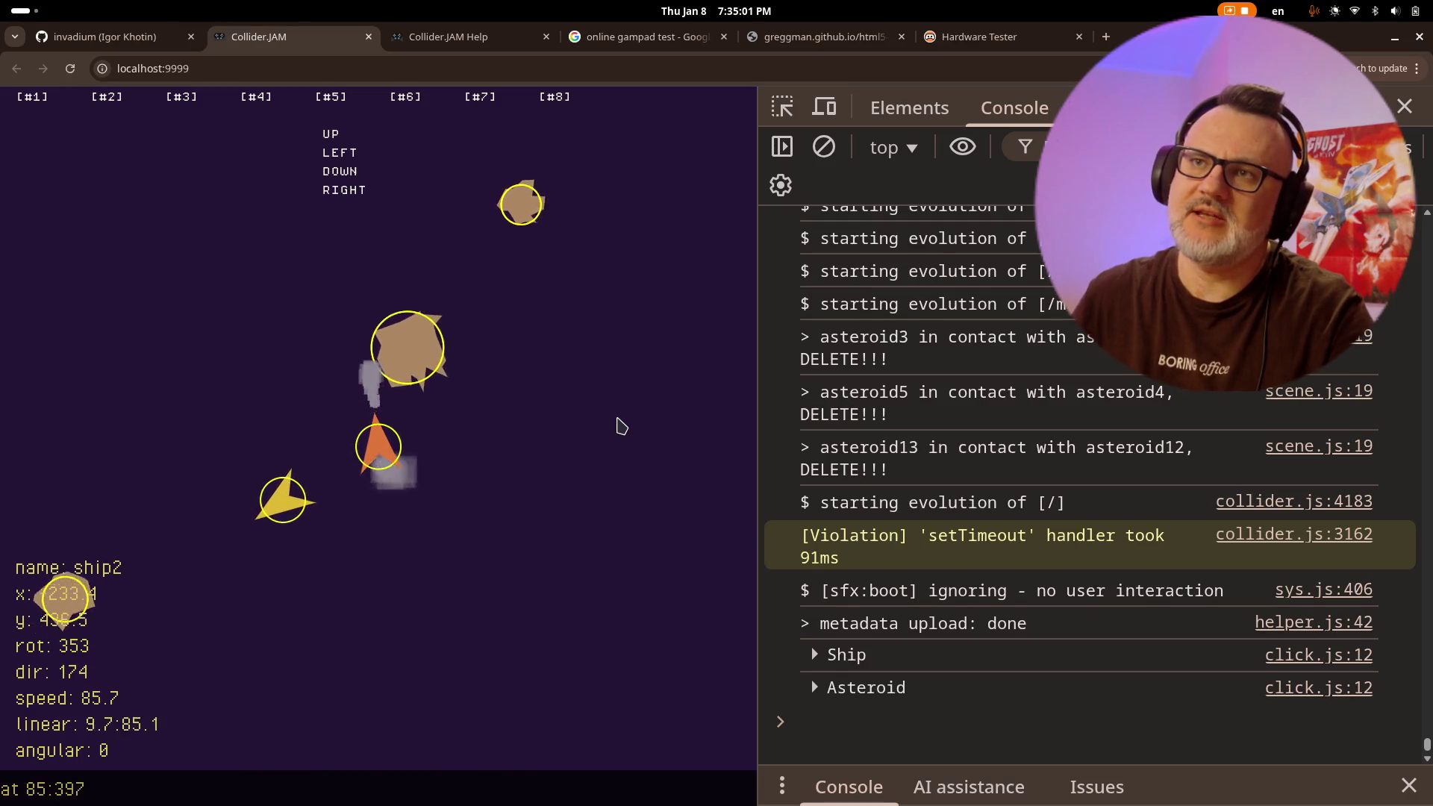
pyautogui.press('Up')
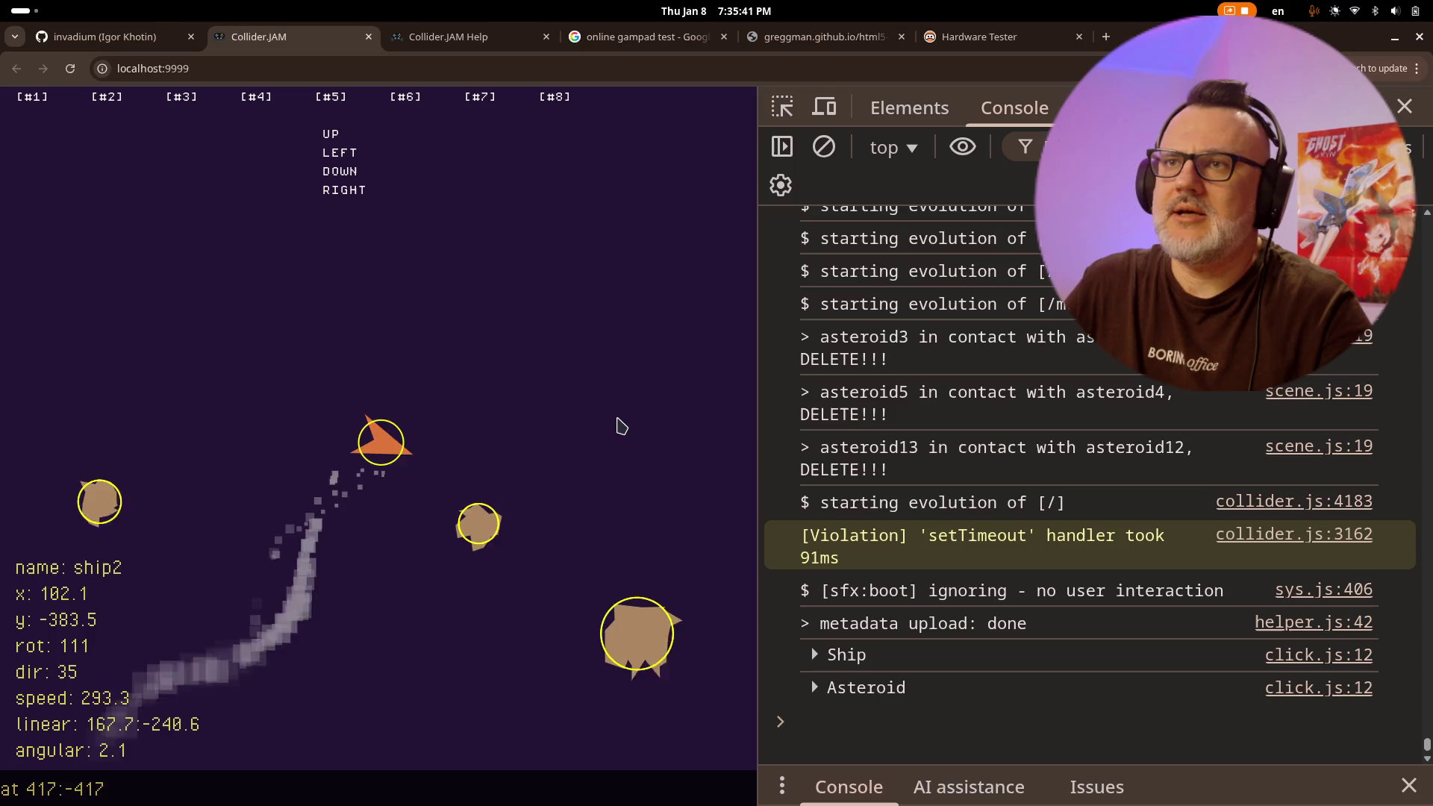
pyautogui.press('Up')
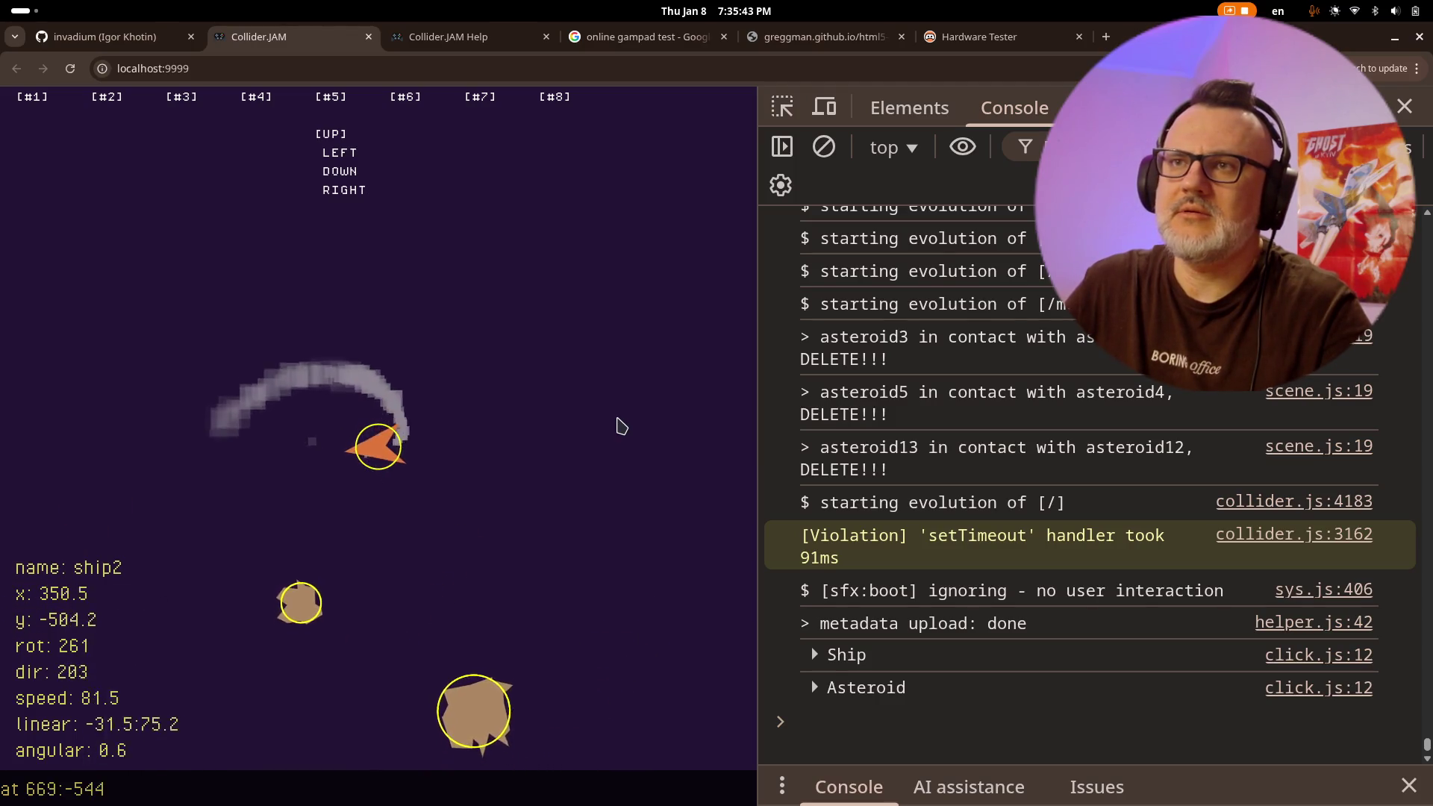
pyautogui.press('Left')
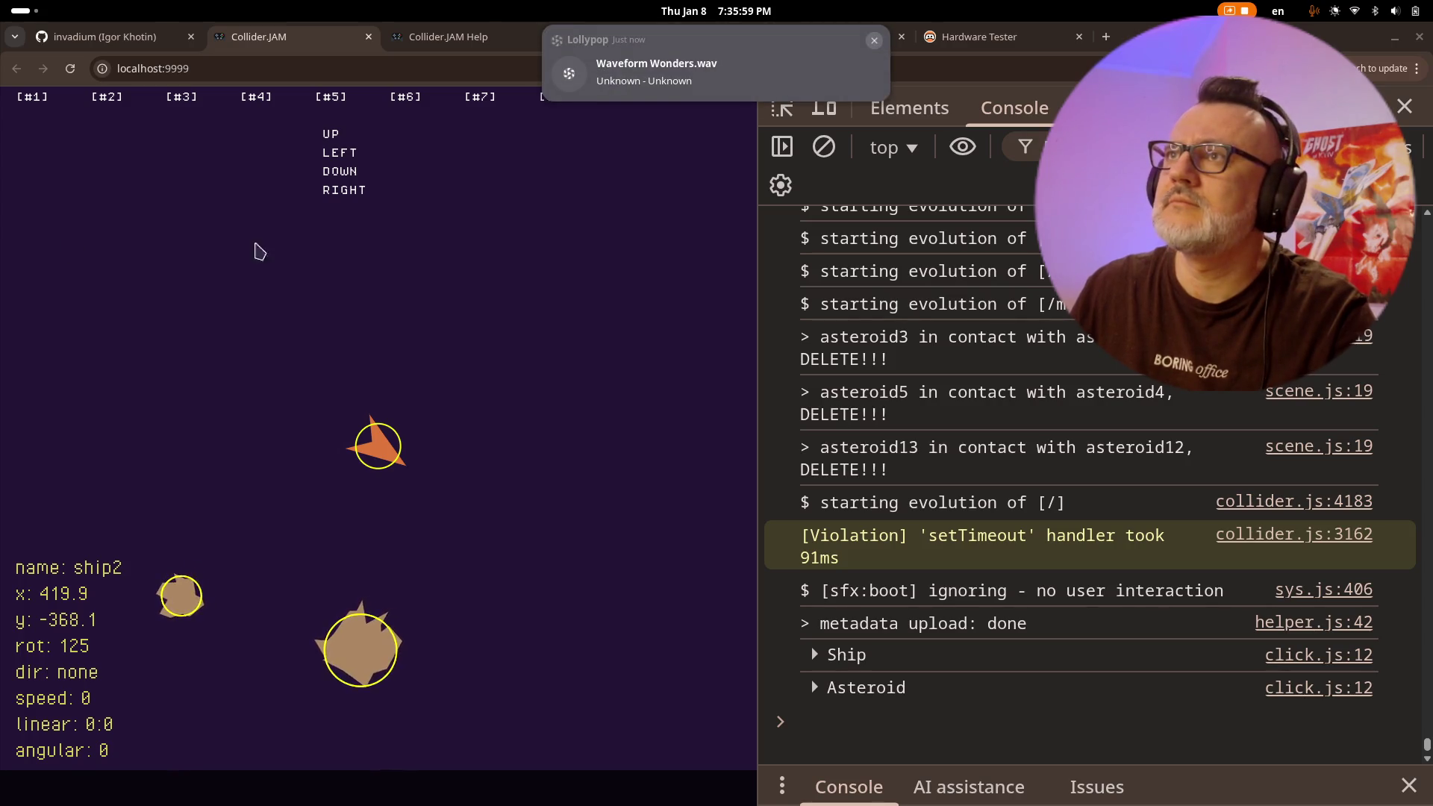
pyautogui.click(605, 384)
# - Log a playfield position, reload the game with F5, and take control of ship2
pyautogui.click(605, 385)
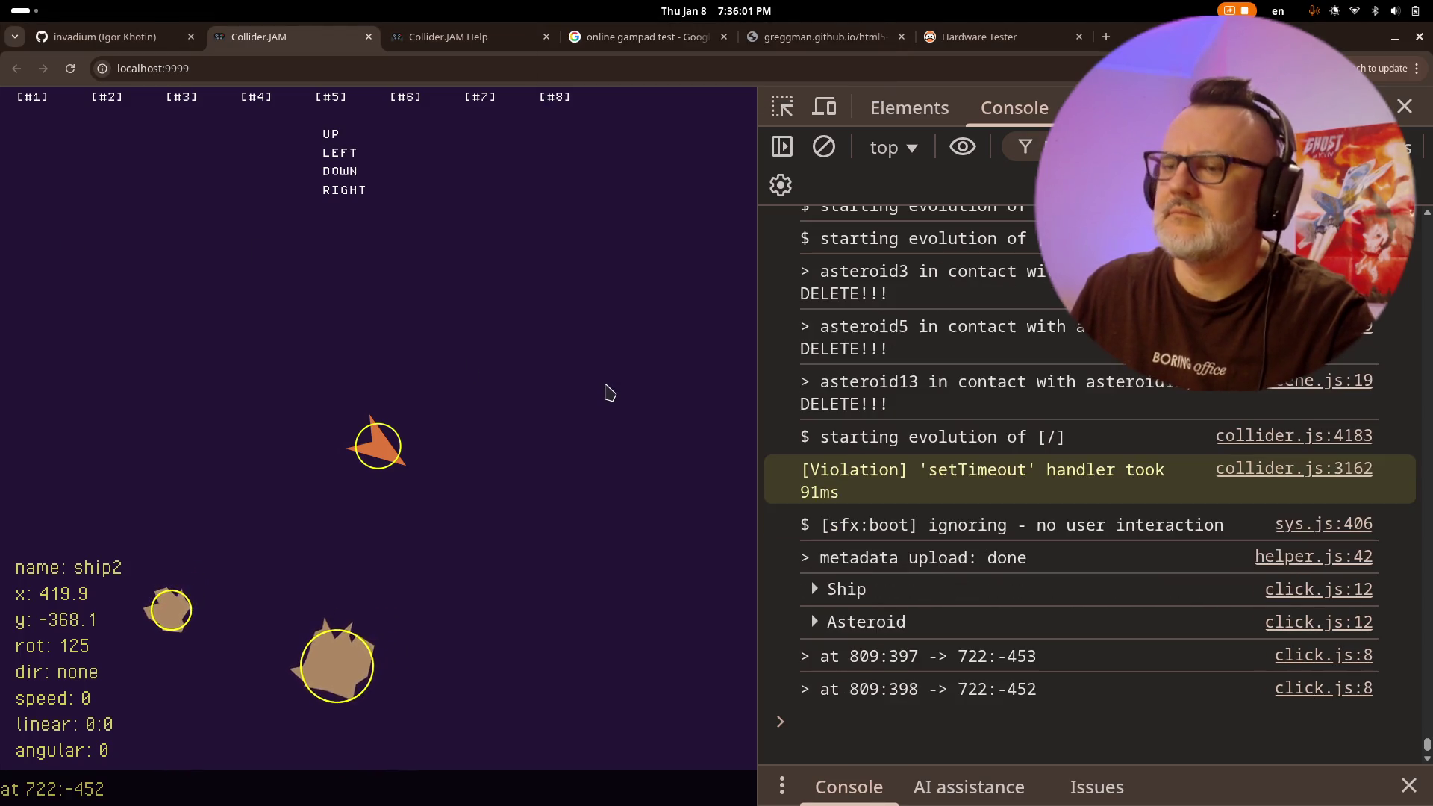
pyautogui.press('F5')
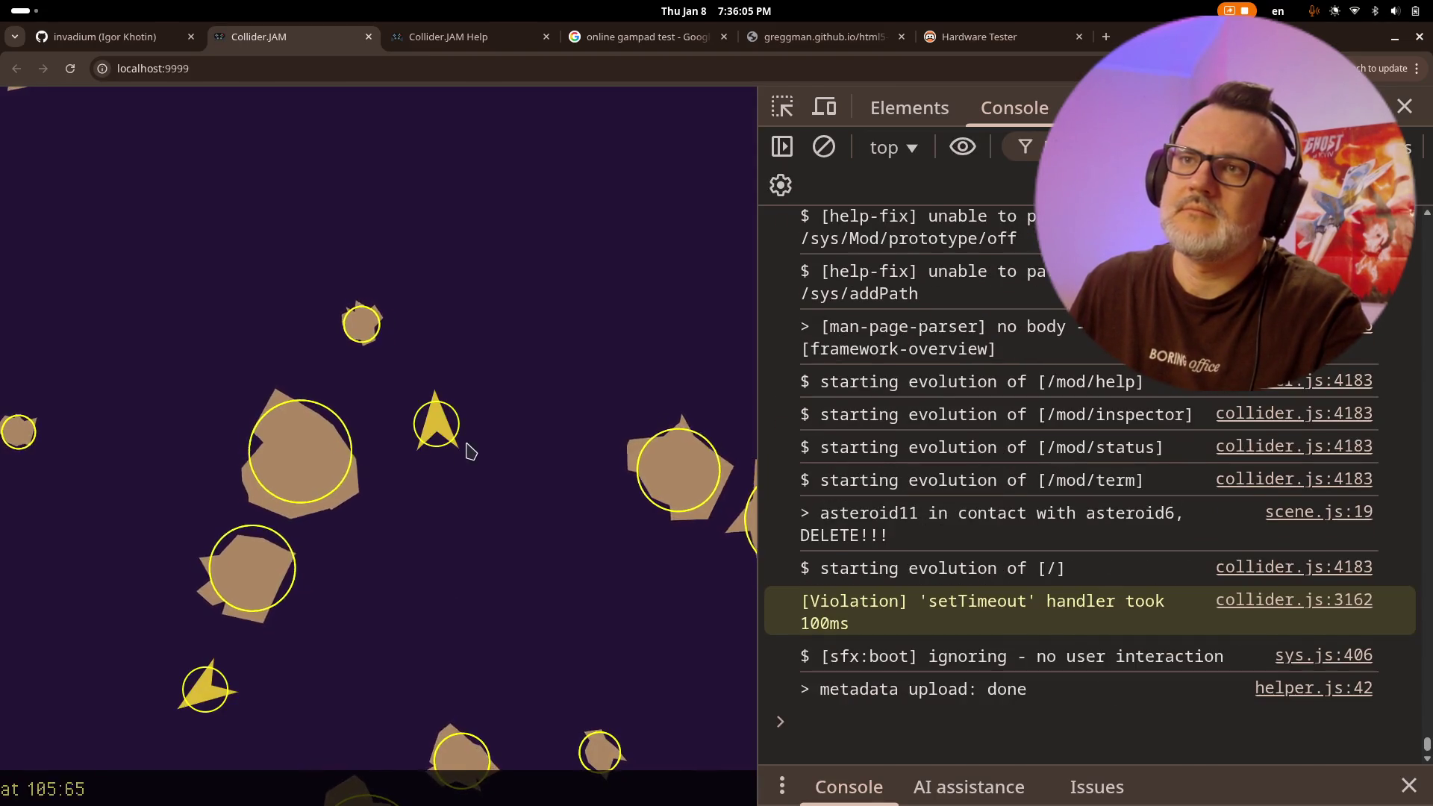
pyautogui.click(464, 438)
# - Thrust ship2 forward and steer it left and right through the asteroid field
pyautogui.press('Up')
pyautogui.press('Left')
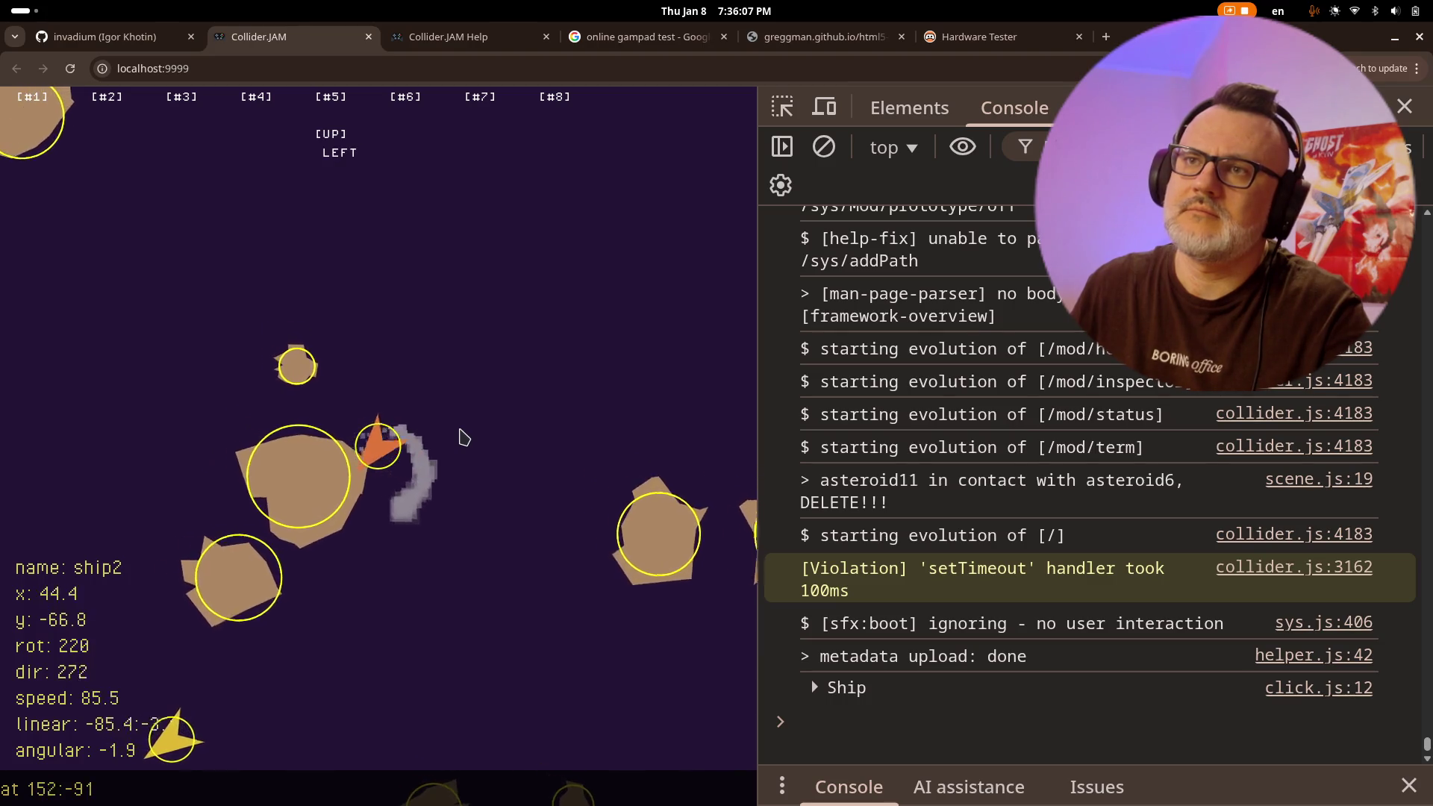
pyautogui.press('Down')
pyautogui.press('Right')
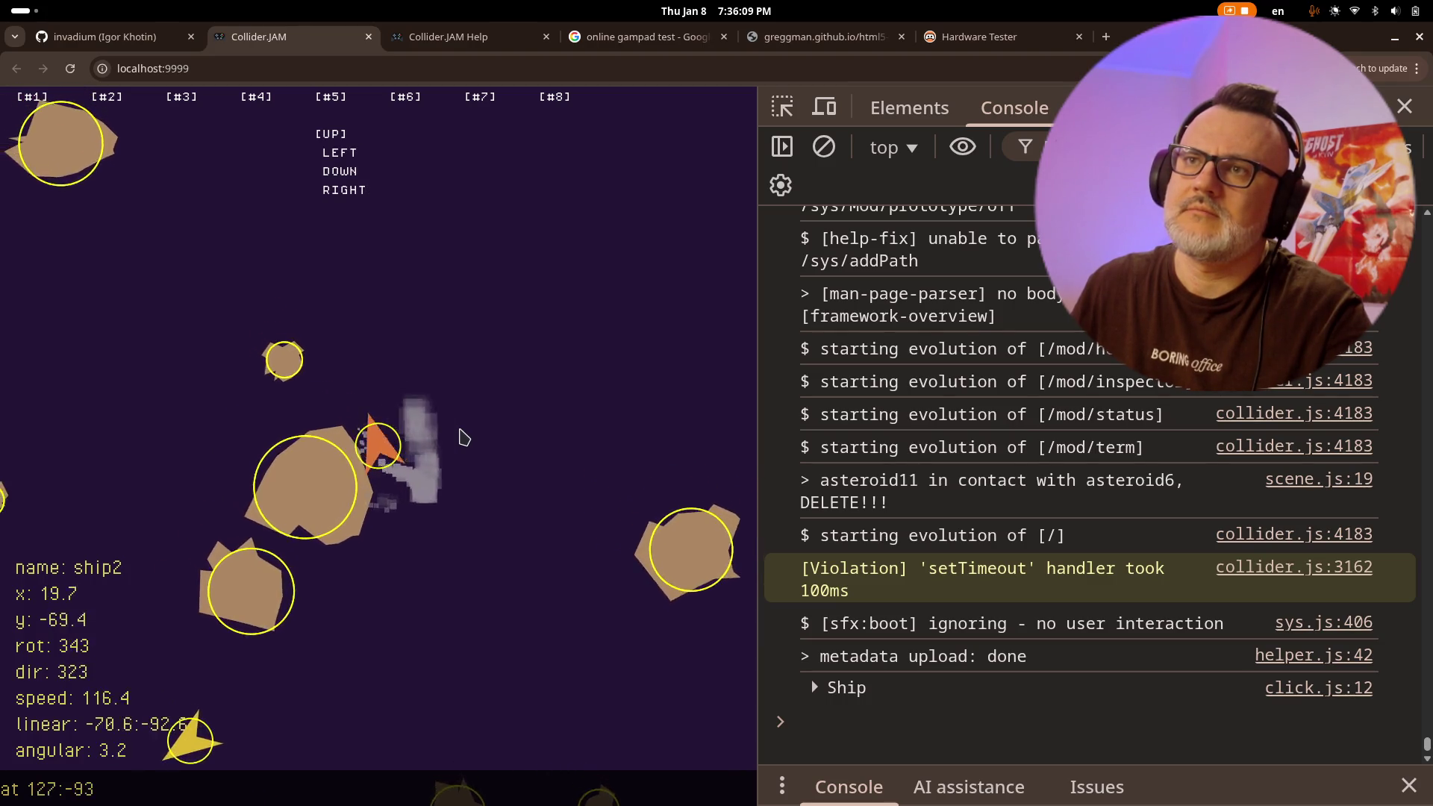
pyautogui.press('Left')
pyautogui.press('Left')
pyautogui.press('Up')
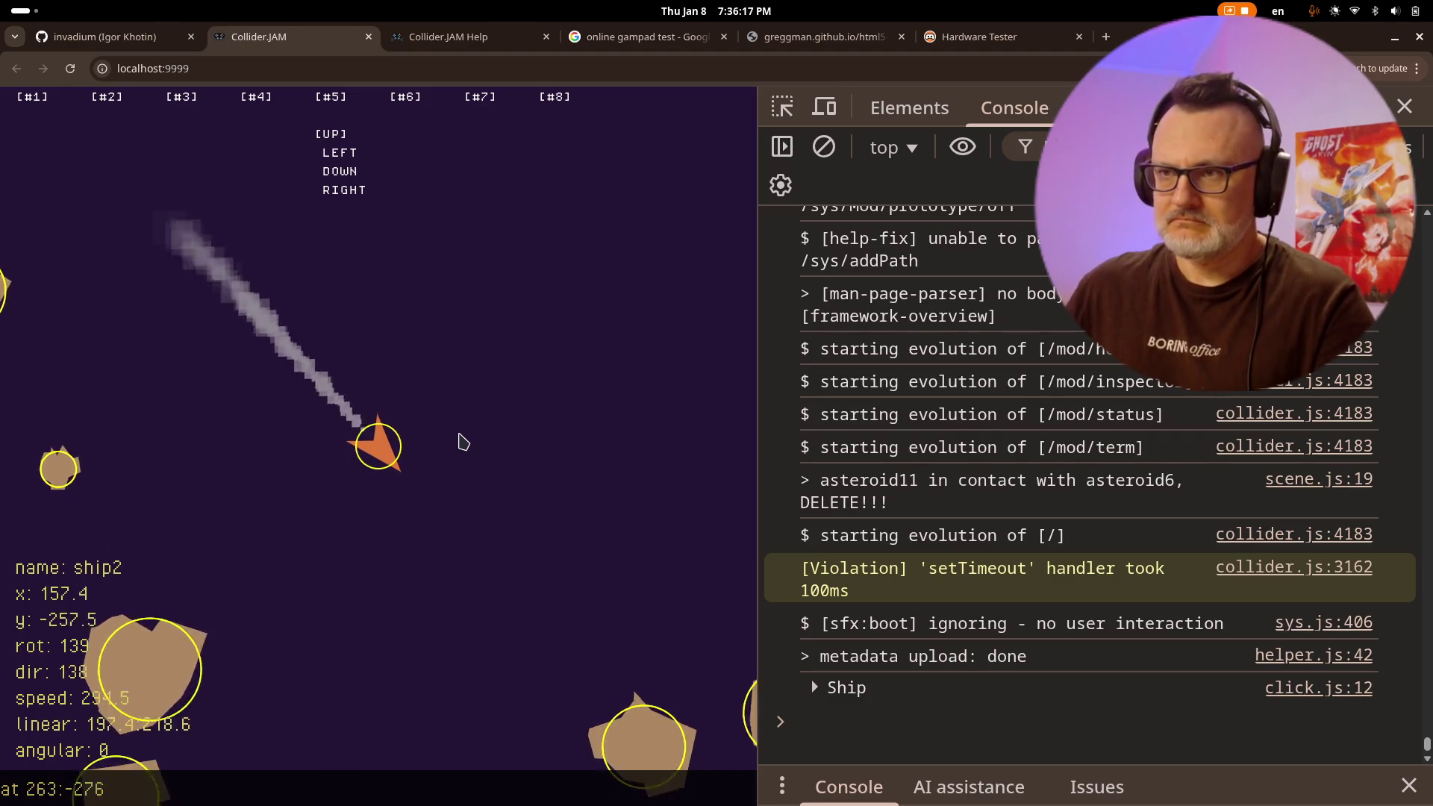
pyautogui.press('Left')
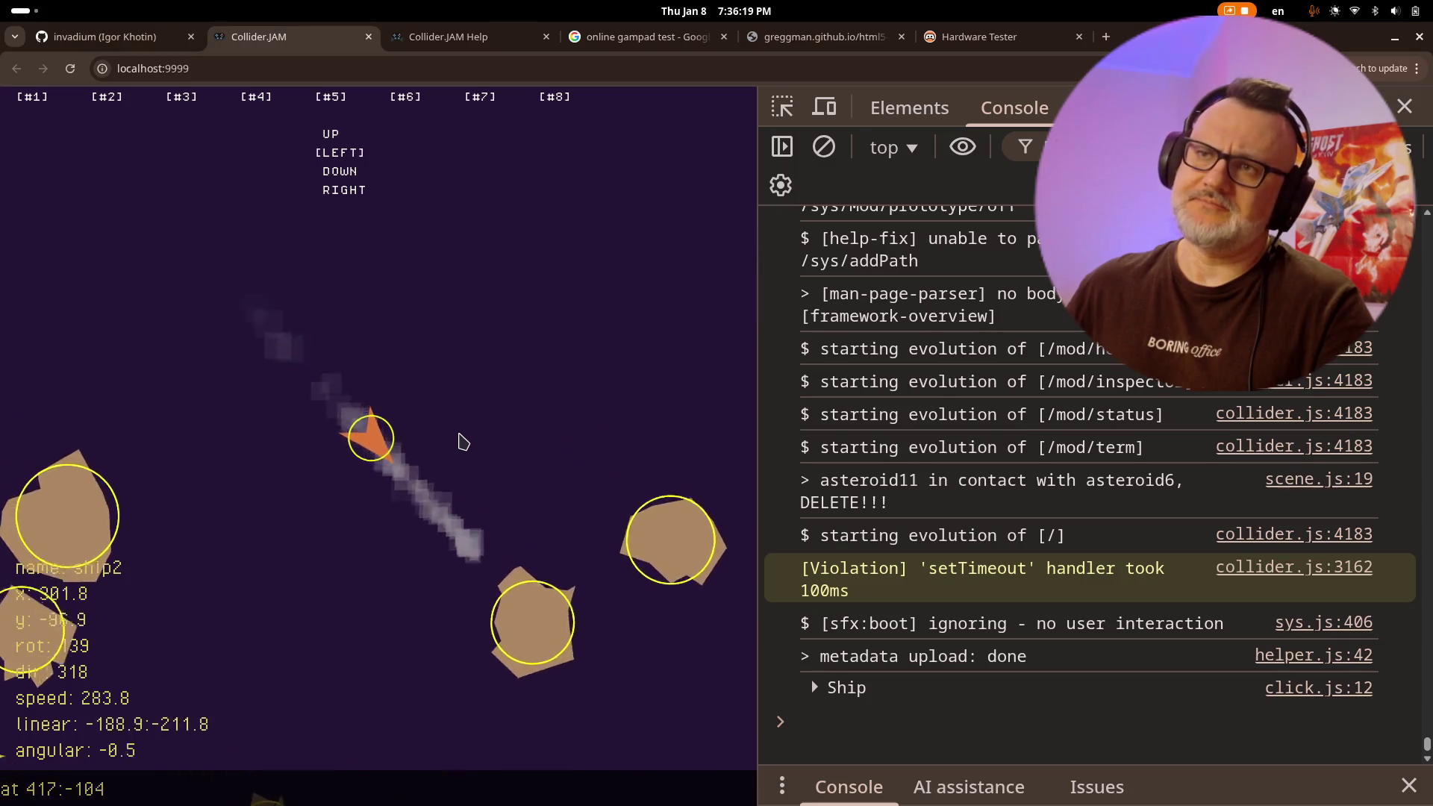
pyautogui.press('Right')
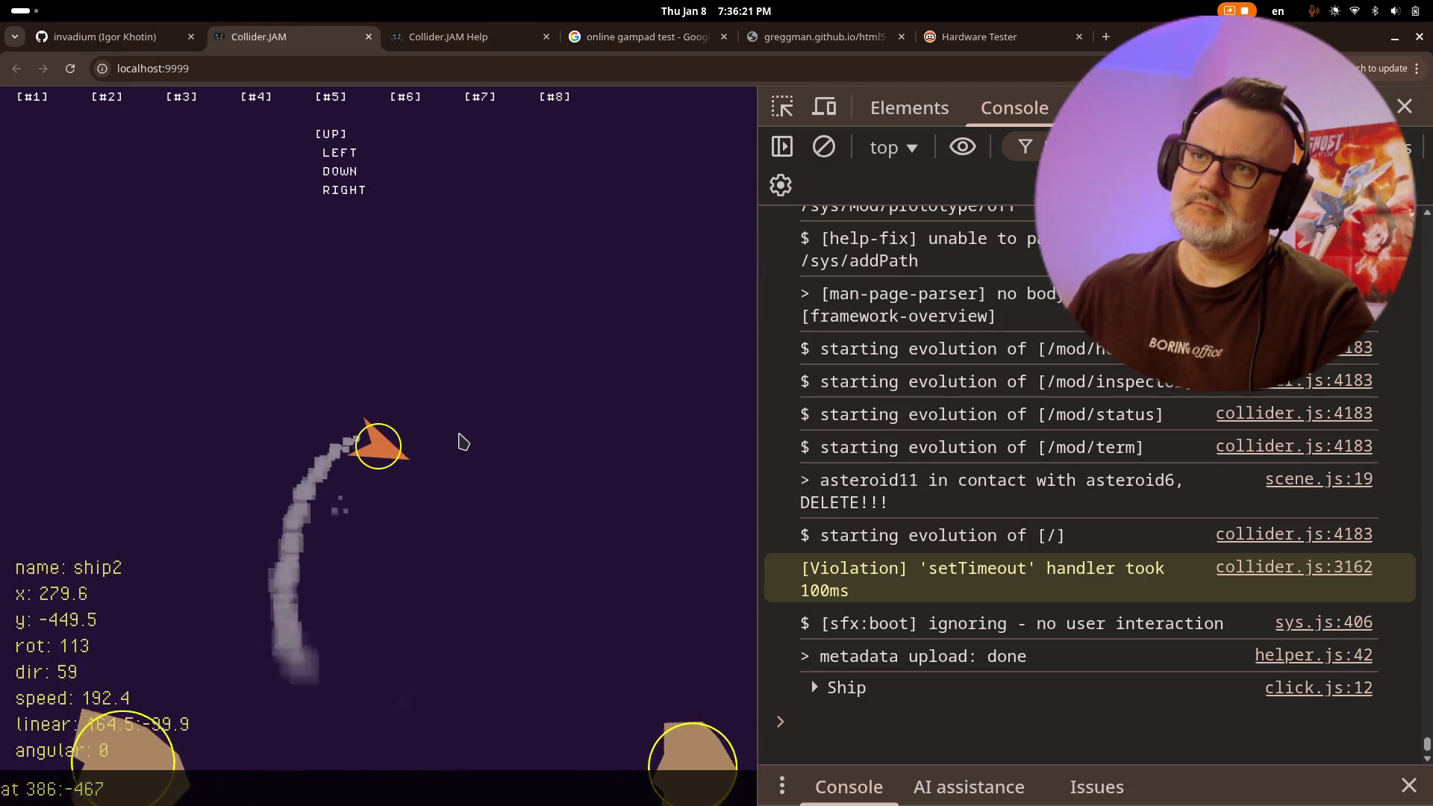
pyautogui.press('Left')
pyautogui.press('Right')
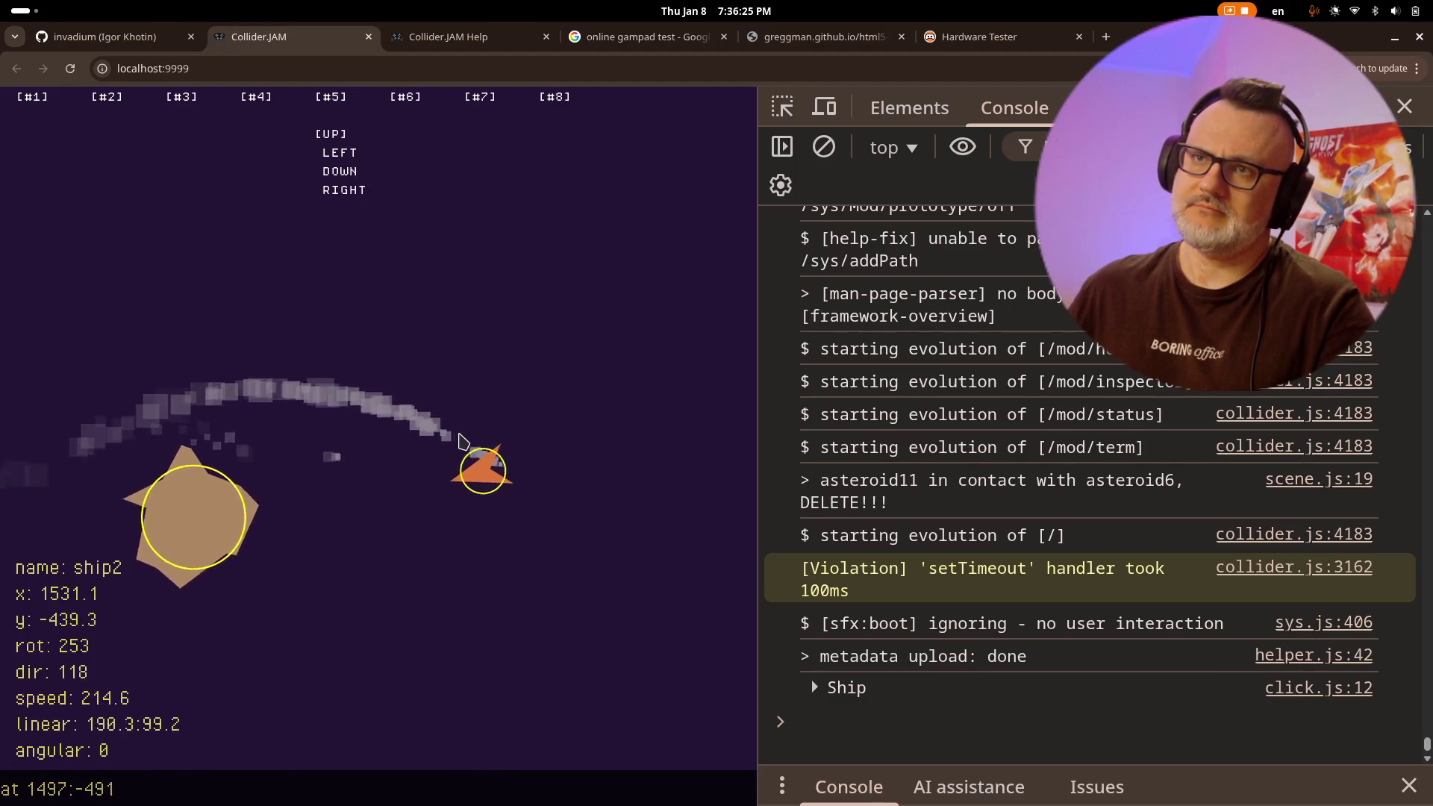
pyautogui.press('Right')
pyautogui.press('Right')
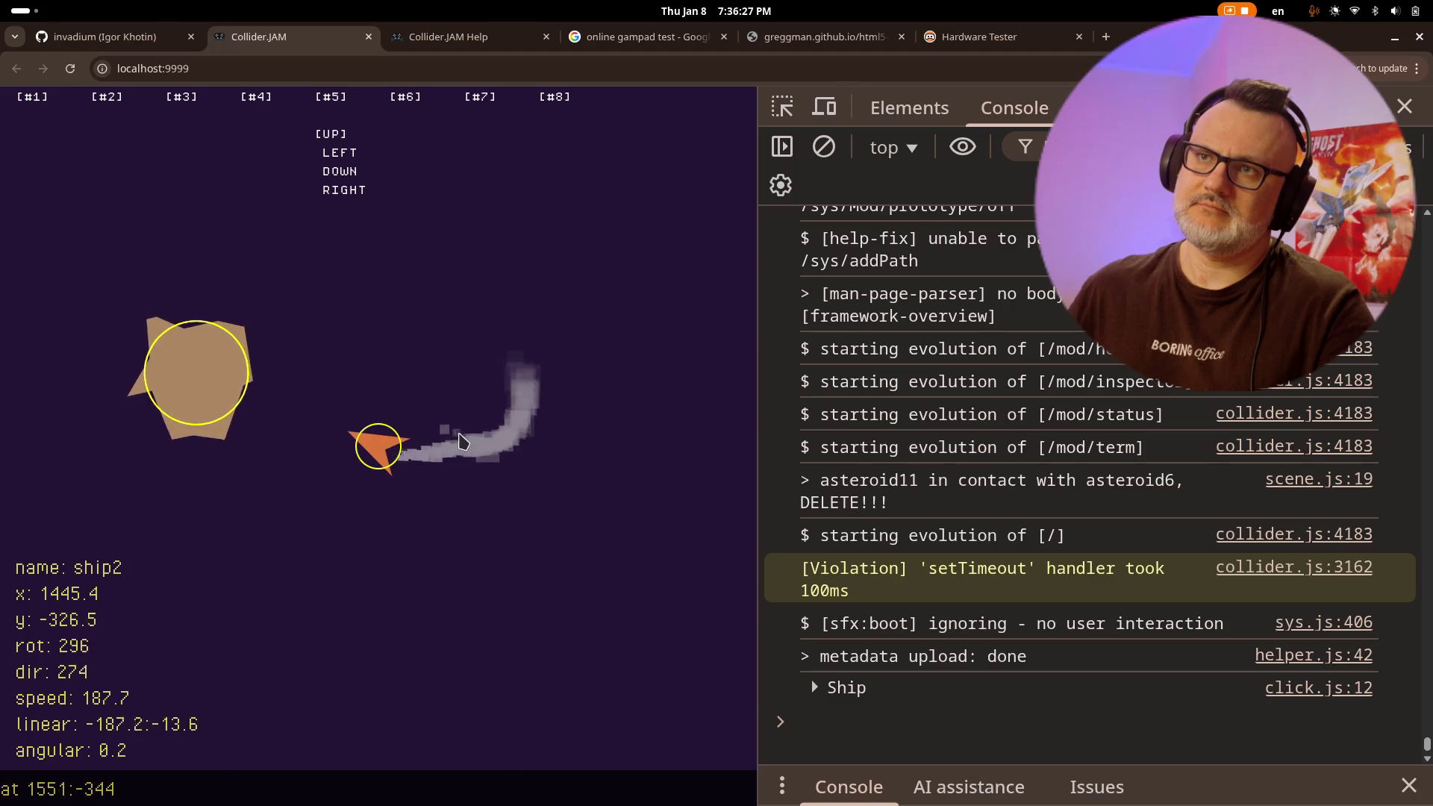
pyautogui.press('Up')
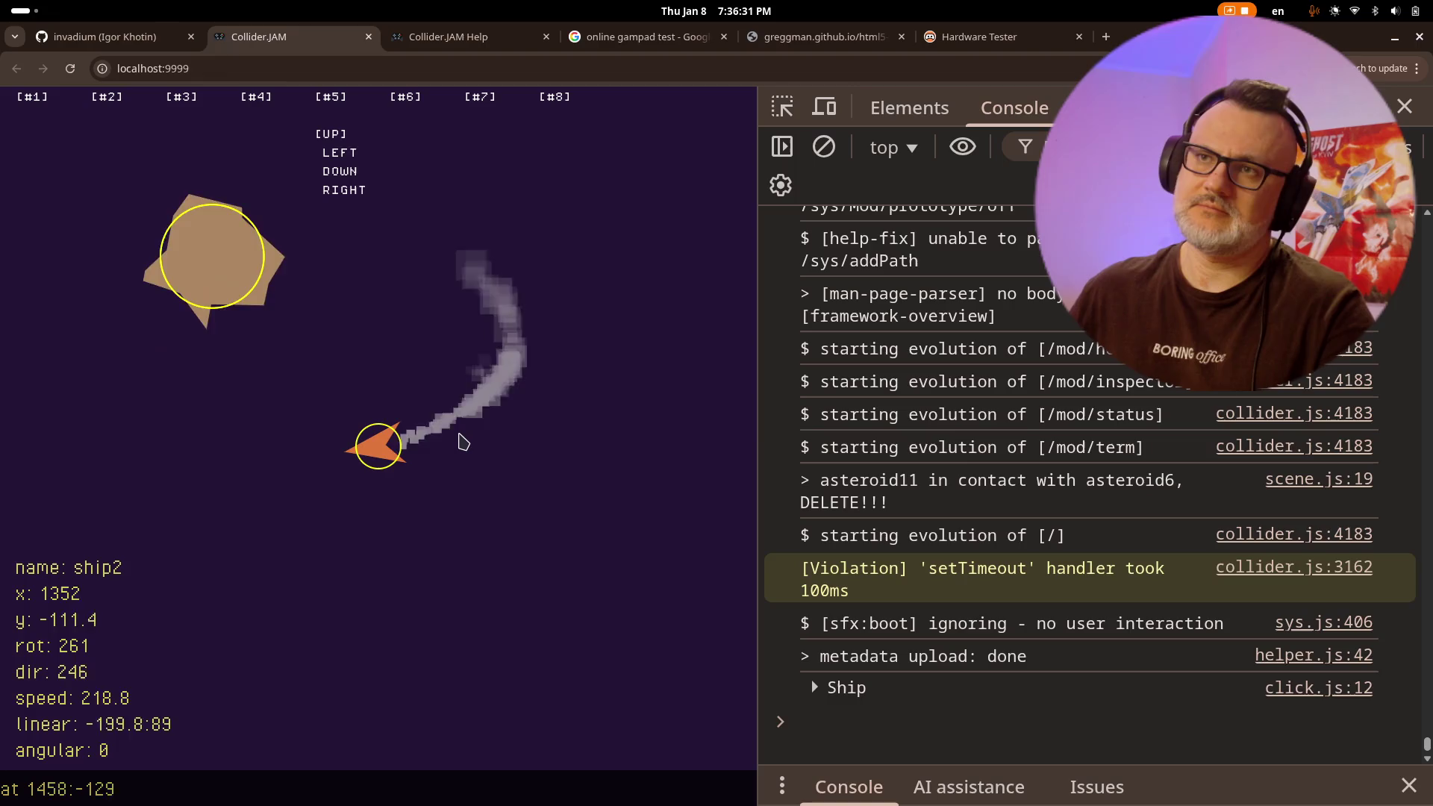
# - Keep turning and thrusting ship2 until it flies at speed 165.5 near x 606.9, y -1138.8
pyautogui.press('Left')
pyautogui.press('Right')
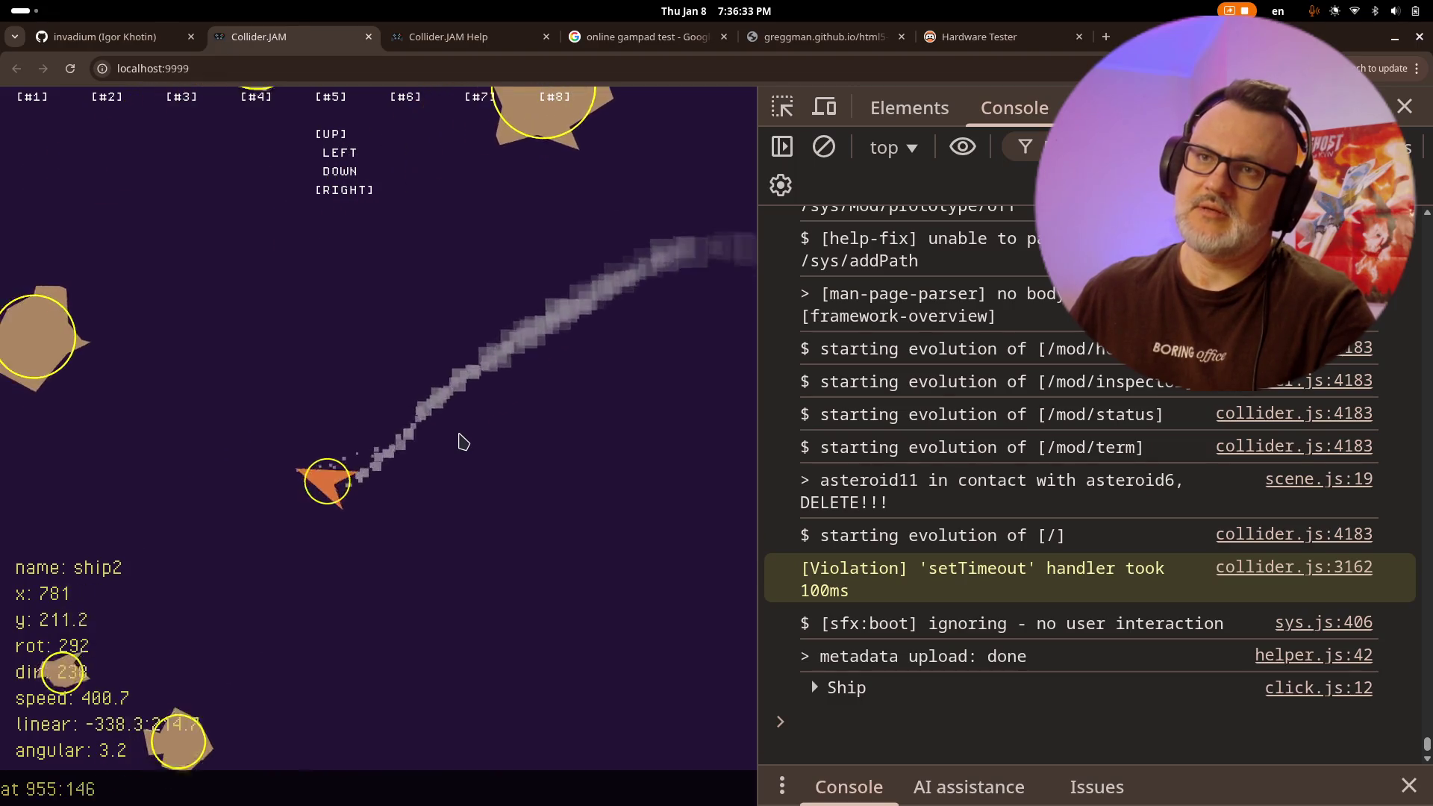
pyautogui.press('Left')
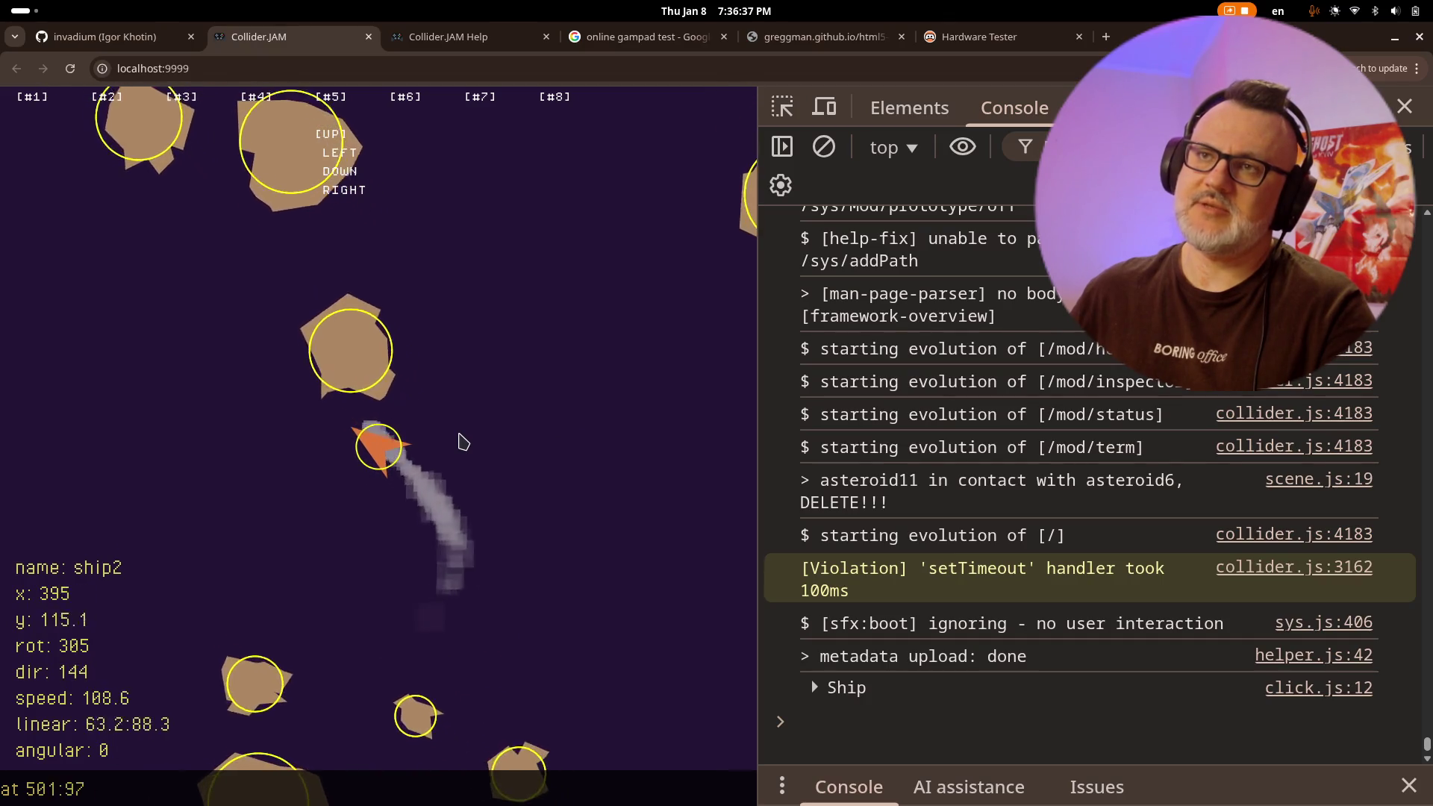
pyautogui.press('Left')
pyautogui.press('Right')
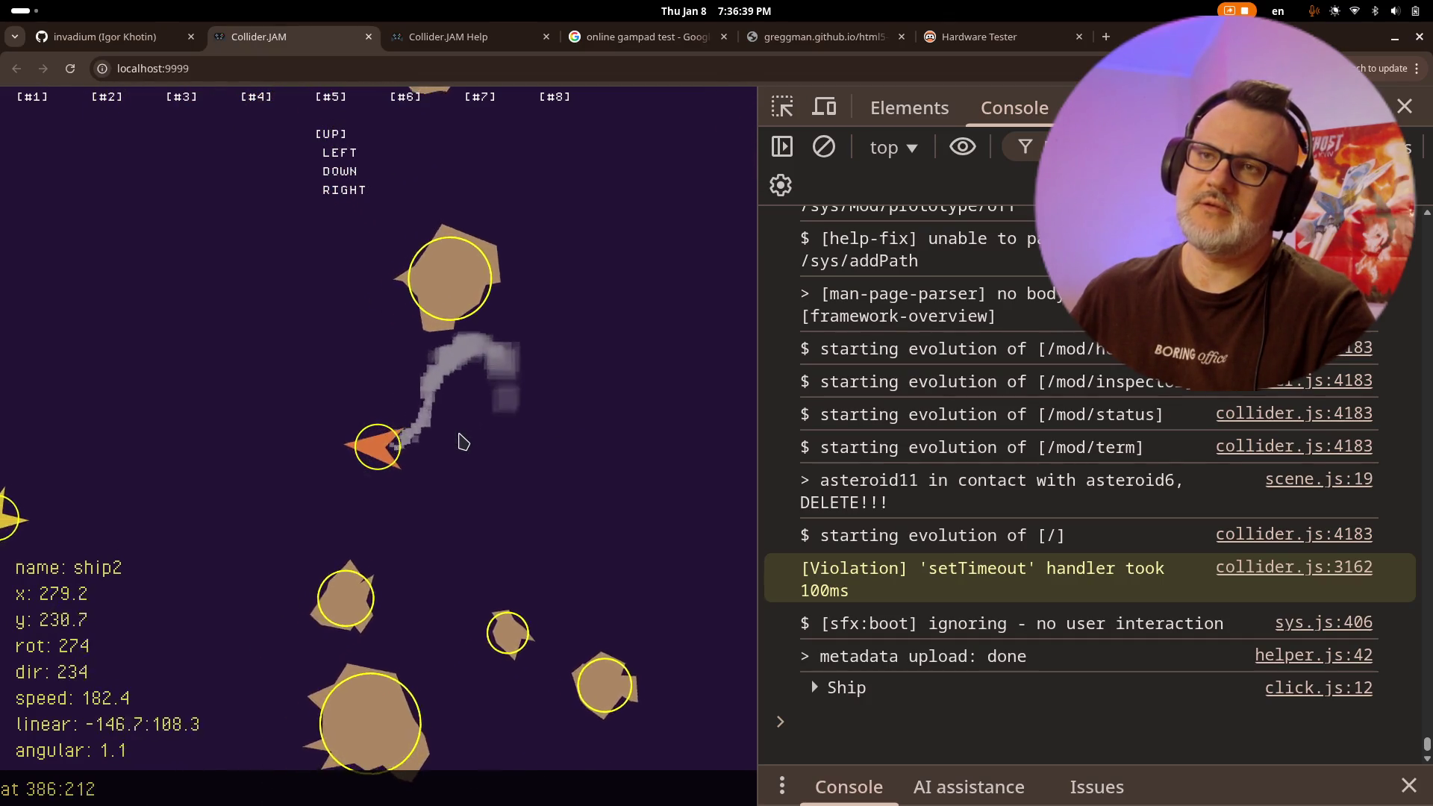
pyautogui.press('Right')
pyautogui.press('Right')
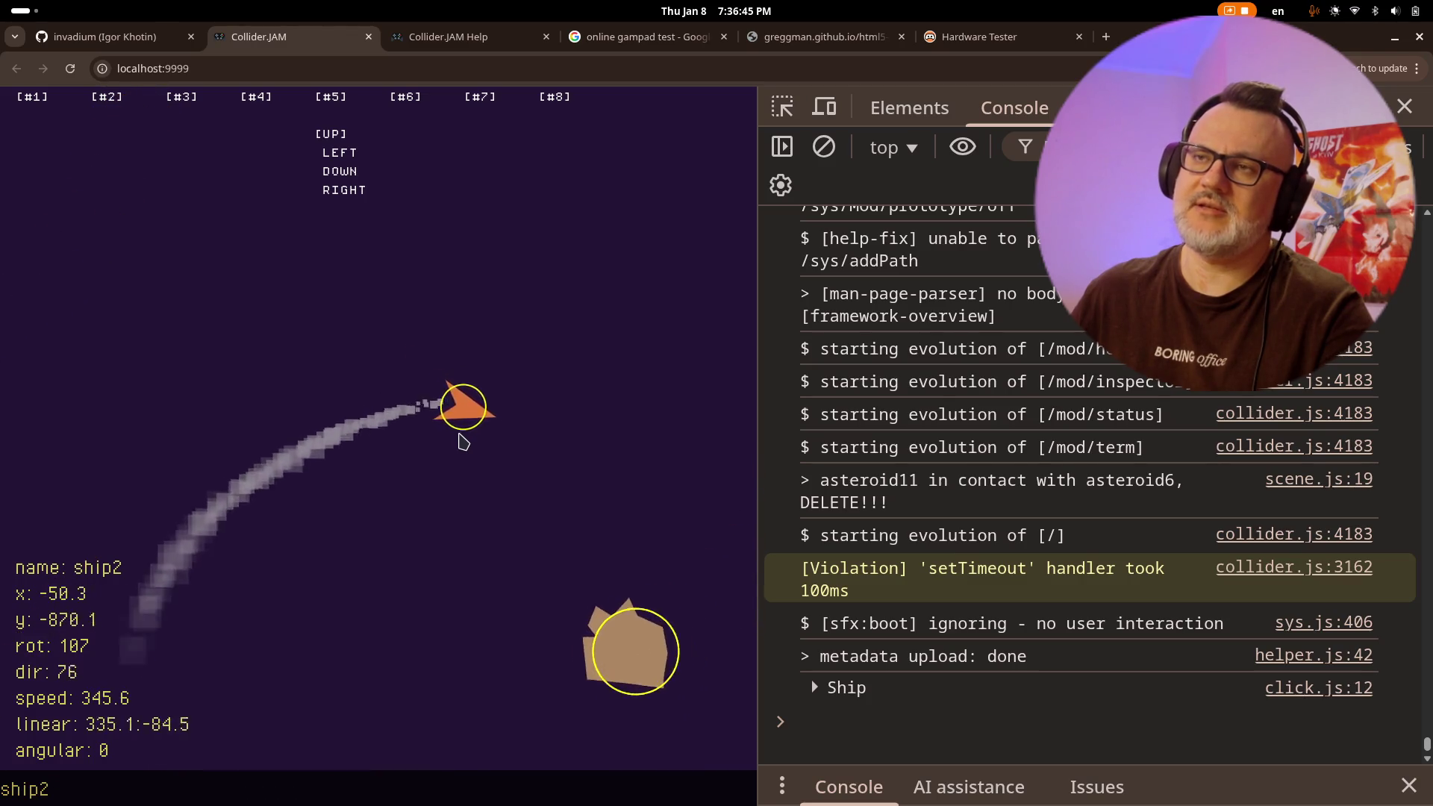
pyautogui.press('Right')
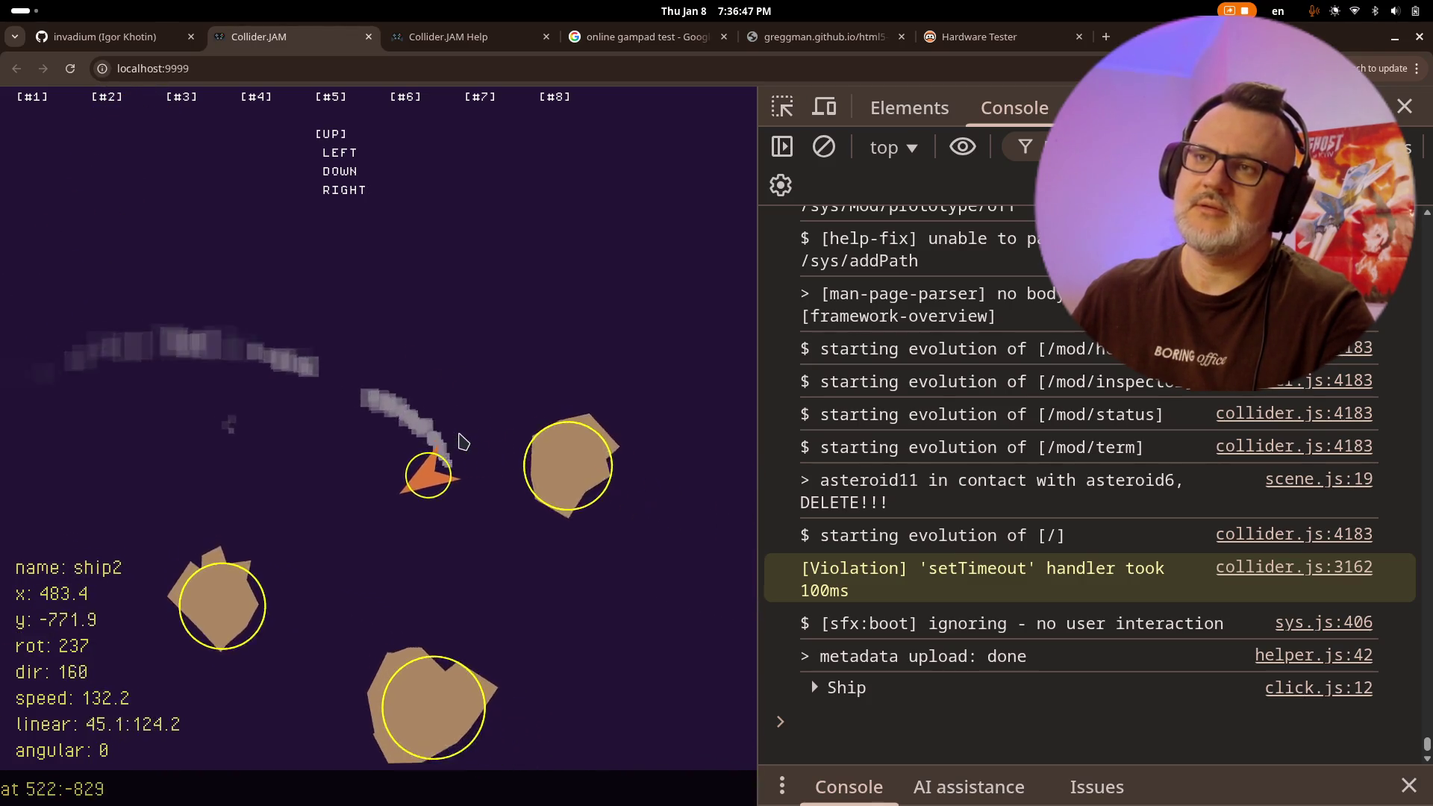
pyautogui.press('Left')
pyautogui.press('Right')
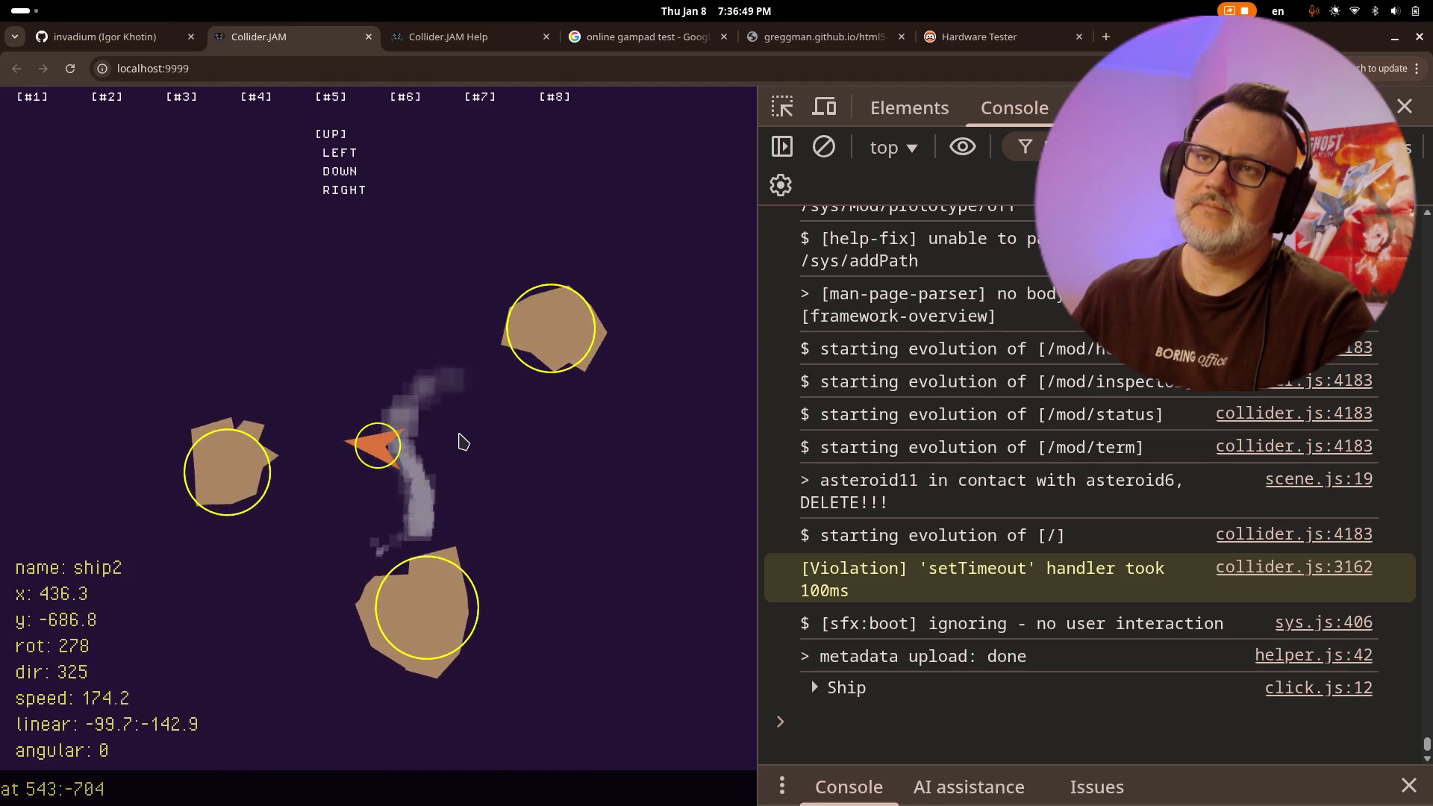
pyautogui.press('Left')
pyautogui.press('Up')
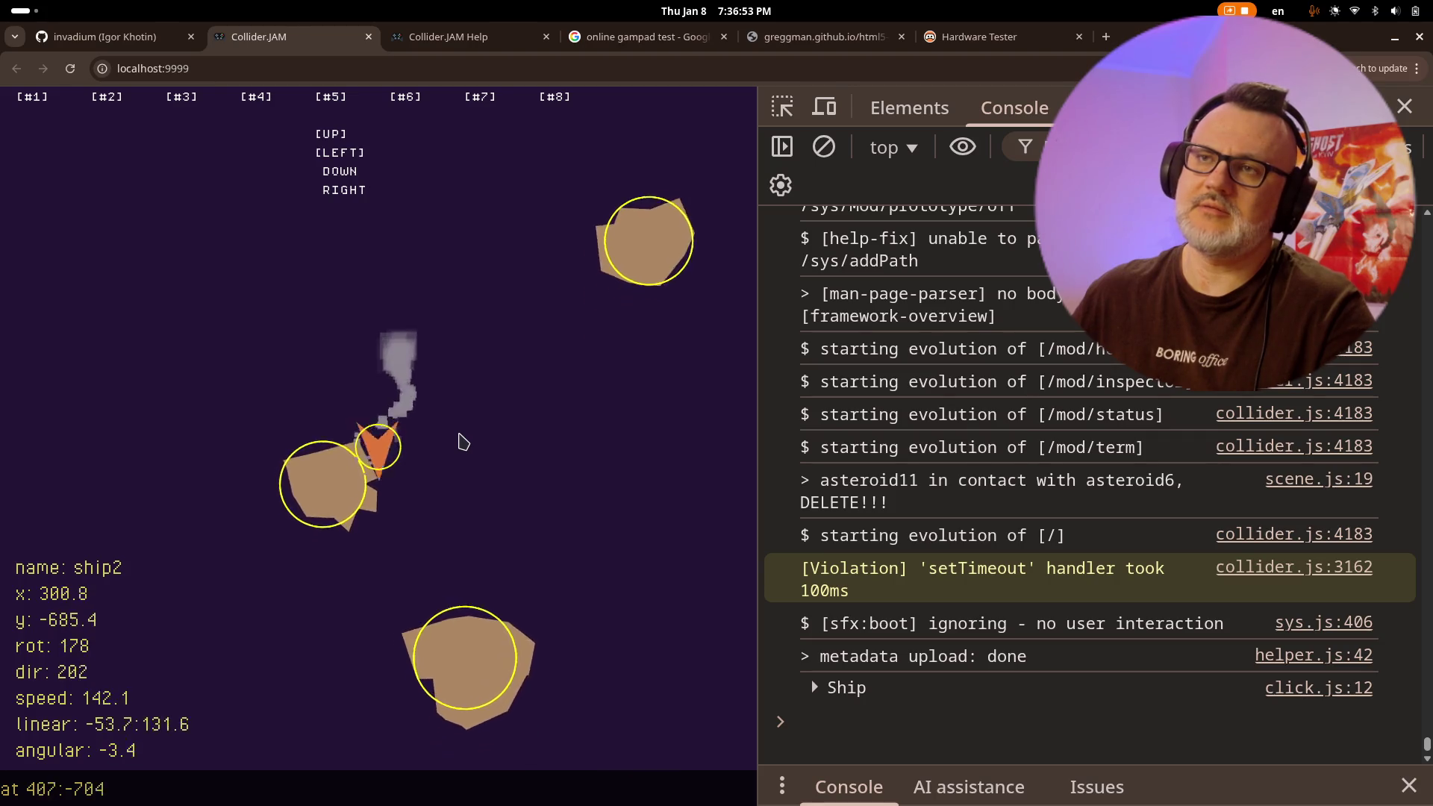
pyautogui.press('Left')
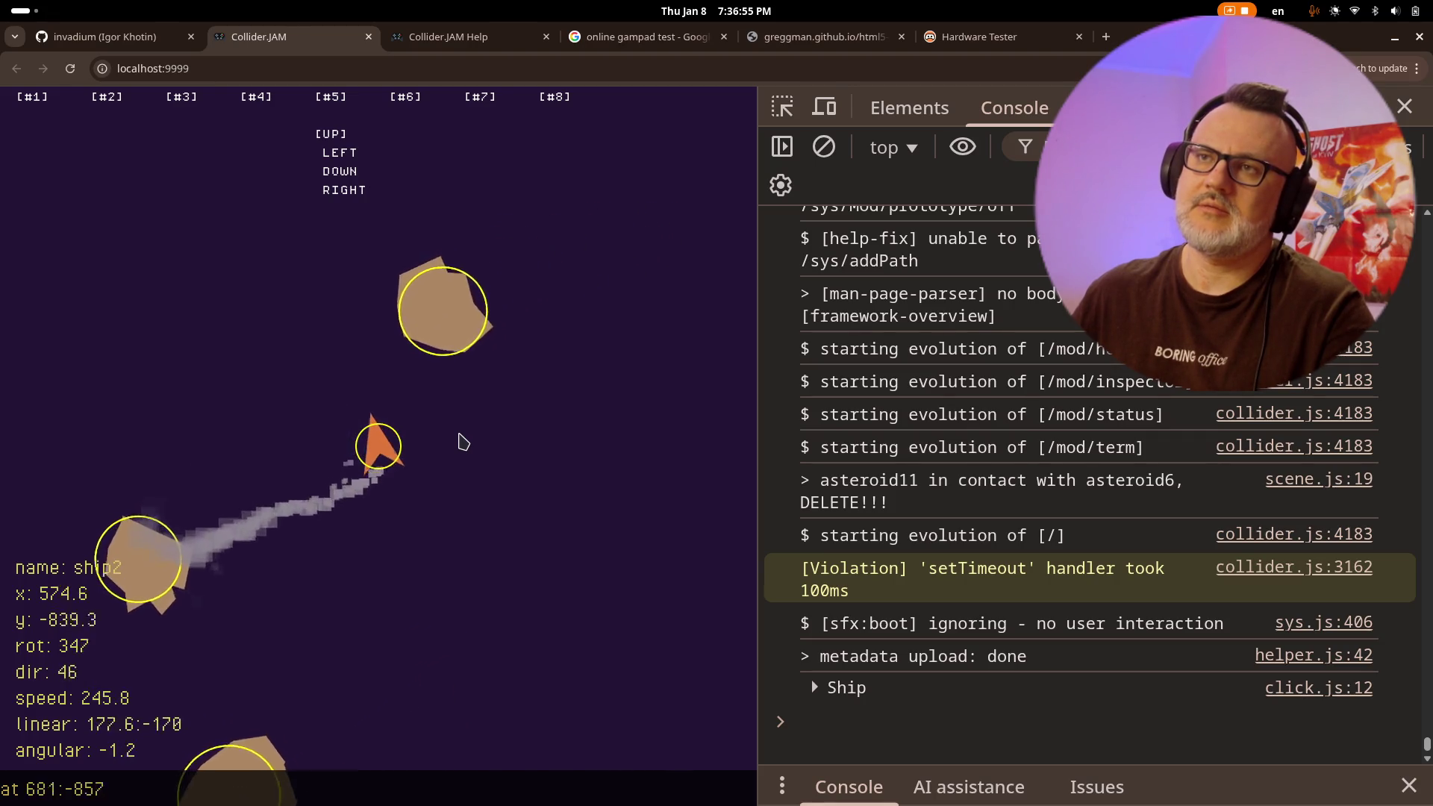
pyautogui.press('Right')
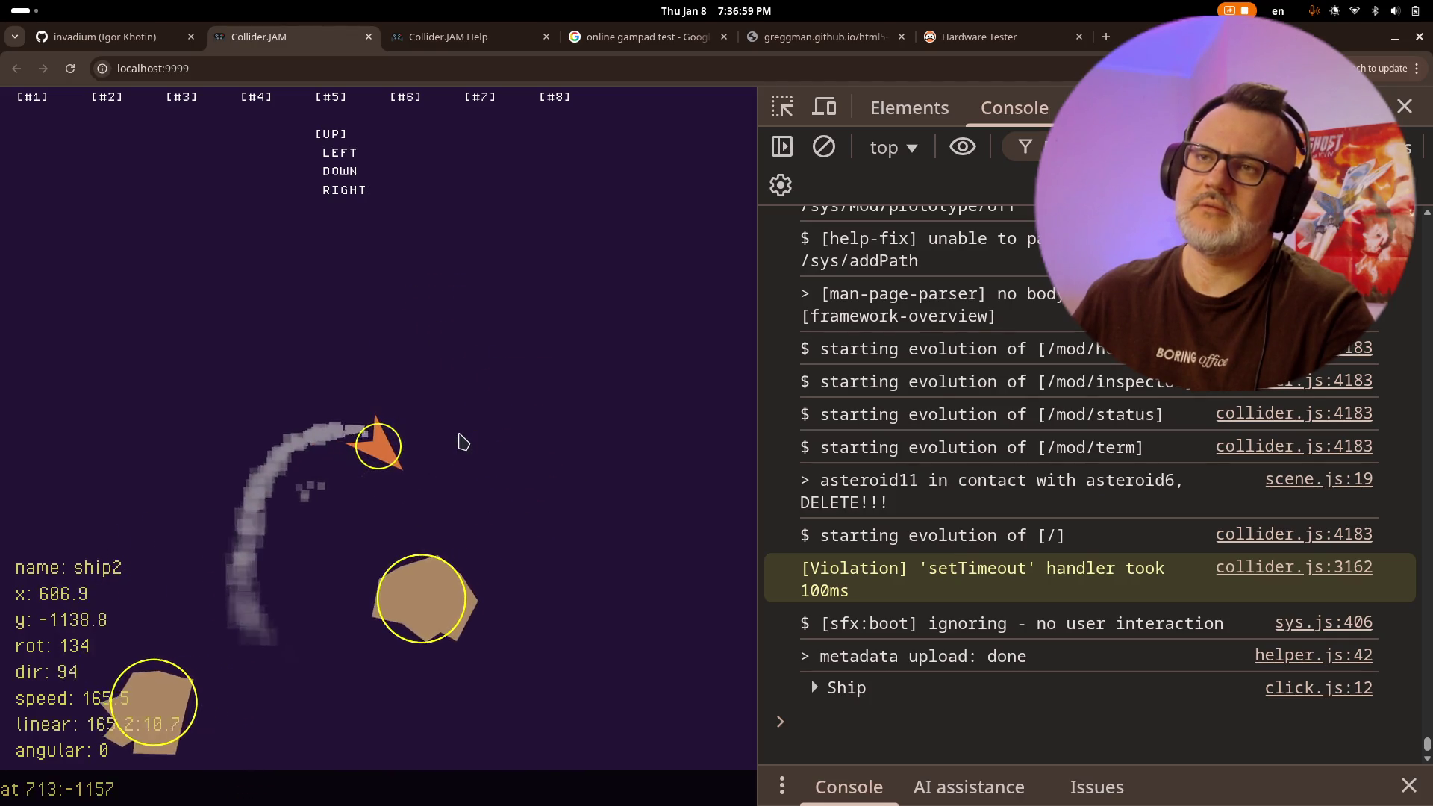
# - Steer ship2 along curves among the asteroids, alternating left and right turns
pyautogui.press('Right')
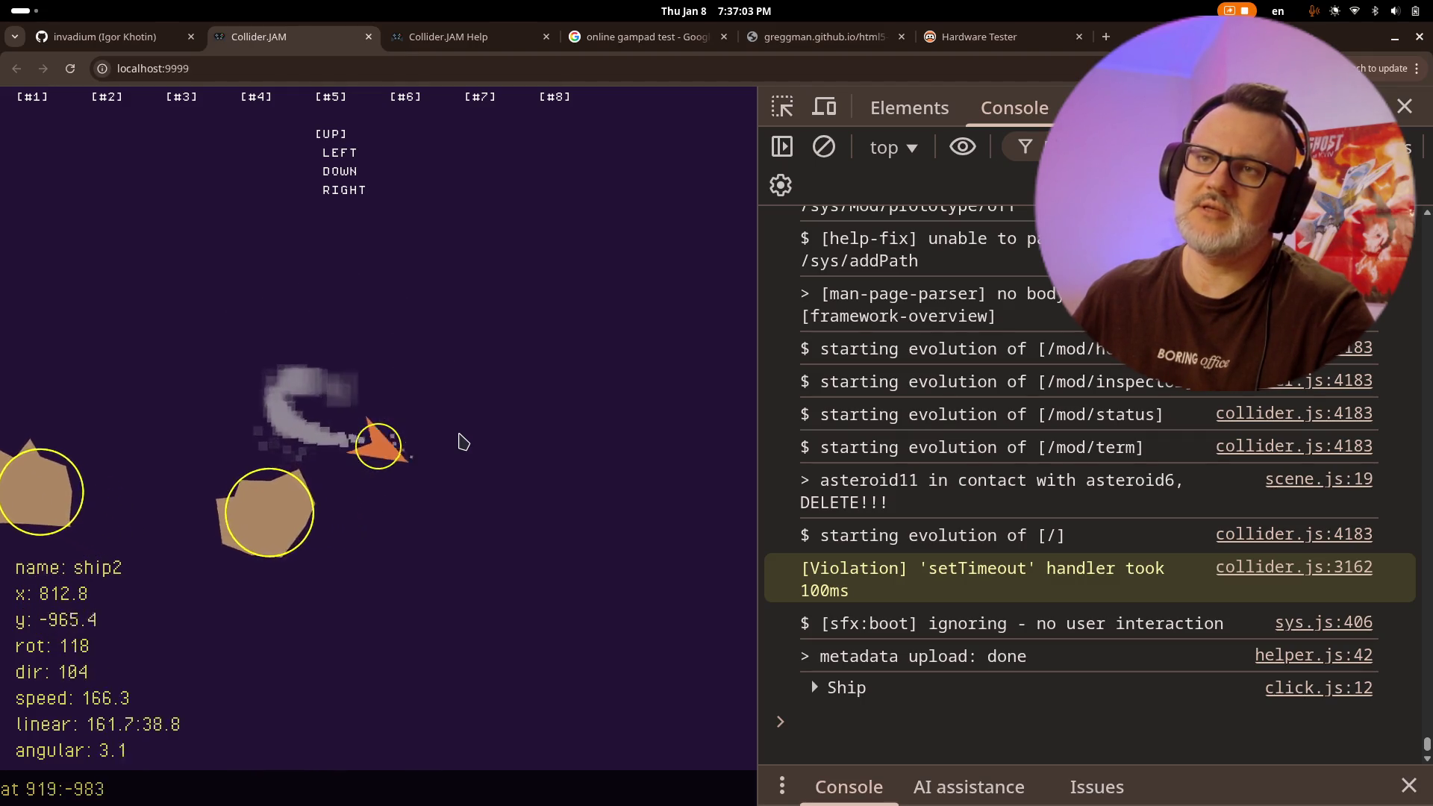
pyautogui.press('Left')
pyautogui.press('Left')
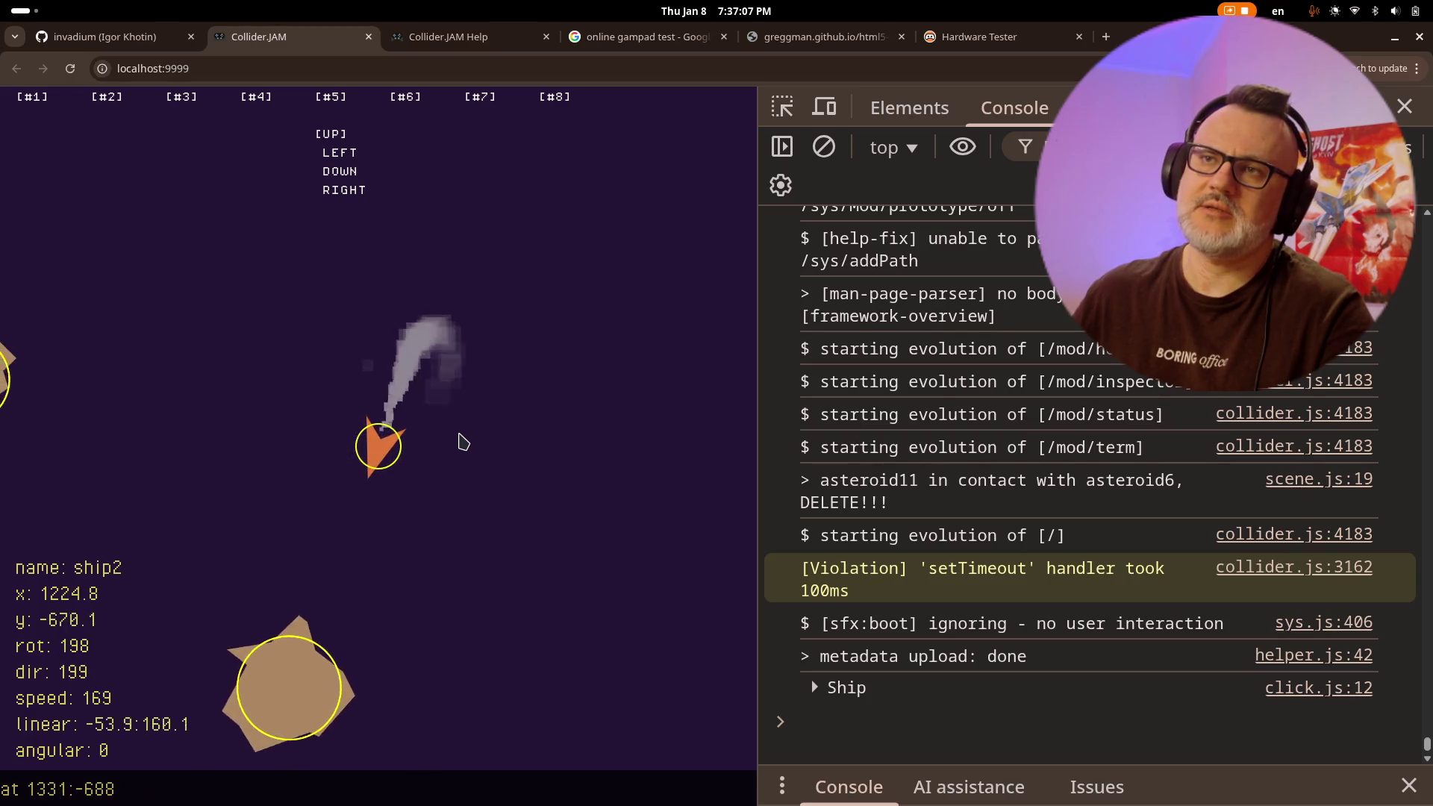
pyautogui.press('Left')
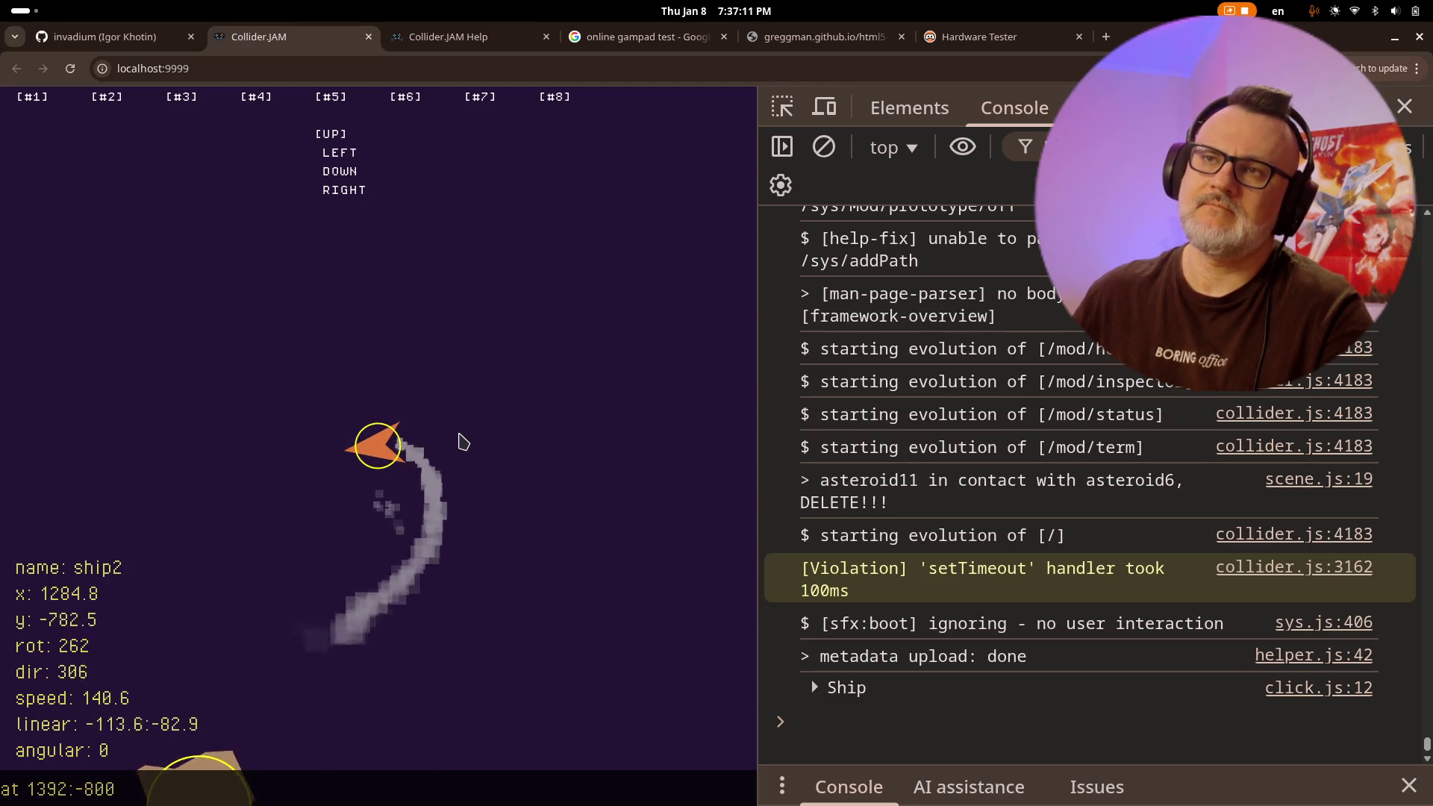
pyautogui.press('Right')
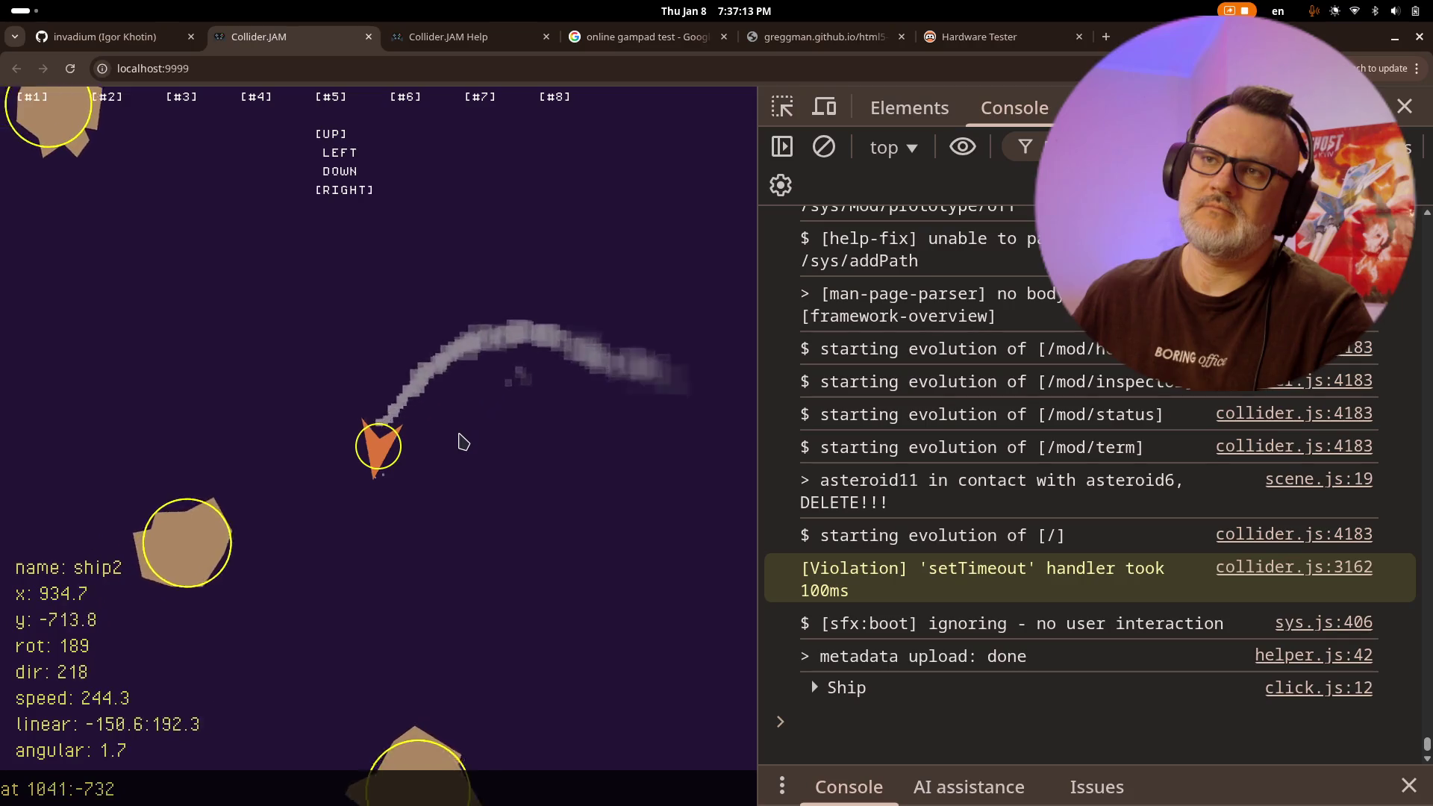
pyautogui.press('Left')
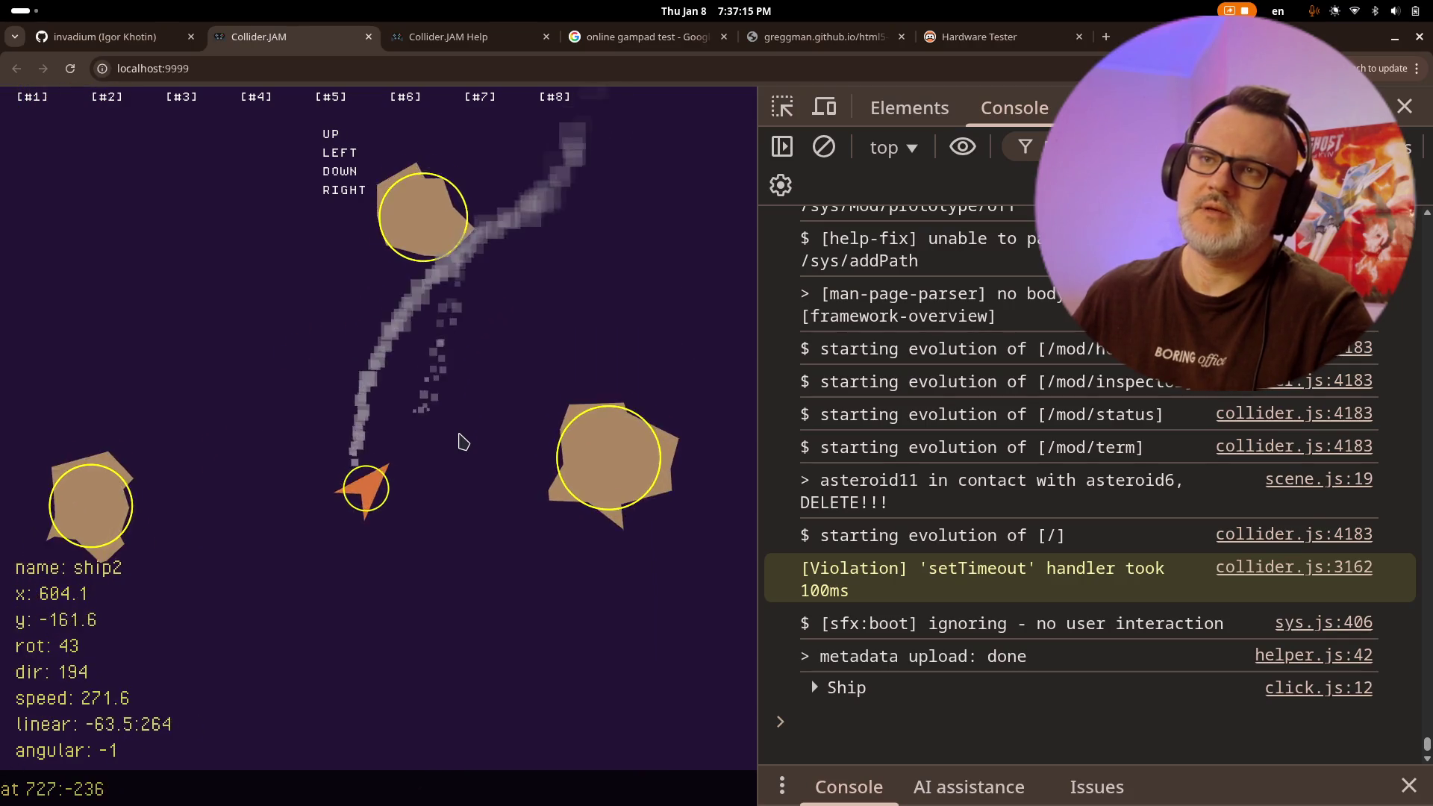
pyautogui.press('Right')
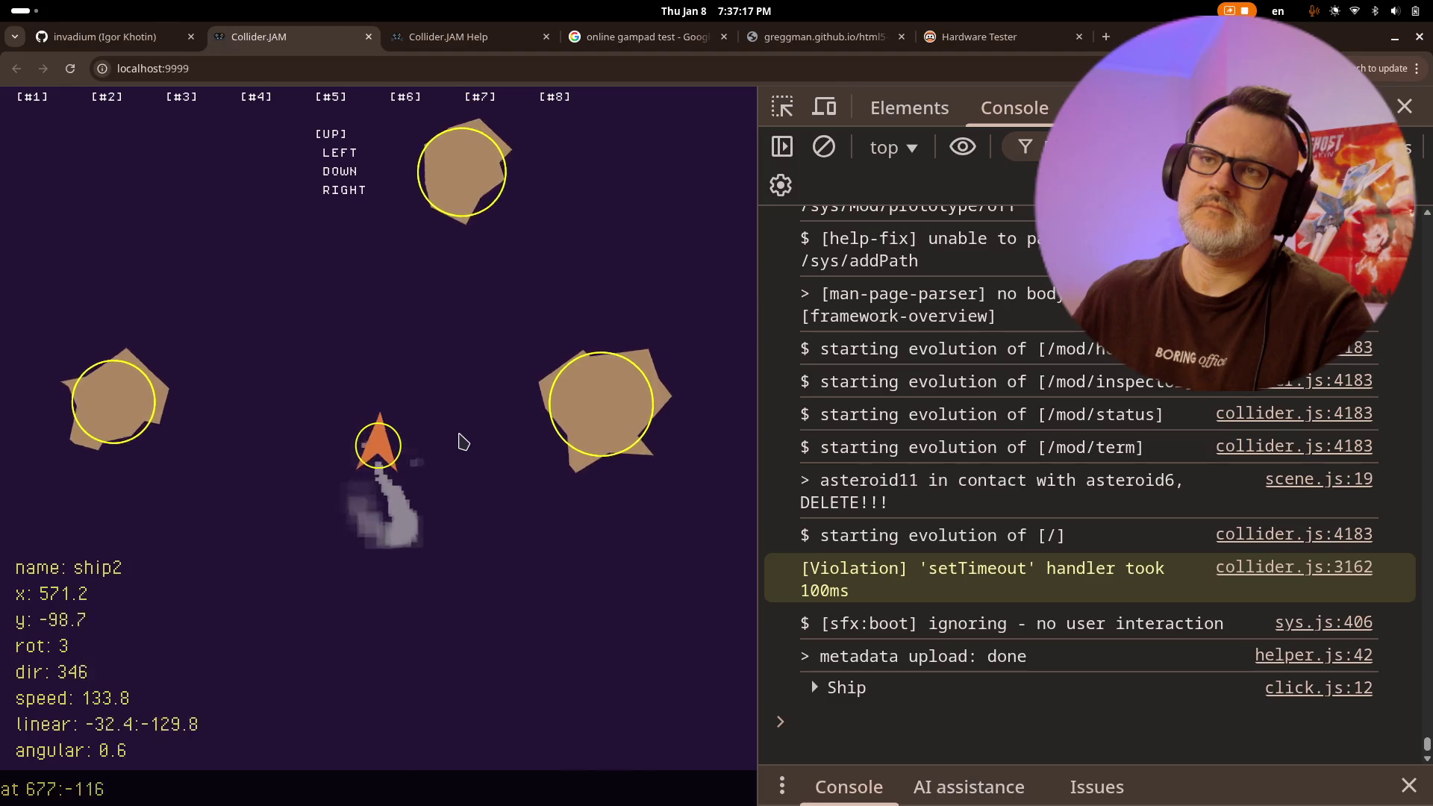
pyautogui.press('Left')
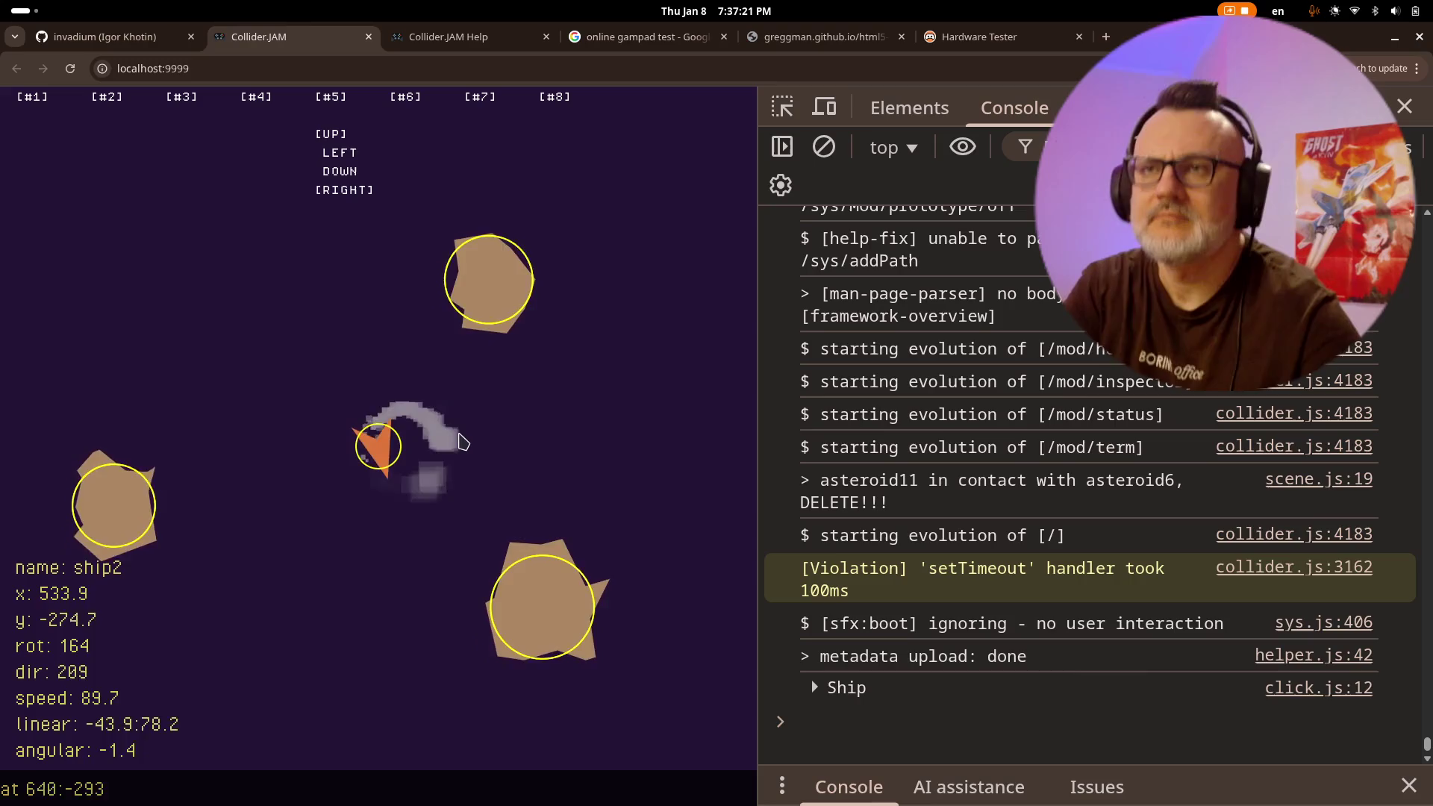
pyautogui.press('Right')
pyautogui.press('Right')
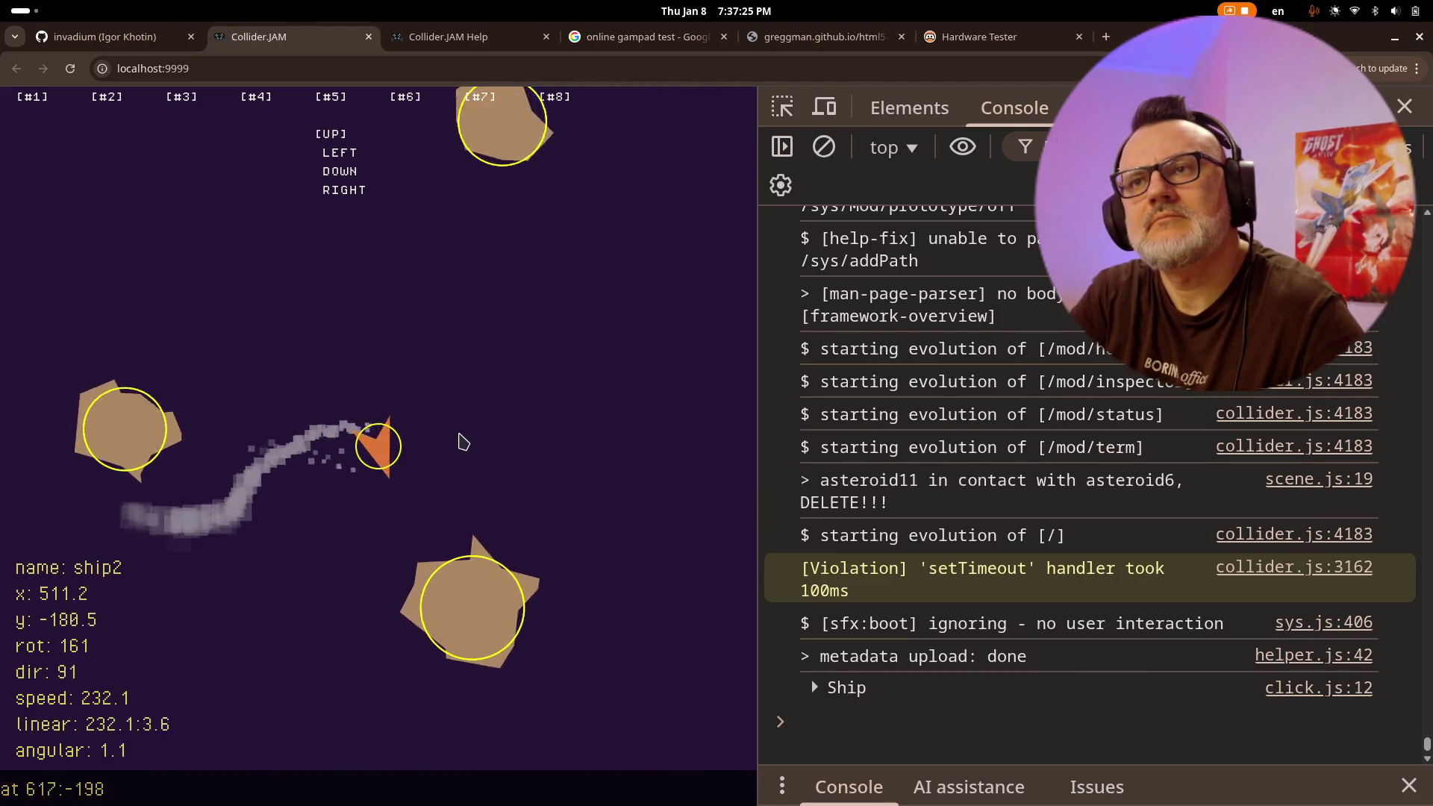
pyautogui.press('Right')
pyautogui.press('Left')
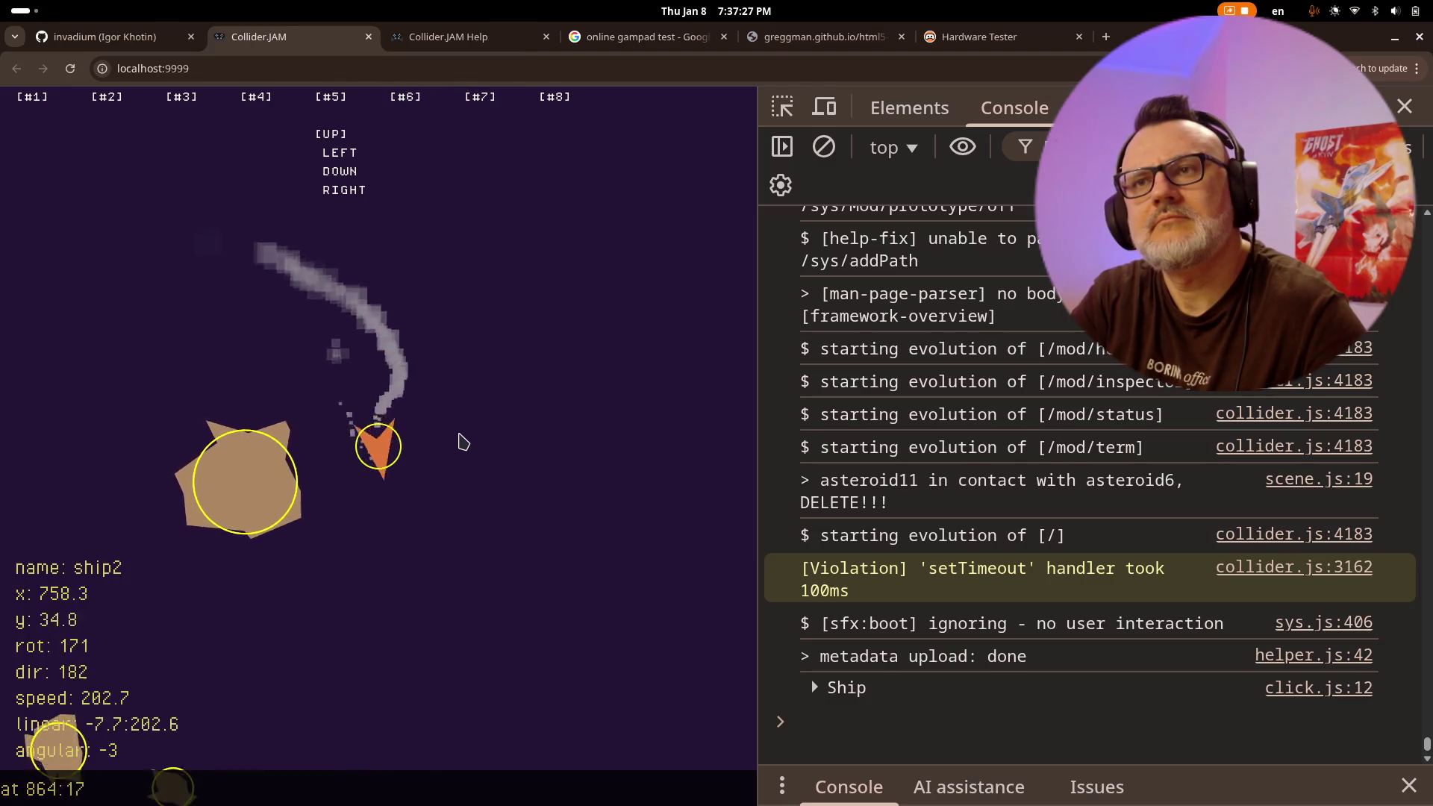
pyautogui.press('Right')
pyautogui.press('Right')
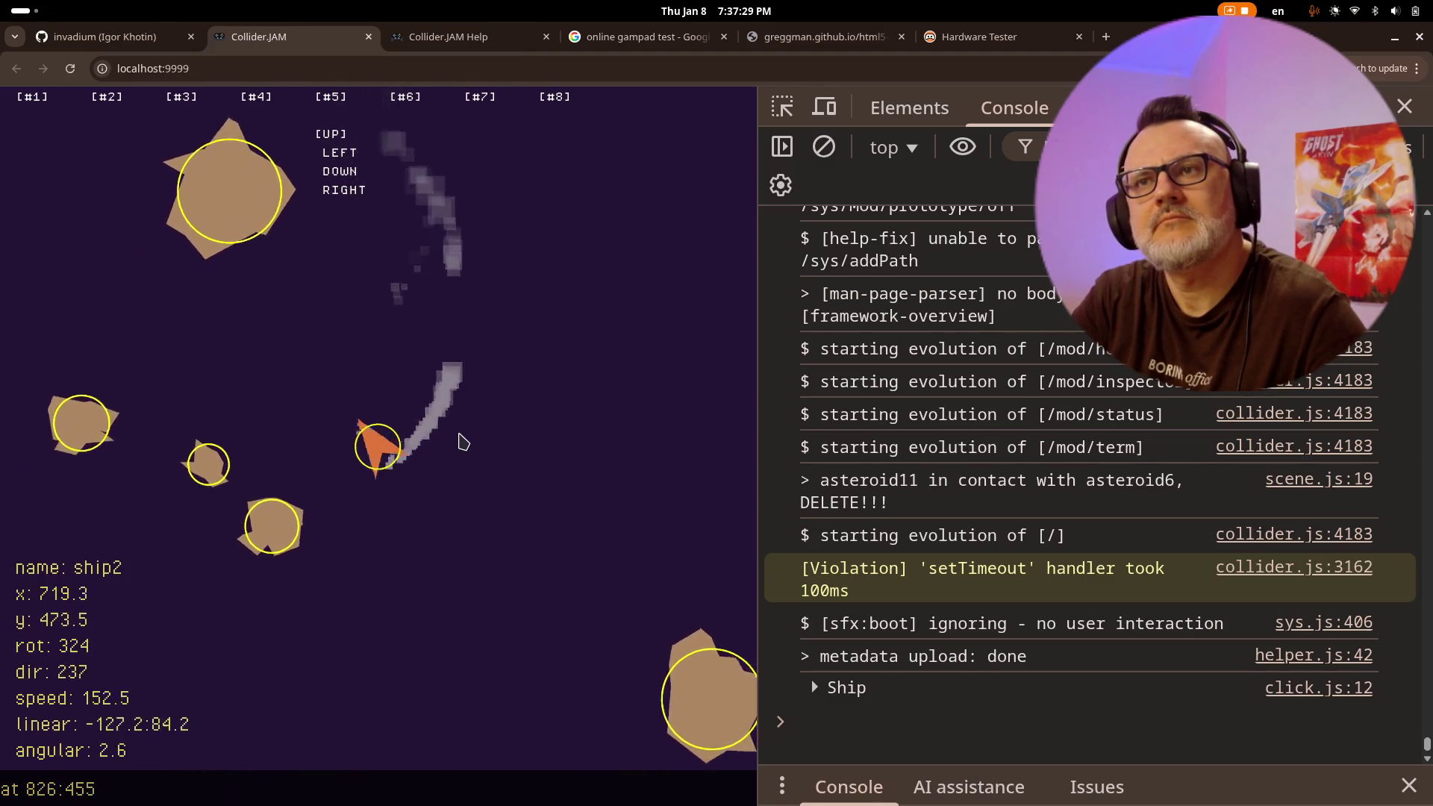
pyautogui.press('Left')
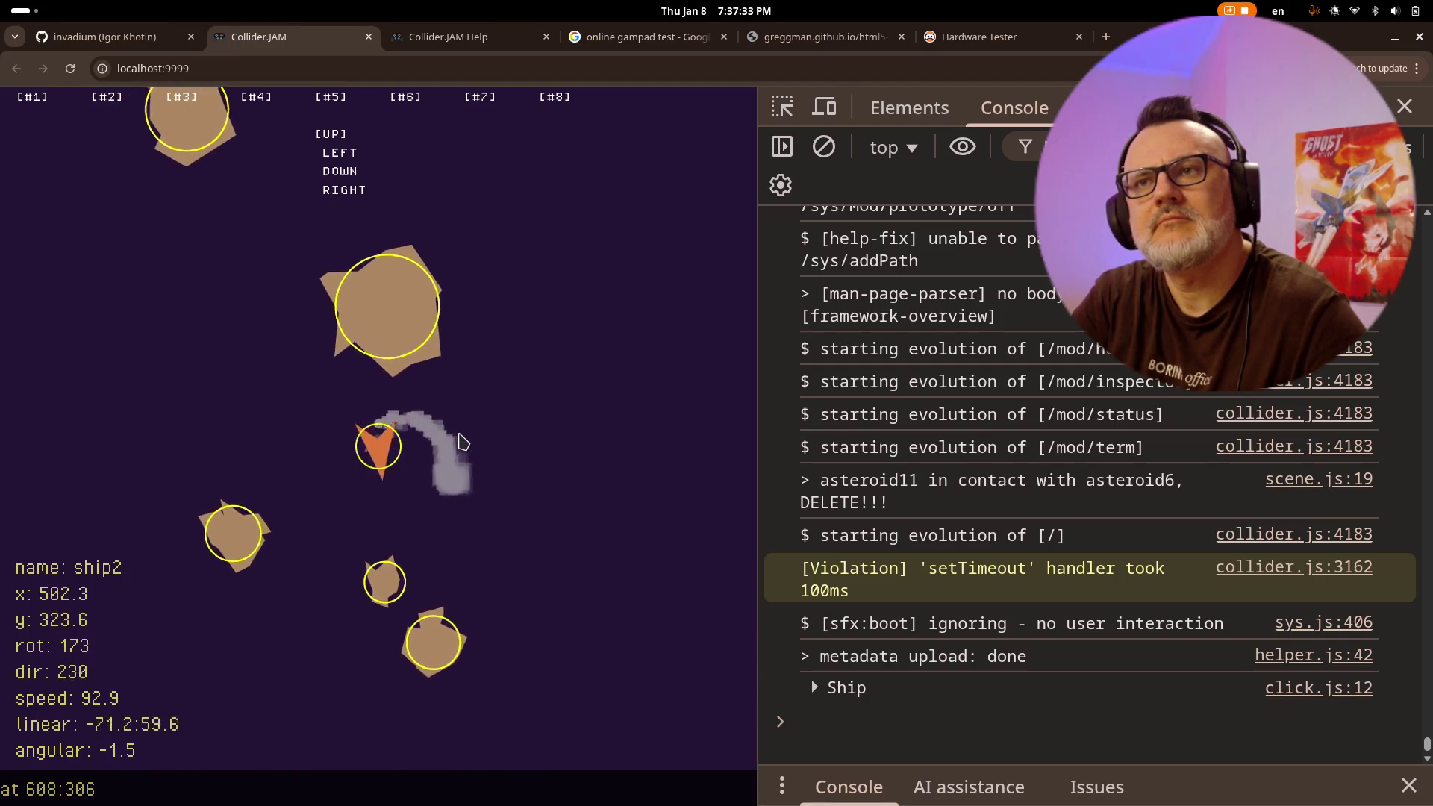
pyautogui.press('Right')
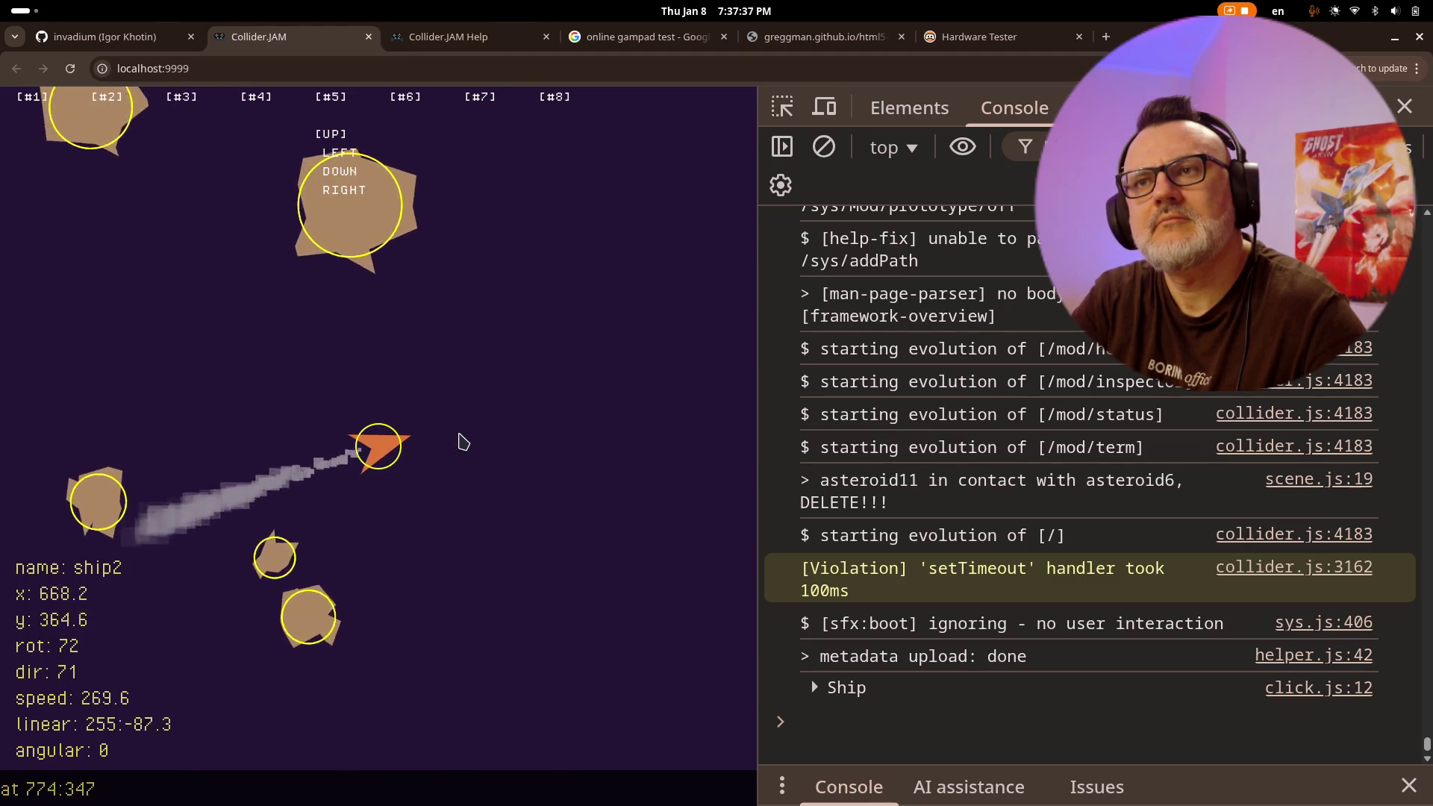
pyautogui.press('Left')
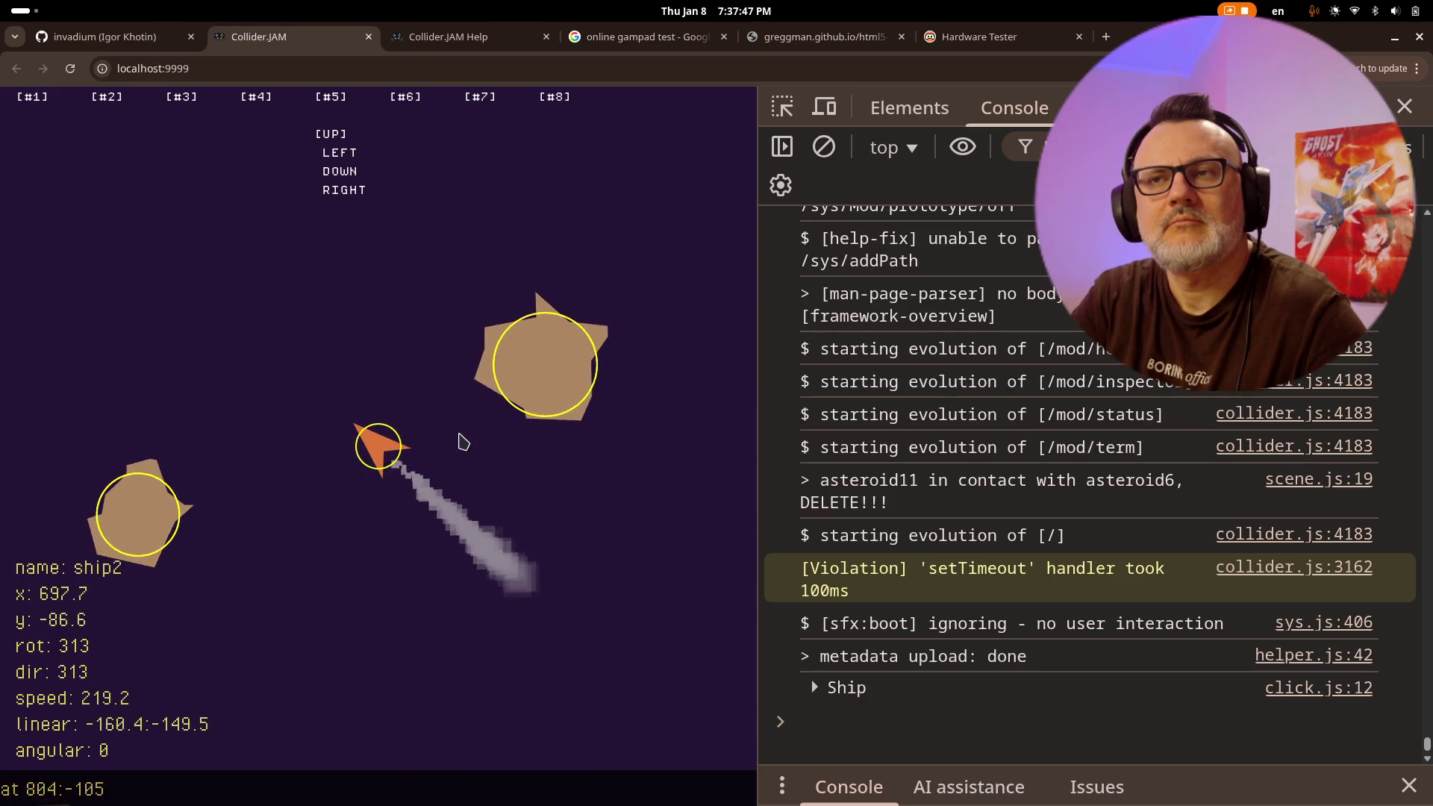
# - Thrust and spin the ship to bump asteroids, then leave the game for another browser tab
pyautogui.press('Left')
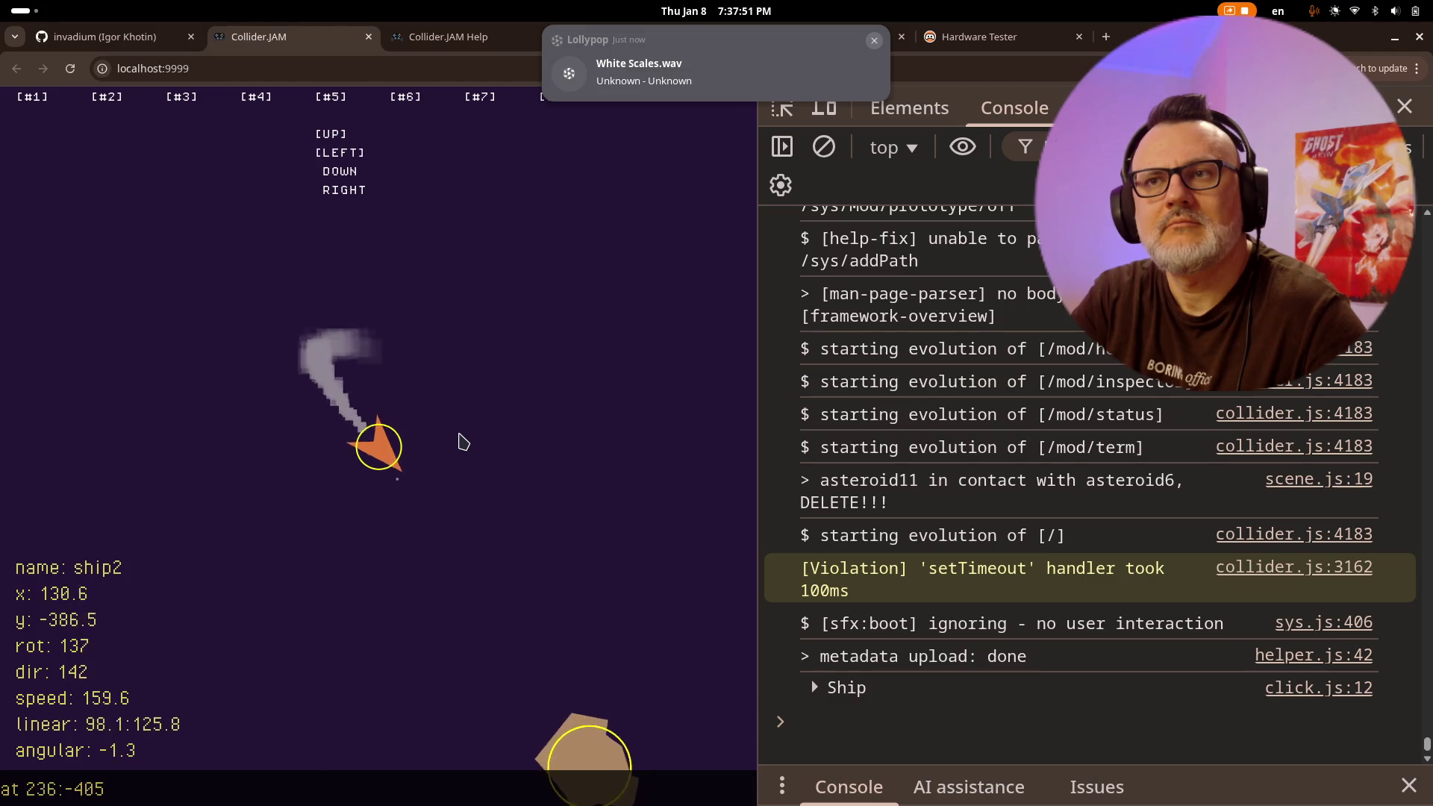
pyautogui.press('Left')
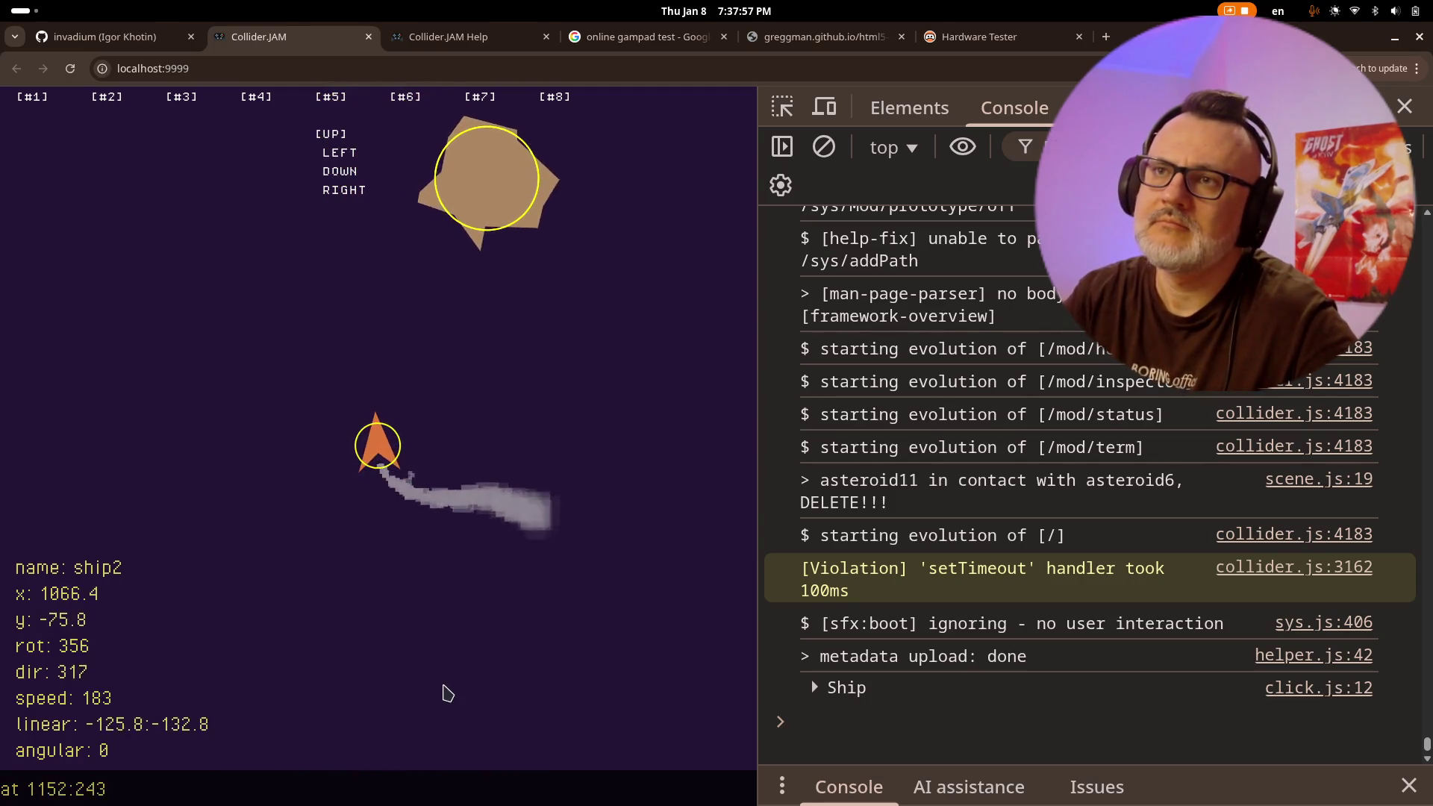
pyautogui.press('Right')
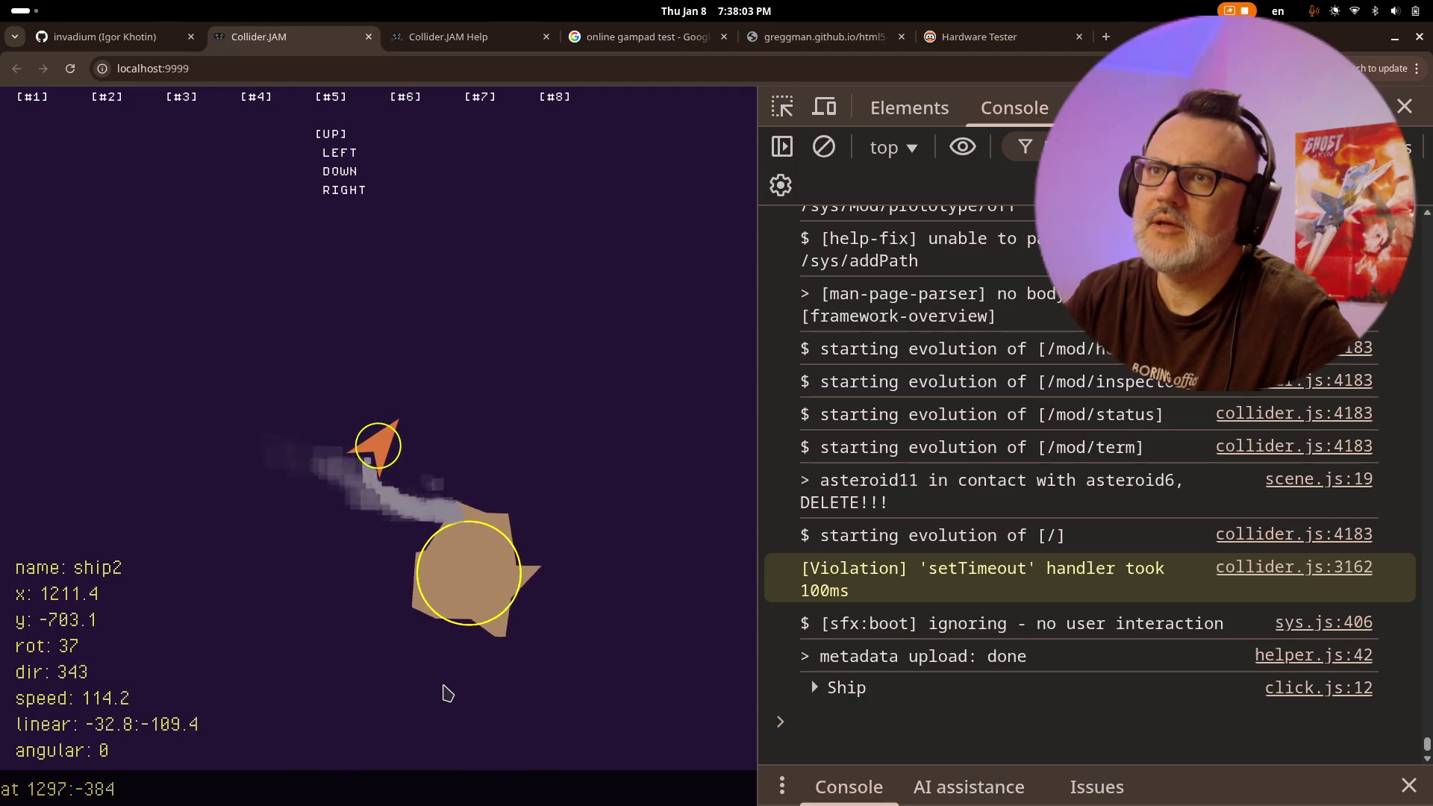
pyautogui.press('Right')
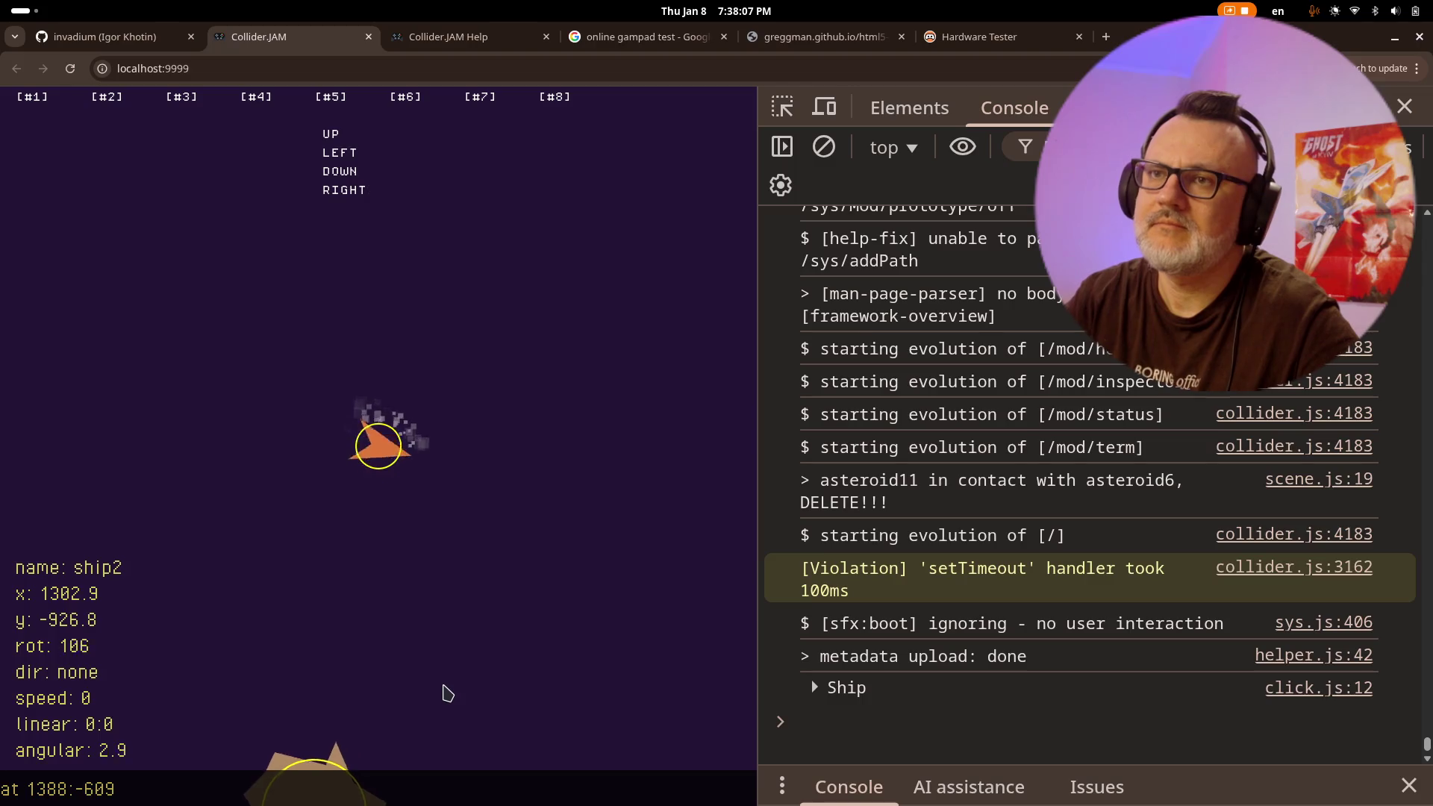
pyautogui.press('Up')
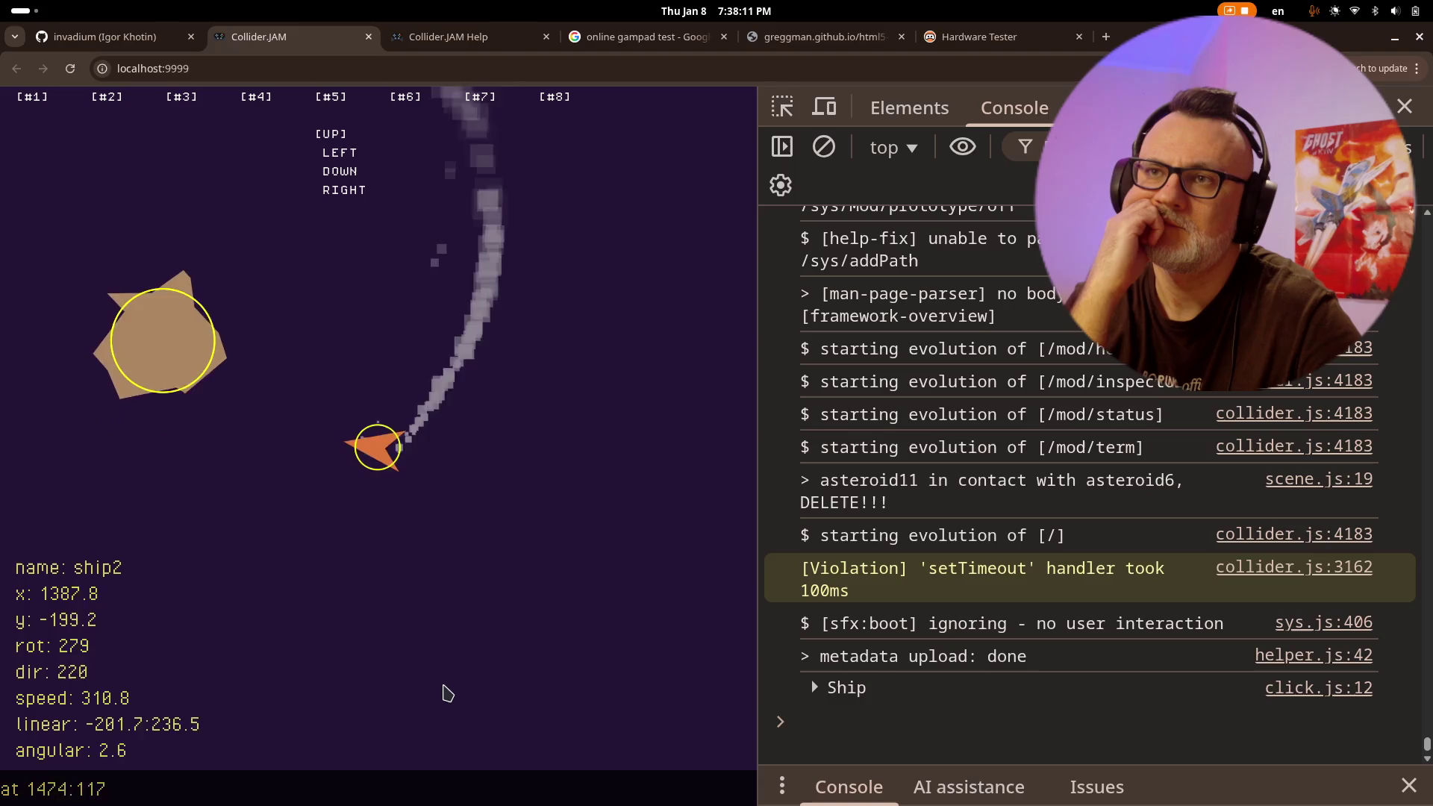
pyautogui.press('Right')
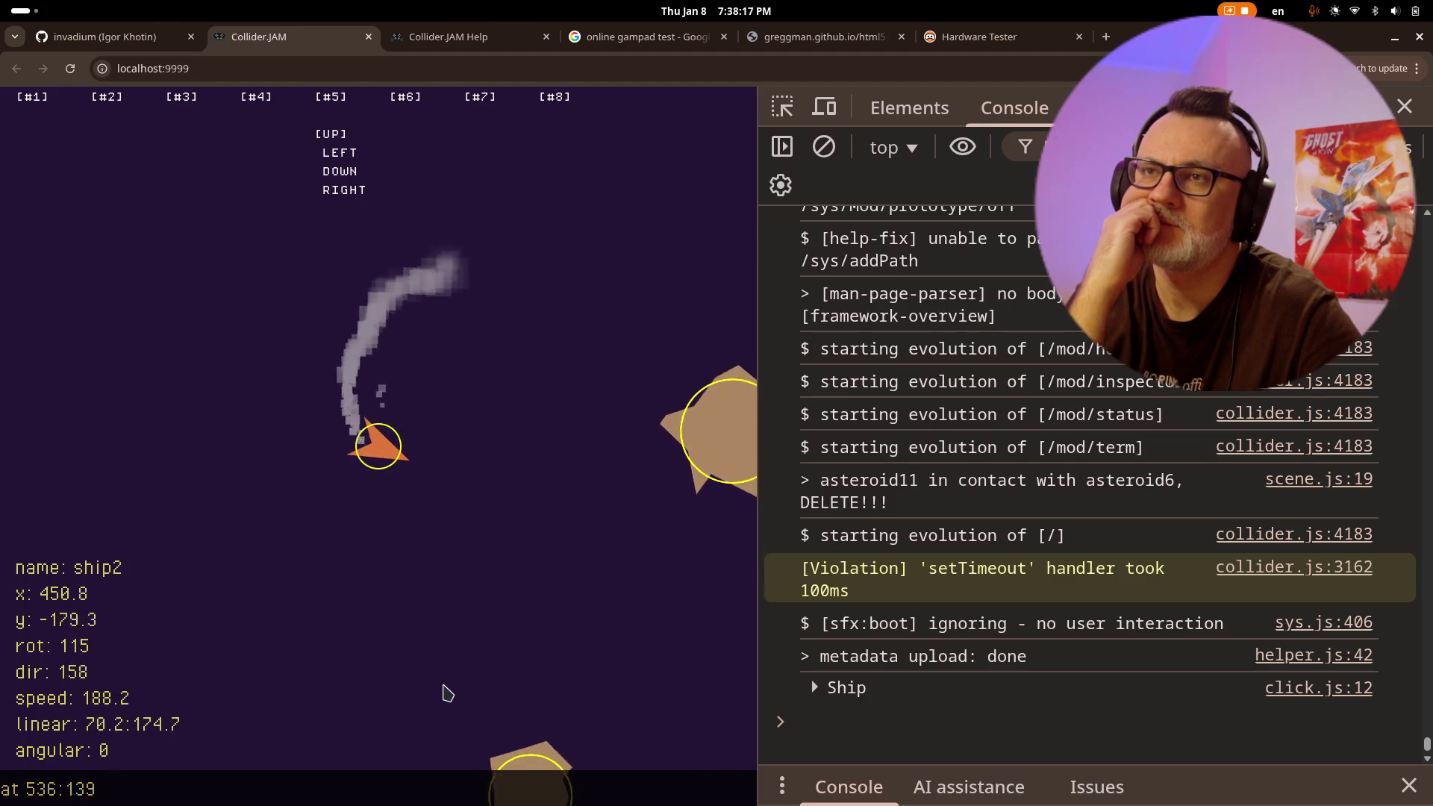
pyautogui.press('Left')
pyautogui.press('Left')
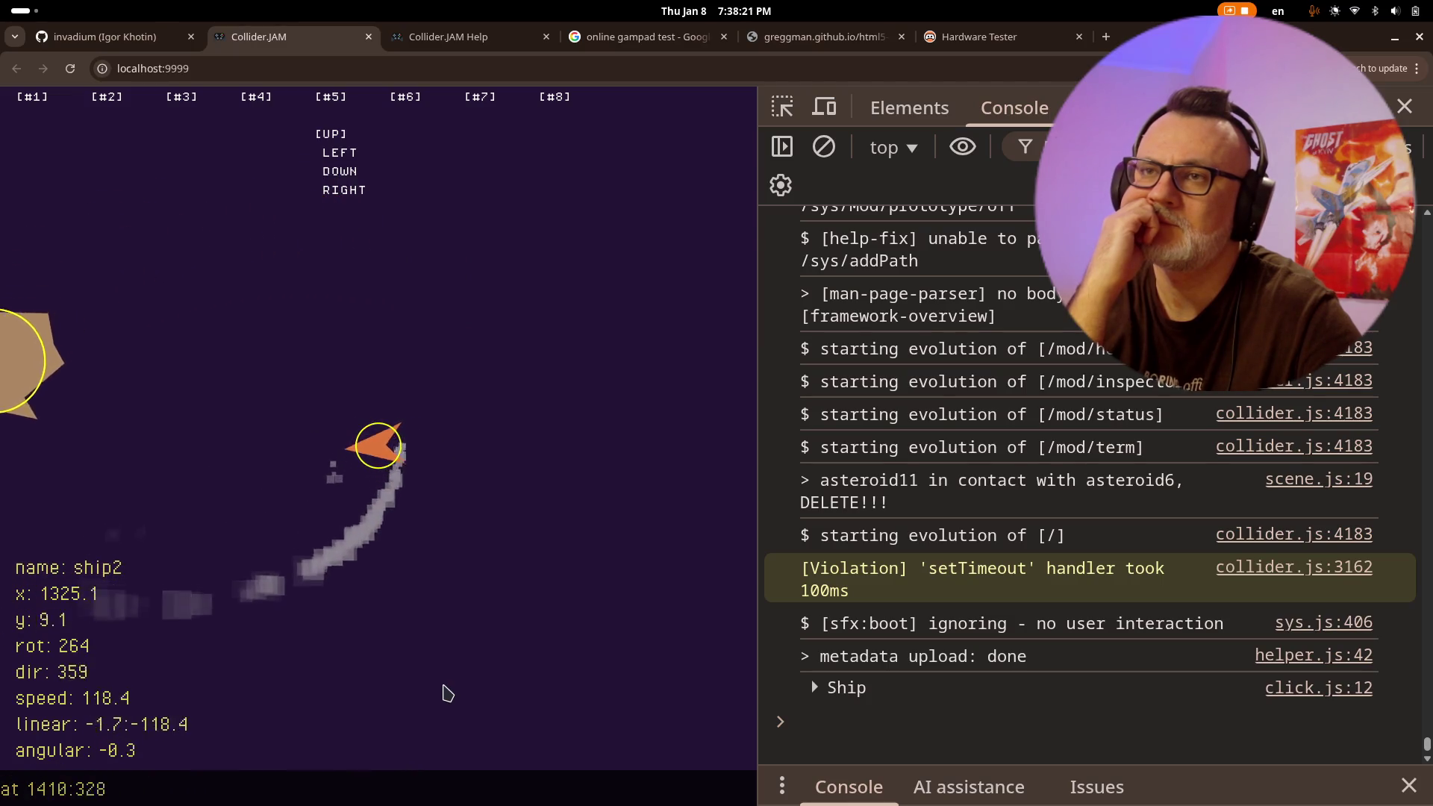
pyautogui.press('Right')
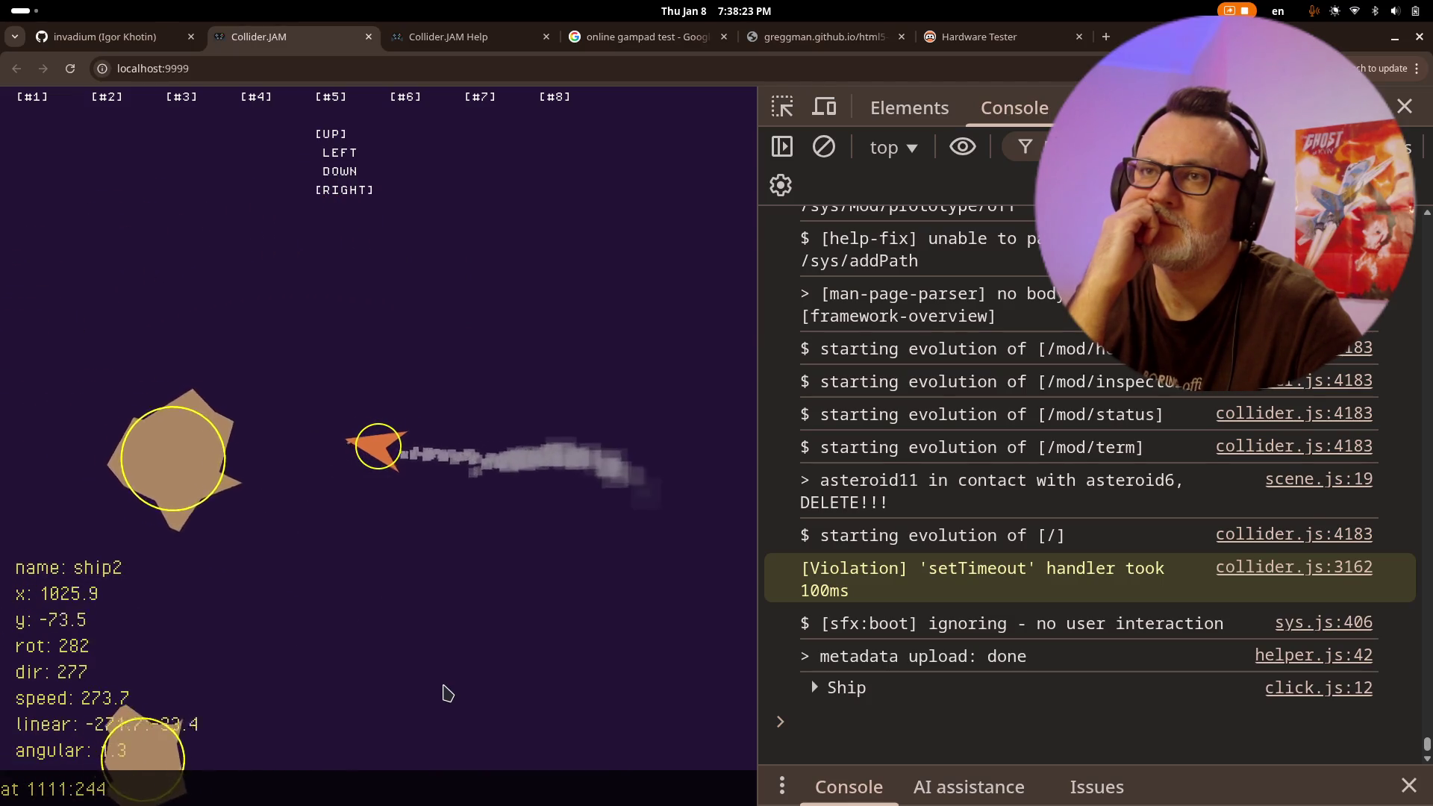
pyautogui.press('Right')
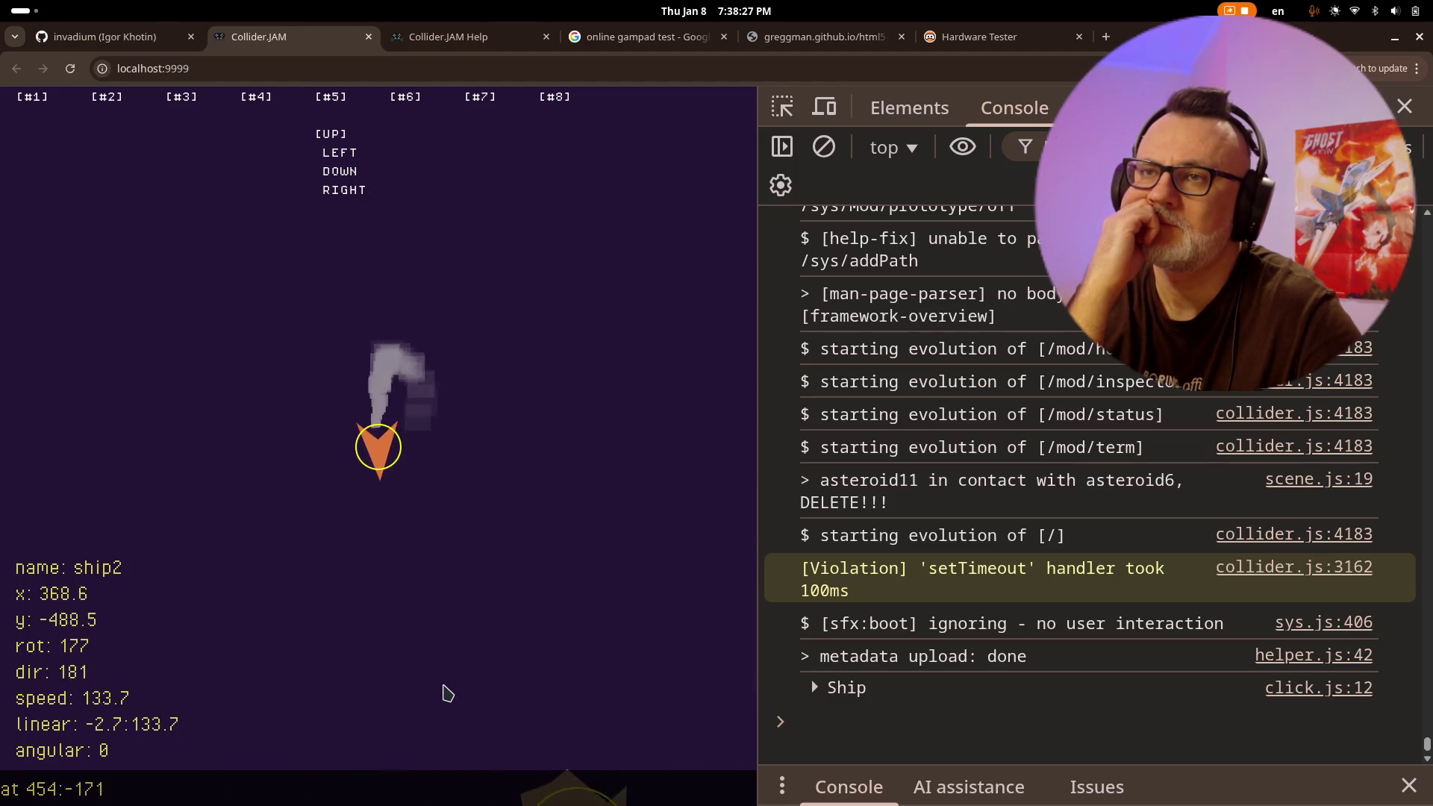
pyautogui.press('Up')
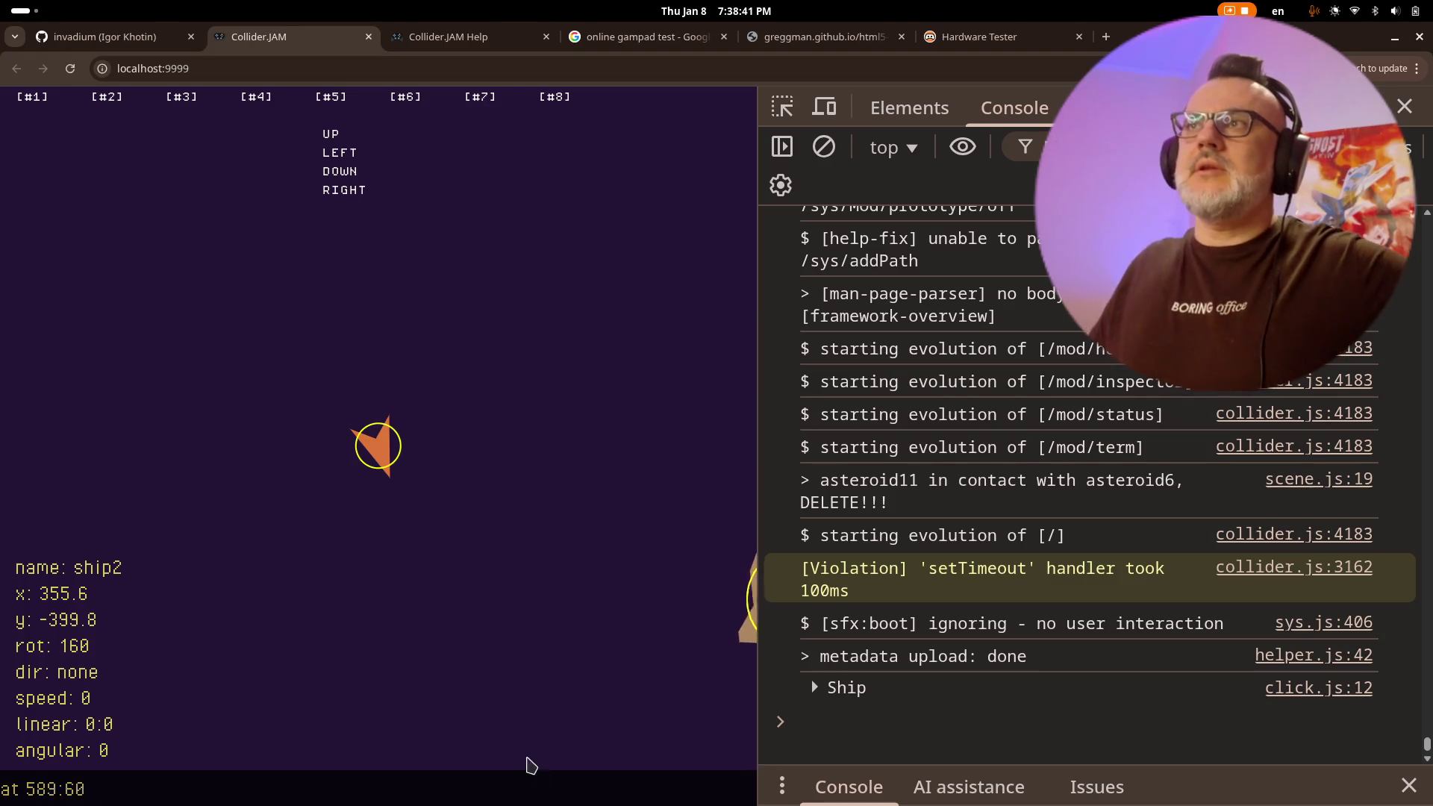
pyautogui.click(470, 36)
# - Close the HTML5 Gamepad Test, Gamepad Tester and Google search tabs
pyautogui.click(649, 36)
pyautogui.click(821, 36)
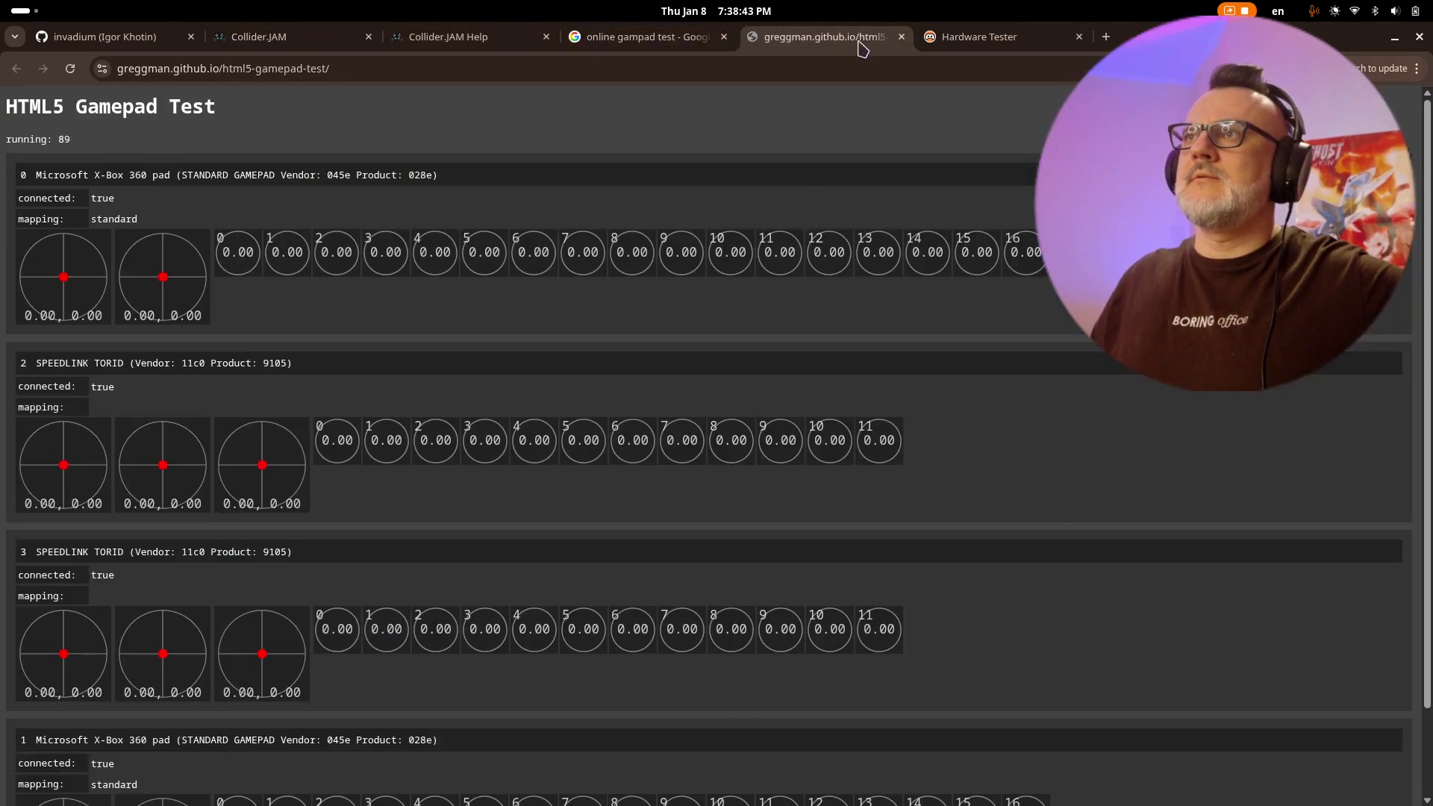
pyautogui.click(986, 36)
pyautogui.click(881, 39)
pyautogui.click(902, 39)
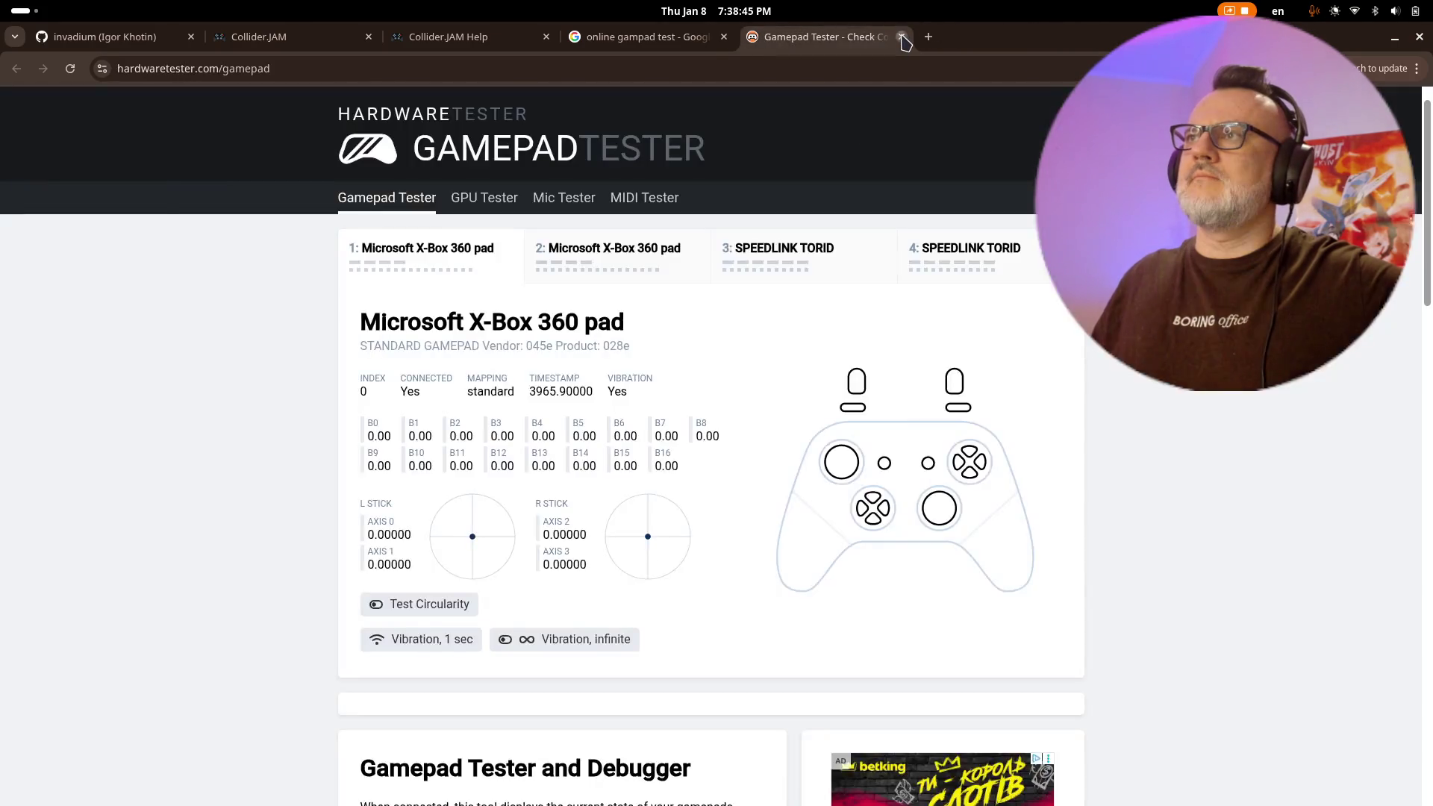
pyautogui.click(902, 39)
pyautogui.click(723, 37)
# - Return to Collider.JAM, log two canvas click positions, and switch back to Momentum.js
pyautogui.click(256, 39)
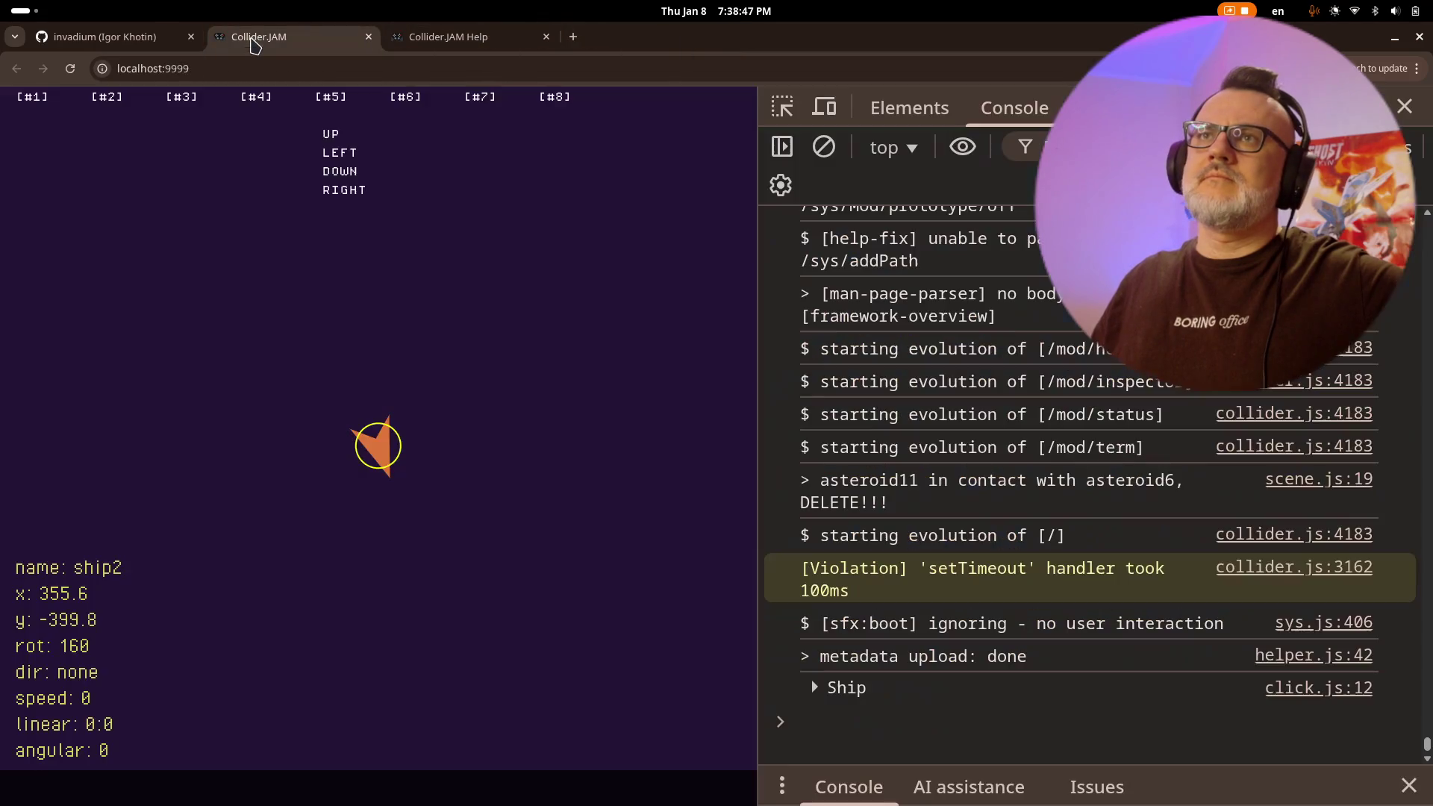
pyautogui.click(112, 37)
pyautogui.click(307, 38)
pyautogui.click(751, 400)
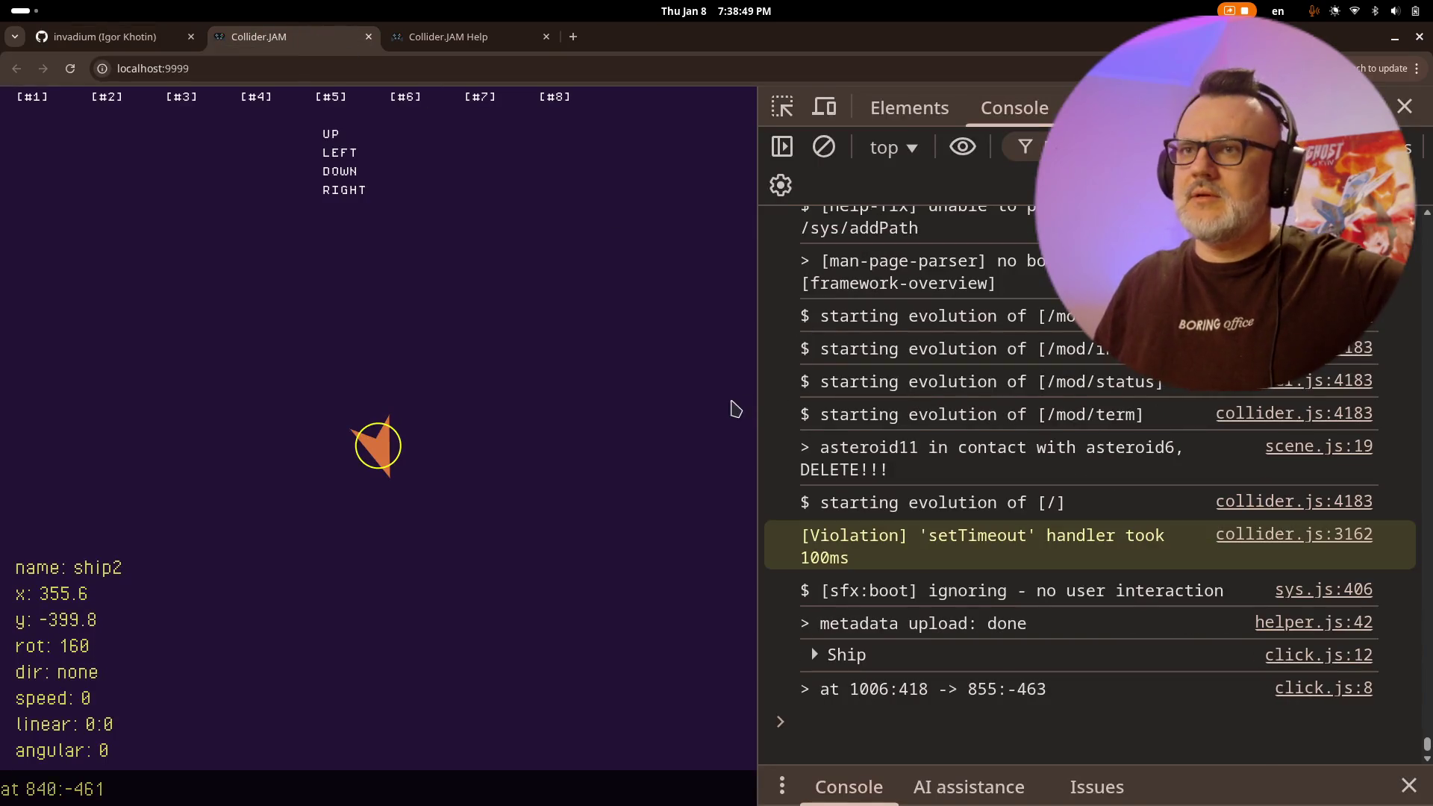
pyautogui.click(721, 398)
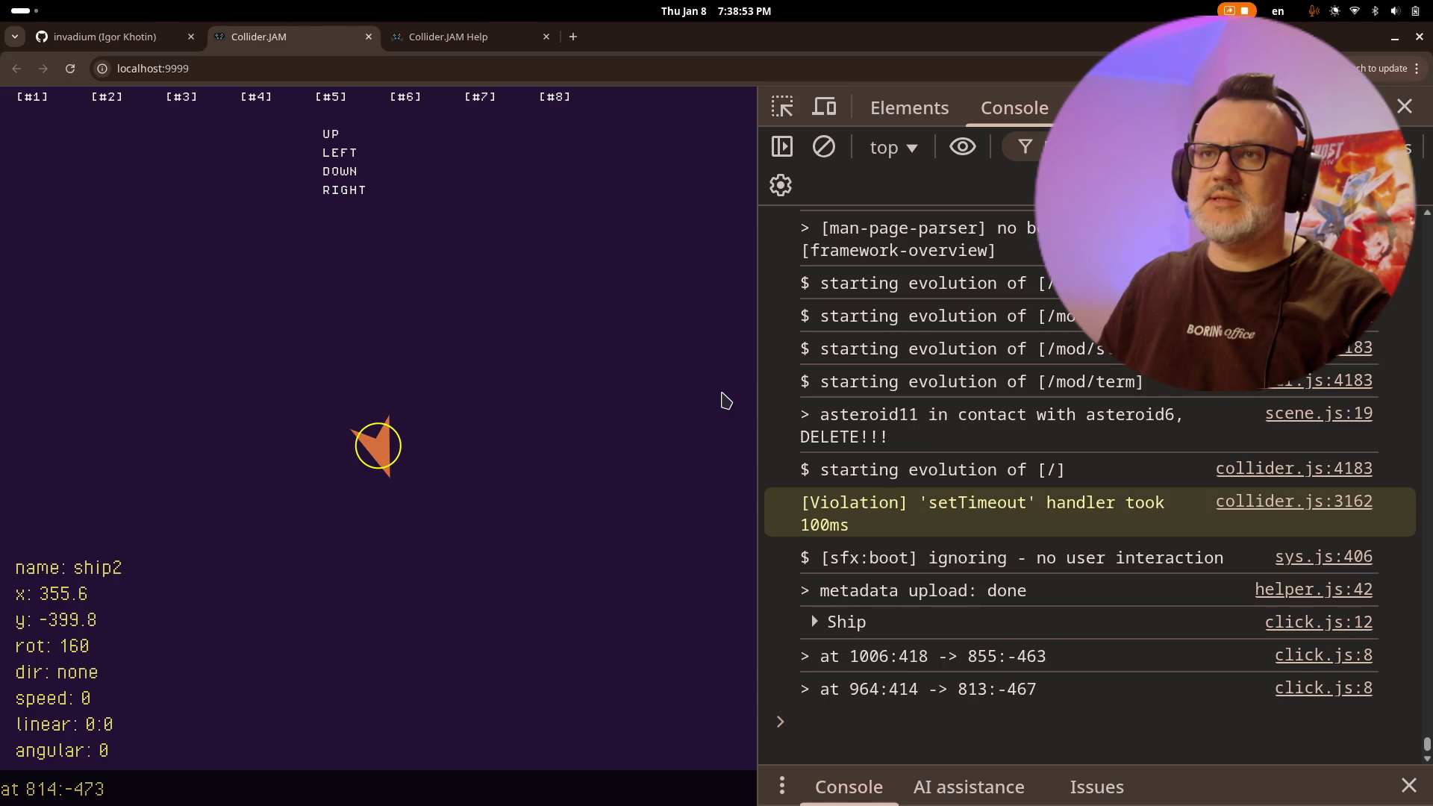
pyautogui.hotkey('alt', 'Tab')
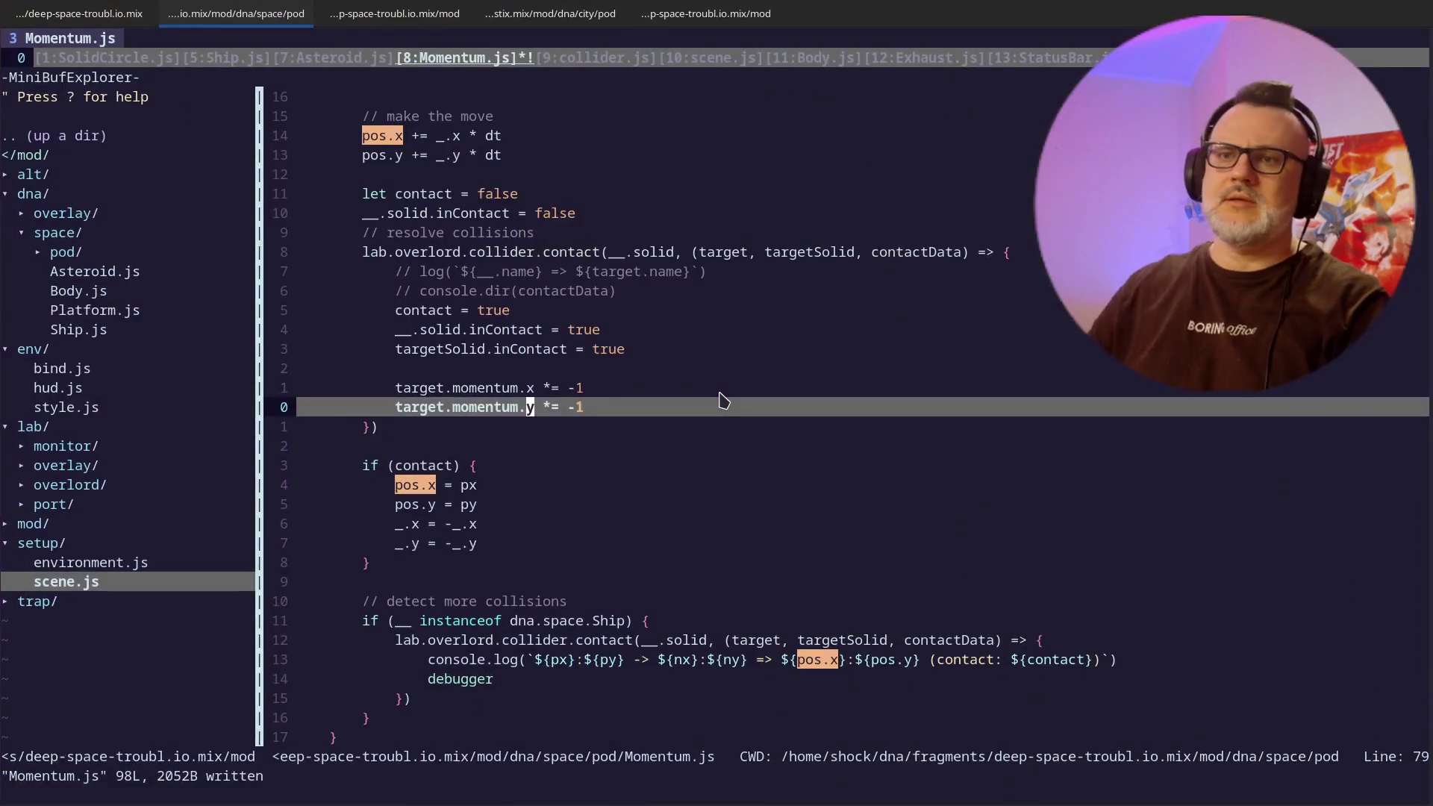
# - Delete the debugger line near the end of Momentum.js
pyautogui.press('j')
pyautogui.press('j')
pyautogui.press('G')
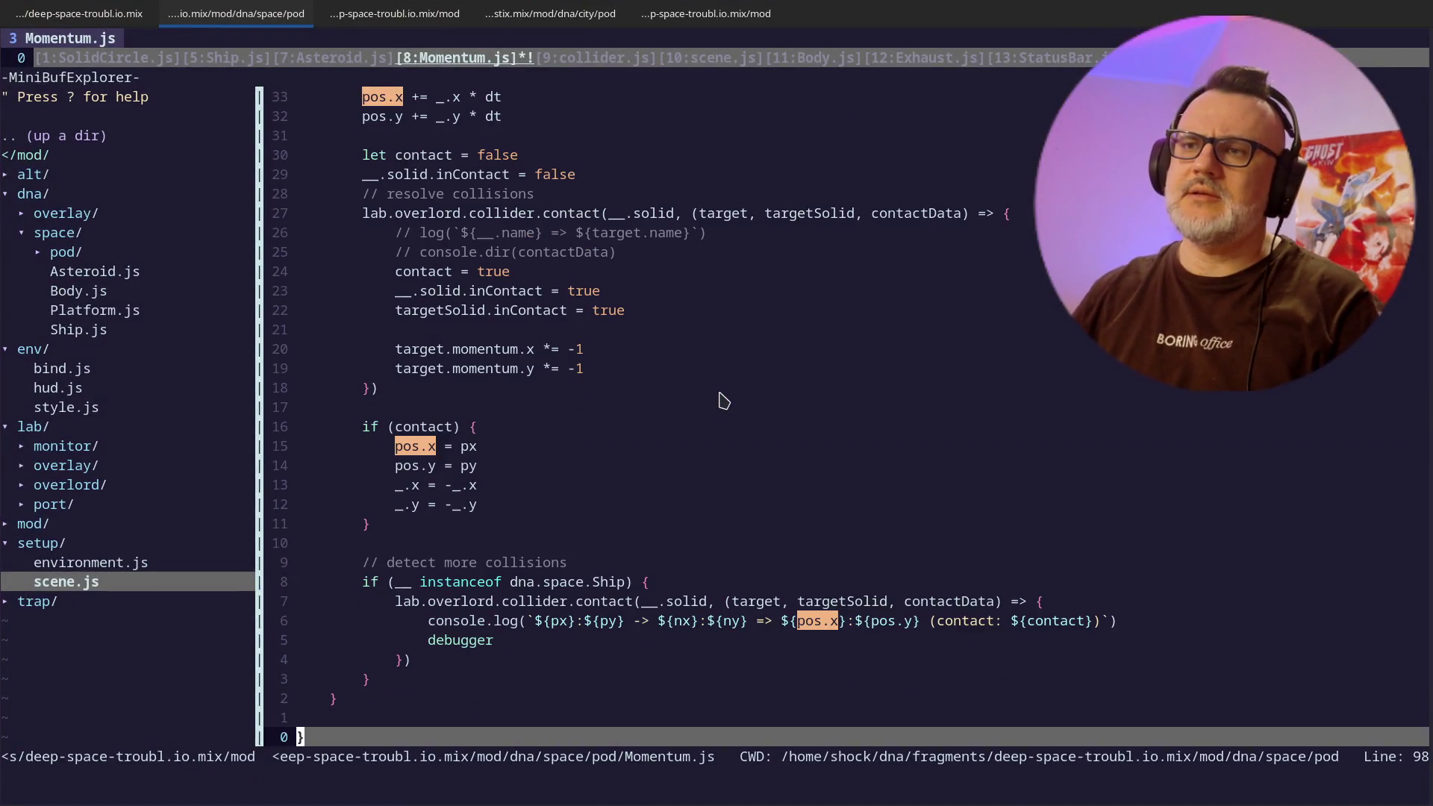
pyautogui.press('k')
pyautogui.press('k')
pyautogui.press('k')
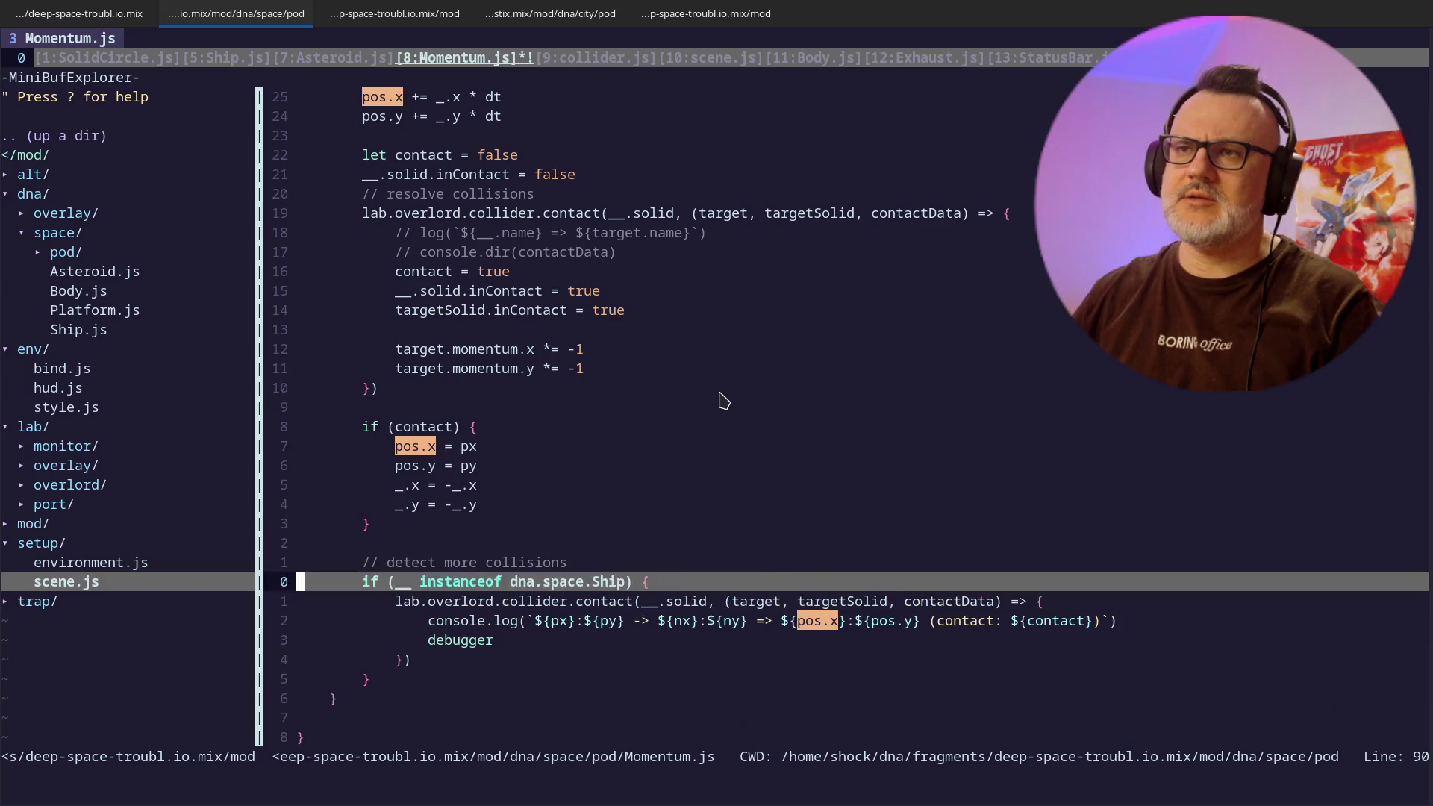
pyautogui.press('j')
pyautogui.press('j')
pyautogui.press('j')
pyautogui.press('j')
pyautogui.press('d')
pyautogui.press('d')
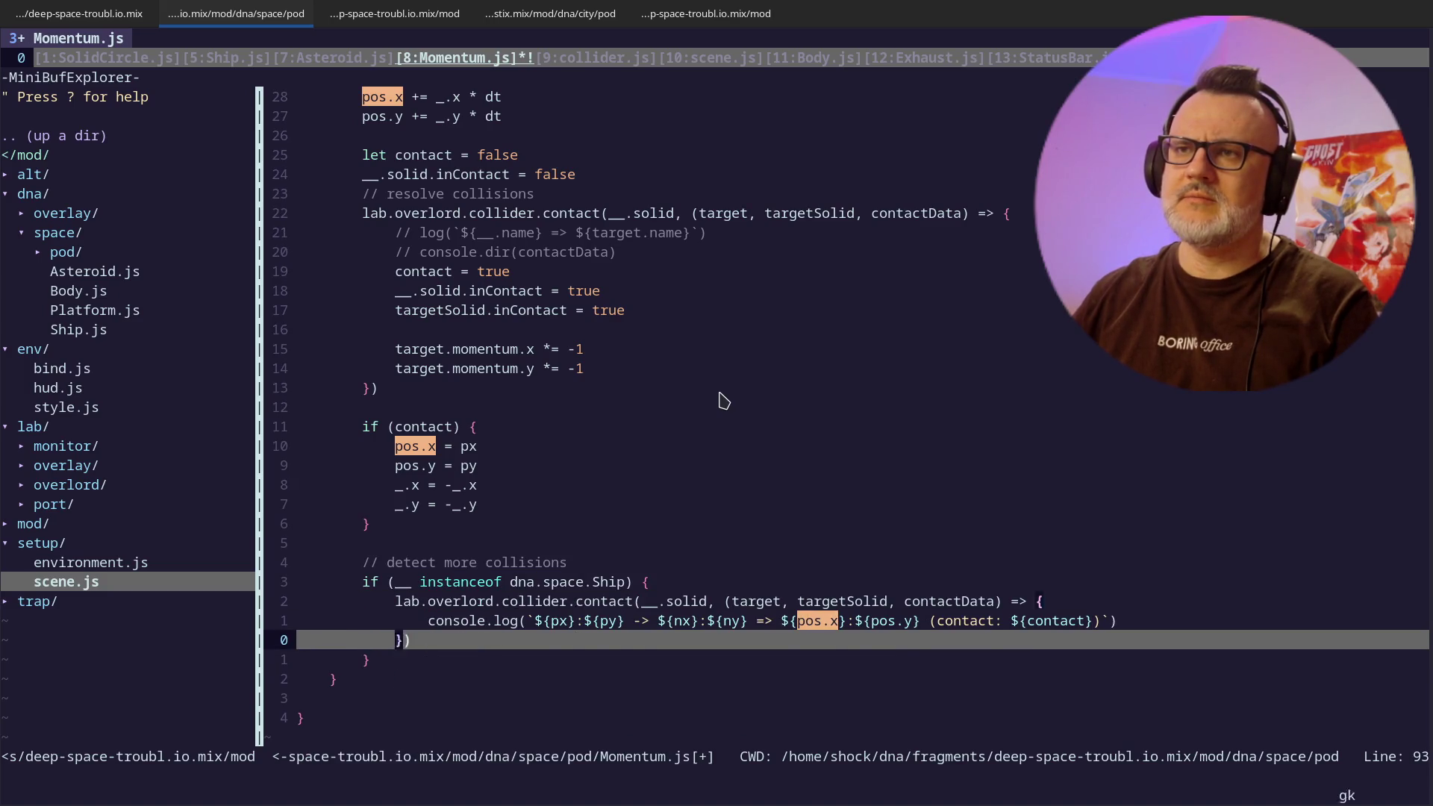
pyautogui.press('k')
pyautogui.press('k')
pyautogui.press('k')
# - Wrap the ship collision-logging block in /* */ under a // DEBUG label
pyautogui.write('O//')
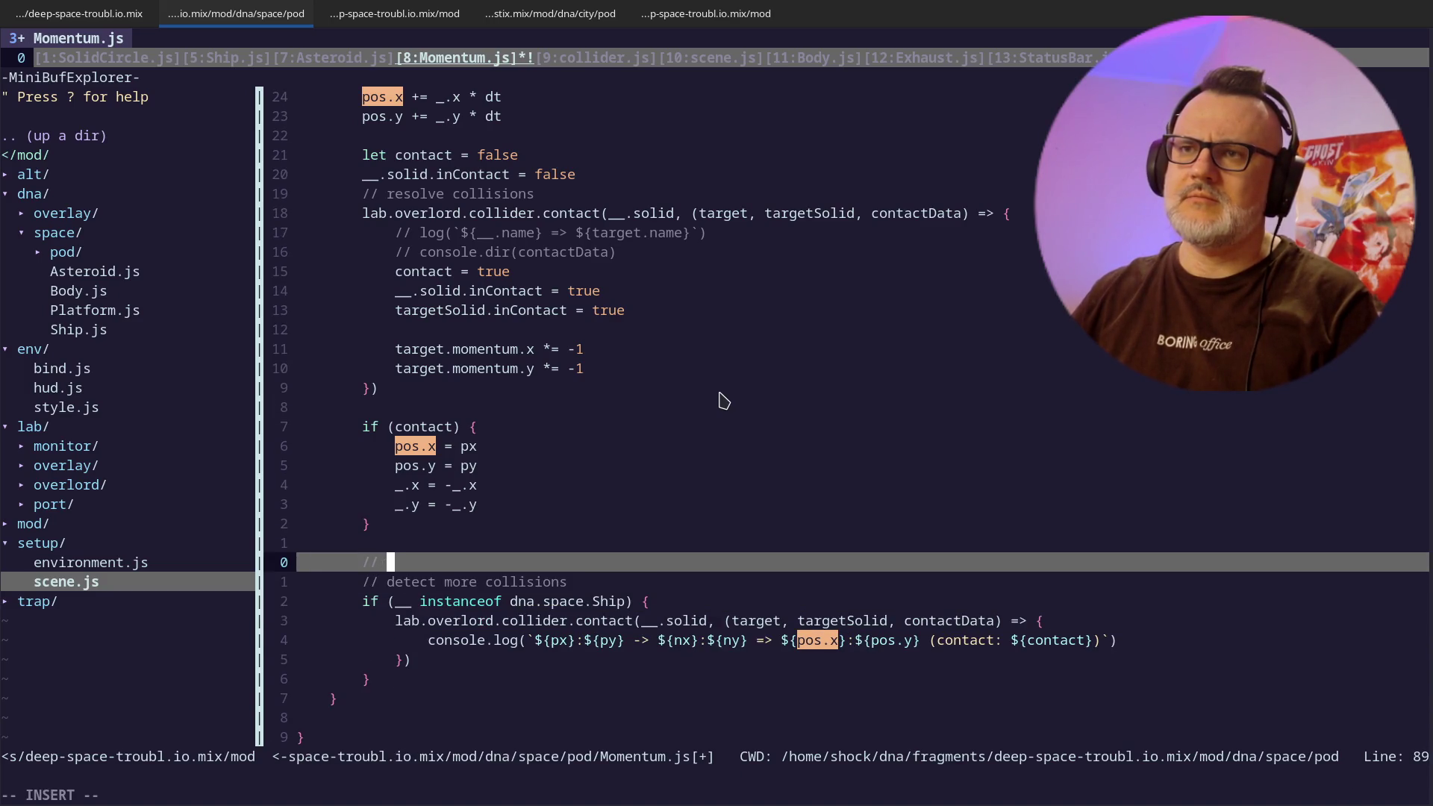
pyautogui.press('Escape')
pyautogui.write('O/*')
pyautogui.press('Escape')
pyautogui.press('j')
pyautogui.press('j')
pyautogui.press('j')
pyautogui.press('j')
pyautogui.press('j')
pyautogui.press('j')
pyautogui.write('o*/')
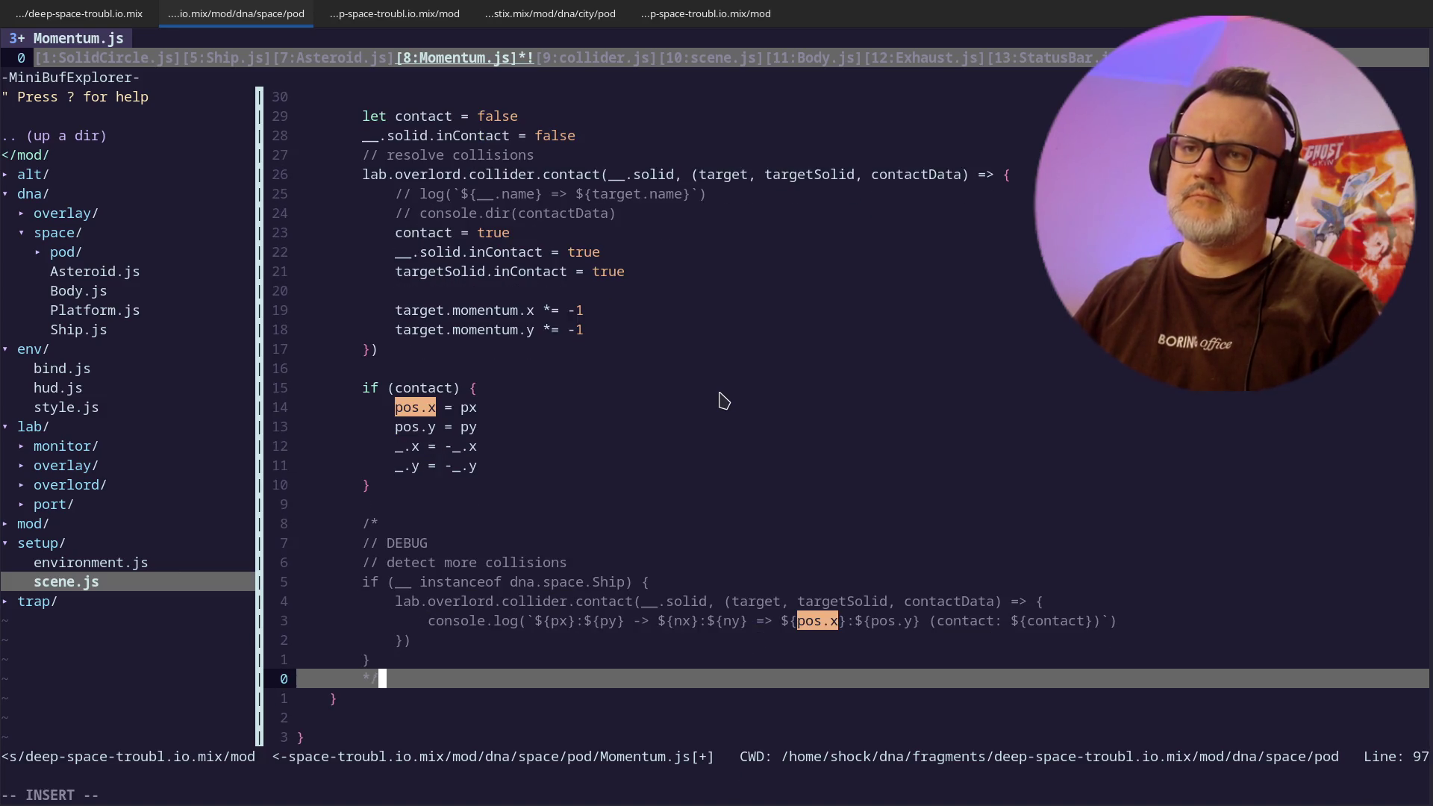
pyautogui.press('Escape')
pyautogui.press('k')
pyautogui.press('k')
pyautogui.press('k')
pyautogui.press('k')
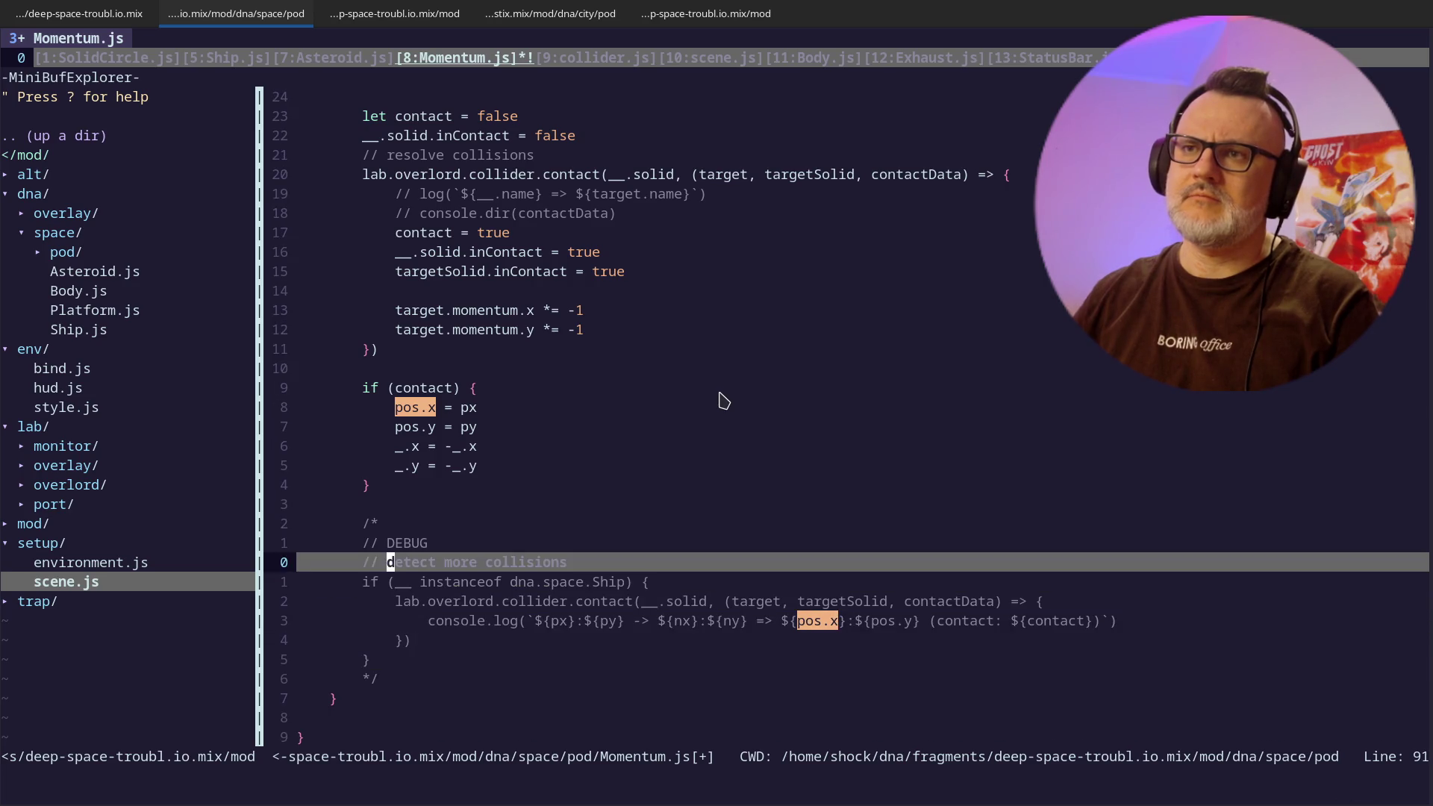
pyautogui.press('k')
pyautogui.press('k')
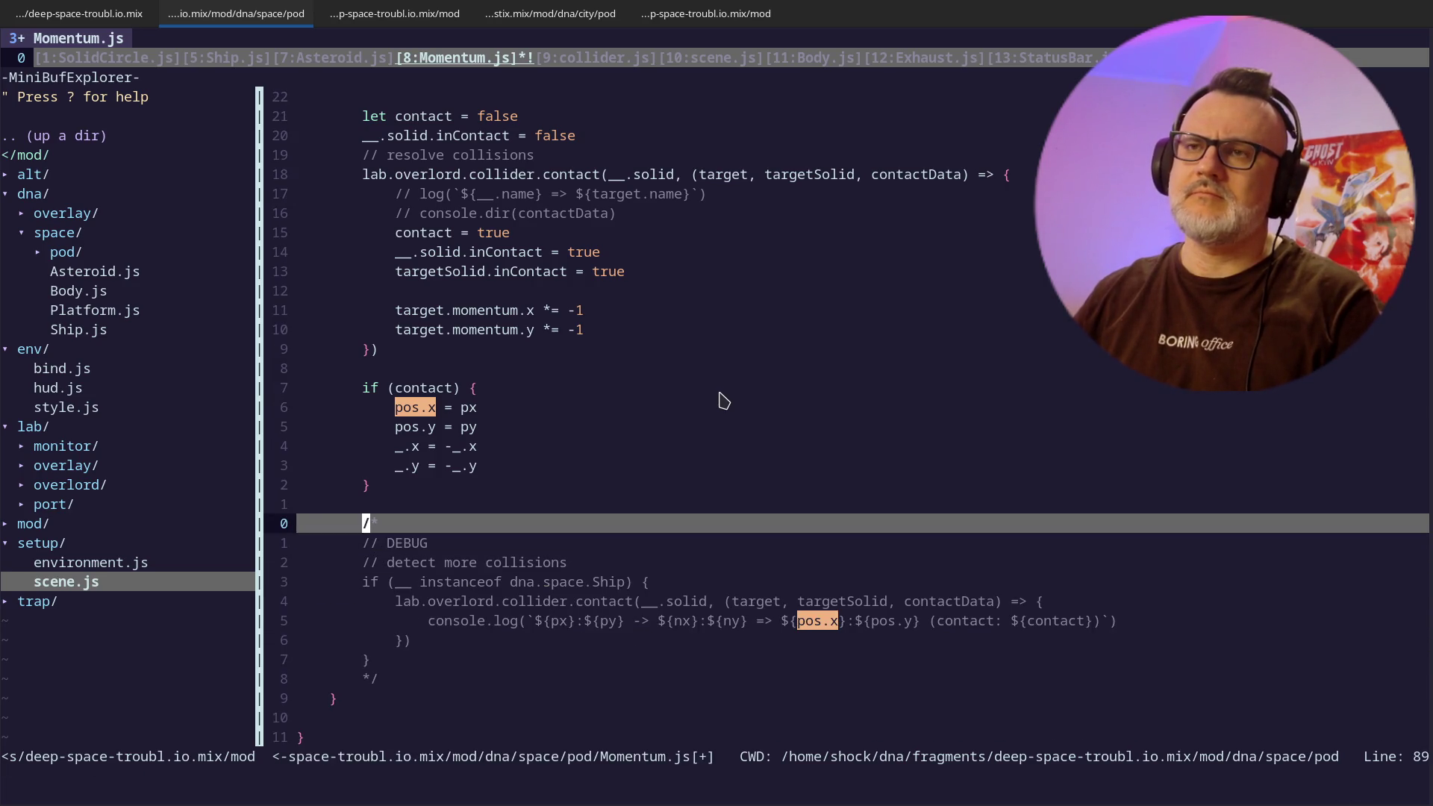
# - Add a // TODO note about detecting and releasing stuck objects
pyautogui.press('j')
pyautogui.press('j')
pyautogui.write('o//')
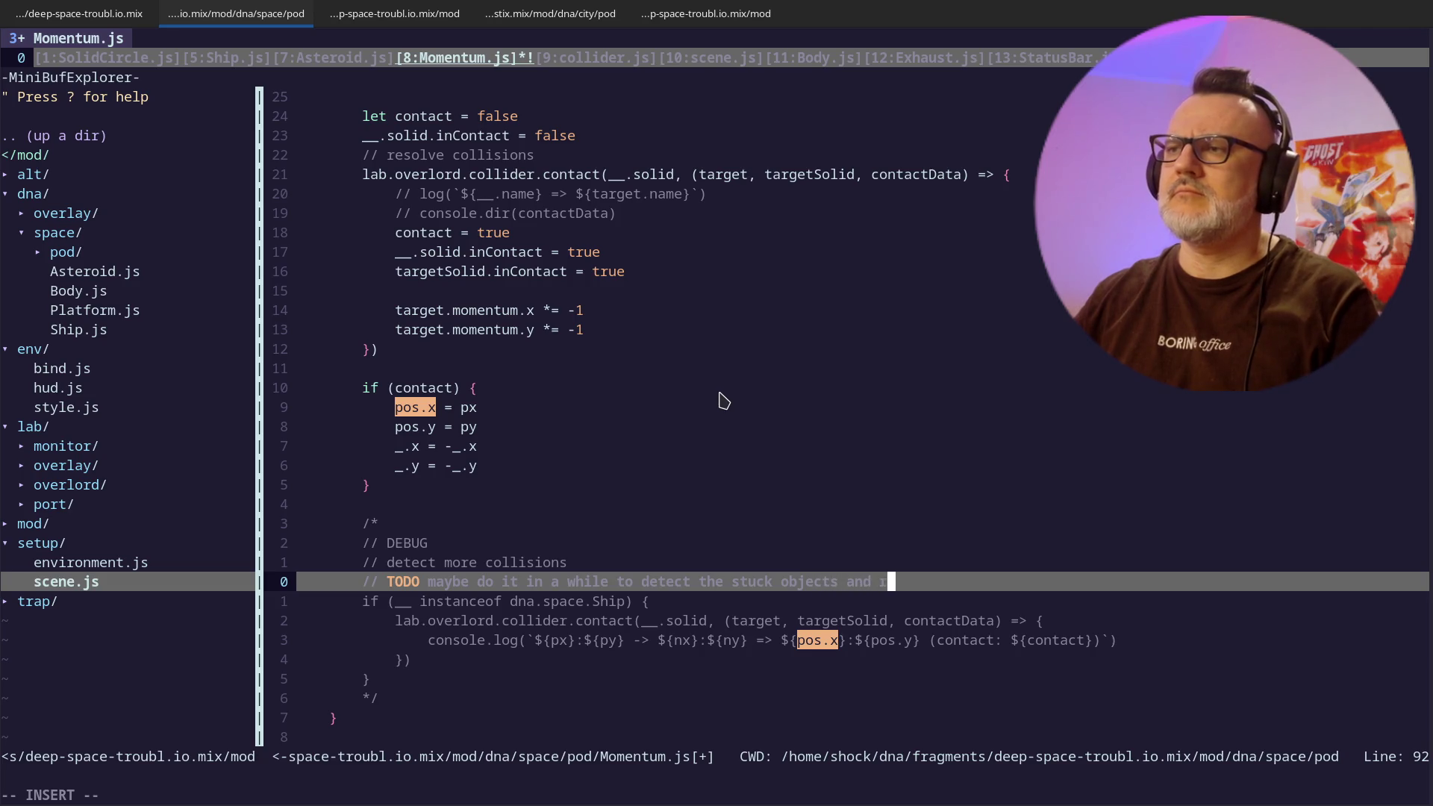
pyautogui.press('Escape')
# - Tidy the blank lines above and below the commented-out block
pyautogui.press('k')
pyautogui.press('k')
pyautogui.press('k')
pyautogui.press('d')
pyautogui.press('d')
pyautogui.press('k')
pyautogui.press('o')
pyautogui.press('Escape')
pyautogui.press('j')
pyautogui.press('j')
pyautogui.press('j')
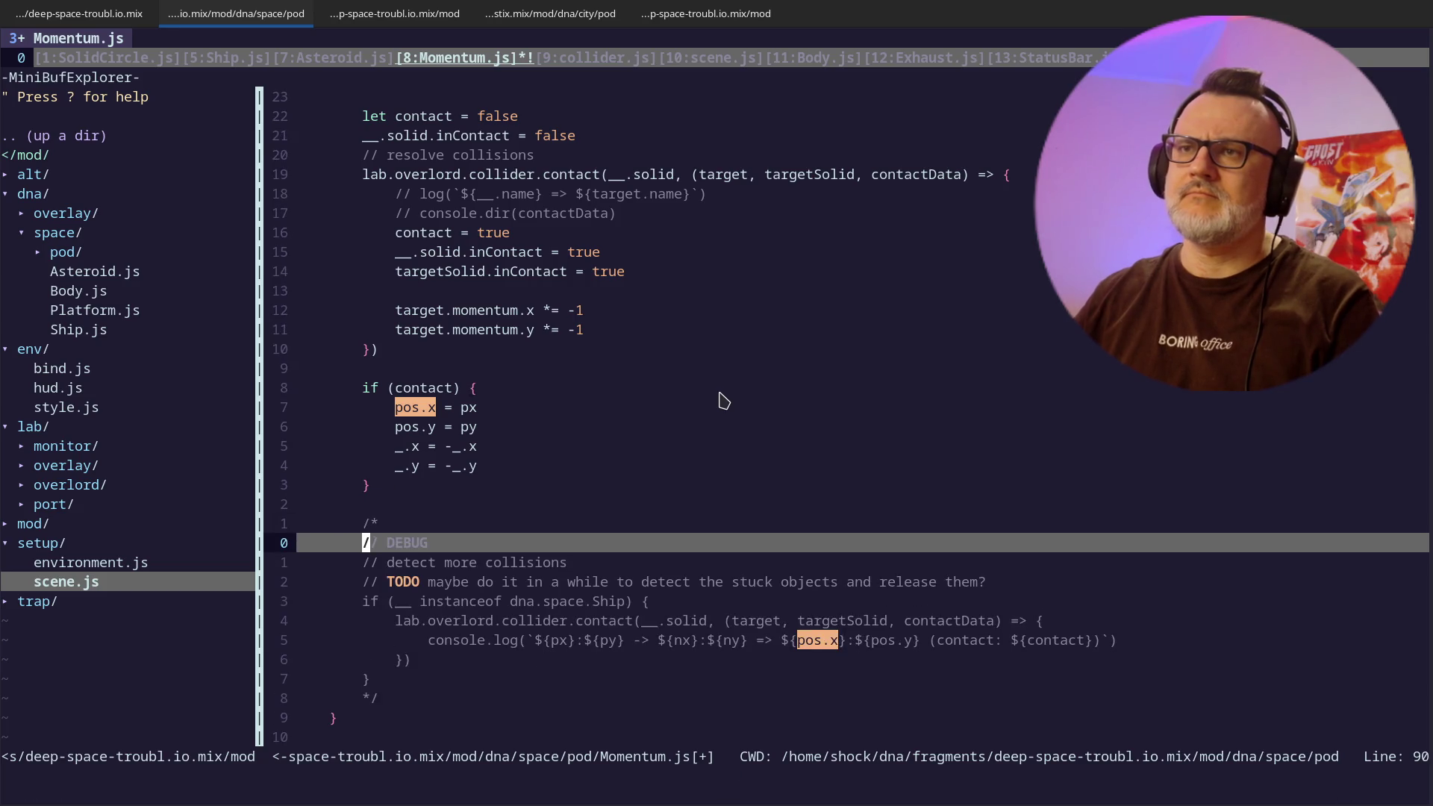
pyautogui.press('o')
pyautogui.press('Escape')
pyautogui.press('d')
pyautogui.press('d')
pyautogui.press('k')
pyautogui.press('k')
pyautogui.press('k')
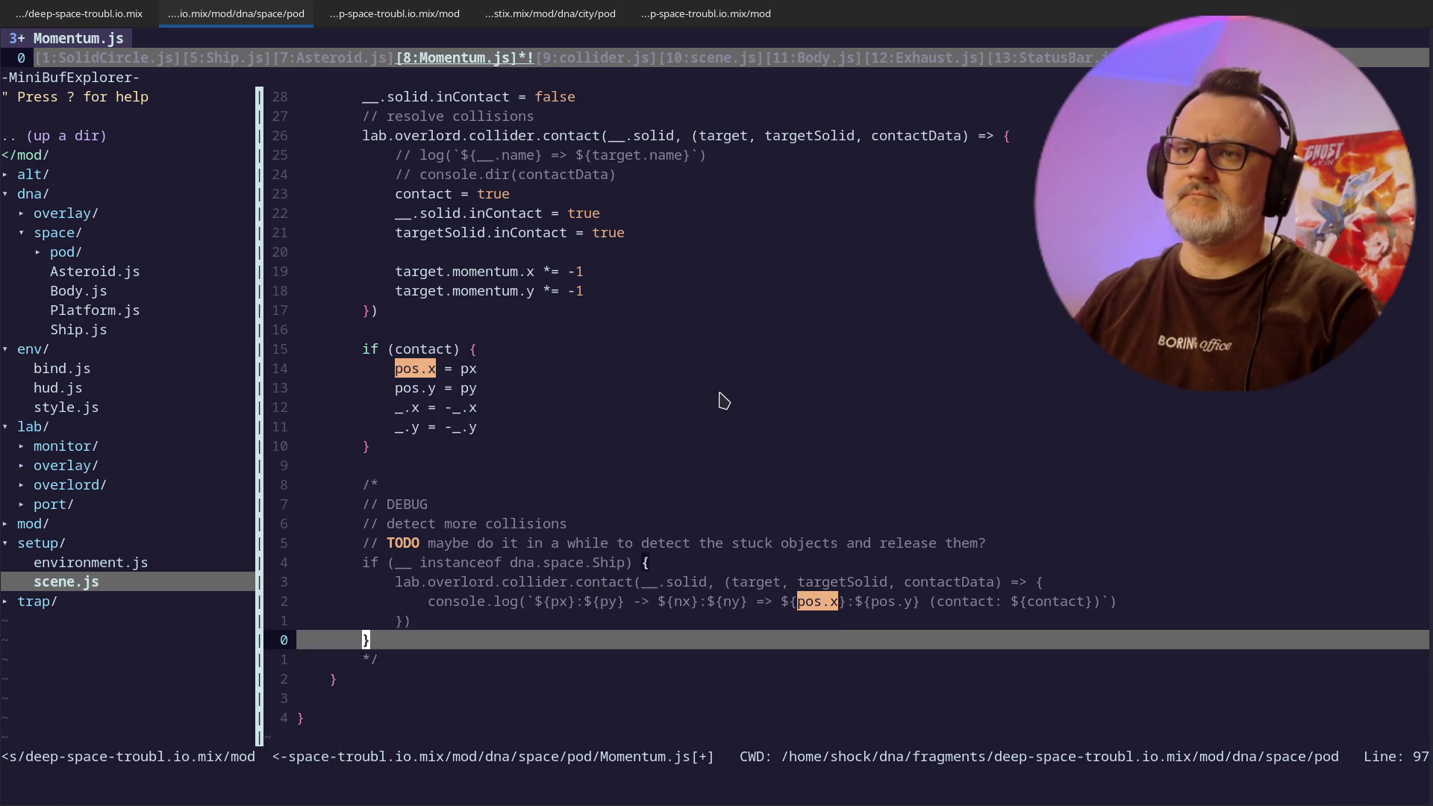
pyautogui.press('j')
pyautogui.press('j')
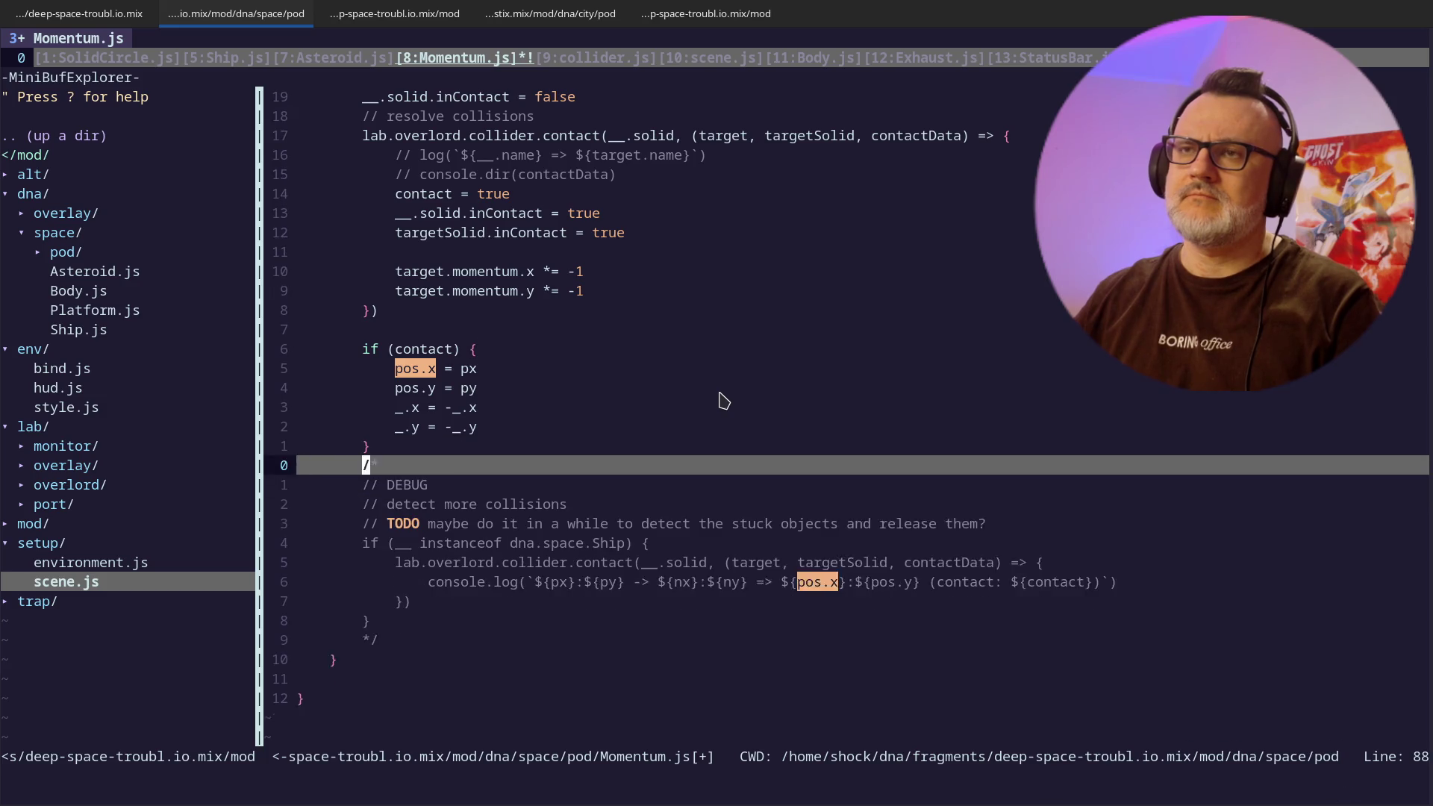
# - Save Momentum.js with :w
pyautogui.write('w')
pyautogui.press('Return')
pyautogui.hotkey('alt', 'Tab')
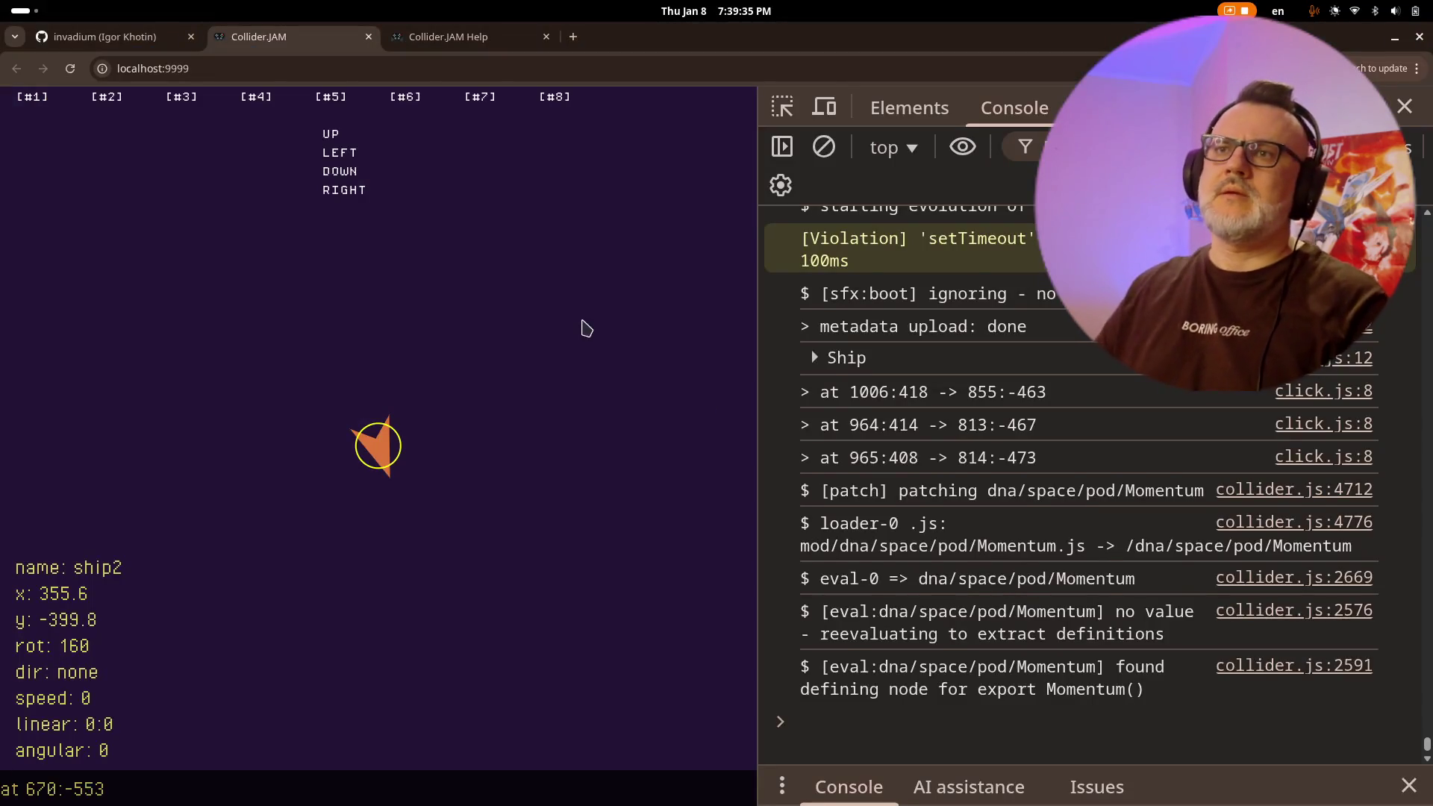
# - Reload the game with F5 and steer the ship through the asteroids to test bouncing
pyautogui.click(581, 322)
pyautogui.press('F5')
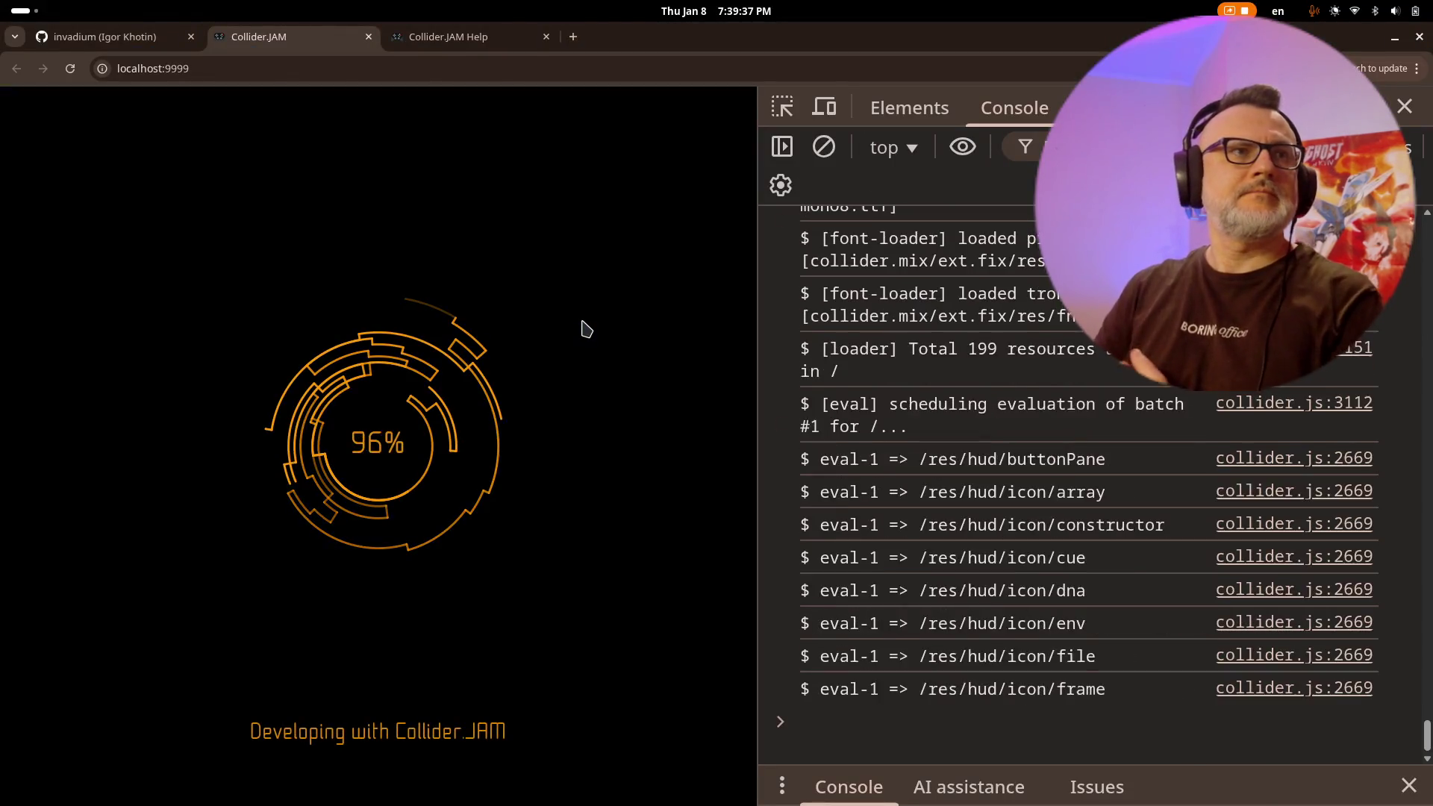
pyautogui.click(561, 329)
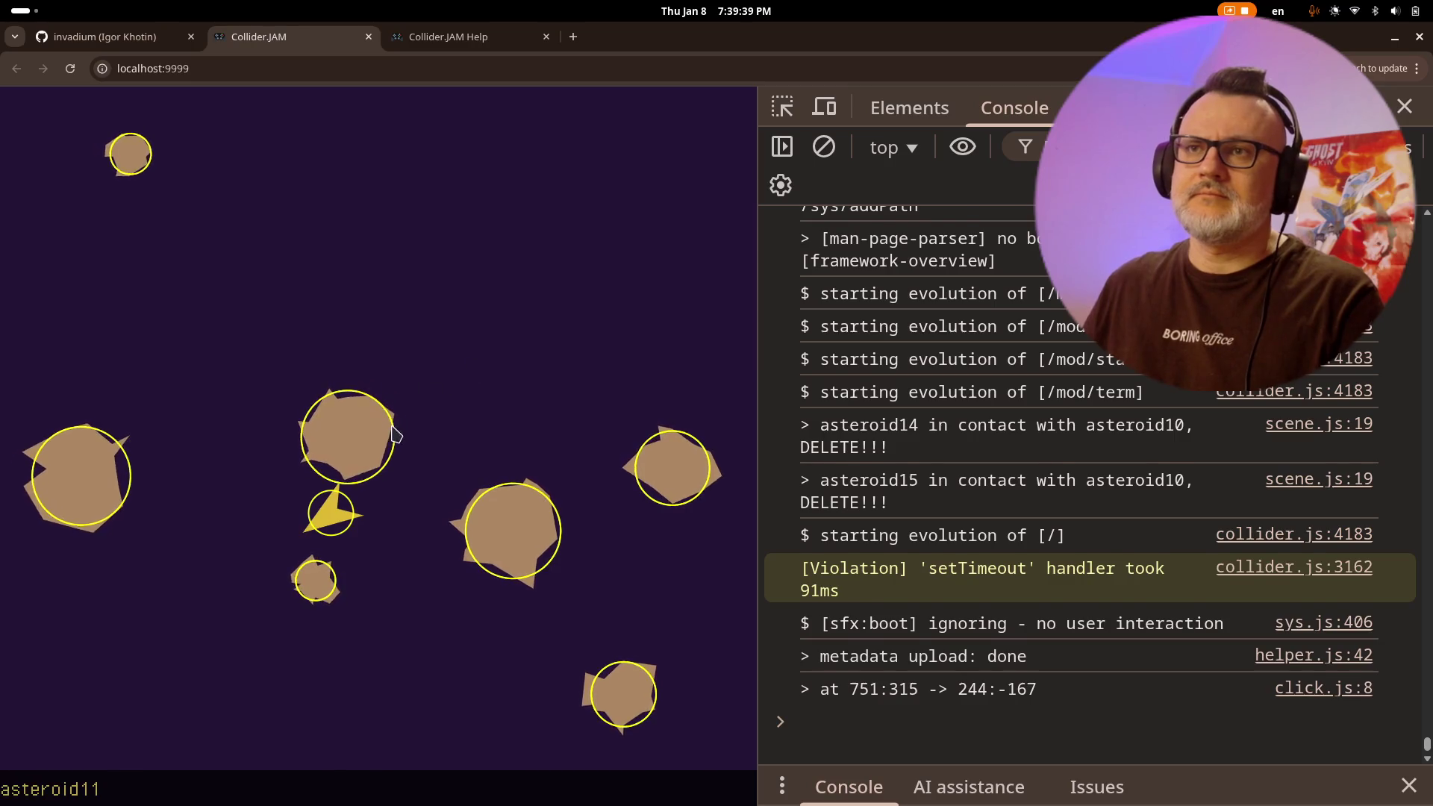
pyautogui.press('Up')
pyautogui.press('Right')
pyautogui.press('Left')
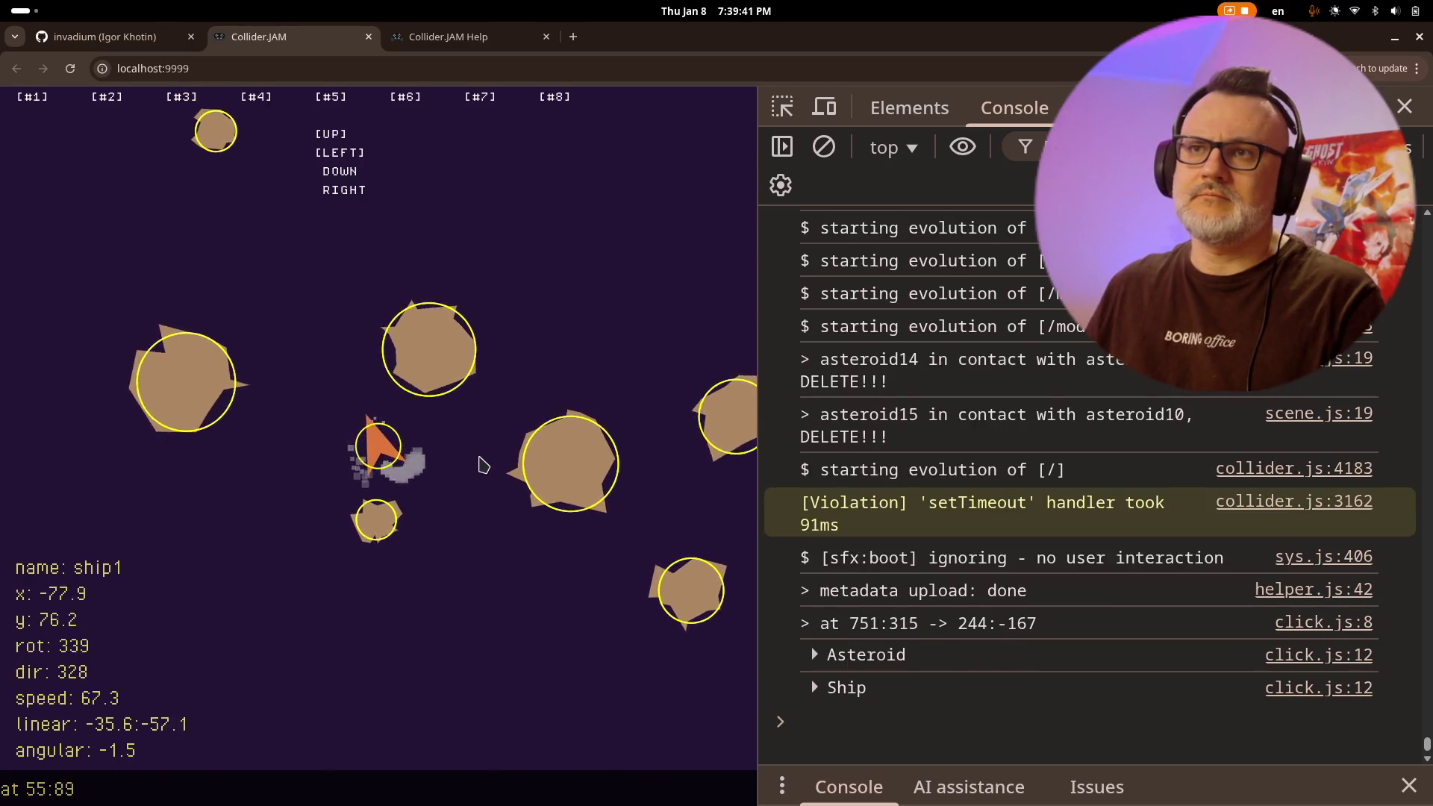
pyautogui.press('Right')
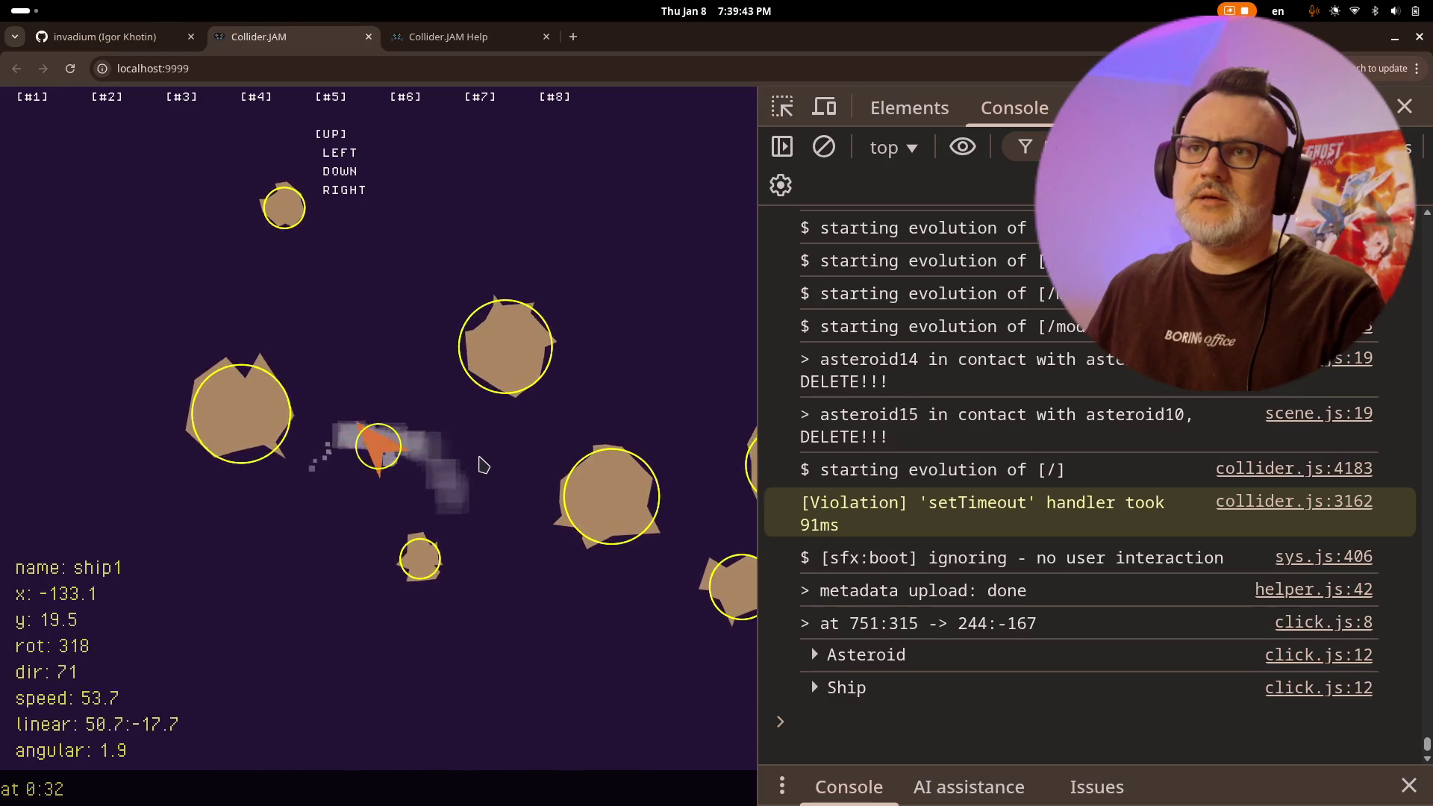
pyautogui.press('Left')
pyautogui.press('Right')
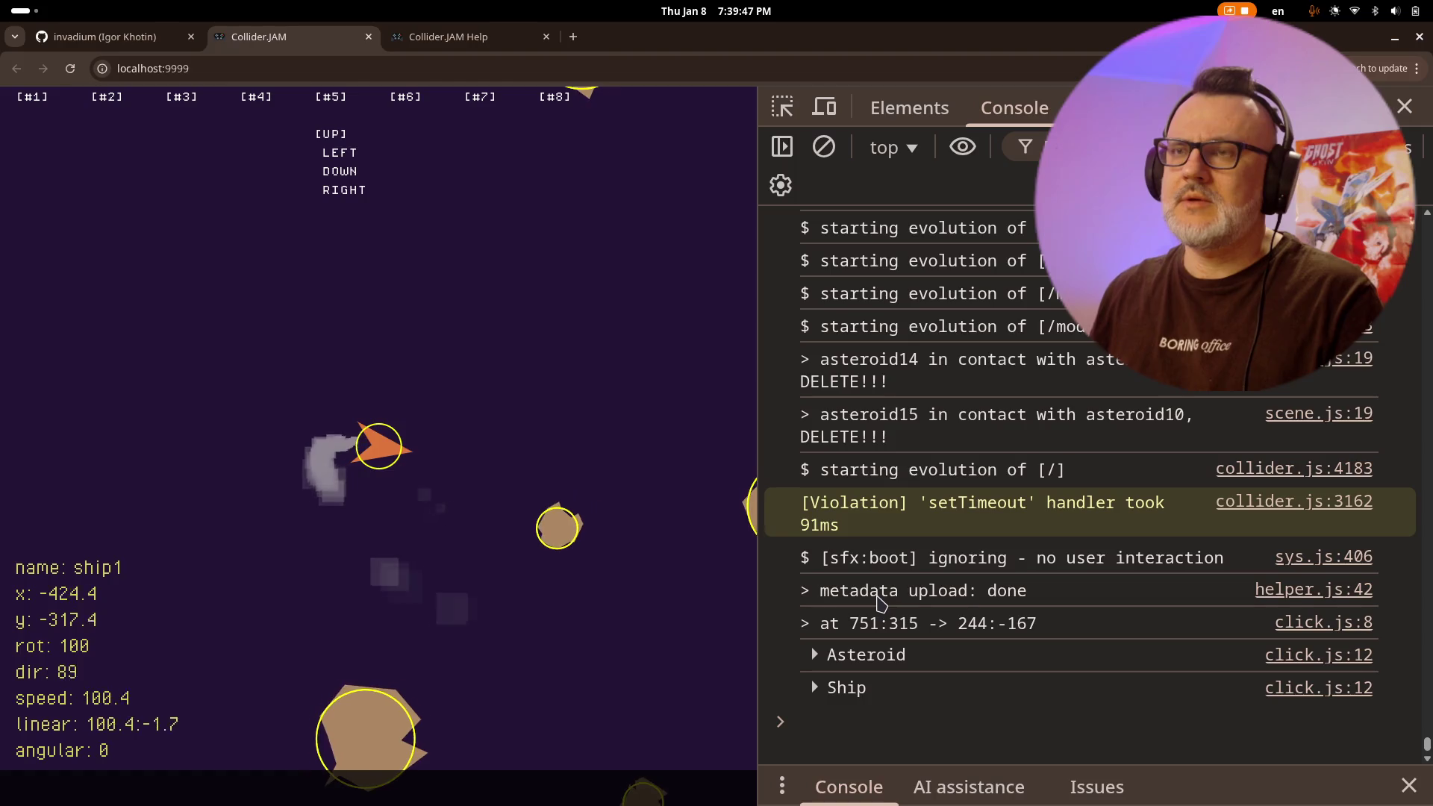
pyautogui.press('Right')
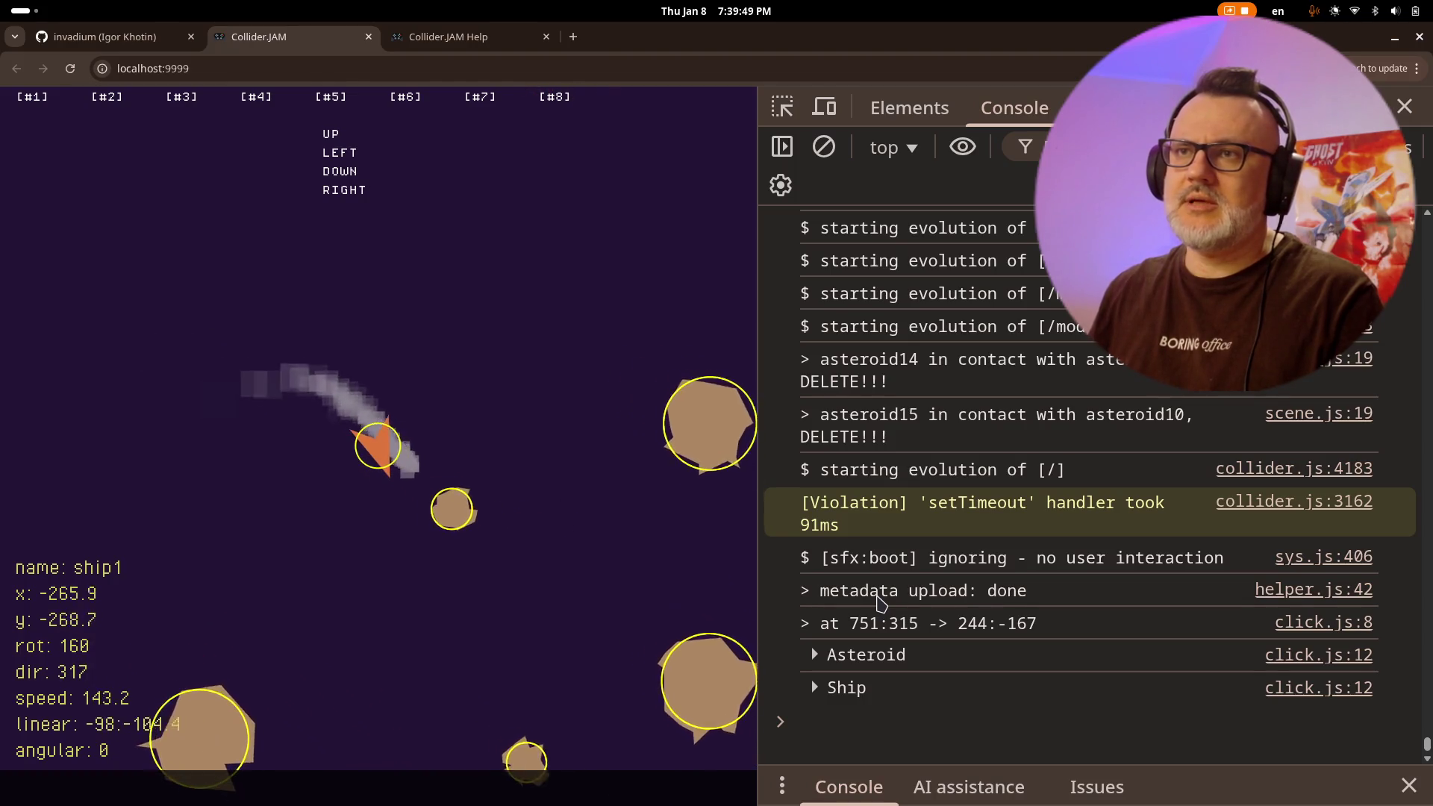
pyautogui.press('Left')
pyautogui.press('Left')
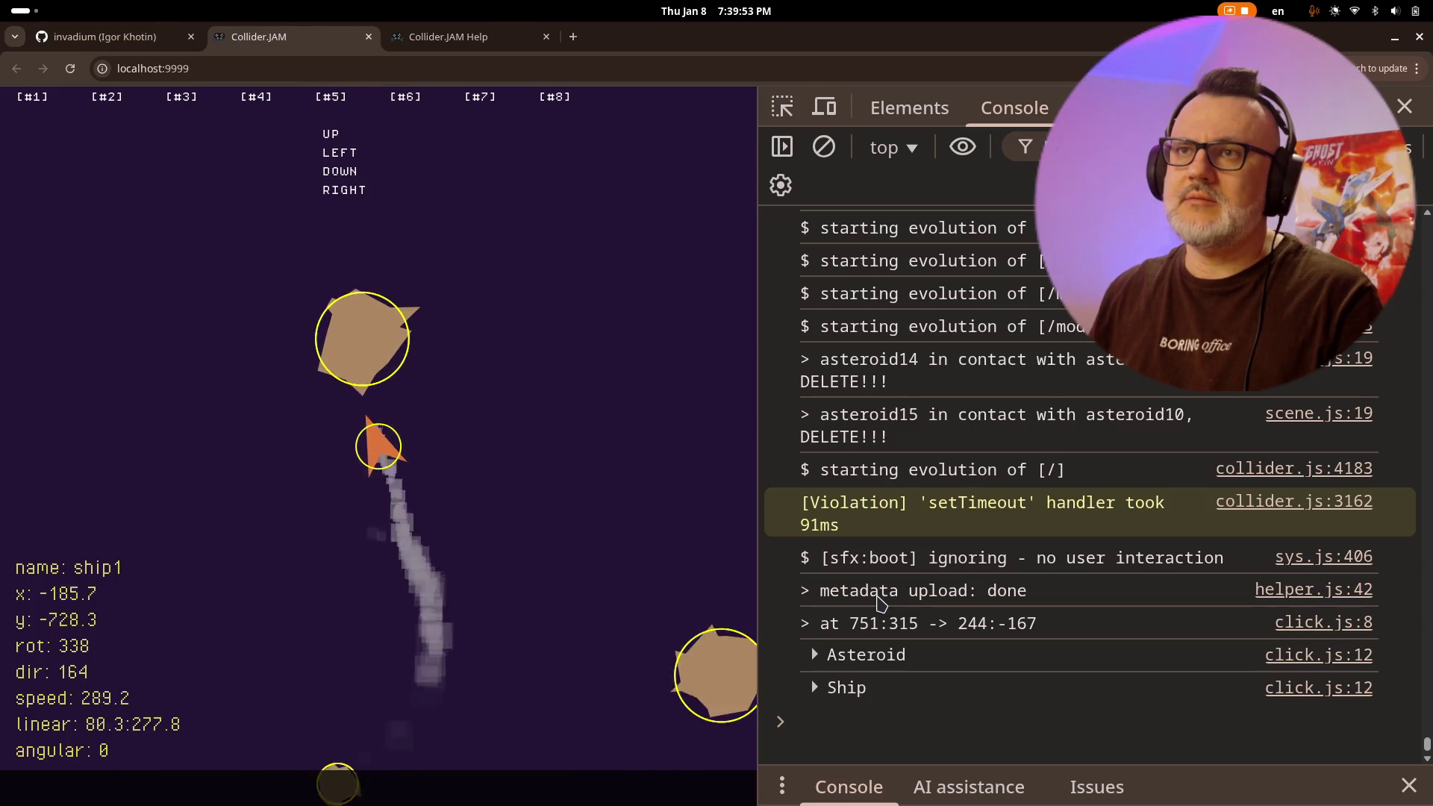
pyautogui.press('Right')
pyautogui.press('Left')
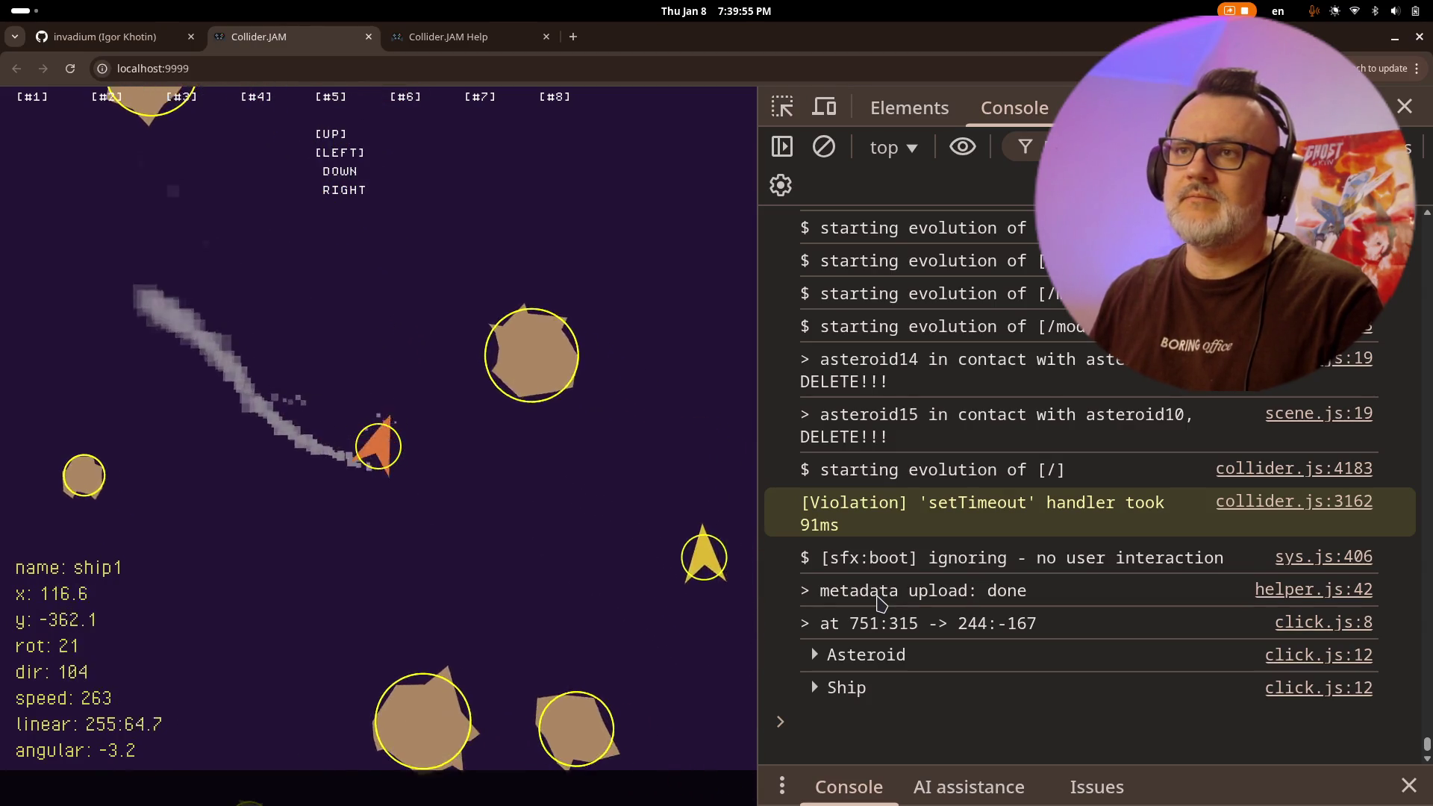
pyautogui.press('Right')
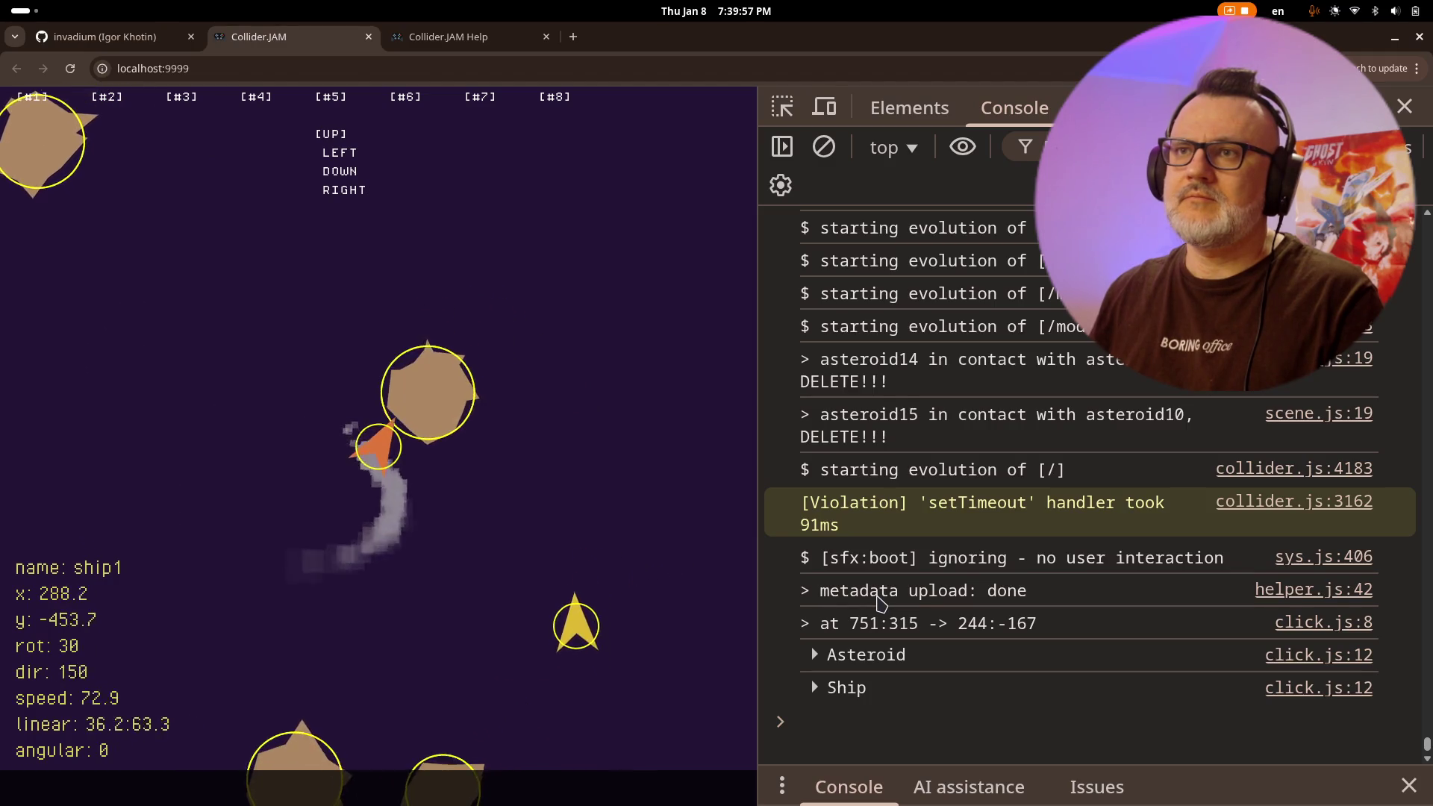
pyautogui.press('Up')
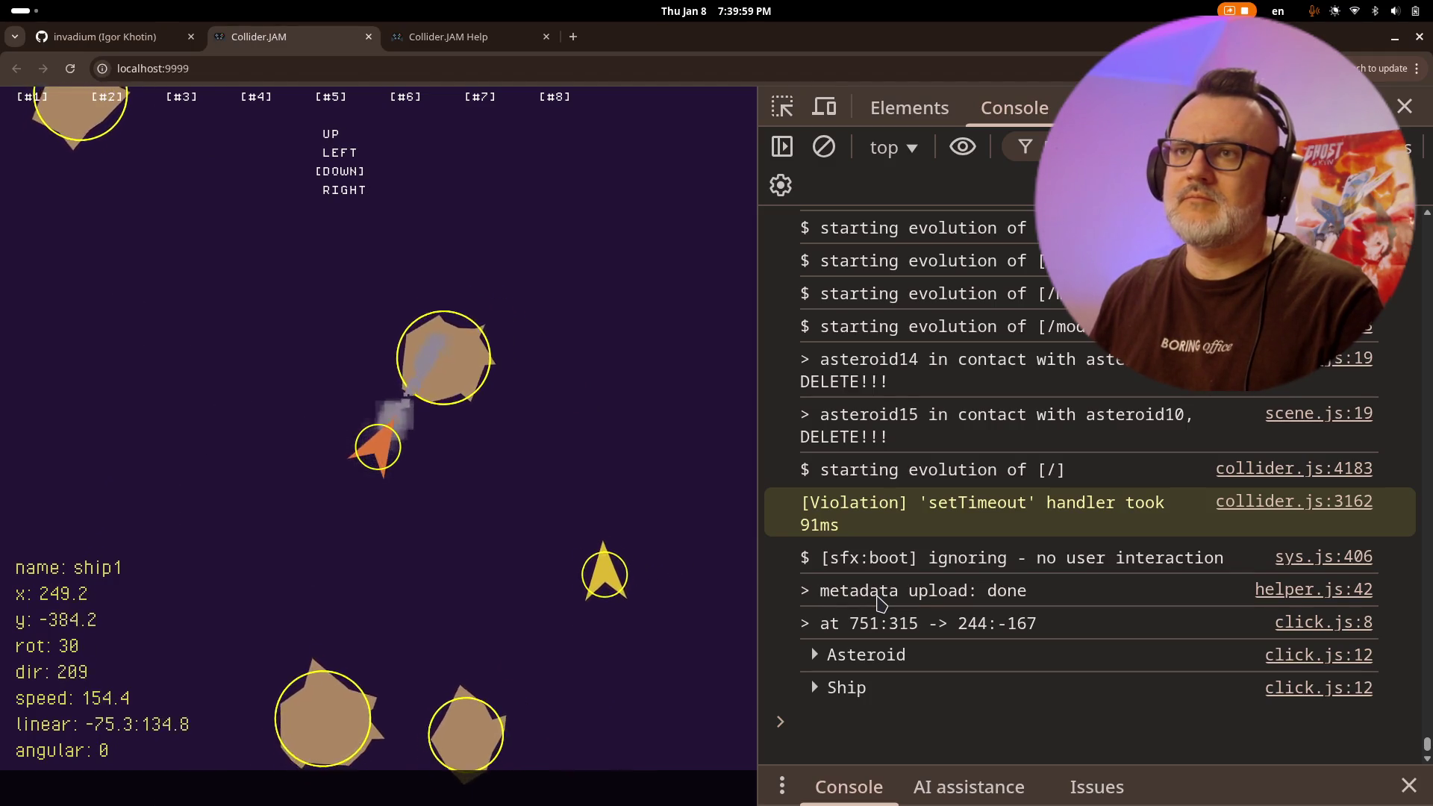
pyautogui.press('Left')
pyautogui.press('Down')
pyautogui.press('Left')
pyautogui.press('Up')
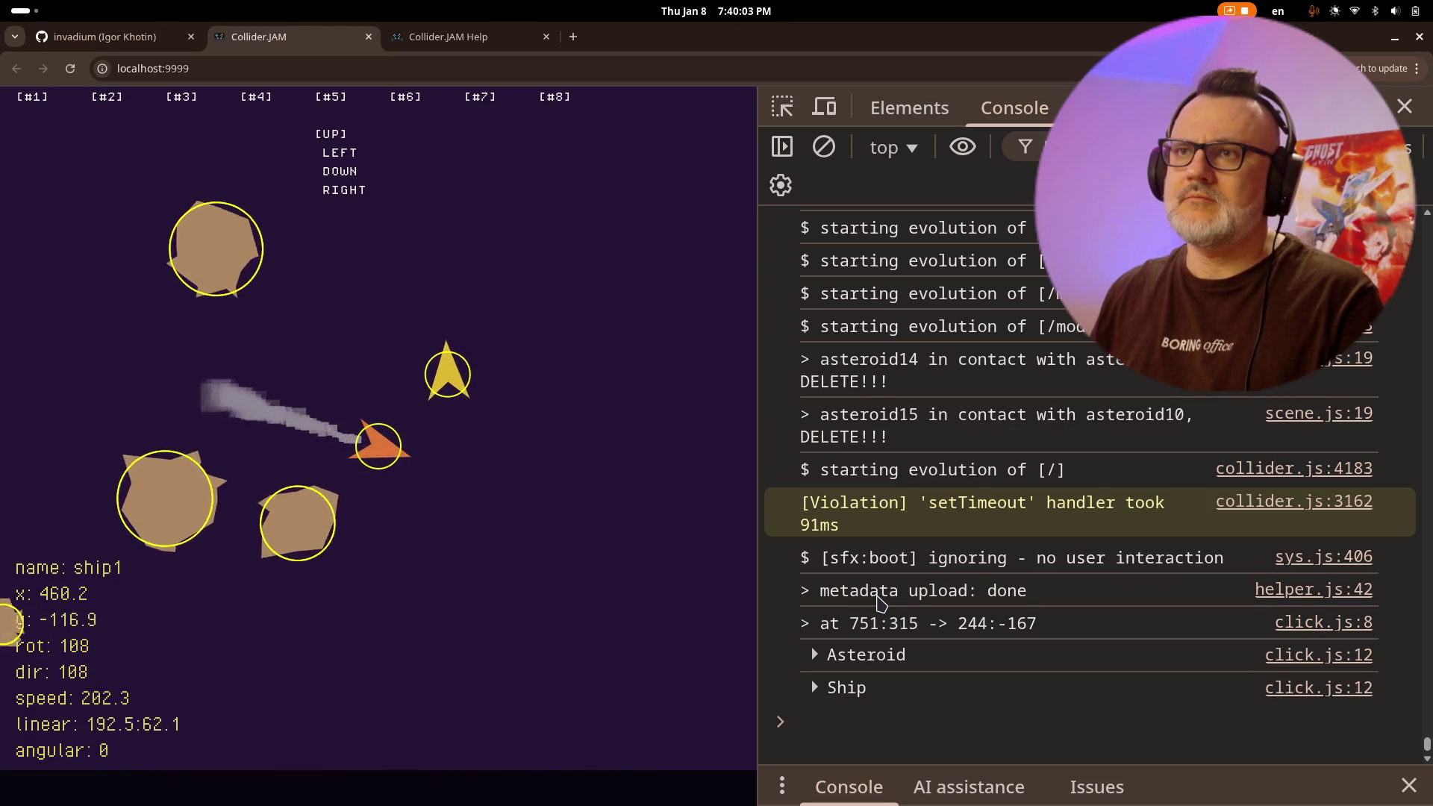
pyautogui.press('Left')
pyautogui.press('Left')
pyautogui.press('Up')
pyautogui.press('Right')
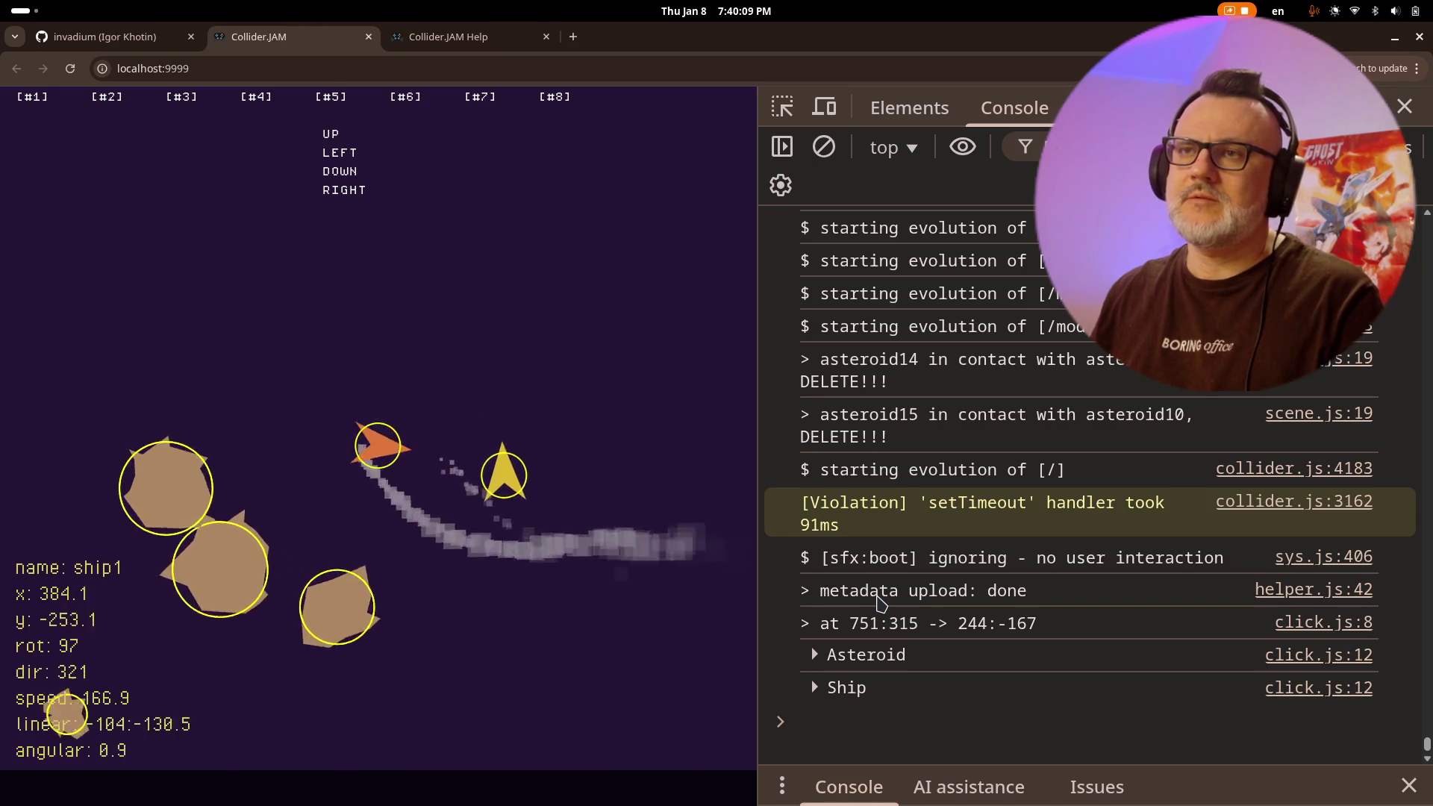
pyautogui.press('Up')
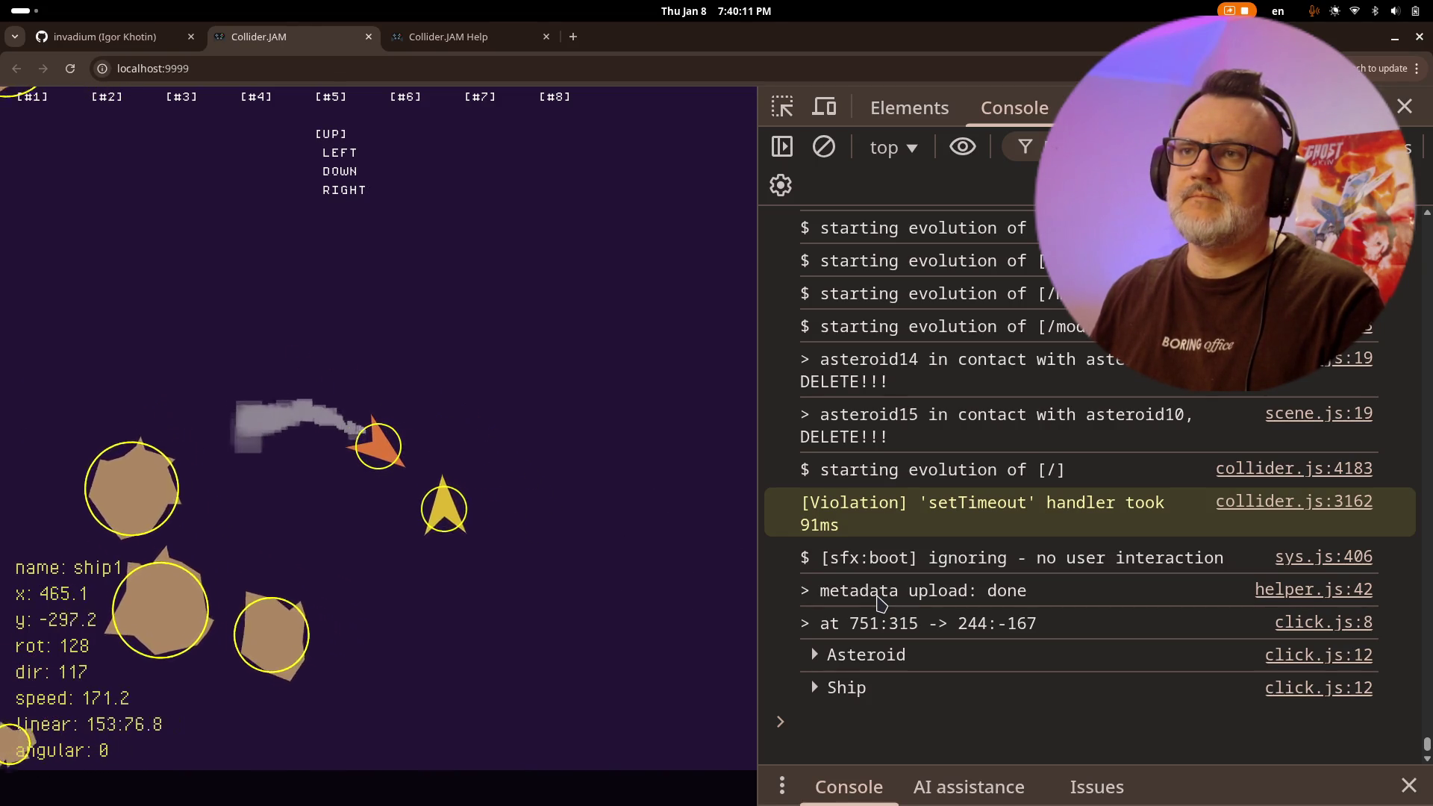
pyautogui.press('Left')
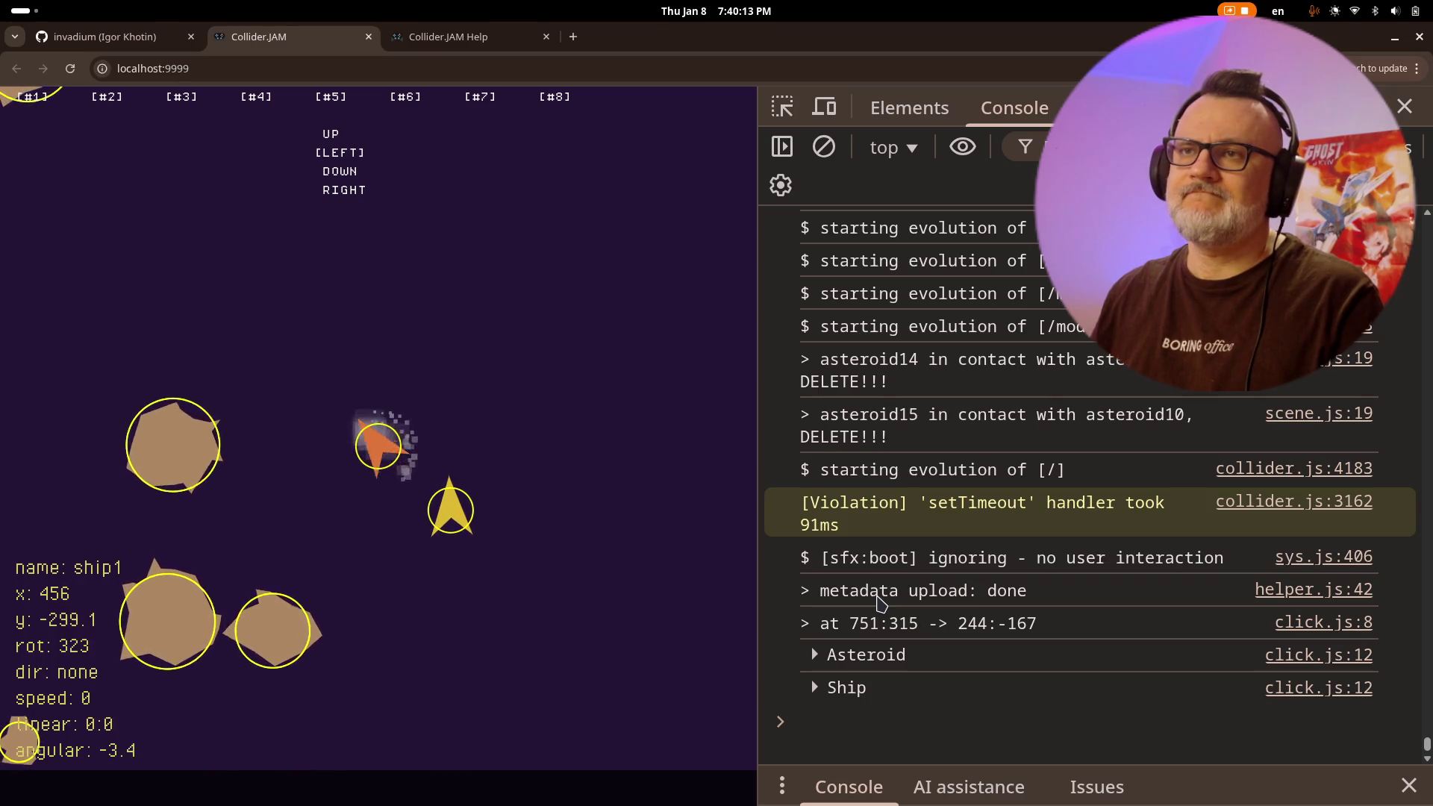
pyautogui.press('Up')
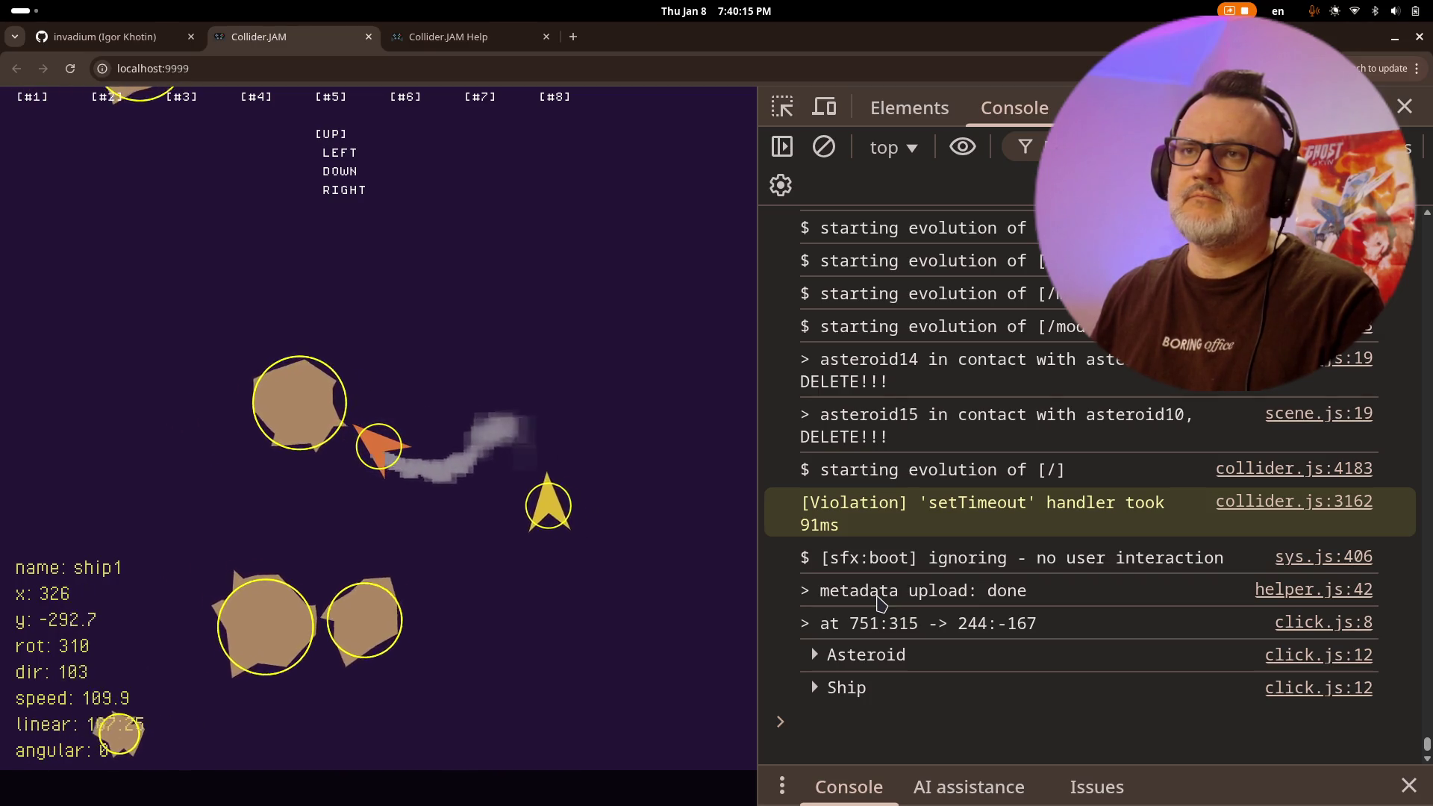
pyautogui.press('Left')
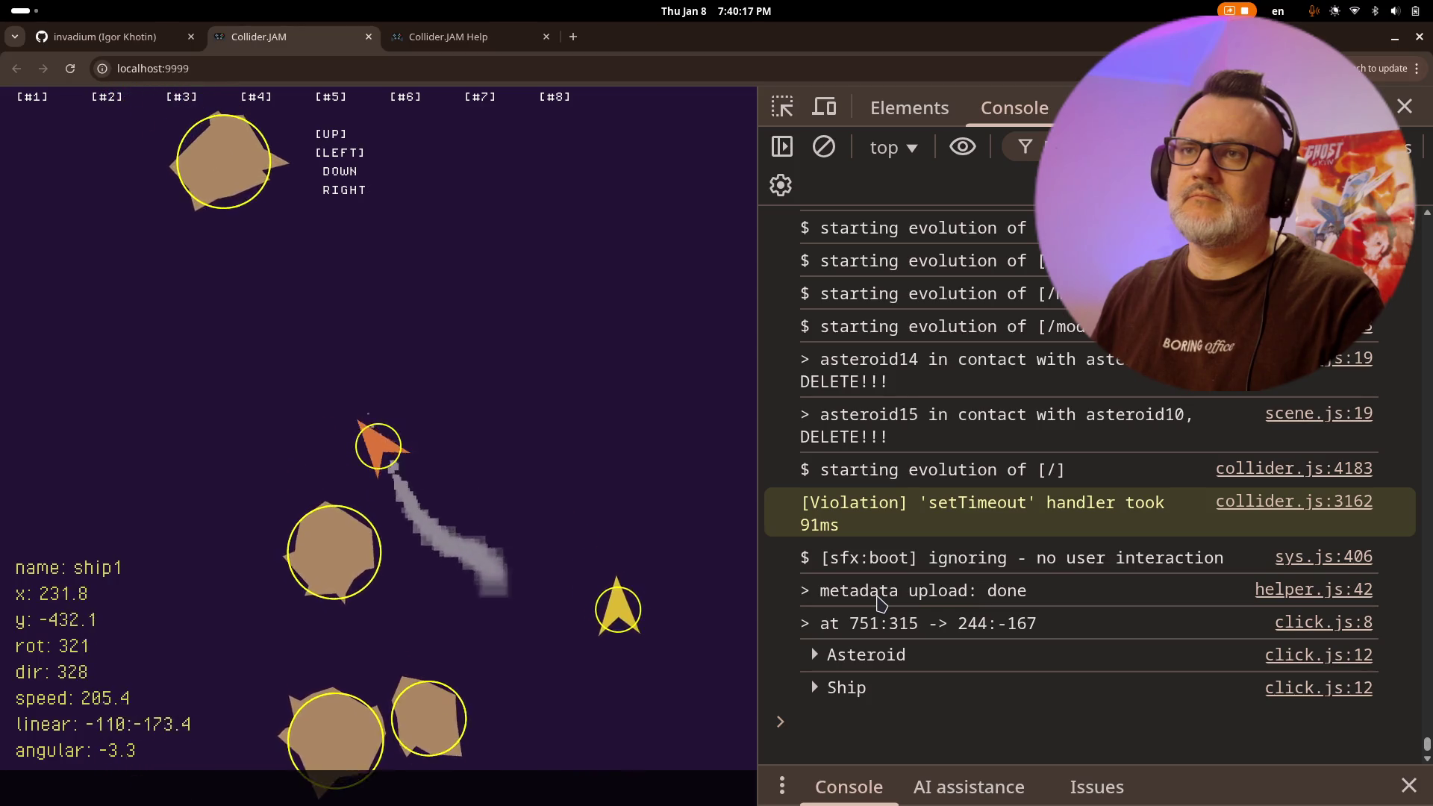
pyautogui.press('Right')
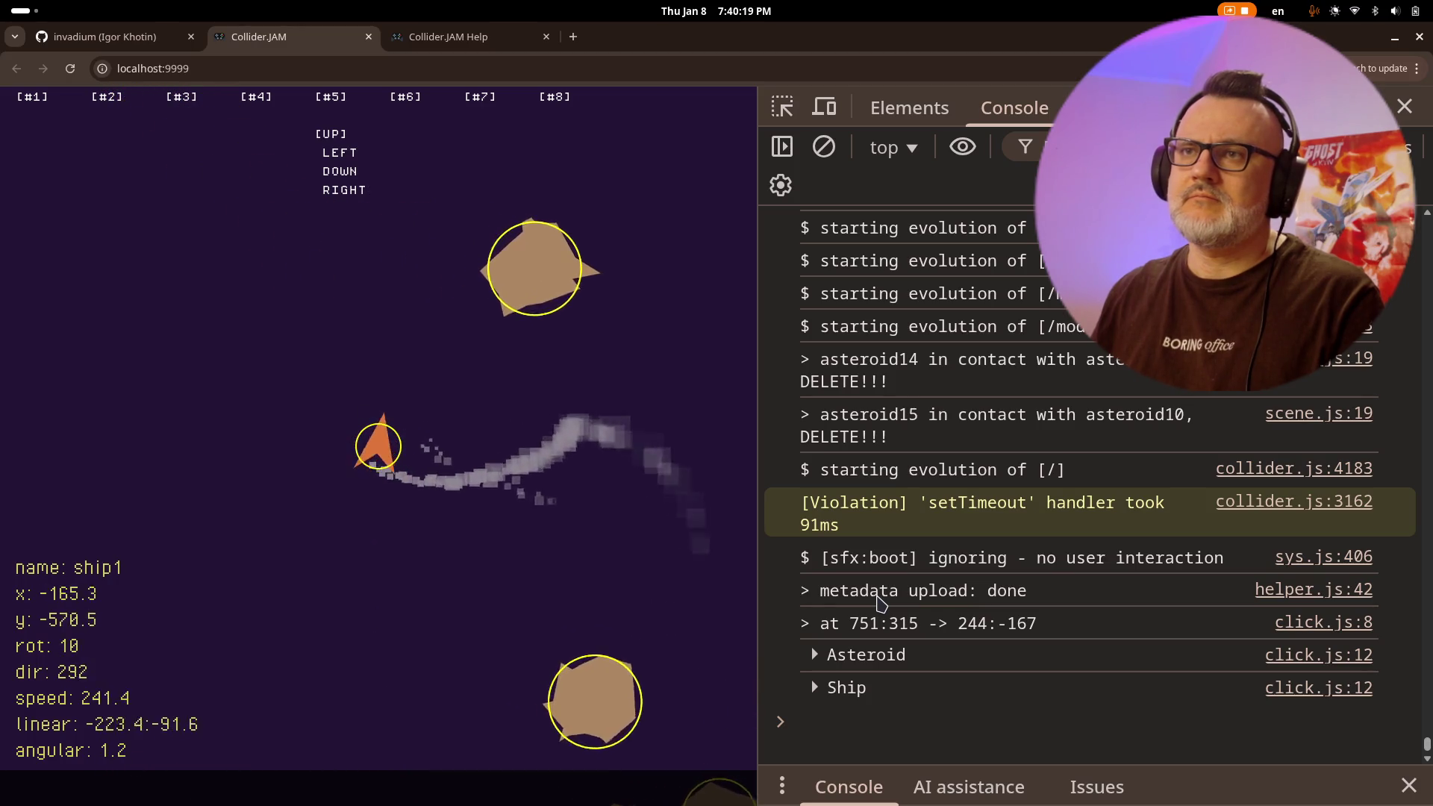
pyautogui.press('Left')
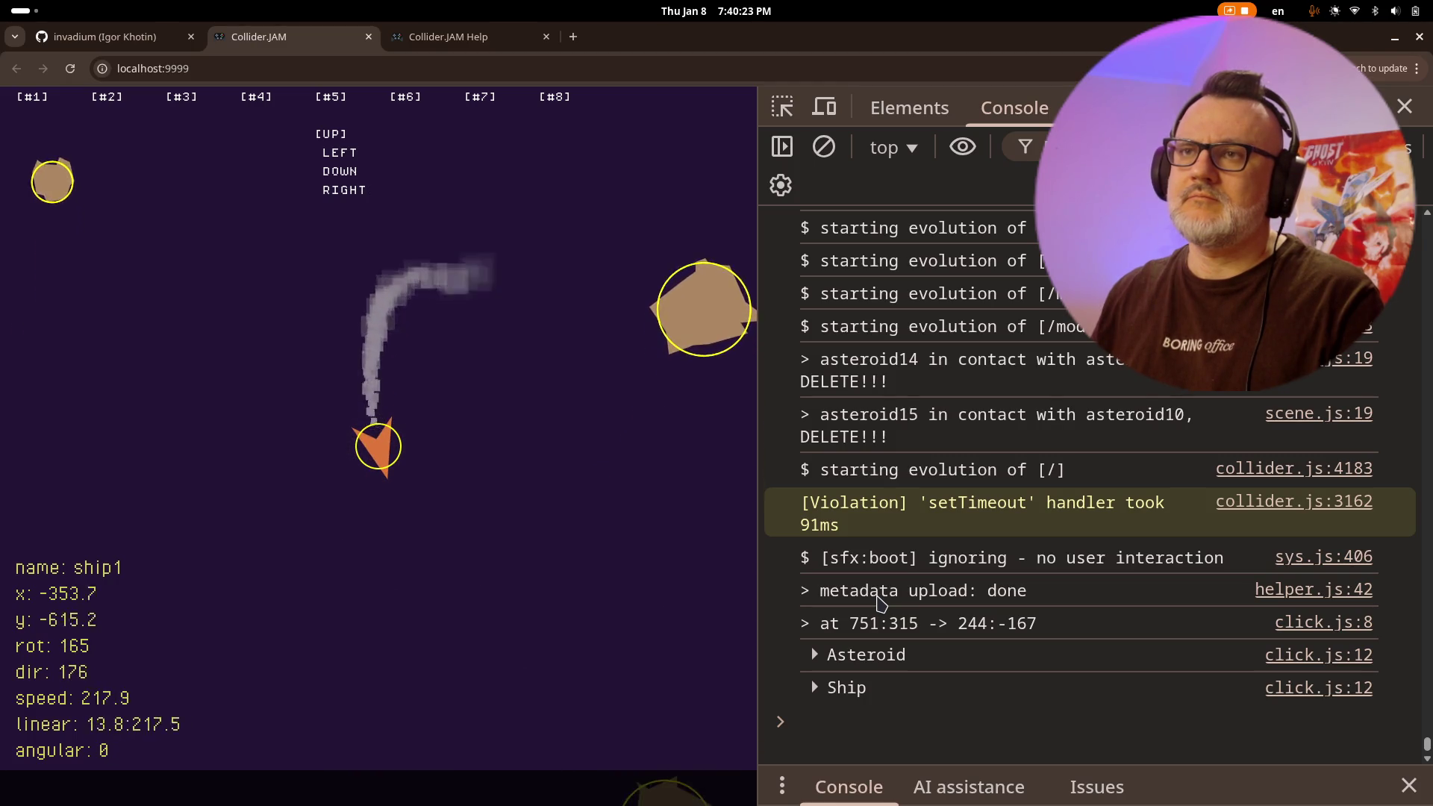
pyautogui.press('Left')
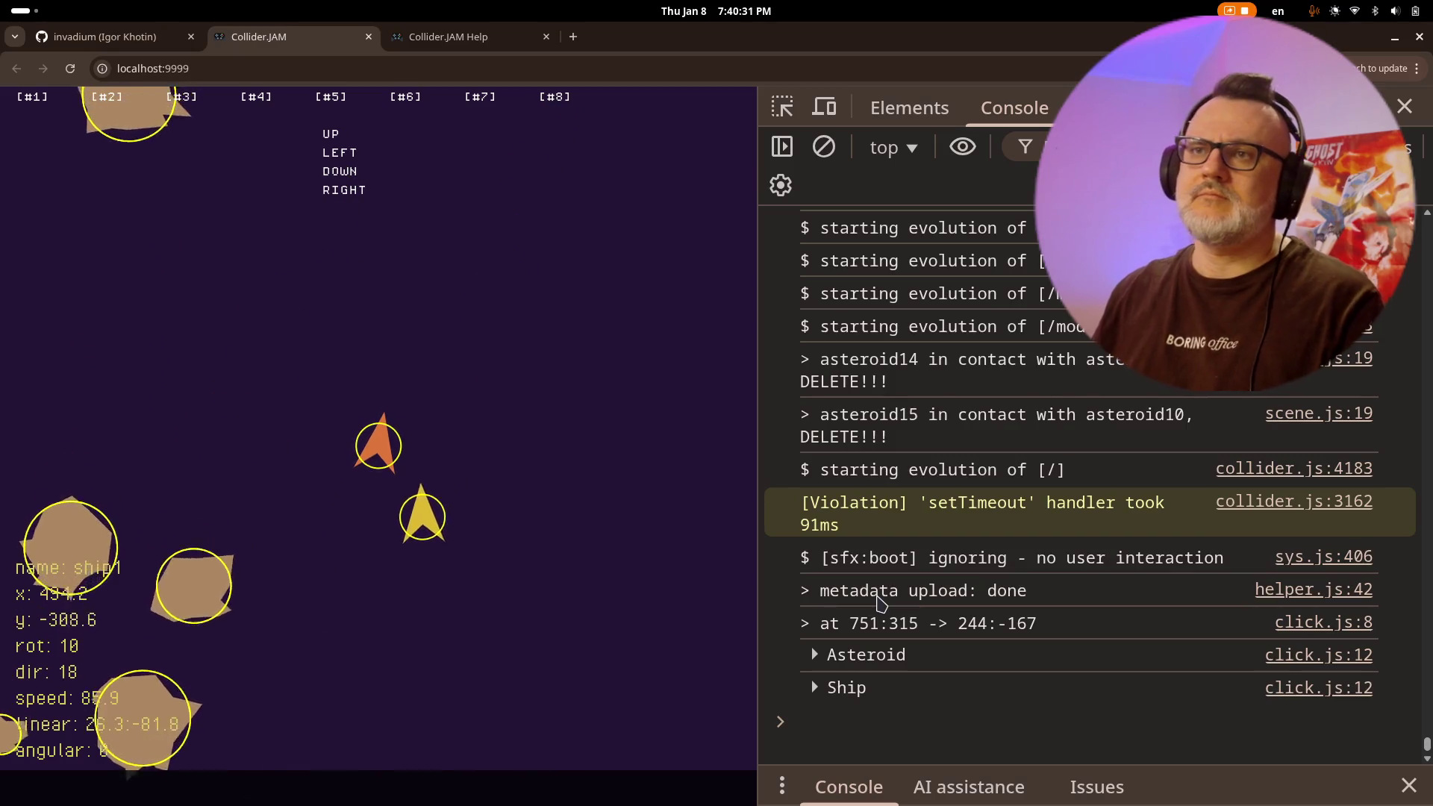
# - Return to Vim and close the Momentum.js window with :q
pyautogui.hotkey('alt', 'Tab')
pyautogui.write(':q')
pyautogui.press('Return')
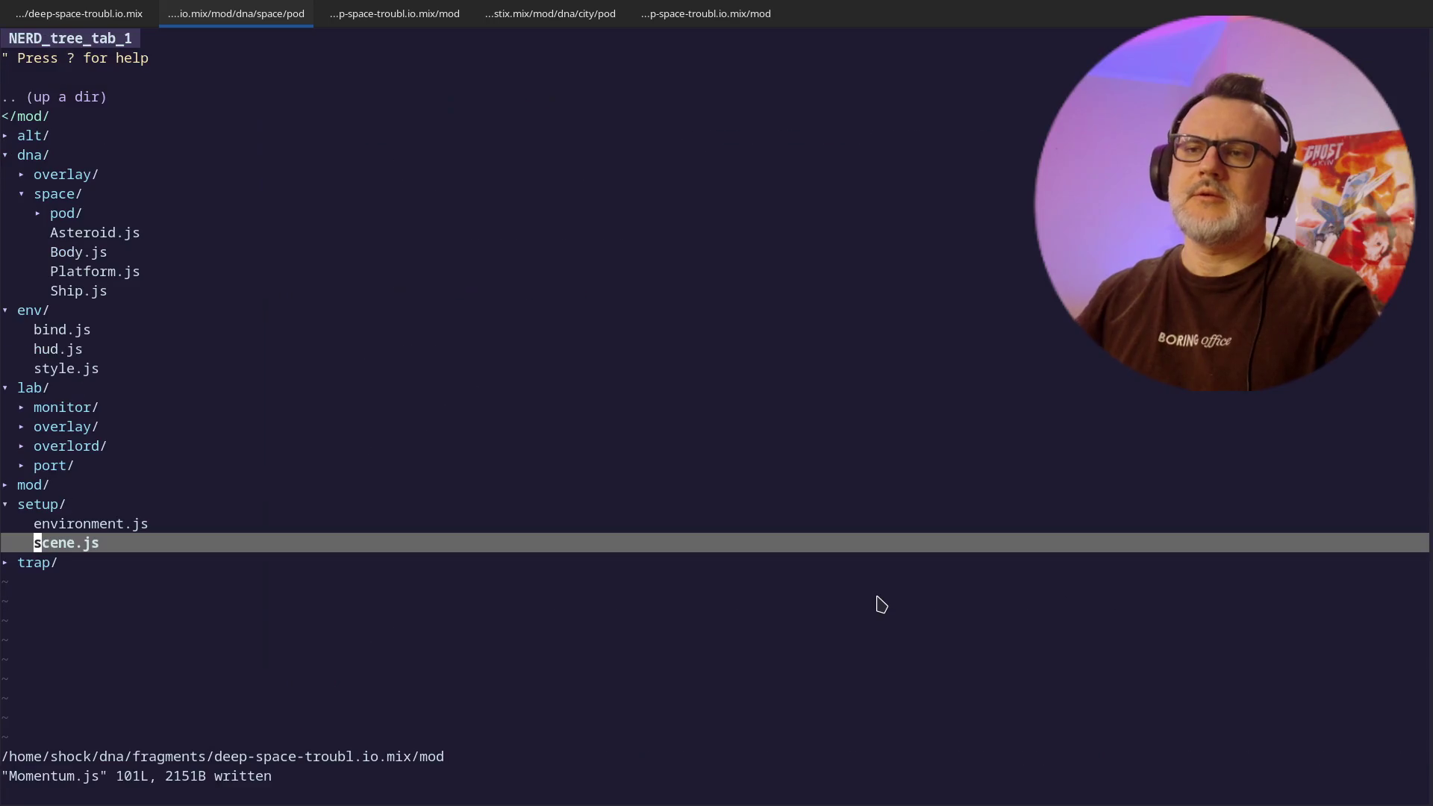
# - Quit Vim, then check git status and list files in the space and dna folders
pyautogui.write(':q')
pyautogui.press('Return')
pyautogui.write('git status')
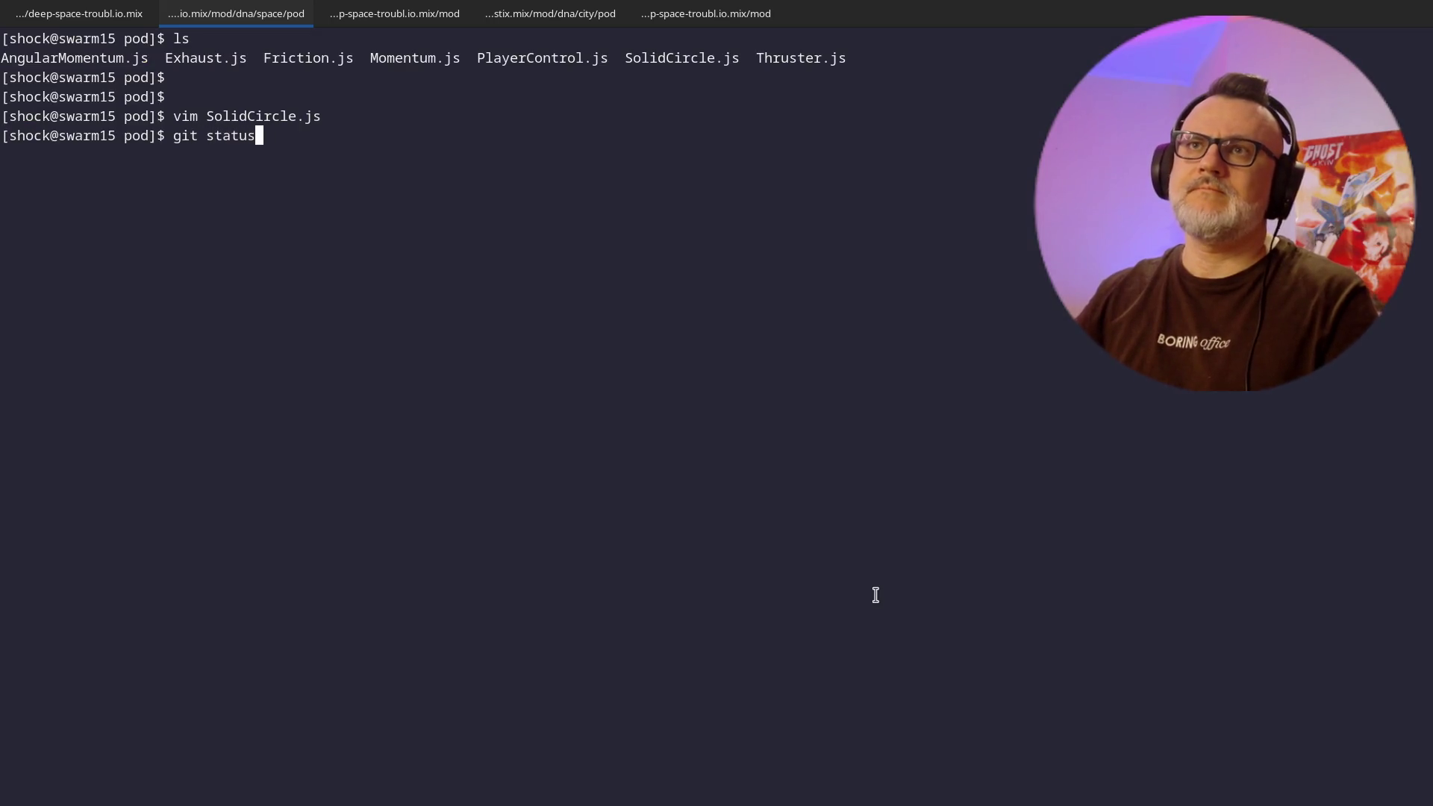
pyautogui.press('Return')
pyautogui.write('cd ..')
pyautogui.press('Return')
pyautogui.write('ls')
pyautogui.press('Return')
pyautogui.write('c')
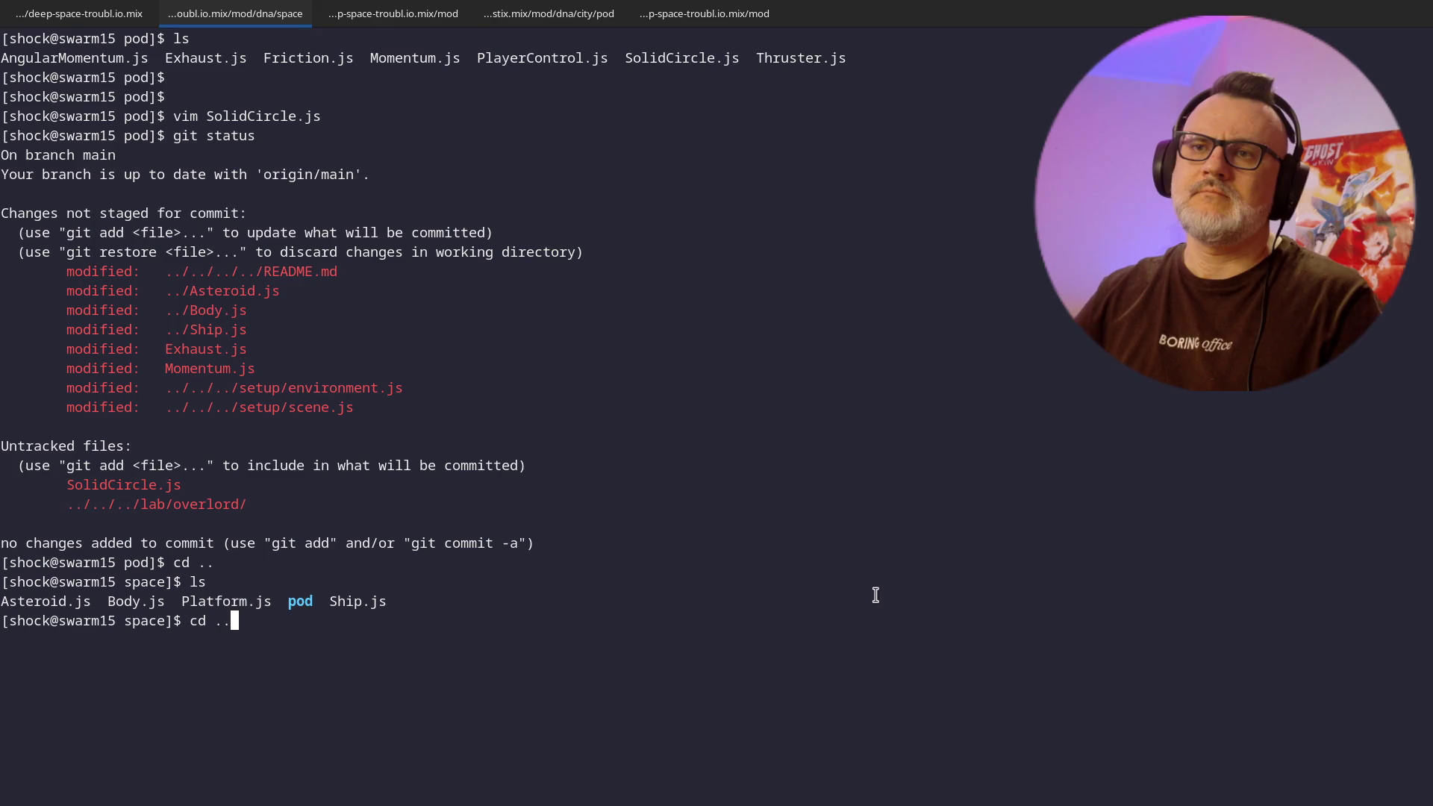
pyautogui.press('Return')
pyautogui.write('git')
pyautogui.press('Return')
pyautogui.press('Return')
pyautogui.press('Return')
pyautogui.write('ls')
pyautogui.press('Return')
# - From the deep-space-troubl.io.mix root, clear the screen, run git status, and stage everything with git add *
pyautogui.write('cd ..')
pyautogui.press('Return')
pyautogui.press('Return')
pyautogui.write('c d..')
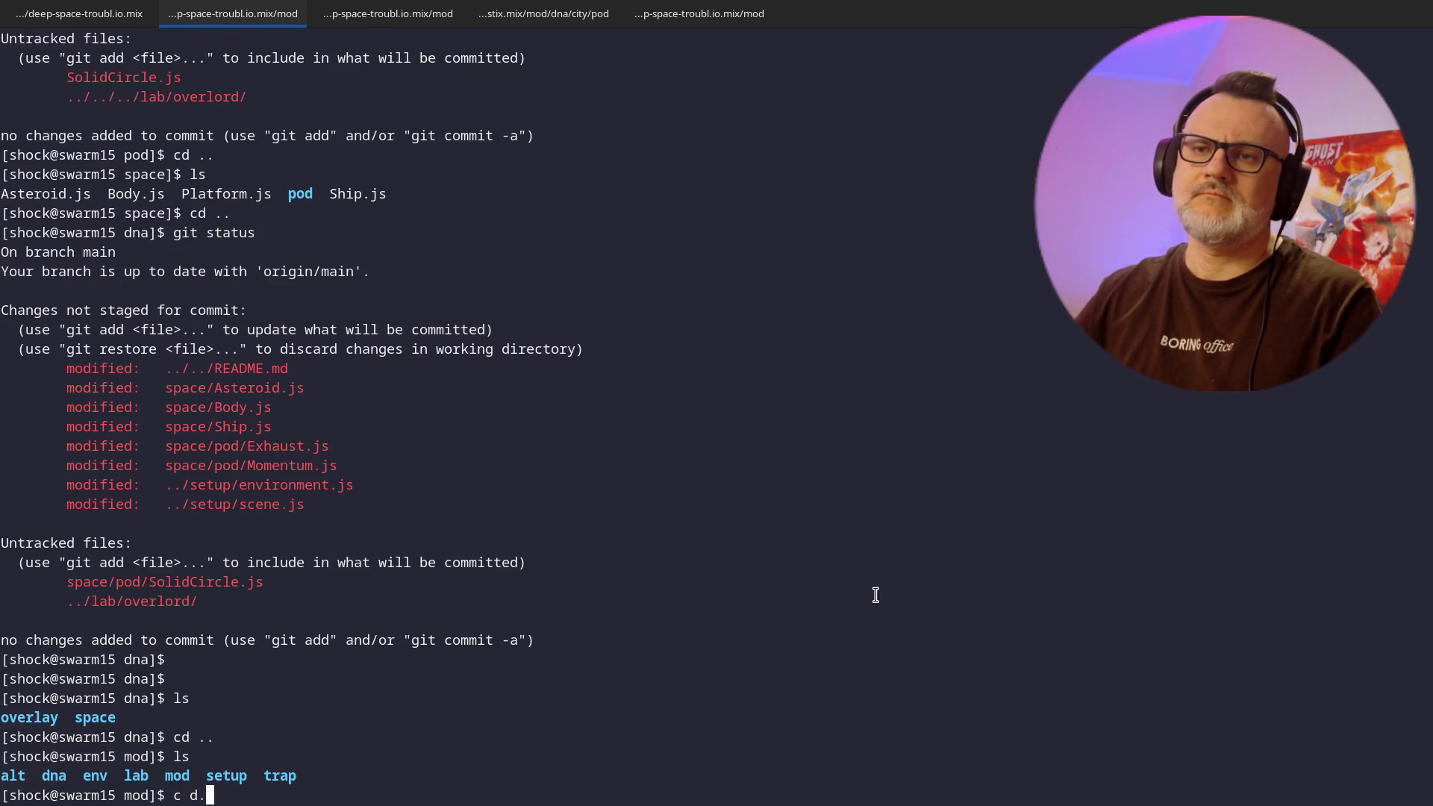
pyautogui.press('Return')
pyautogui.write('gi')
pyautogui.press('Return')
pyautogui.write('git')
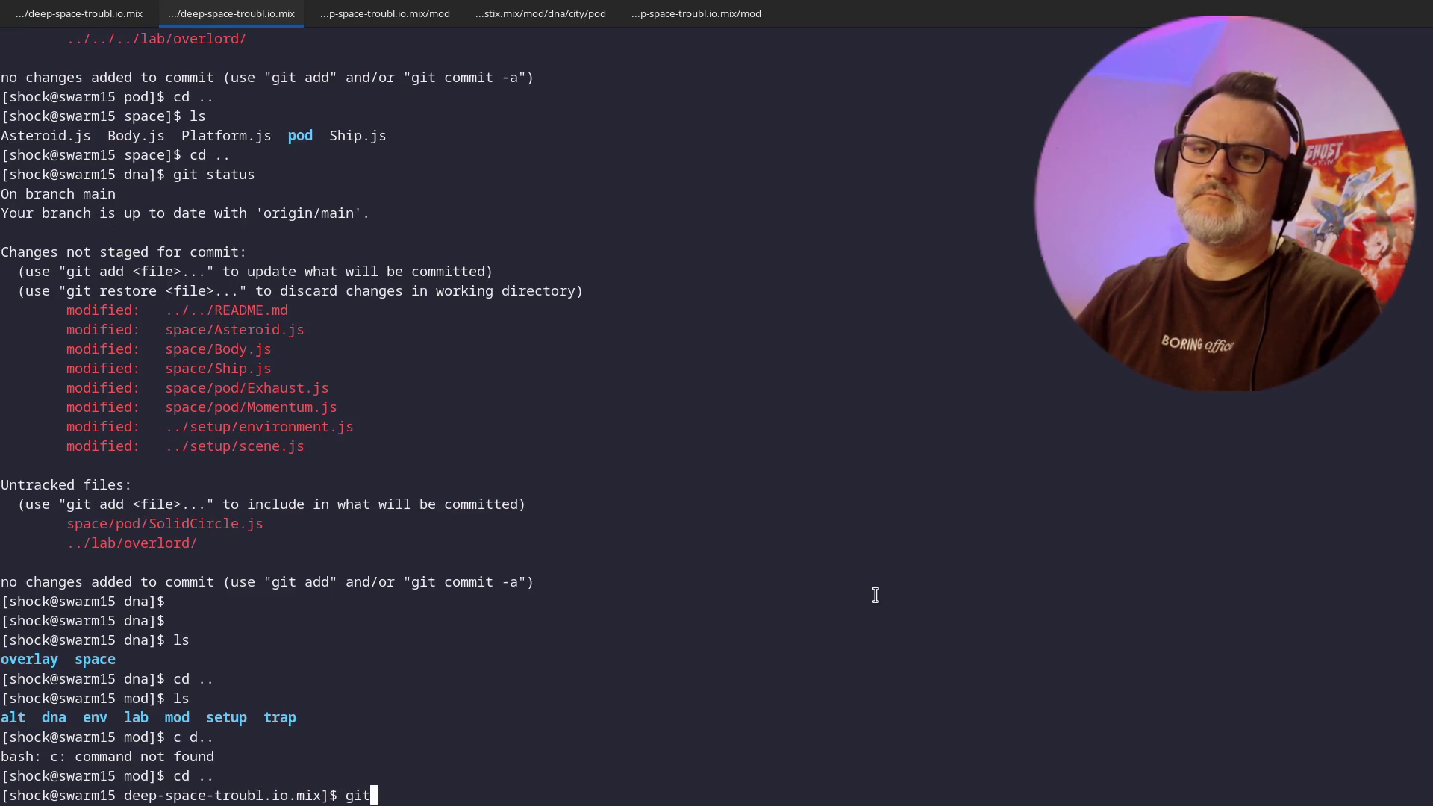
pyautogui.press('Return')
pyautogui.write('gi')
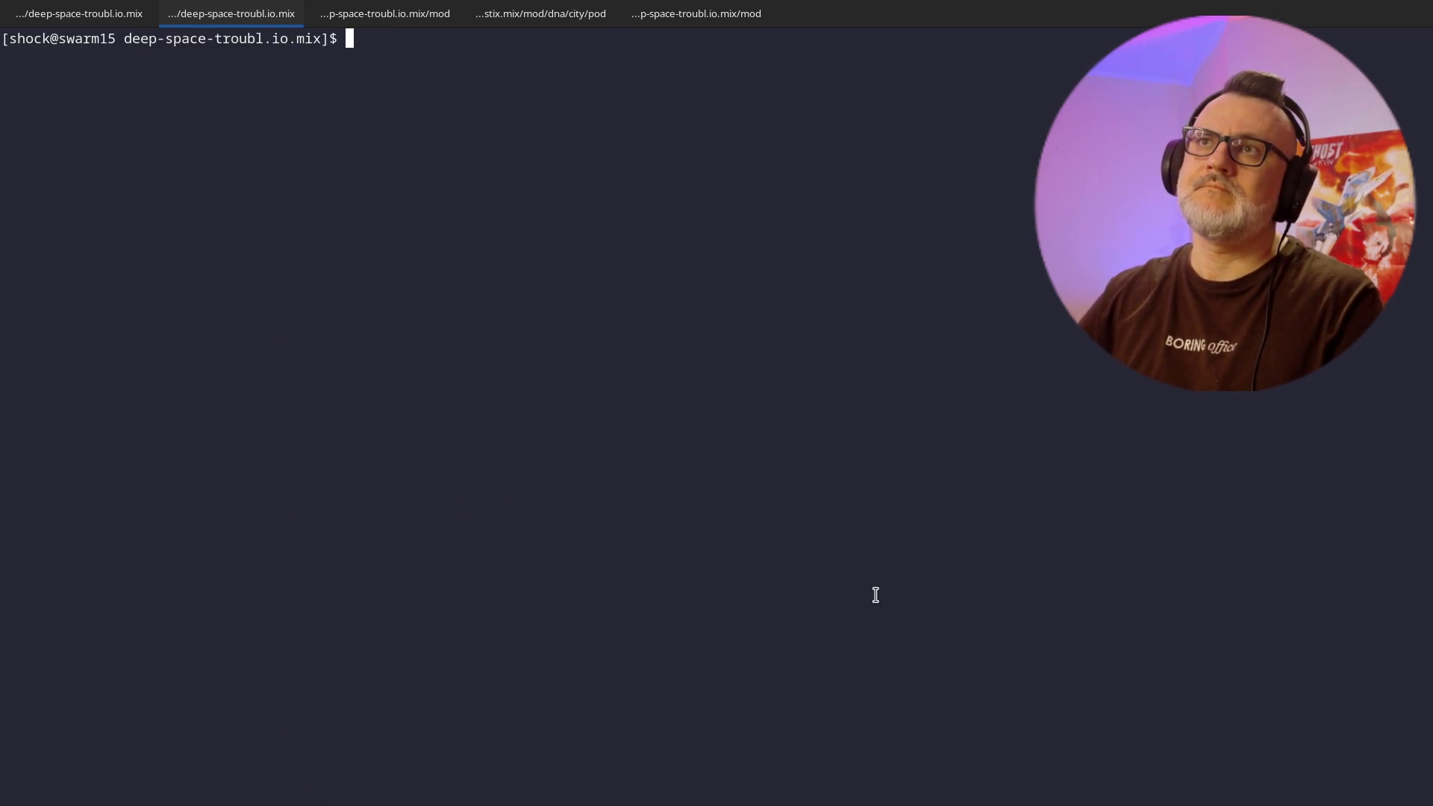
pyautogui.press('Return')
pyautogui.press('Return')
pyautogui.press('Return')
pyautogui.hotkey('ctrl', 'l')
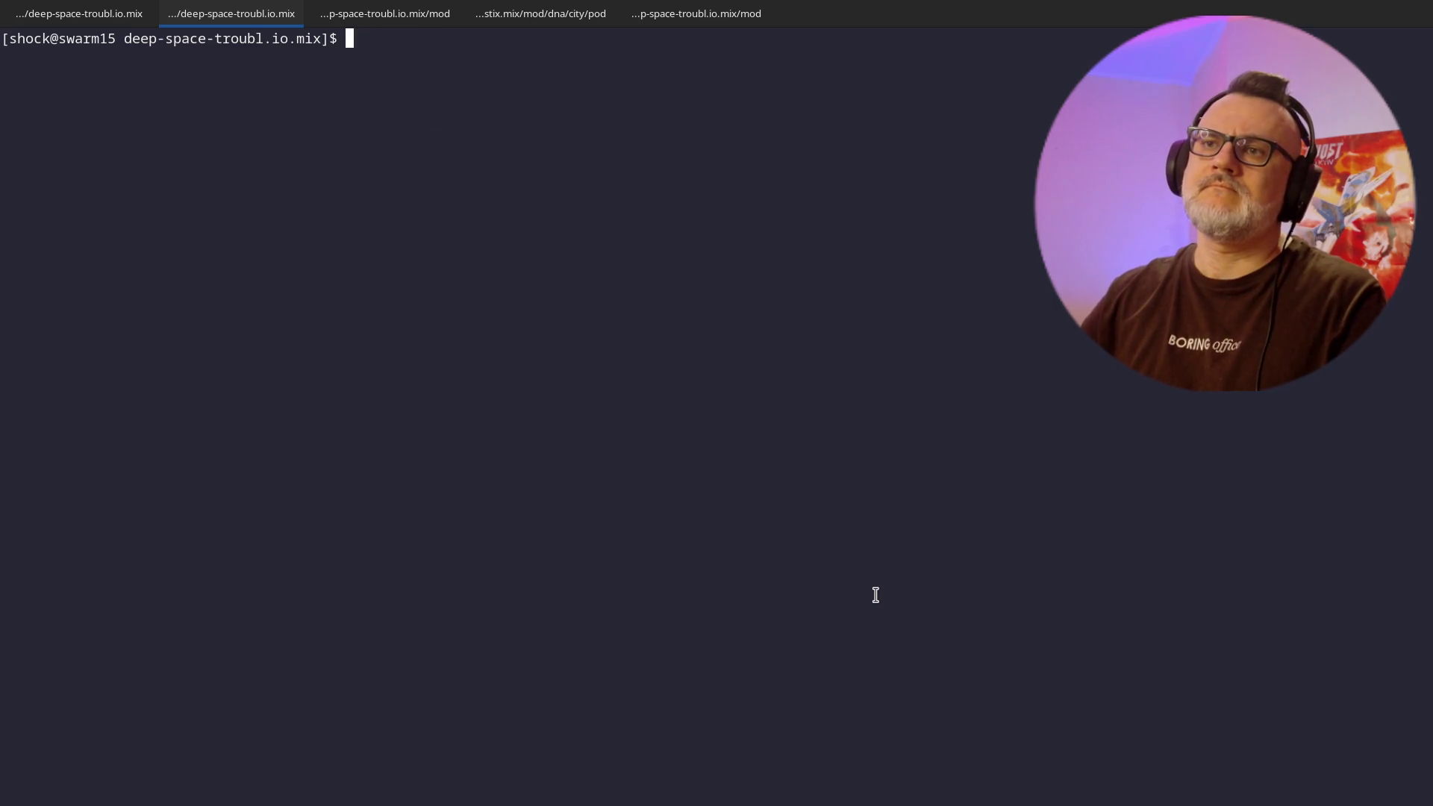
pyautogui.press('Return')
pyautogui.write('git add')
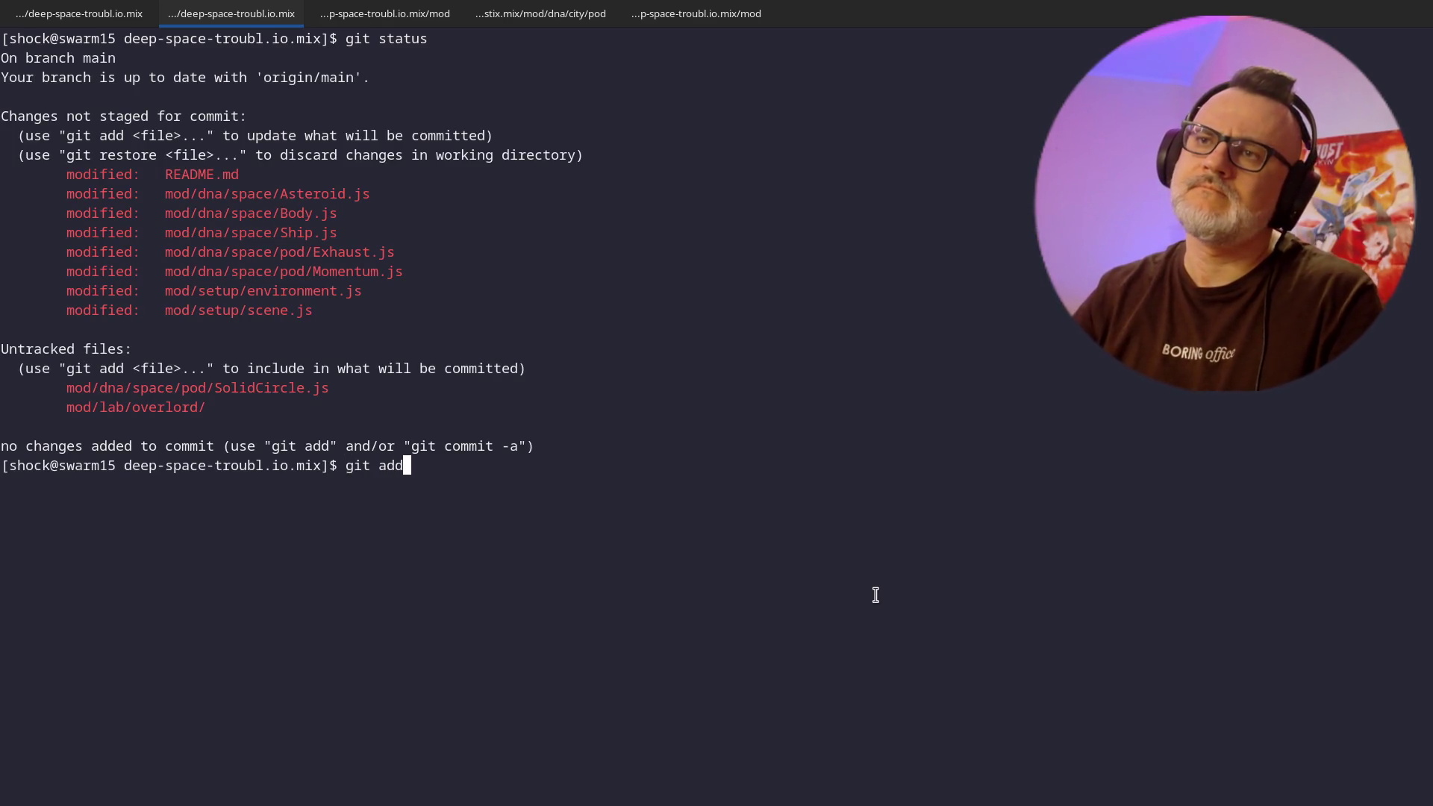
pyautogui.write('*')
pyautogui.press('Return')
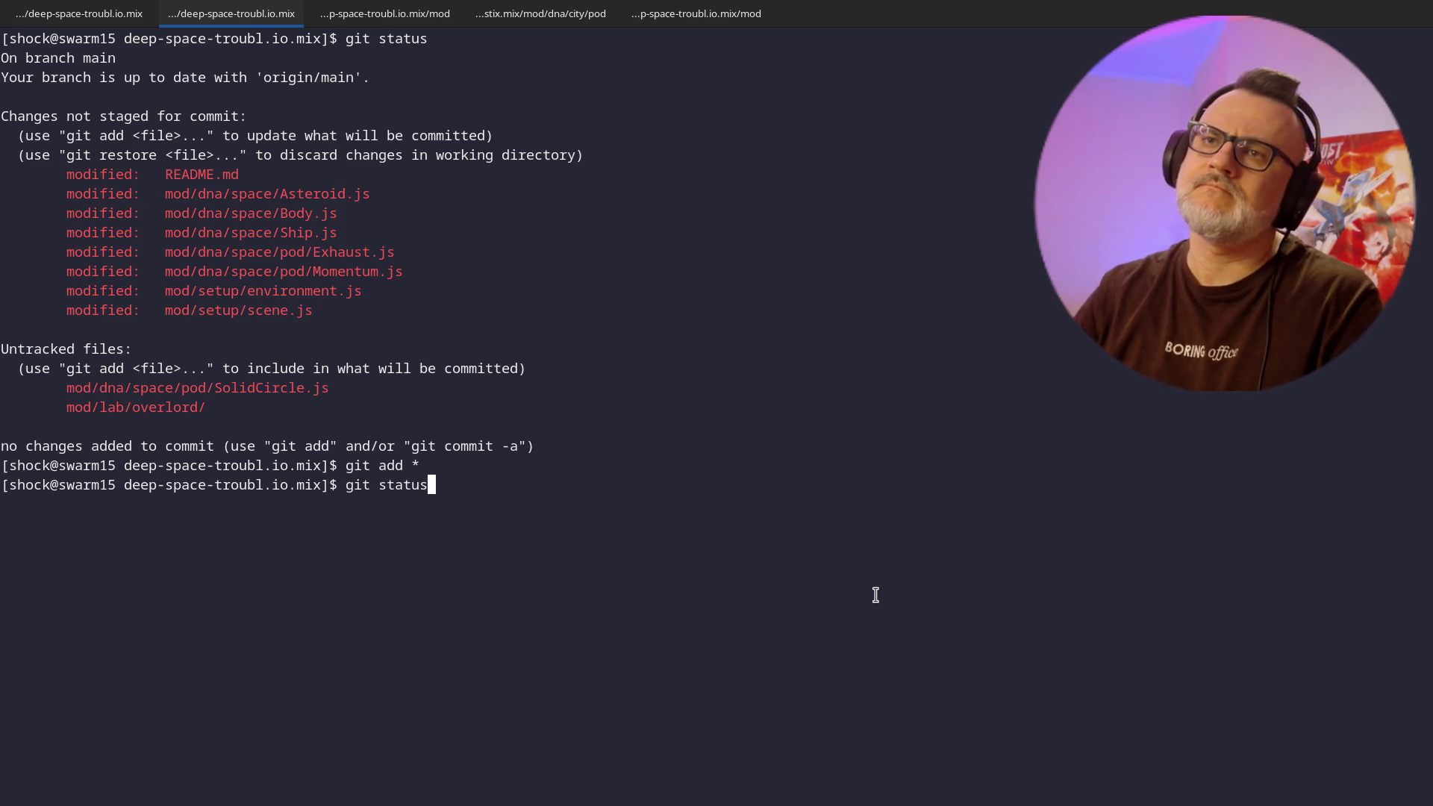
# - Commit the staged files as '[+] basic collision detection and resolution for circle solids' and recheck status
pyautogui.press('Return')
pyautogui.press('Return')
pyautogui.write('gi')
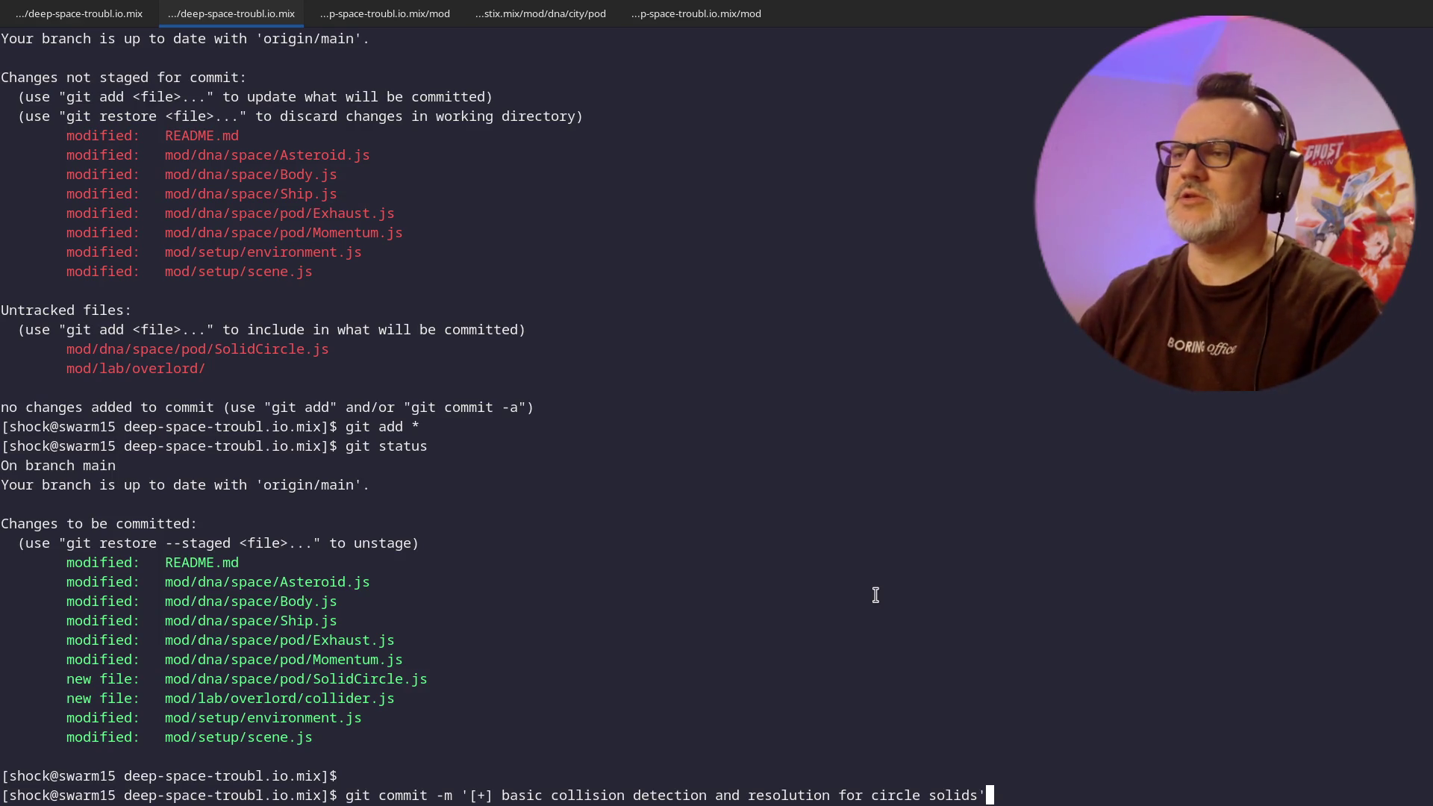
pyautogui.press('Return')
pyautogui.write('git status')
pyautogui.press('Return')
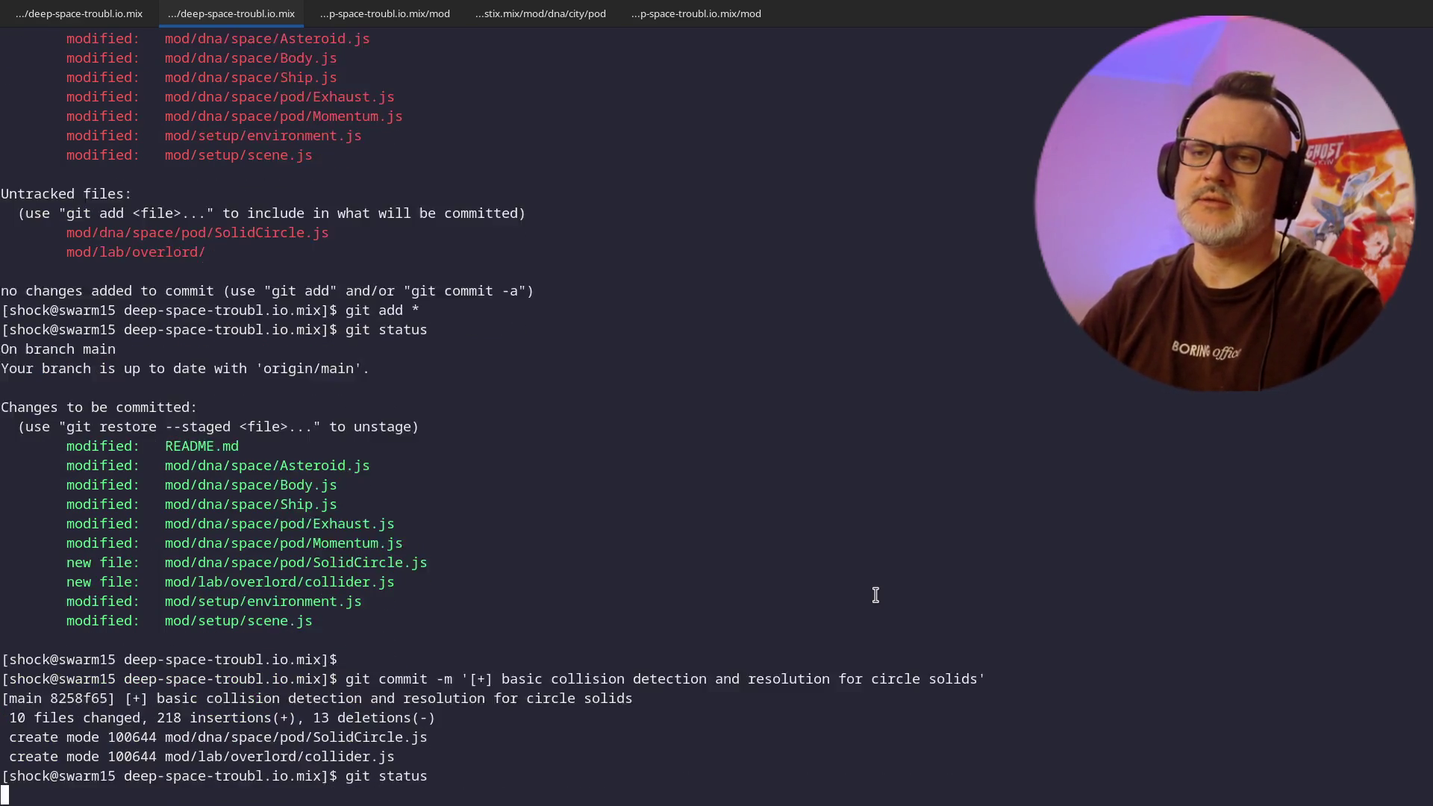
pyautogui.write('g')
pyautogui.write('g')
# - Review the commit log and confirm the working tree is clean with git status
pyautogui.press('Return')
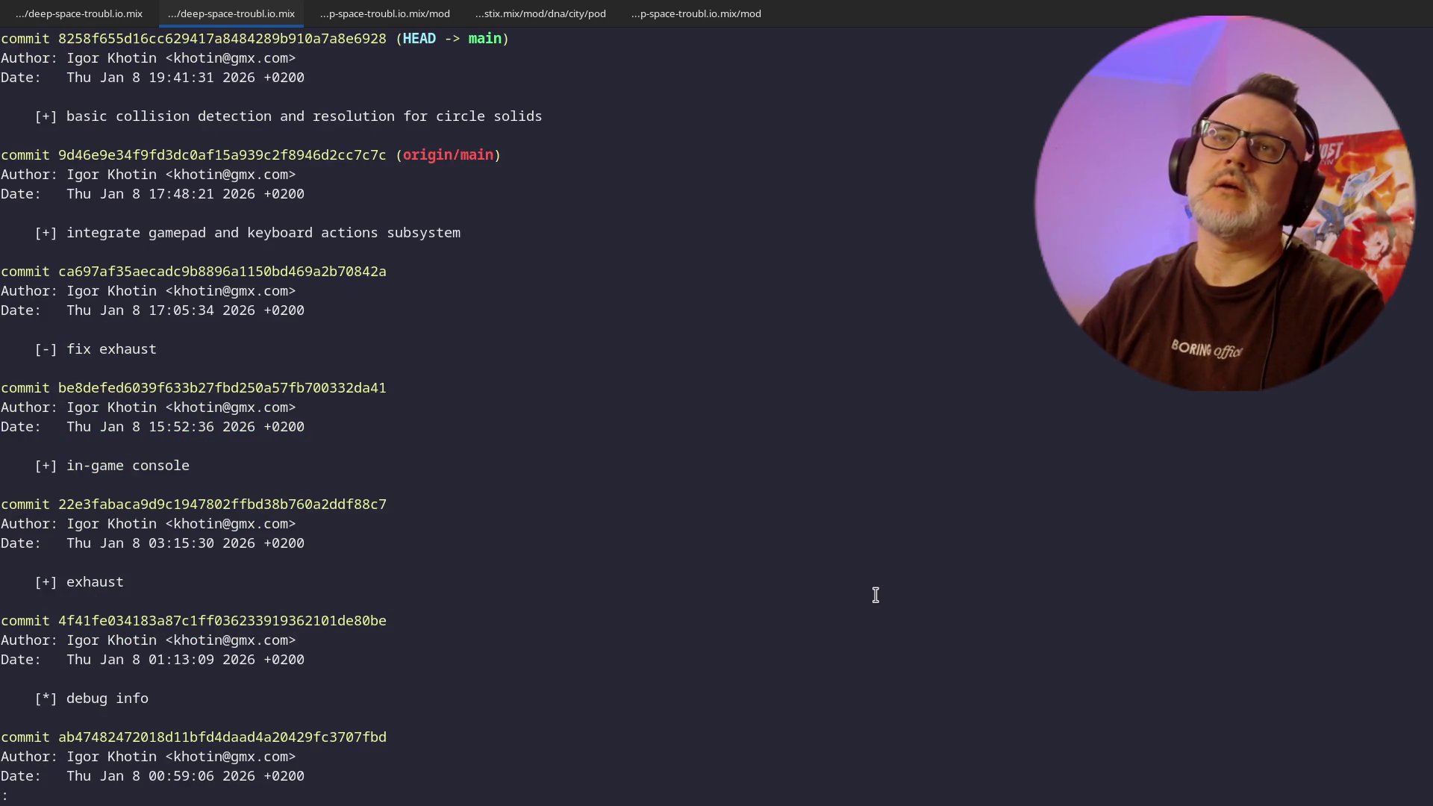
pyautogui.scroll(-5, 876, 595)
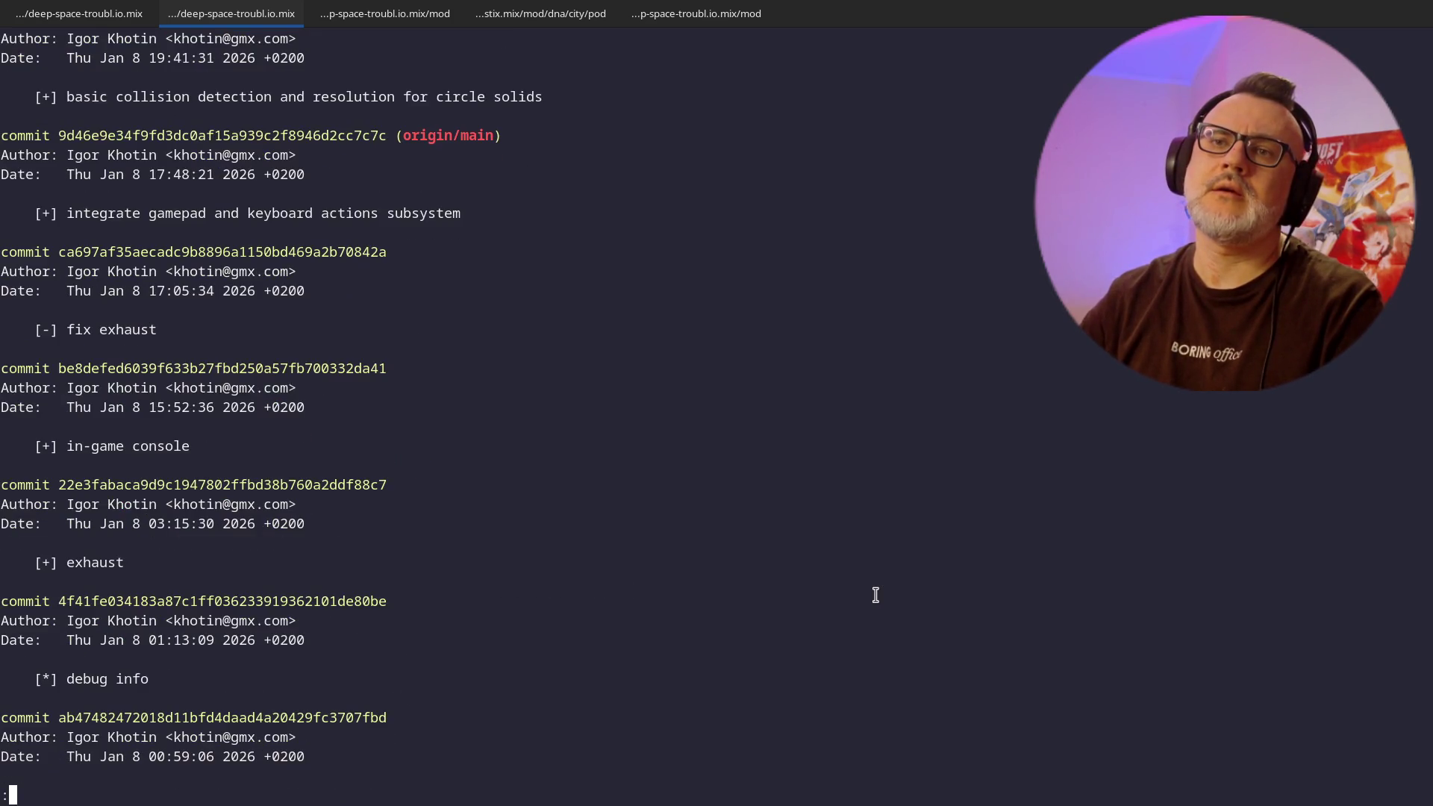
pyautogui.write('qg')
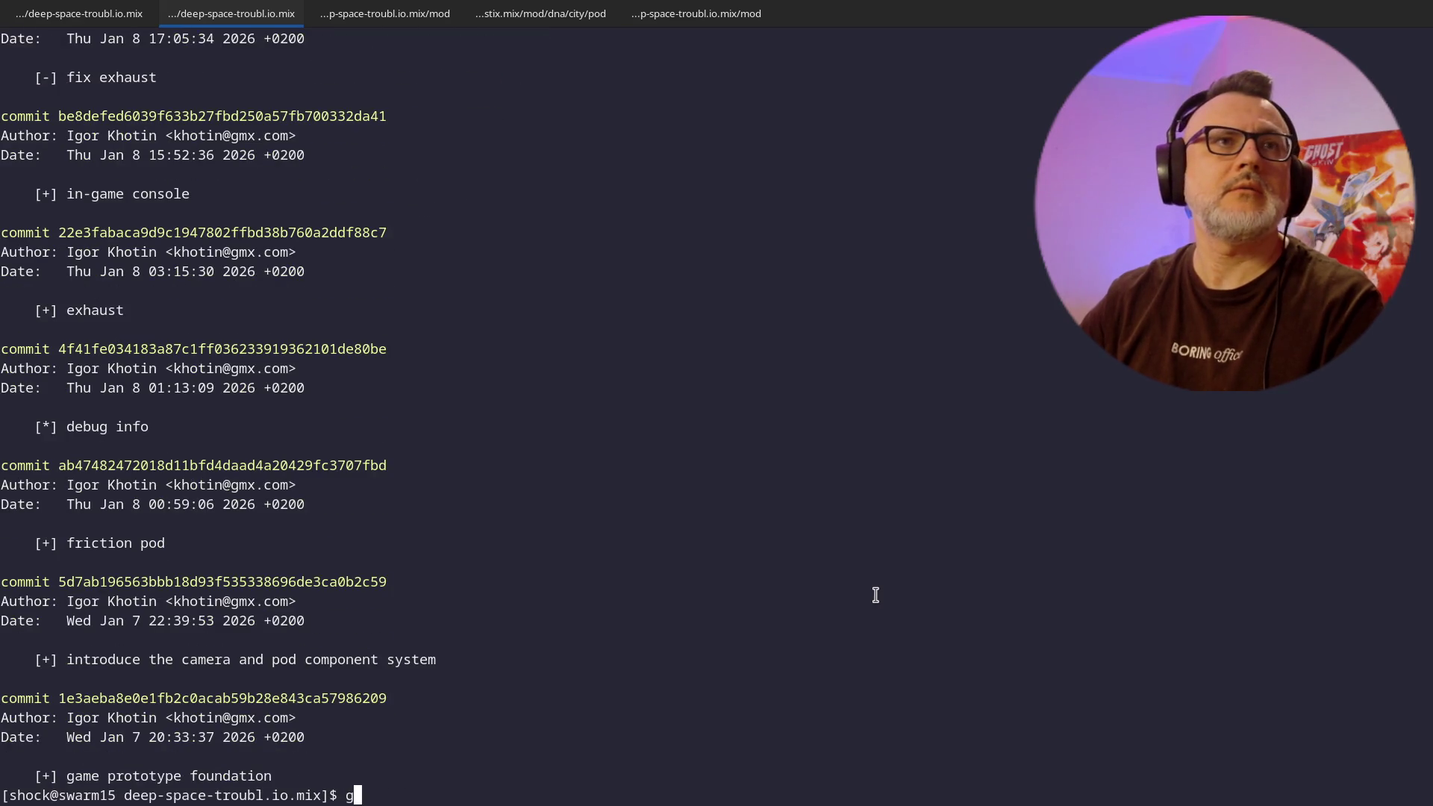
pyautogui.press('Return')
pyautogui.press('Return')
pyautogui.press('Return')
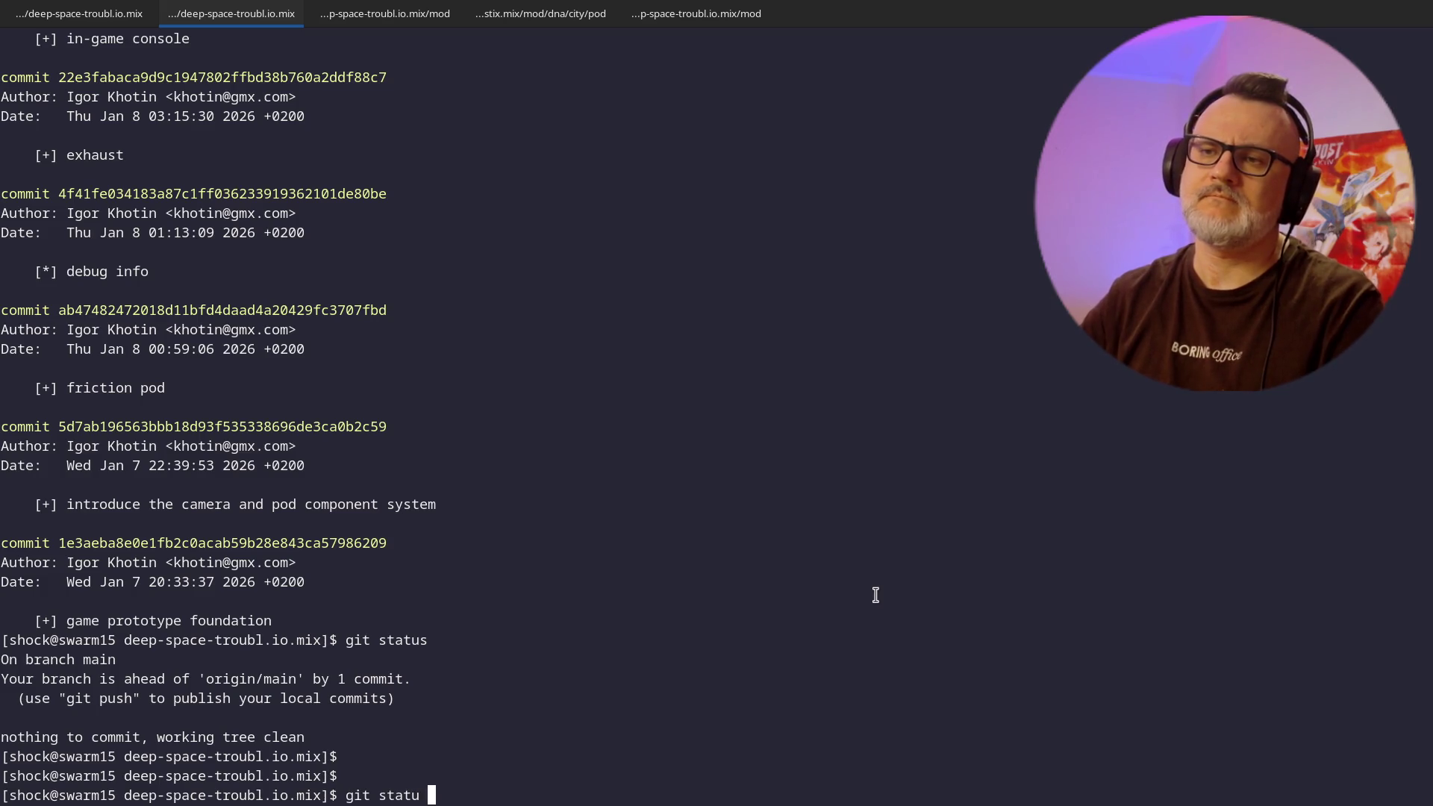
pyautogui.write('s')
pyautogui.press('Return')
pyautogui.write('git pus')
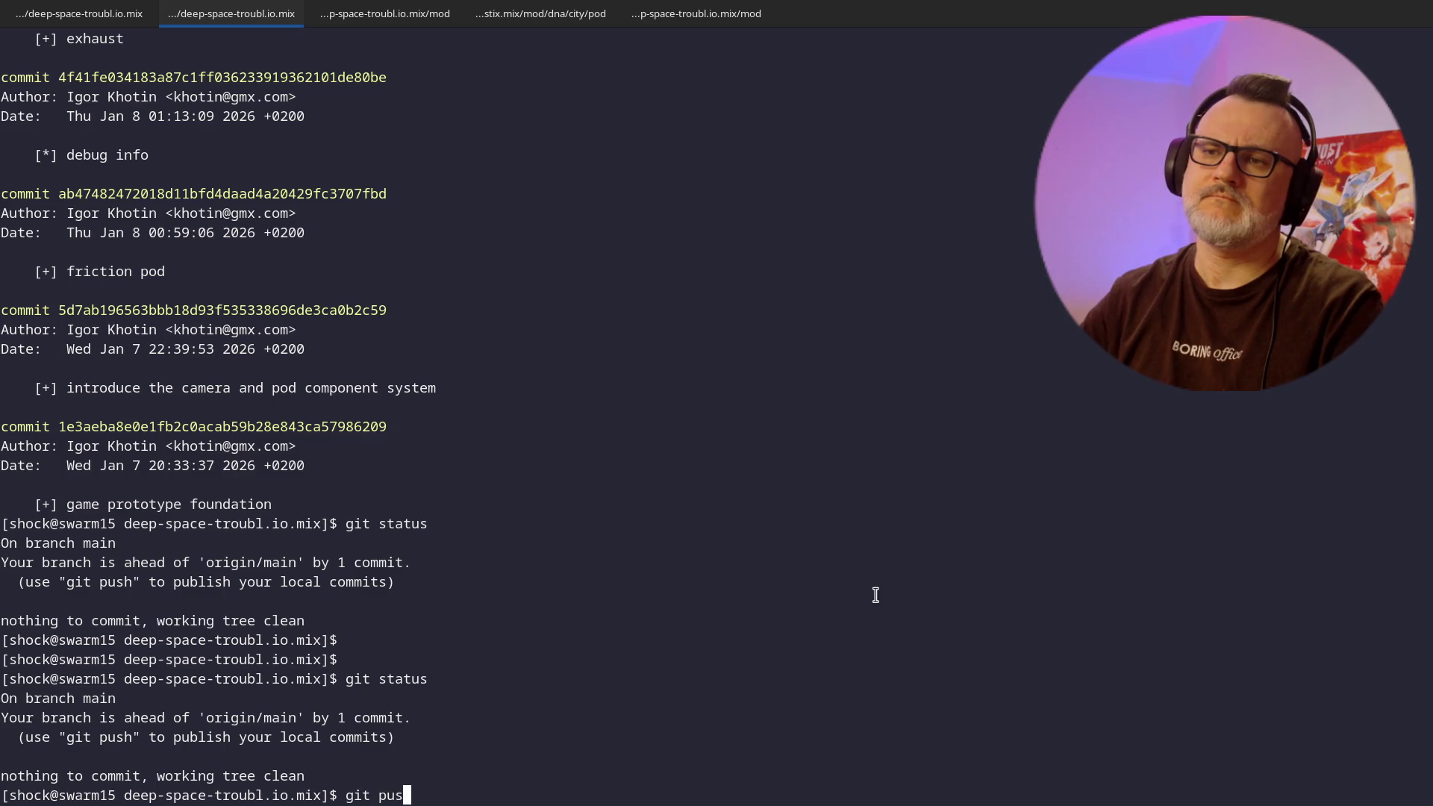
# - Push commit 8258f65 to origin main
pyautogui.write('h')
pyautogui.press('Return')
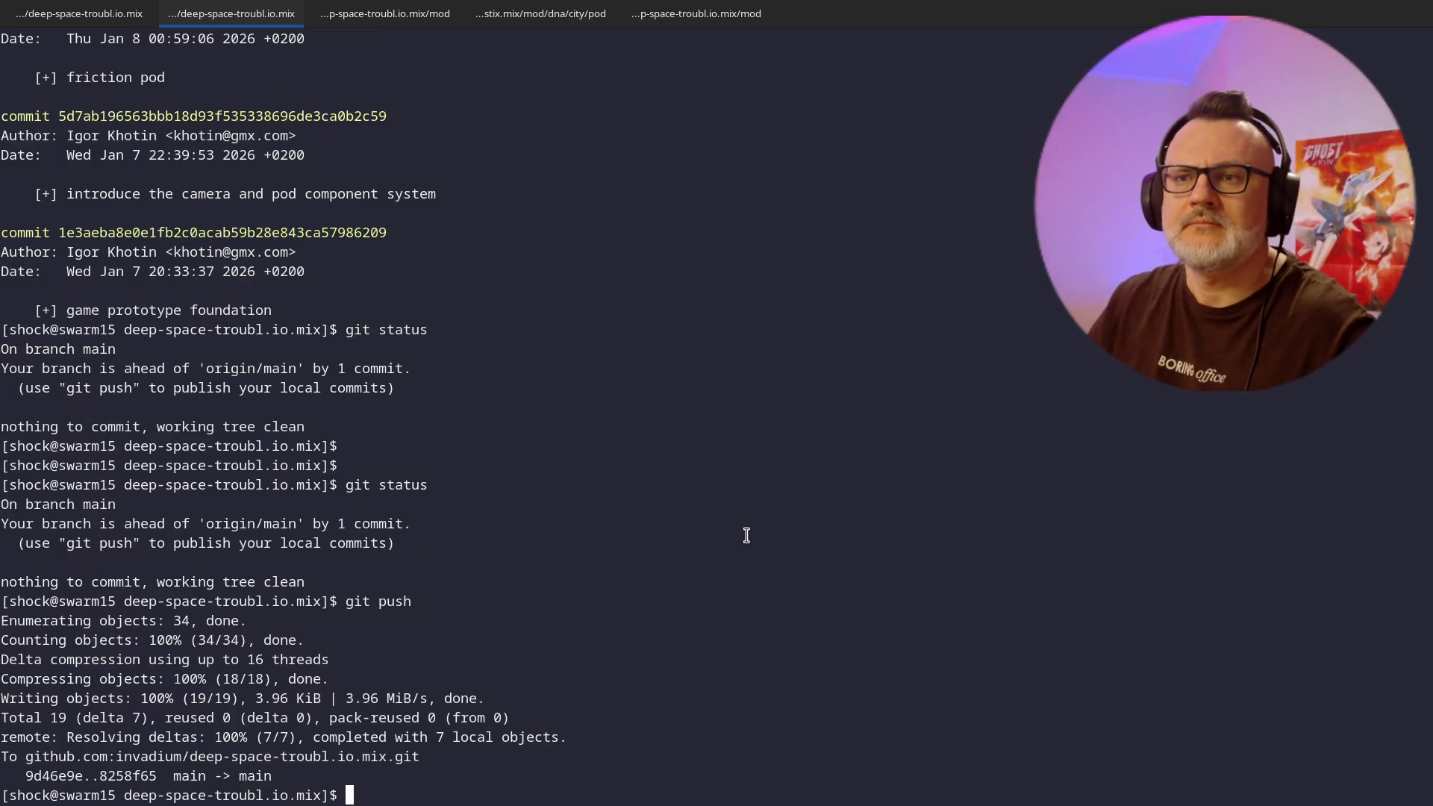
pyautogui.hotkey('alt', 'Tab')
pyautogui.click(569, 447)
# - Fly ship2 among the asteroids with arrow-key turns and thrust to test collision bounce
pyautogui.click(573, 449)
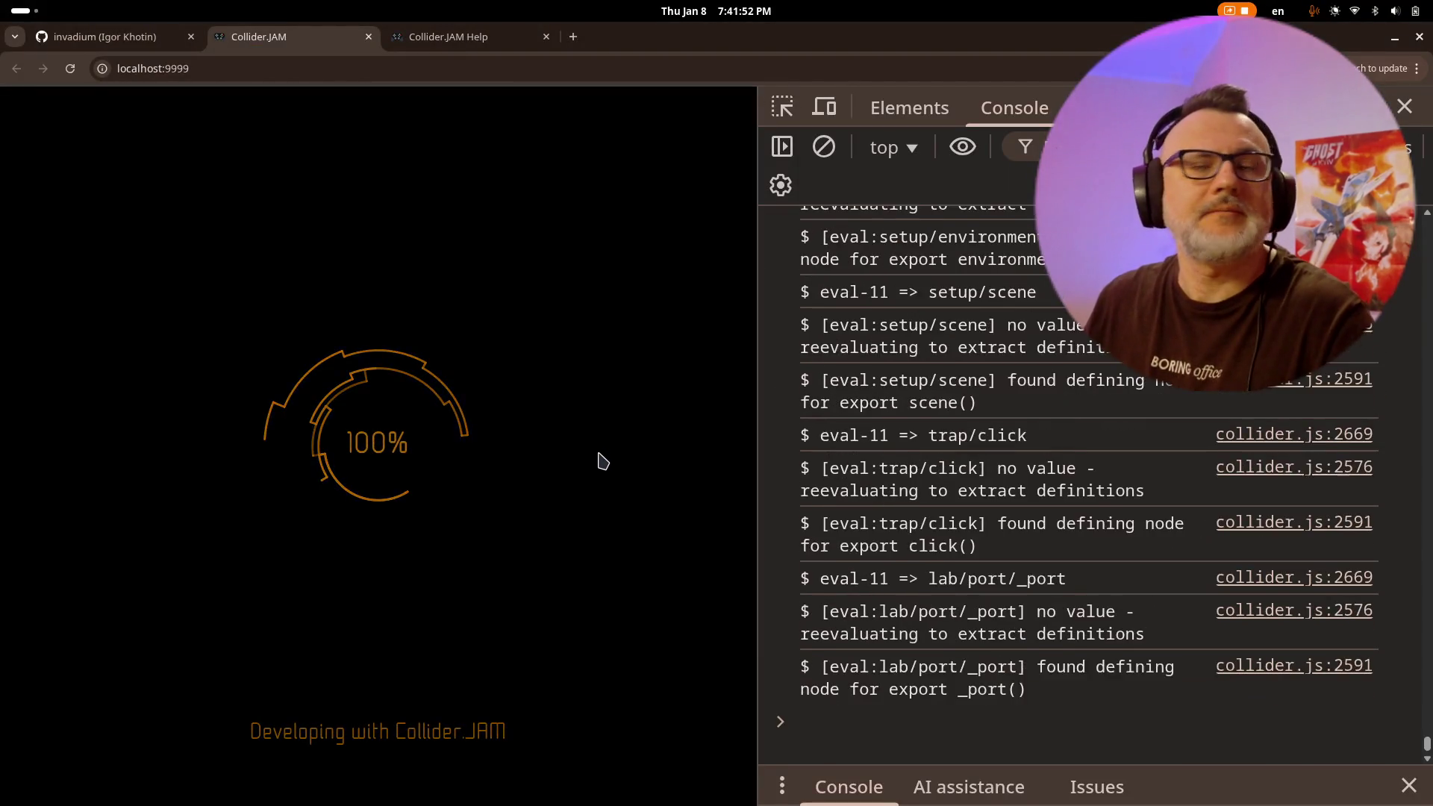
pyautogui.click(565, 456)
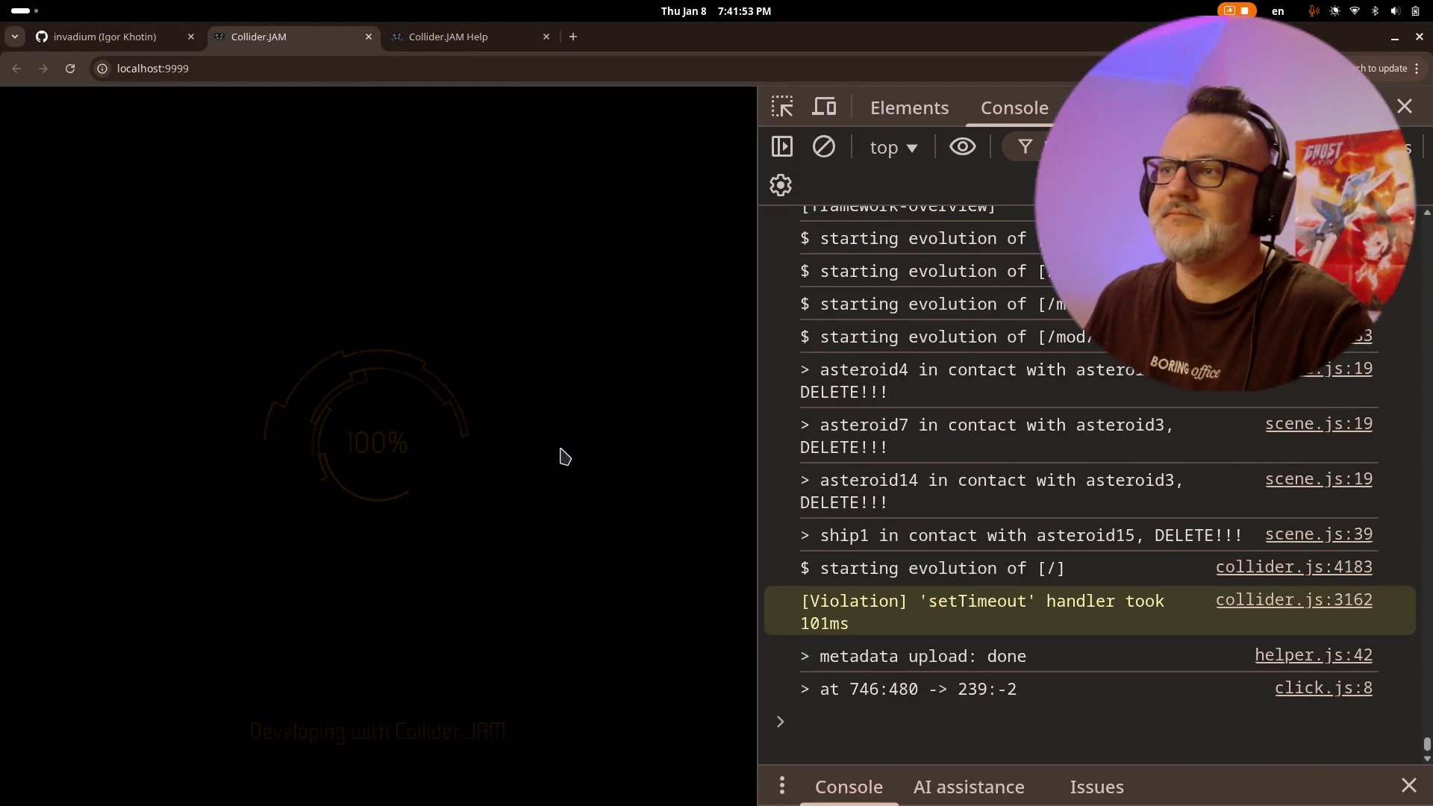
pyautogui.press('Left')
pyautogui.press('Up')
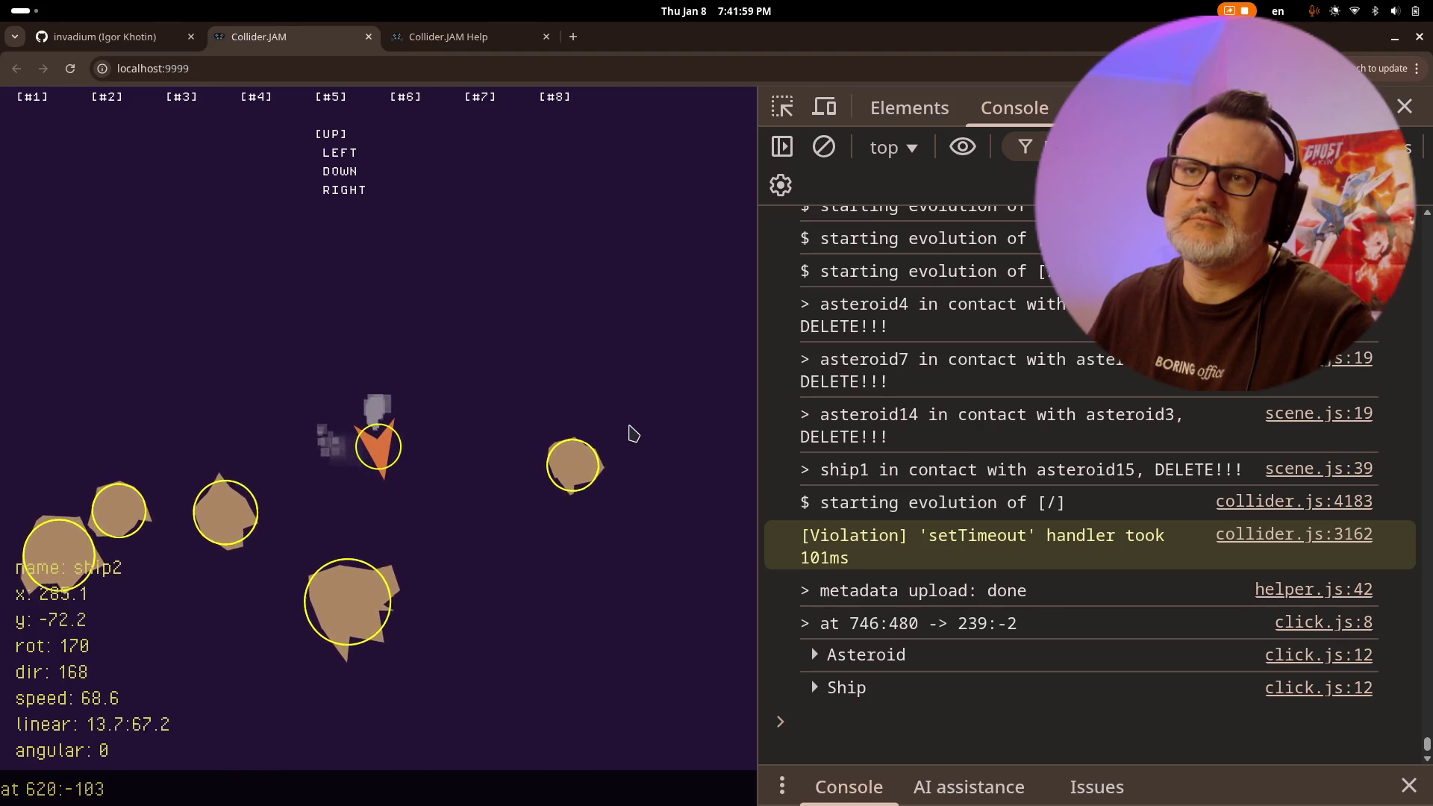
pyautogui.press('Up')
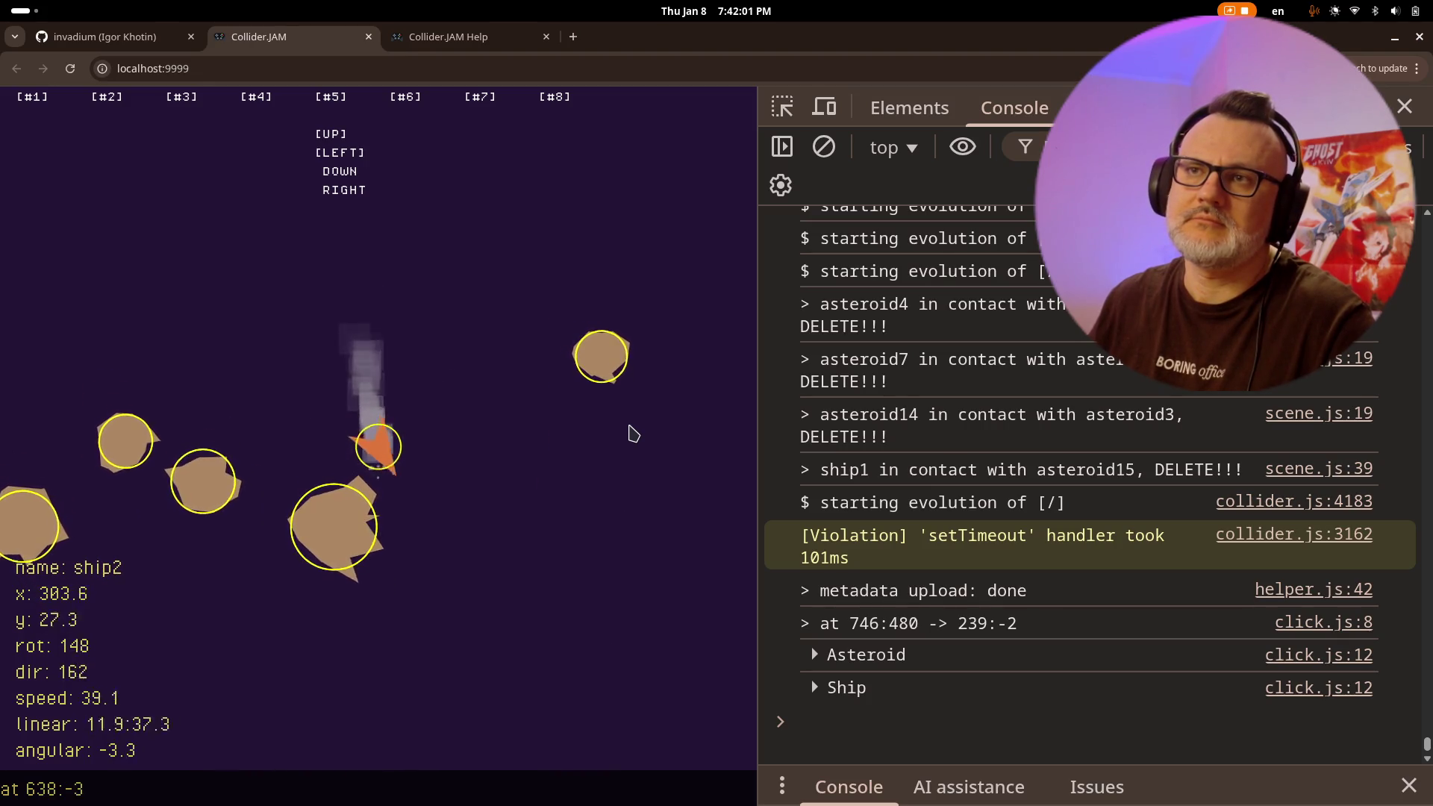
pyautogui.press('Left')
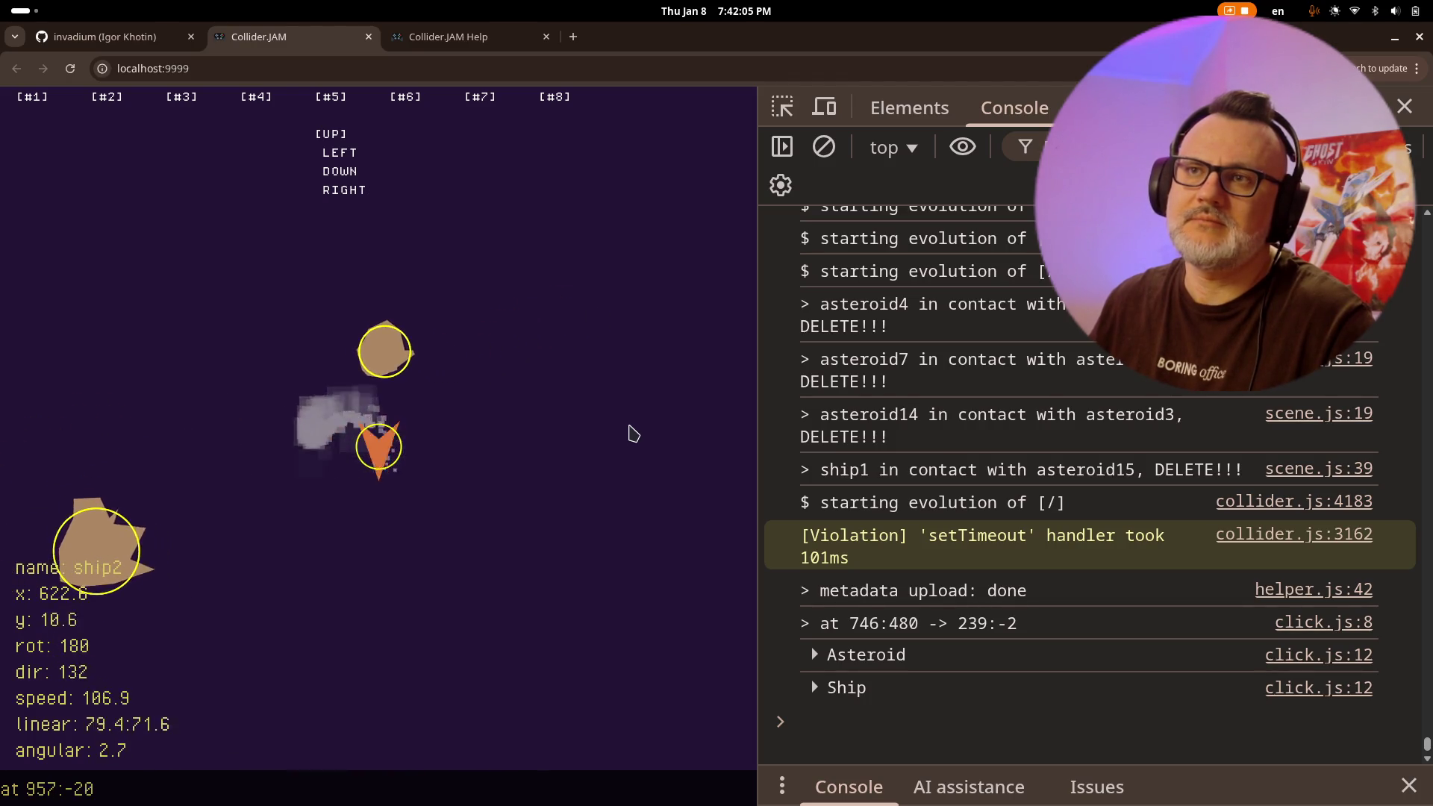
pyautogui.press('Up')
pyautogui.press('Right')
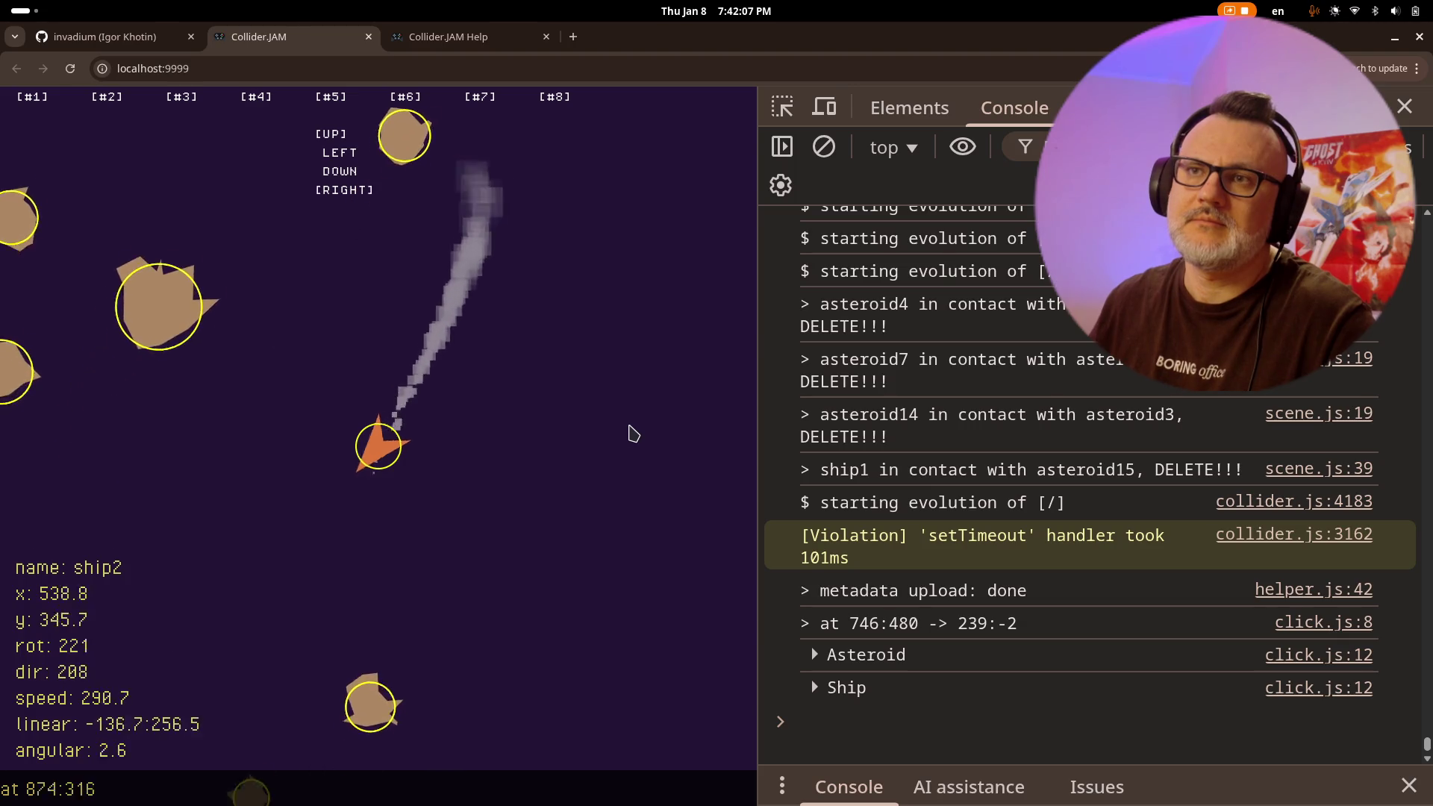
pyautogui.press('Right')
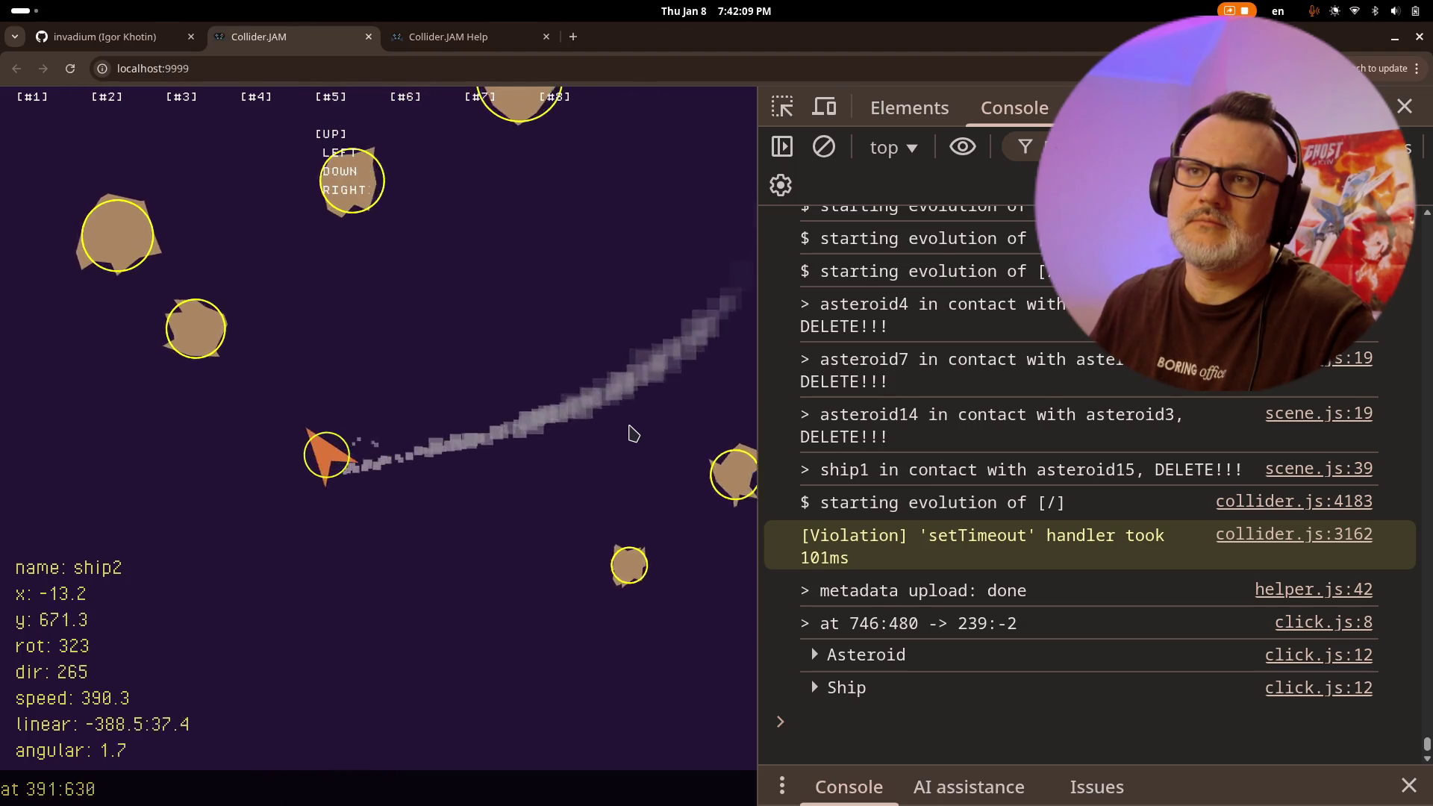
pyautogui.press('Up')
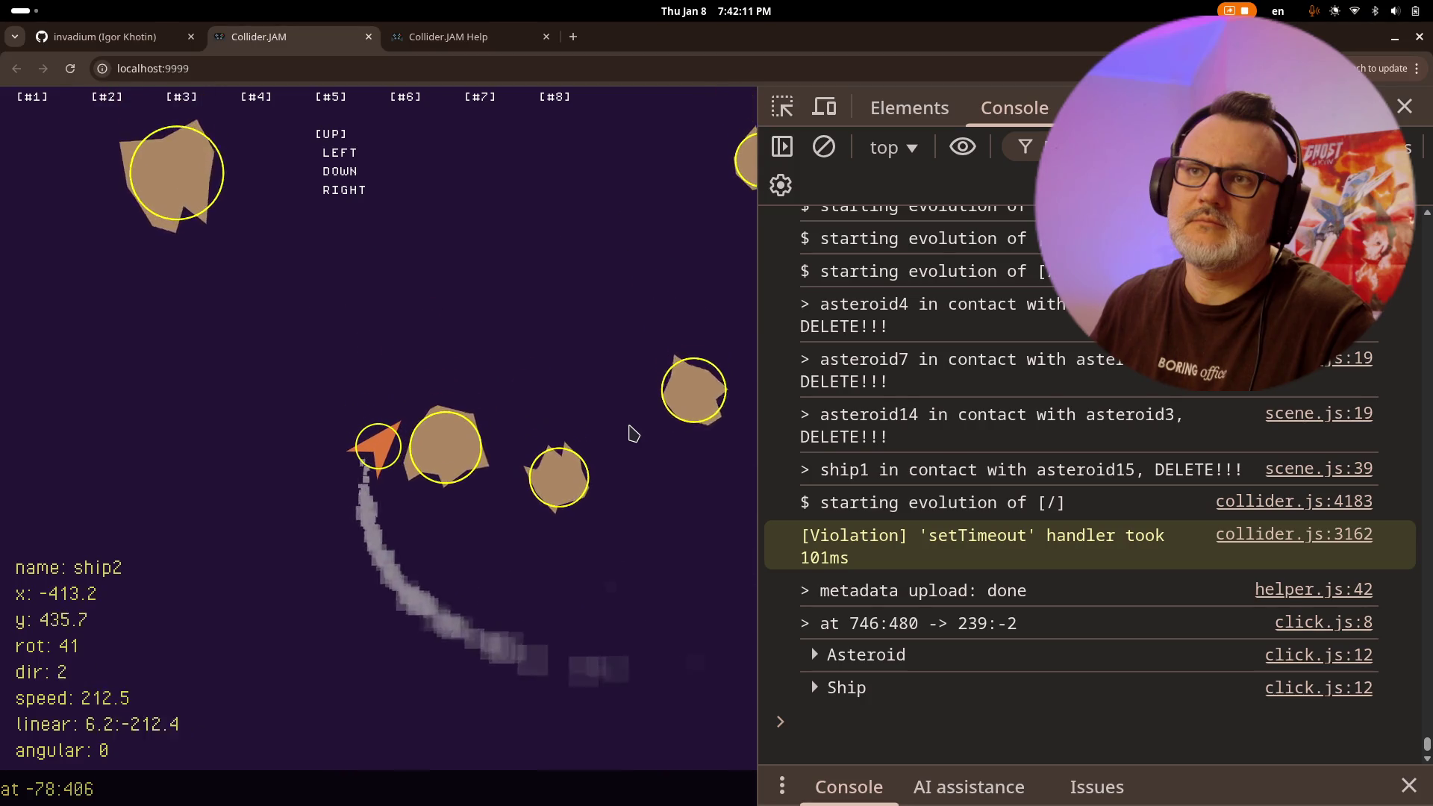
pyautogui.press('Left')
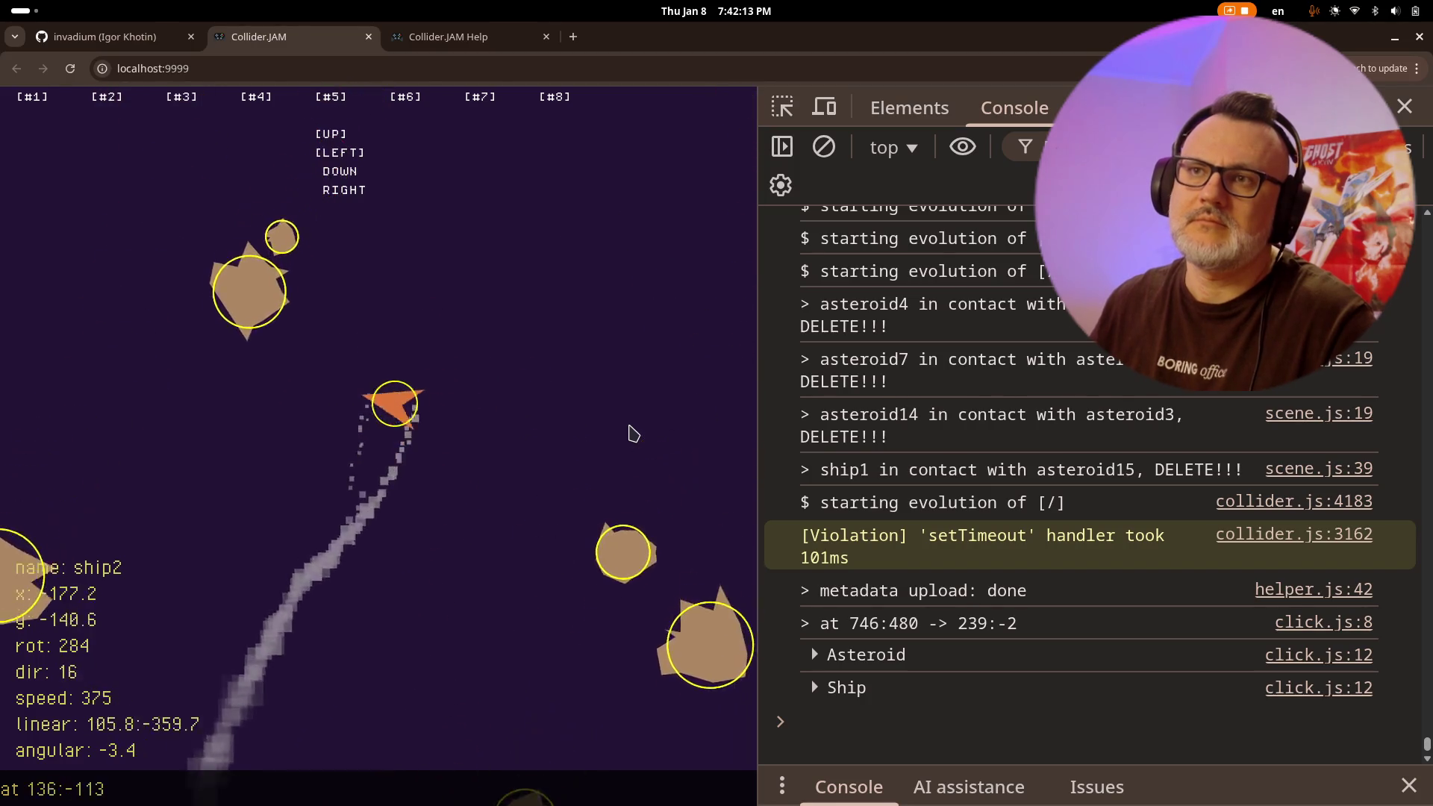
pyautogui.press('Up')
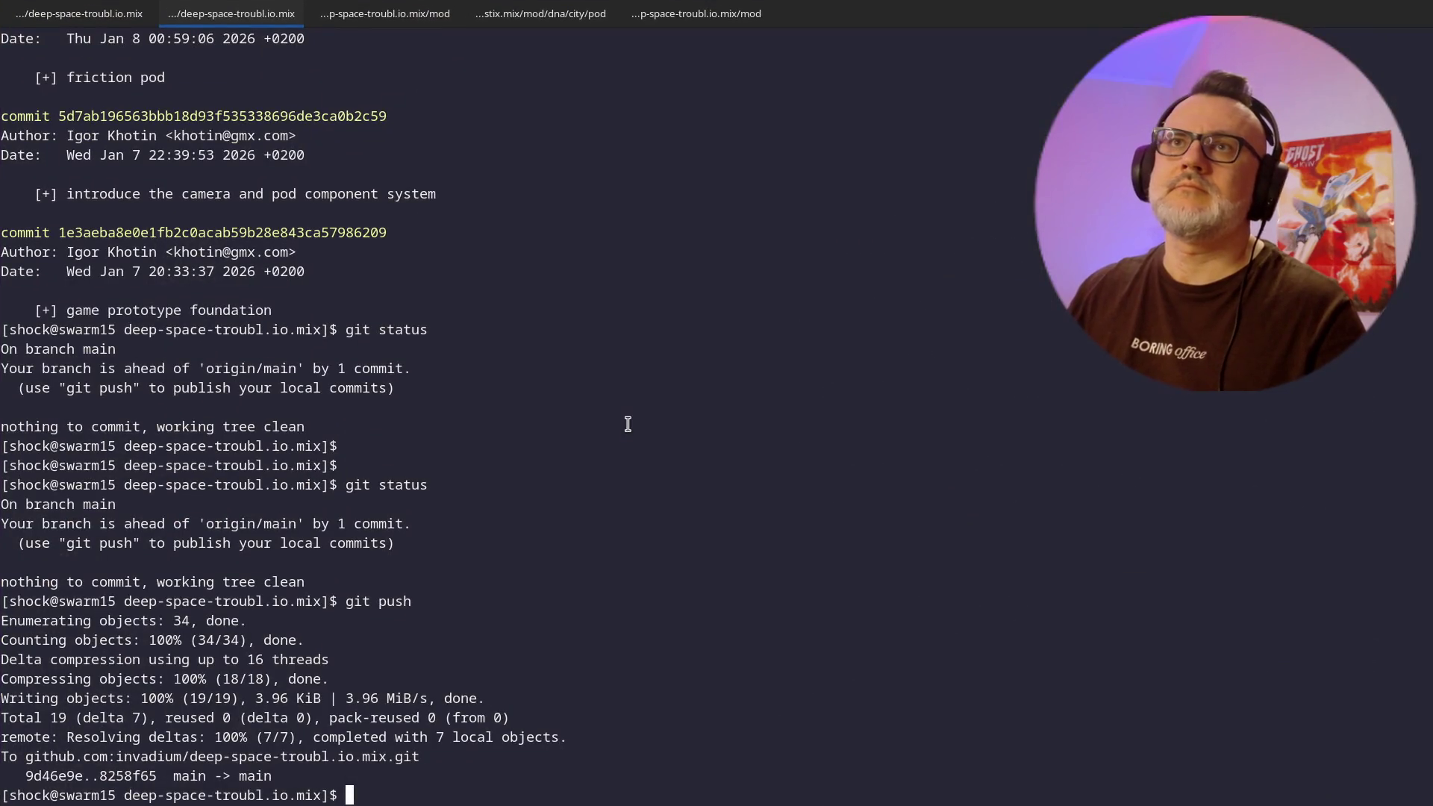
pyautogui.hotkey('ctrl', 'pageup')
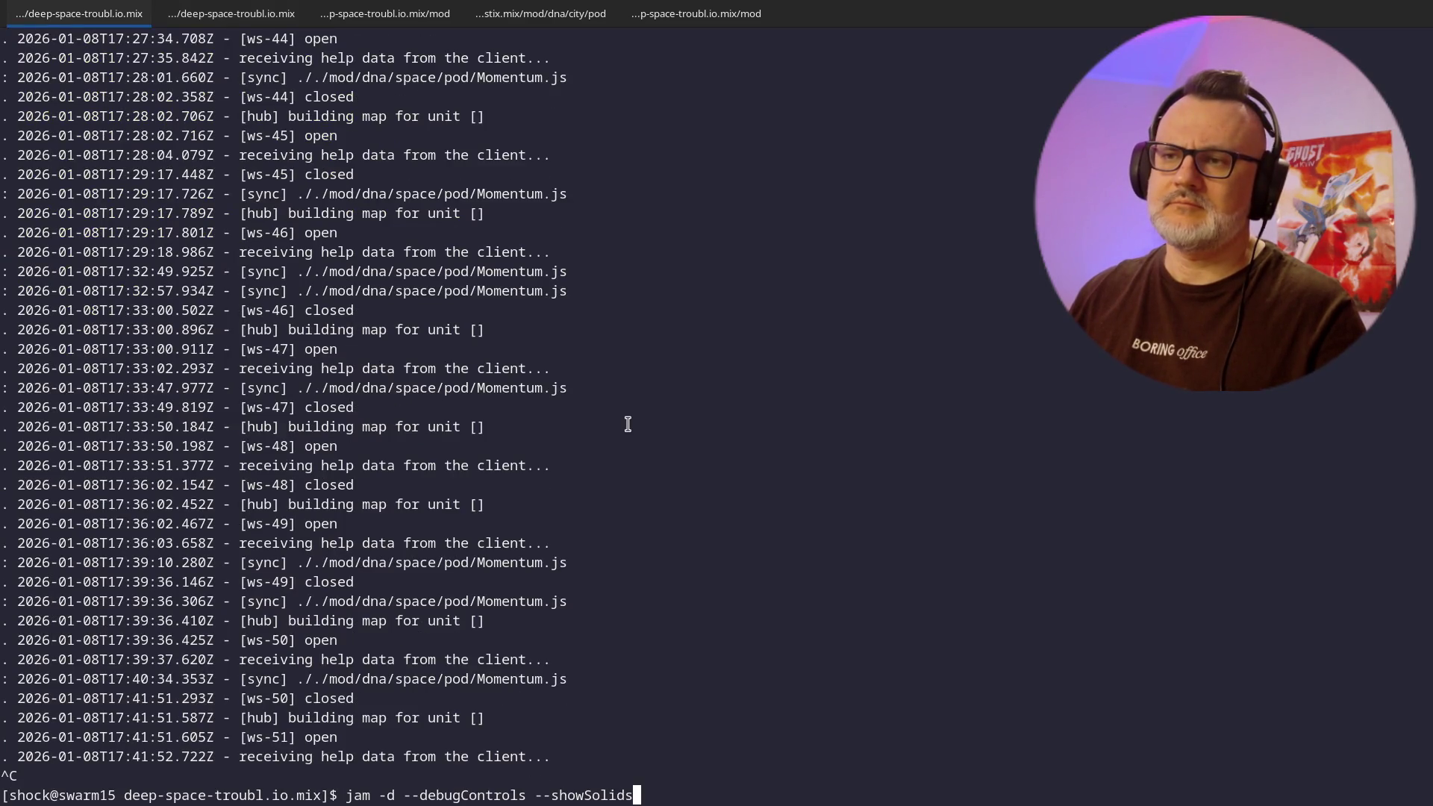
# - Restart the server with jam -d --debugControls, then relaunch as plain jam -d and reload the game
pyautogui.press('Return')
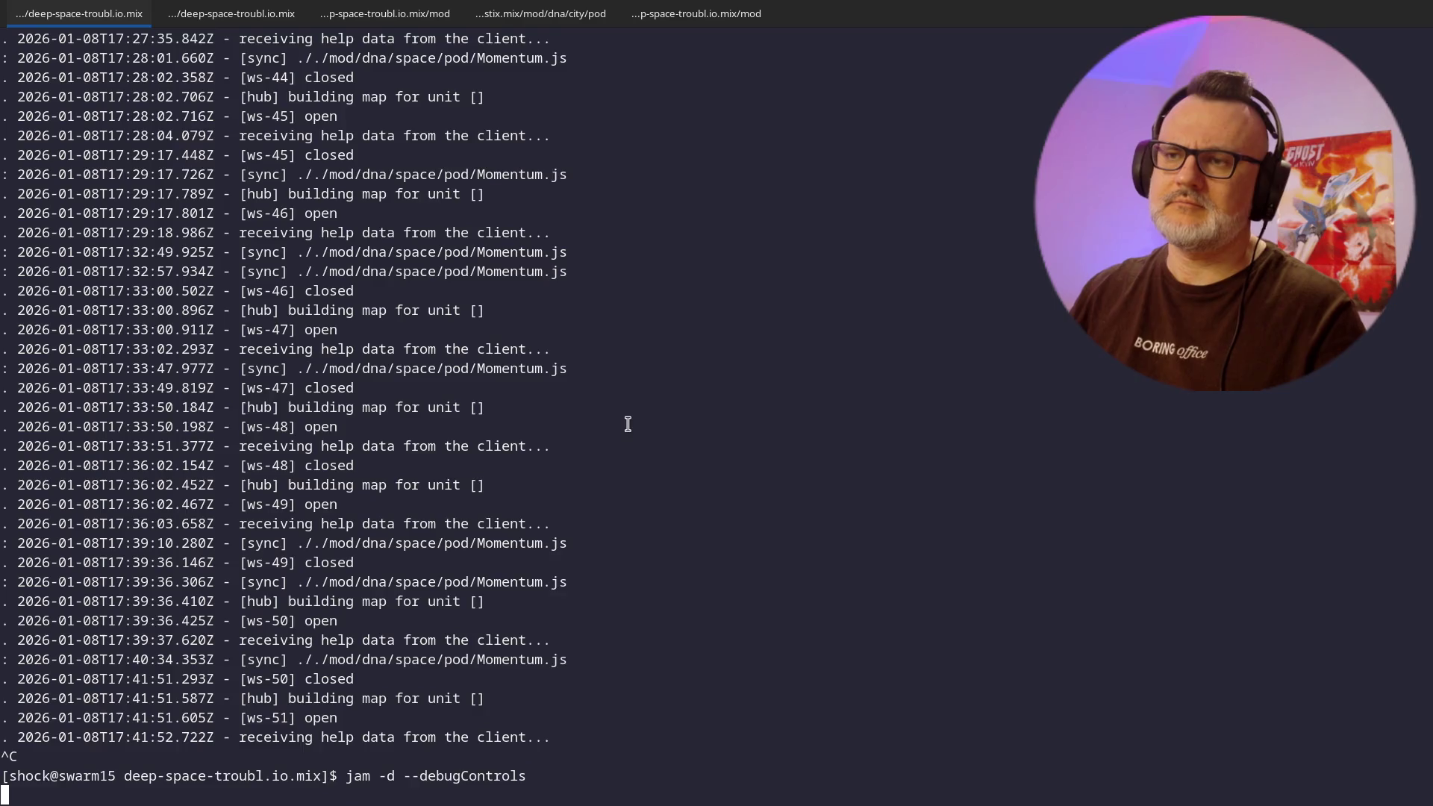
pyautogui.hotkey('alt', 'Tab')
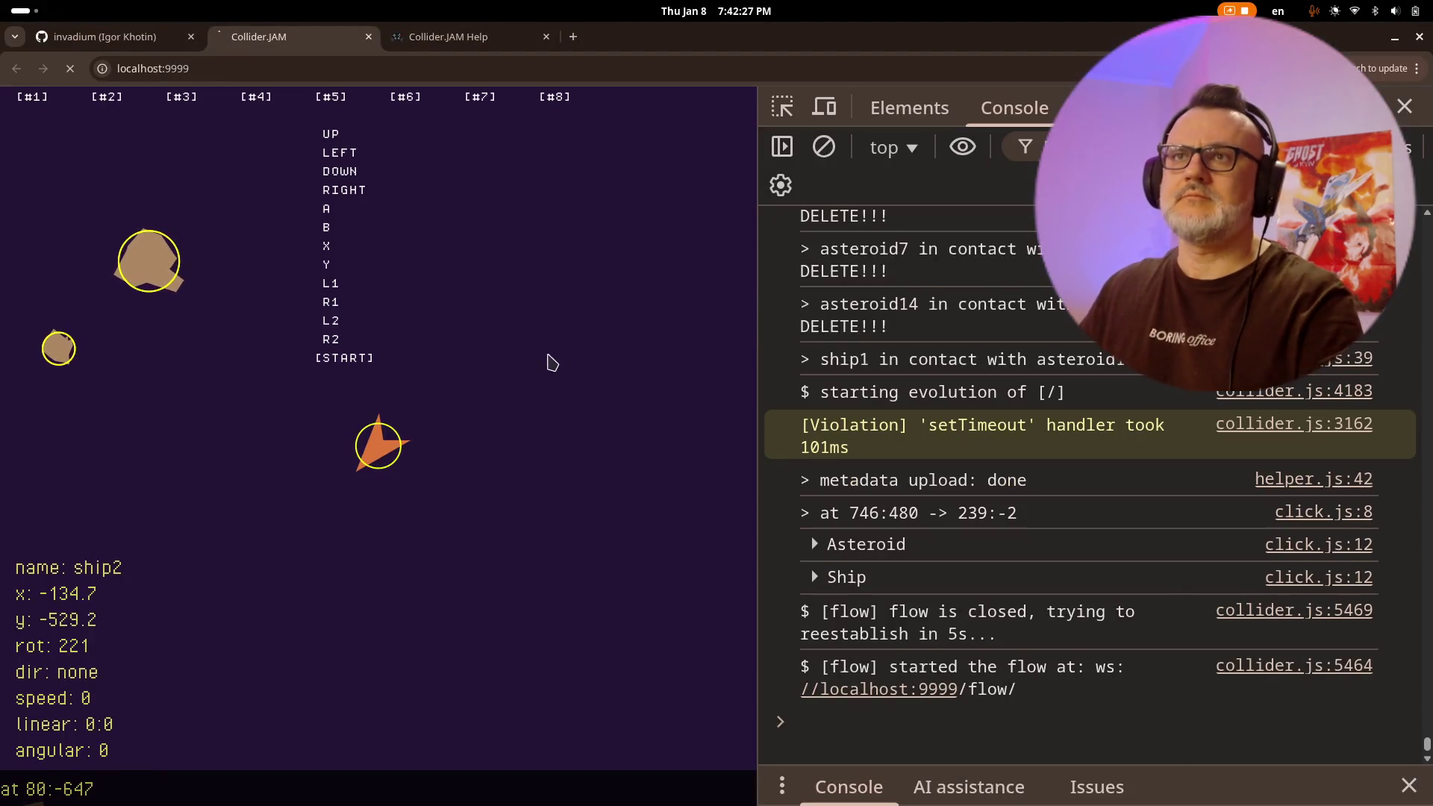
pyautogui.hotkey('alt', 'Tab')
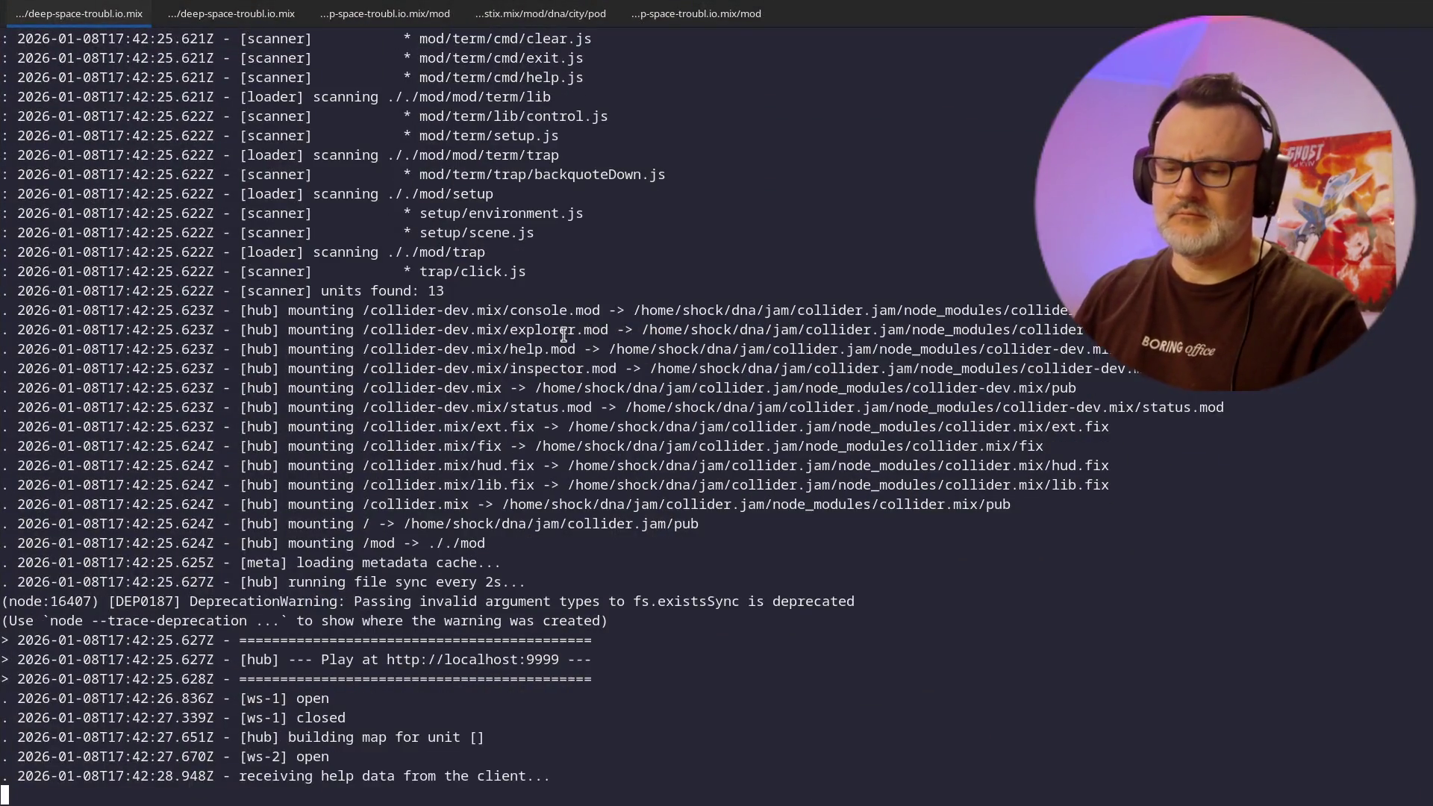
pyautogui.hotkey('ctrl', 'c')
pyautogui.press('Up')
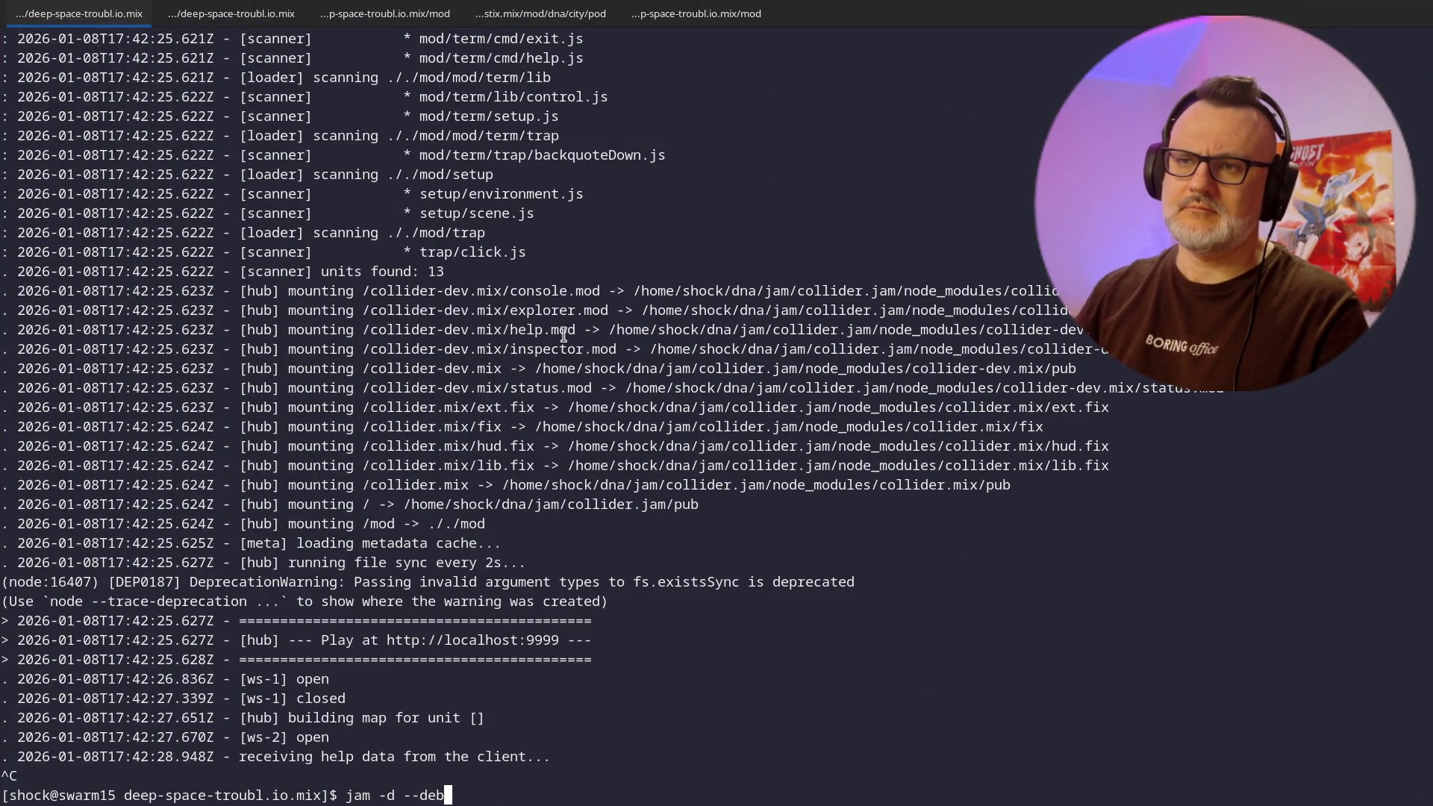
pyautogui.press('Return')
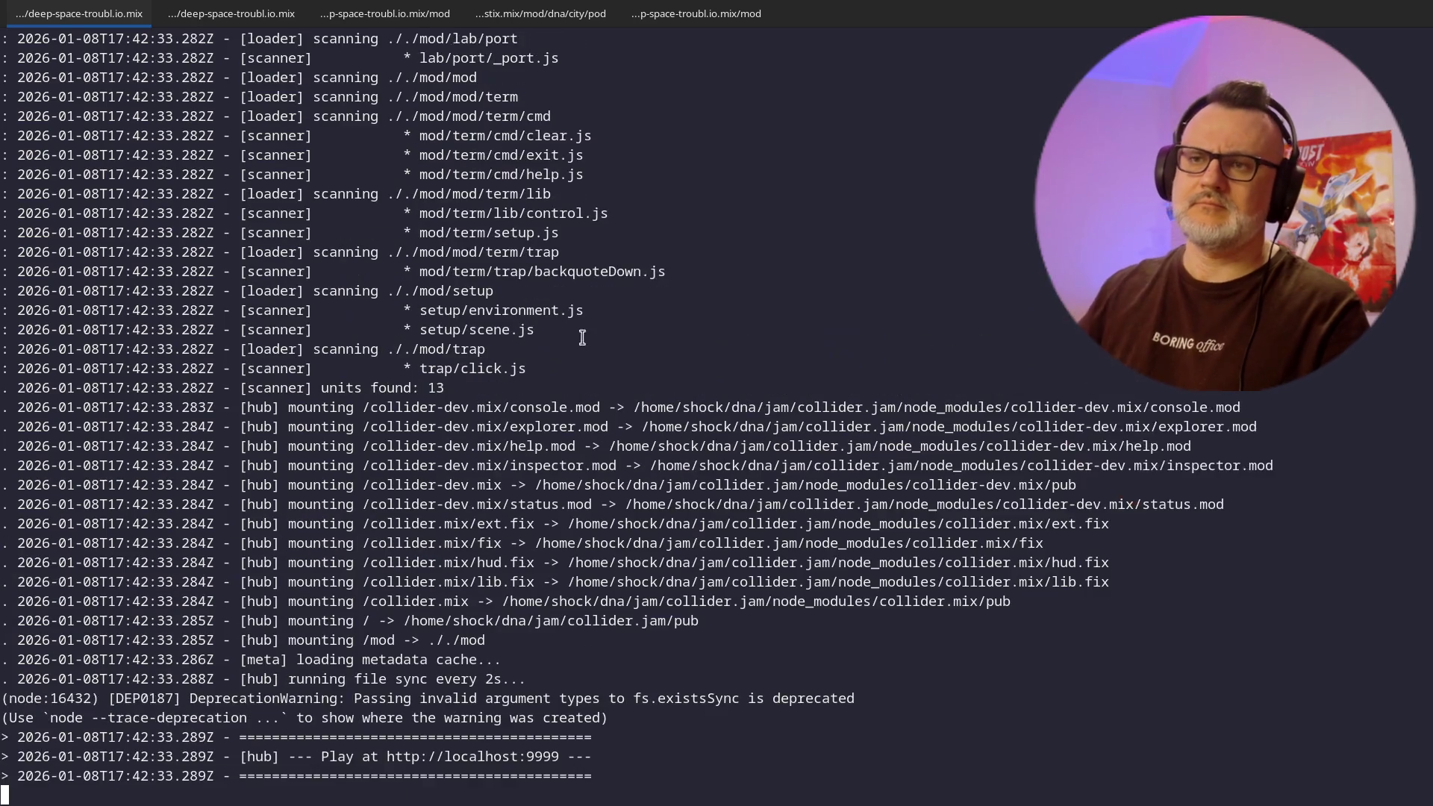
pyautogui.hotkey('alt', 'Tab')
pyautogui.hotkey('ctrl', 'r')
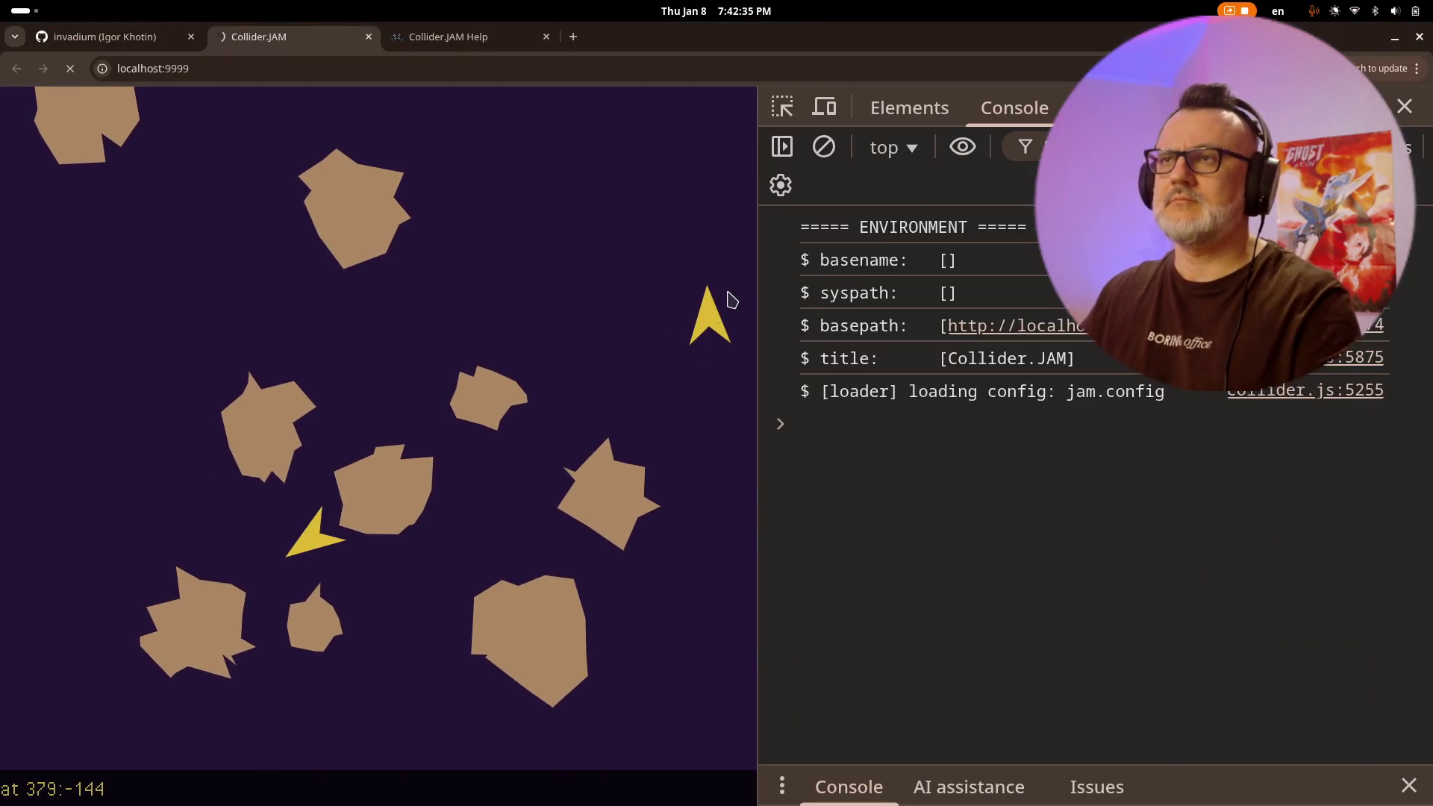
# - Narrow the console, start the game, and select ship2 to inspect its stats
pyautogui.moveTo(760, 282); pyautogui.dragTo(831, 270)
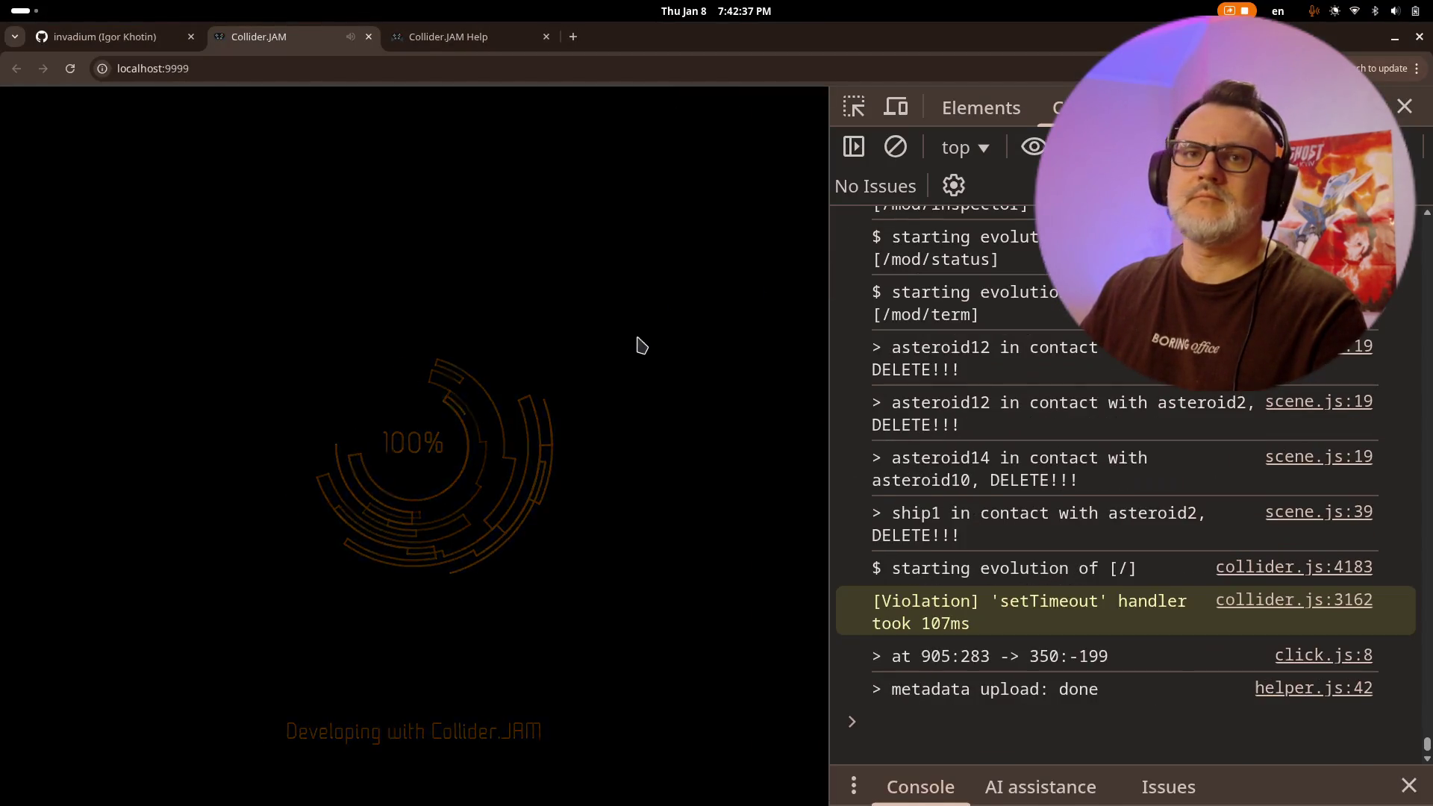
pyautogui.click(554, 408)
pyautogui.click(606, 369)
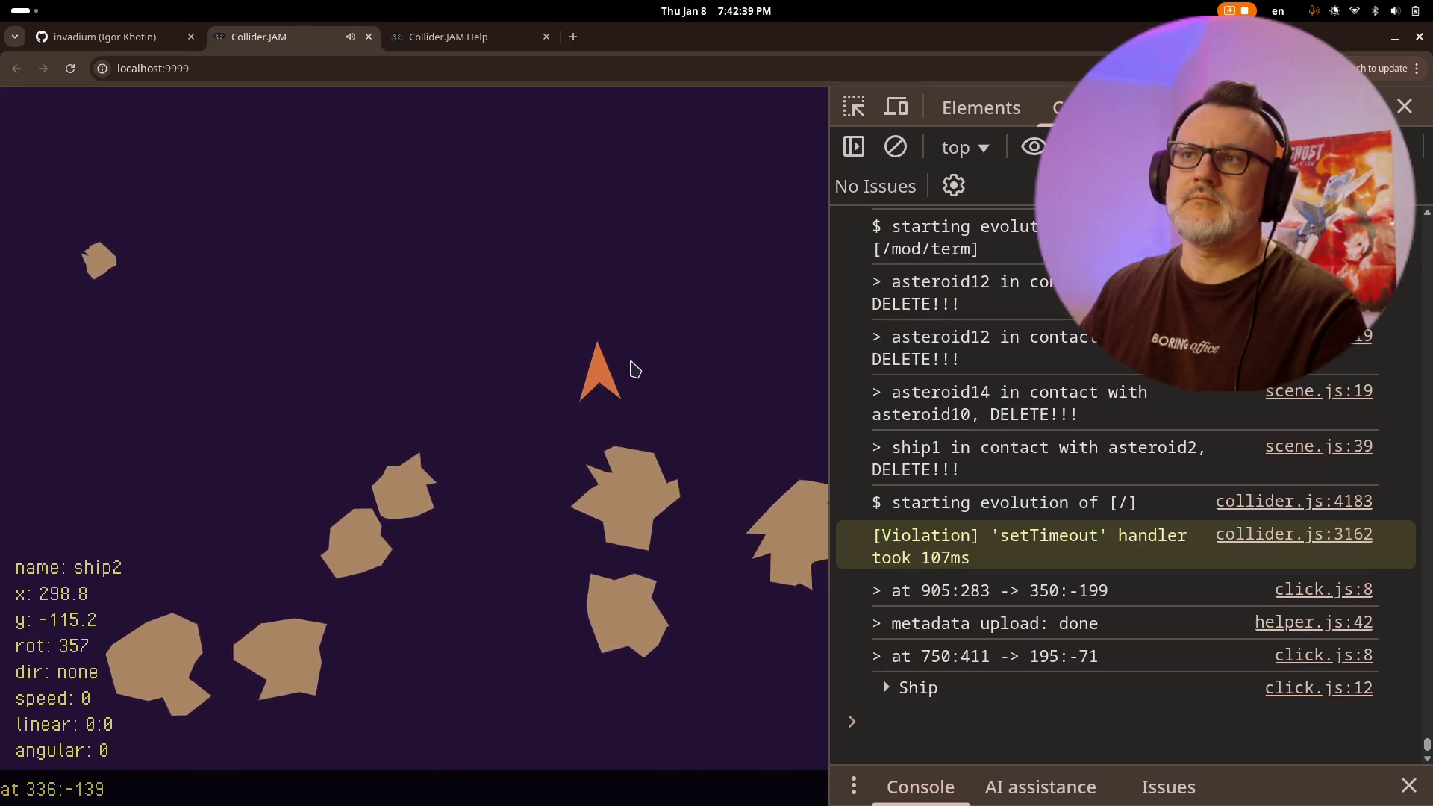